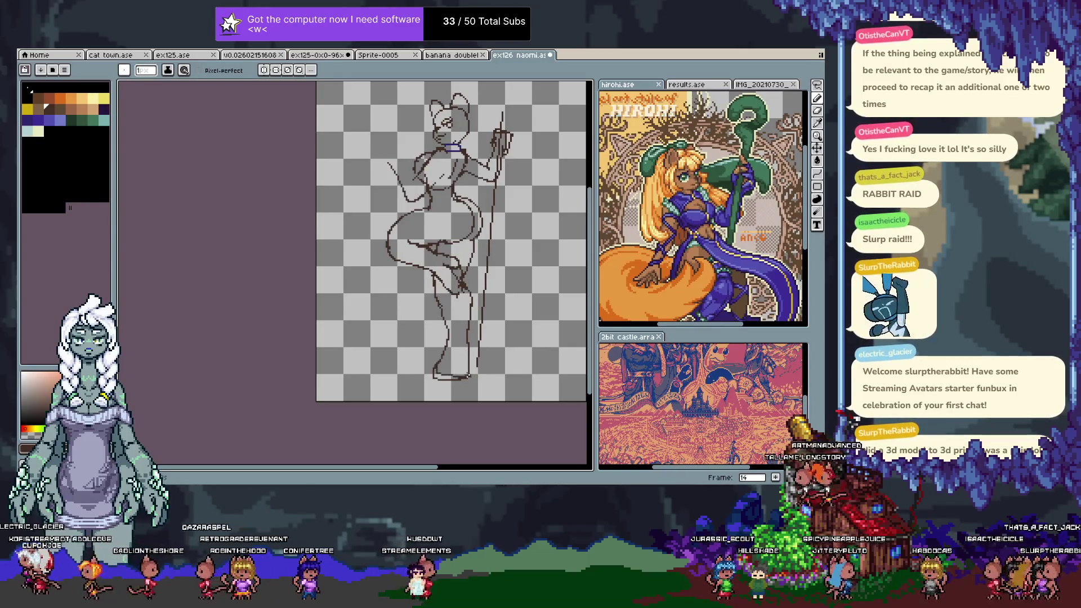
- Erase stray pixels on the sketch, undo the stray left diagonal, and redraw a hip line
{"action": "key", "text": "e"}
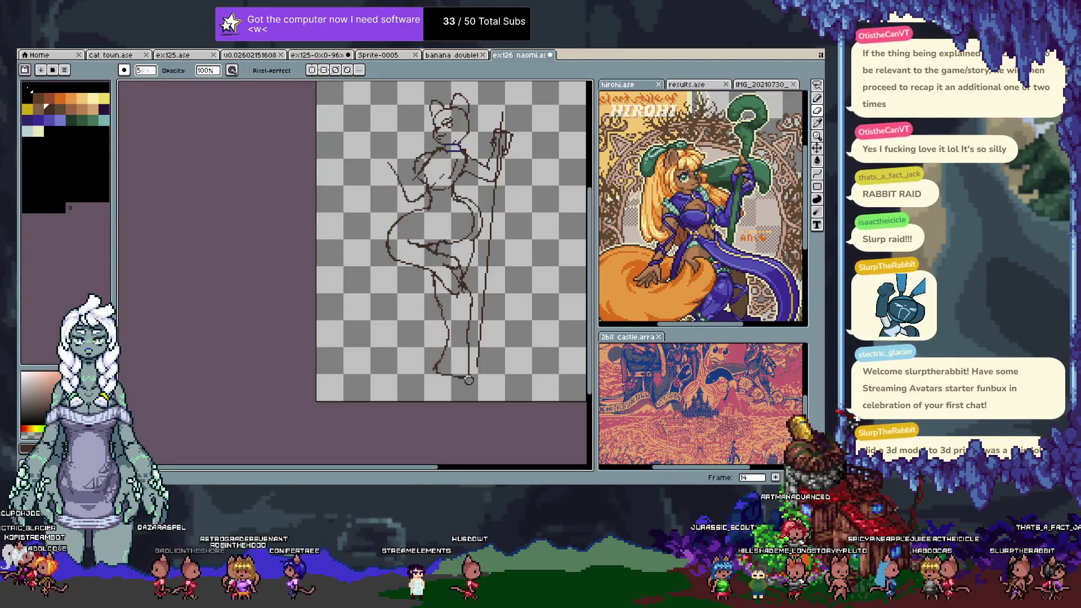
{"action": "key", "text": "b"}
{"action": "left_click_drag", "start_coordinate": [383, 207], "coordinate": [394, 259]}
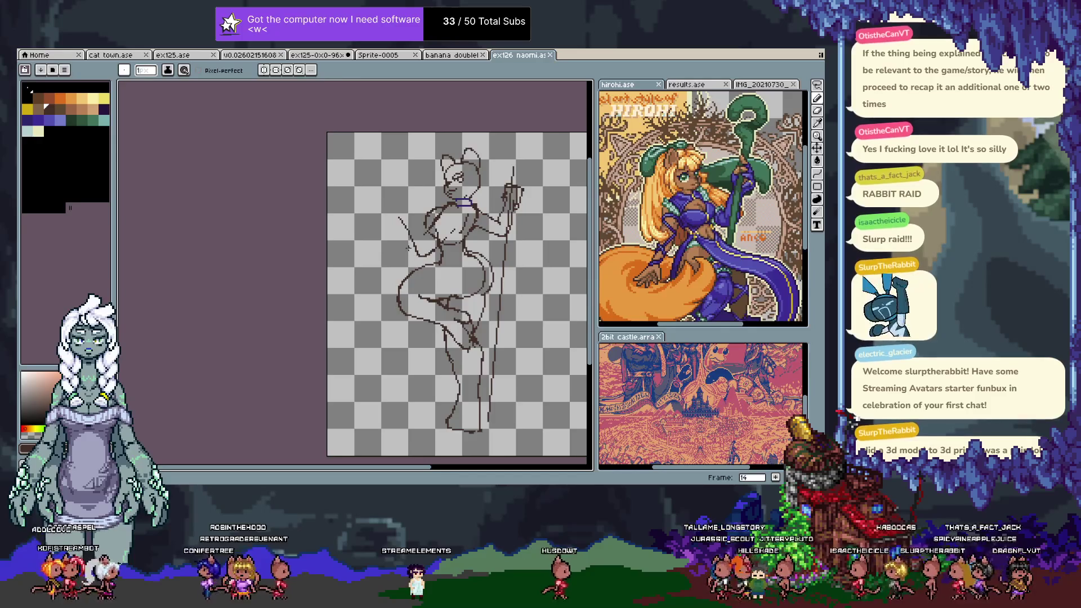
{"action": "key", "text": "e"}
{"action": "left_click_drag", "start_coordinate": [417, 254], "coordinate": [421, 256]}
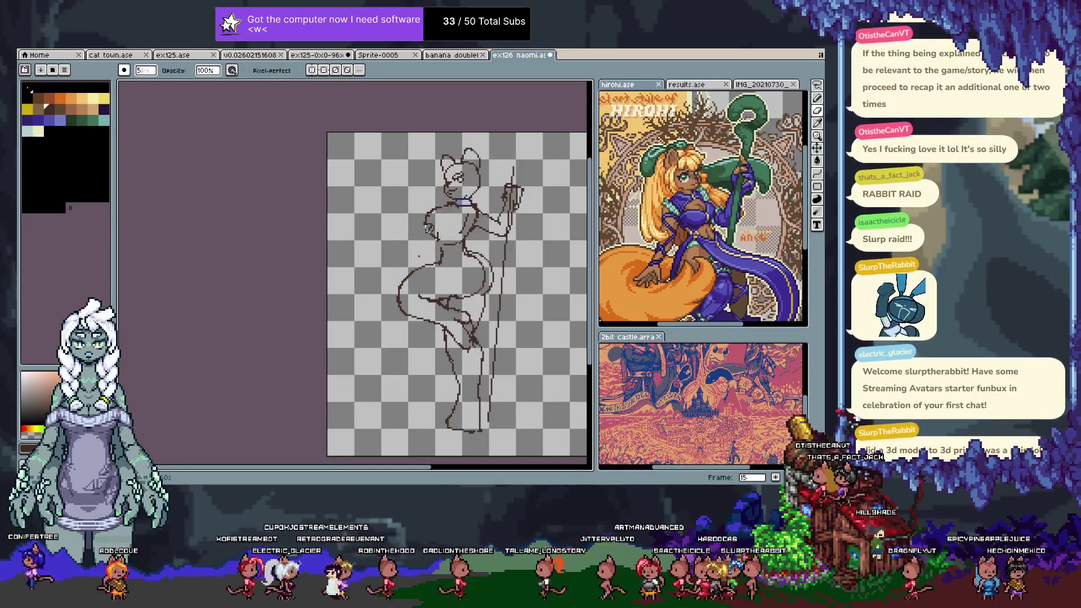
{"action": "key", "text": "b"}
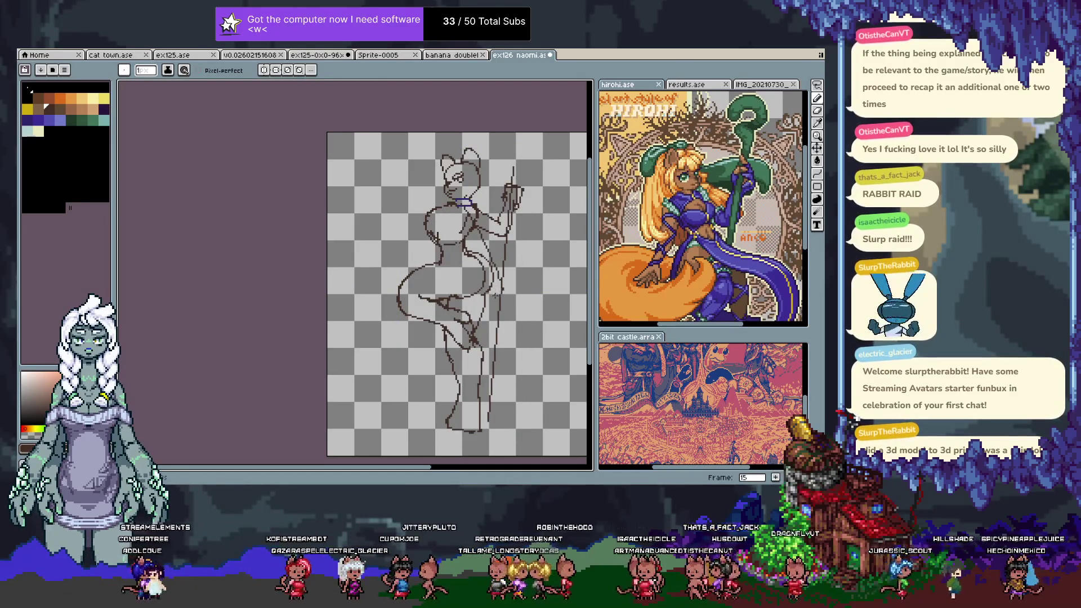
{"action": "key", "text": "ctrl+z"}
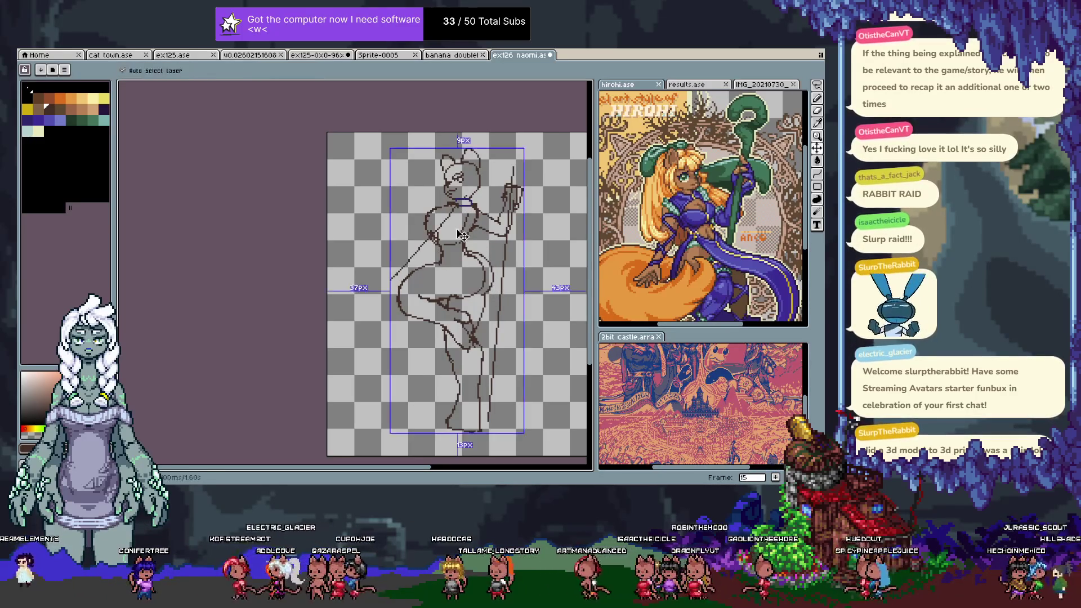
{"action": "key", "text": "ctrl+z"}
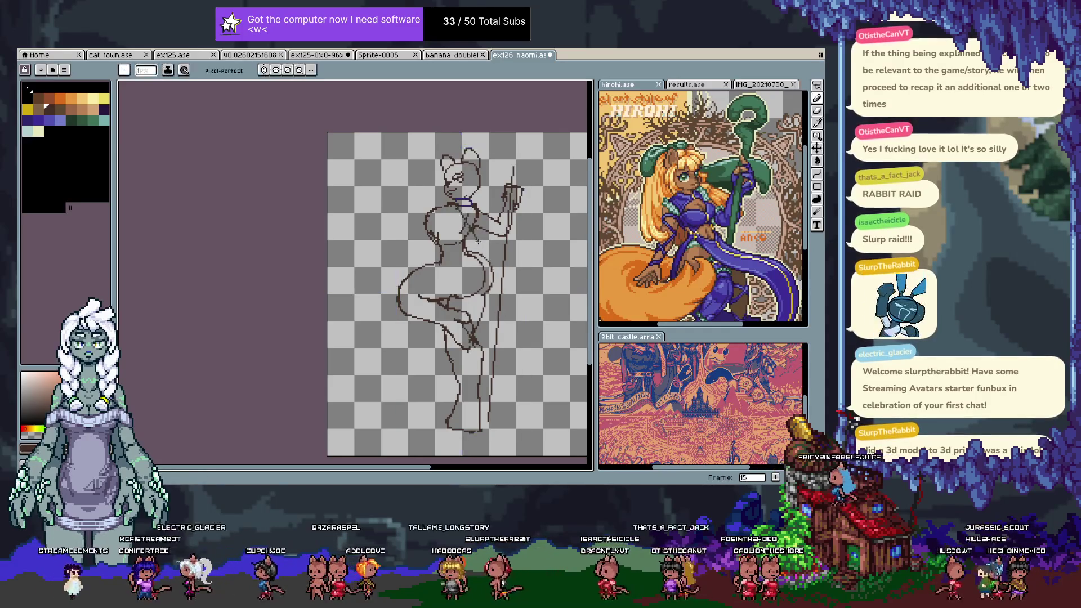
{"action": "left_click_drag", "start_coordinate": [472, 275], "coordinate": [437, 286]}
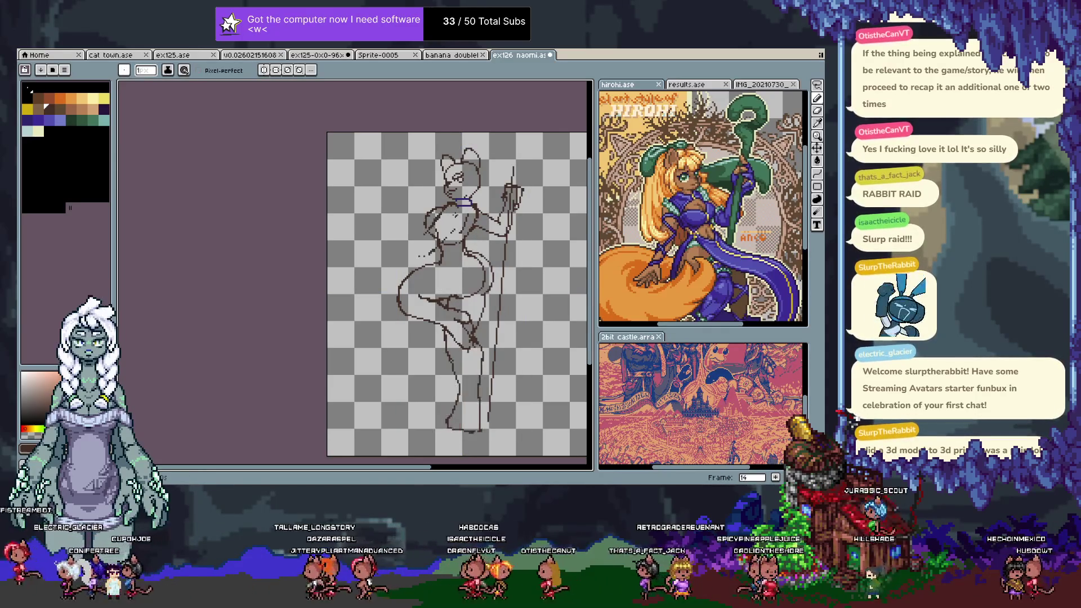
- Add a new animation frame 16 after frame 15 using the timeline
{"action": "key", "text": "Tab"}
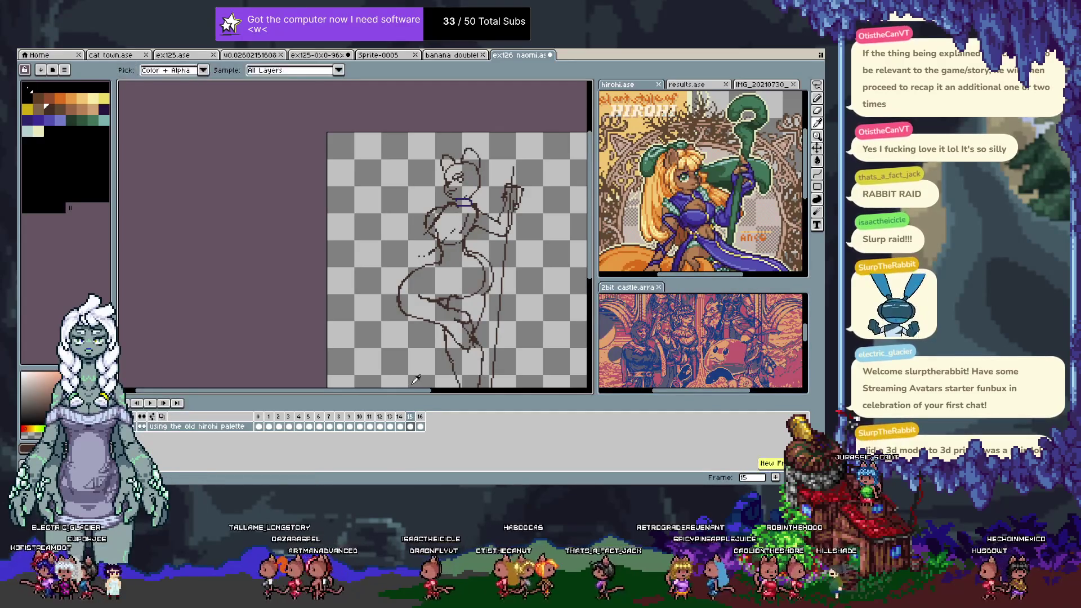
{"action": "key", "text": "alt+n"}
{"action": "key", "text": "alt+n"}
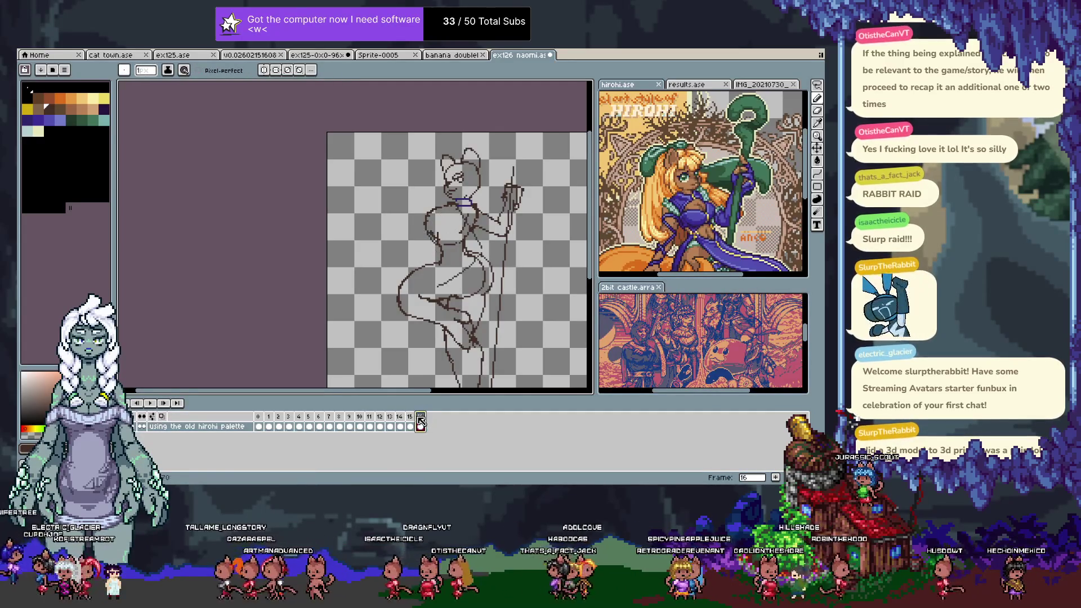
{"action": "left_click", "coordinate": [416, 419]}
{"action": "left_click", "coordinate": [419, 426]}
{"action": "key", "text": "Tab"}
- Zoom in on the figure and sketch the outstretched arm, undoing the first attempts
{"action": "scroll", "coordinate": [466, 242], "scroll_direction": "up", "scroll_amount": 2}
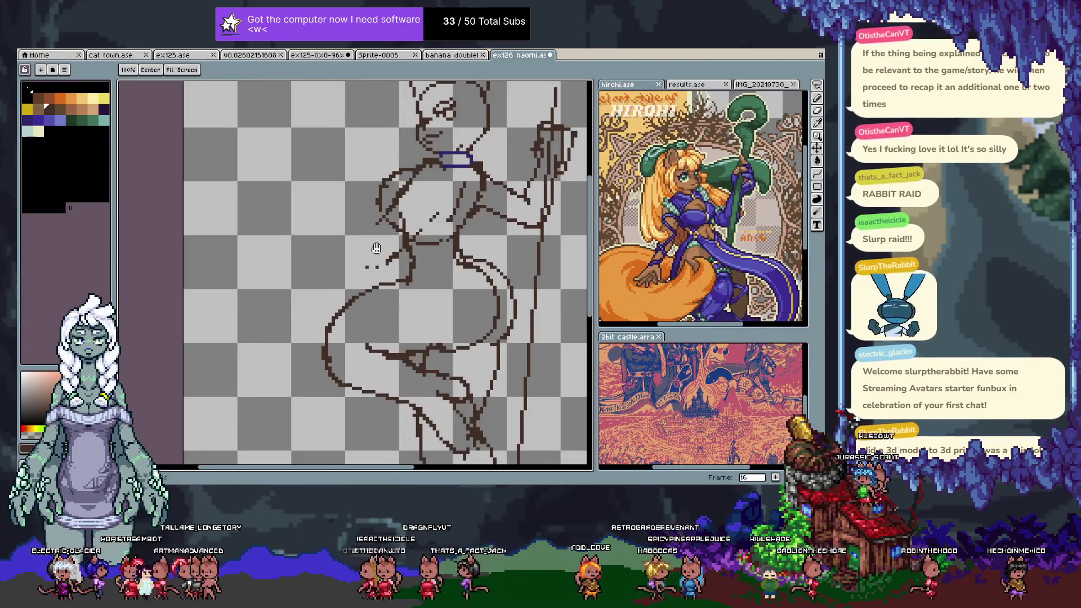
{"action": "left_click_drag", "start_coordinate": [466, 242], "coordinate": [481, 294]}
{"action": "key", "text": "b"}
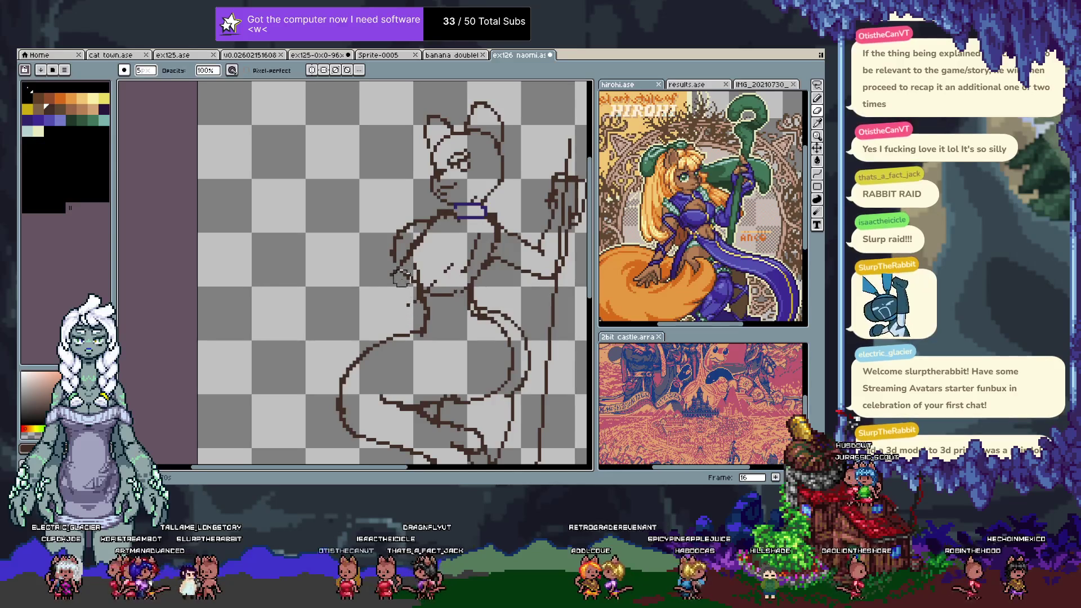
{"action": "key", "text": "e"}
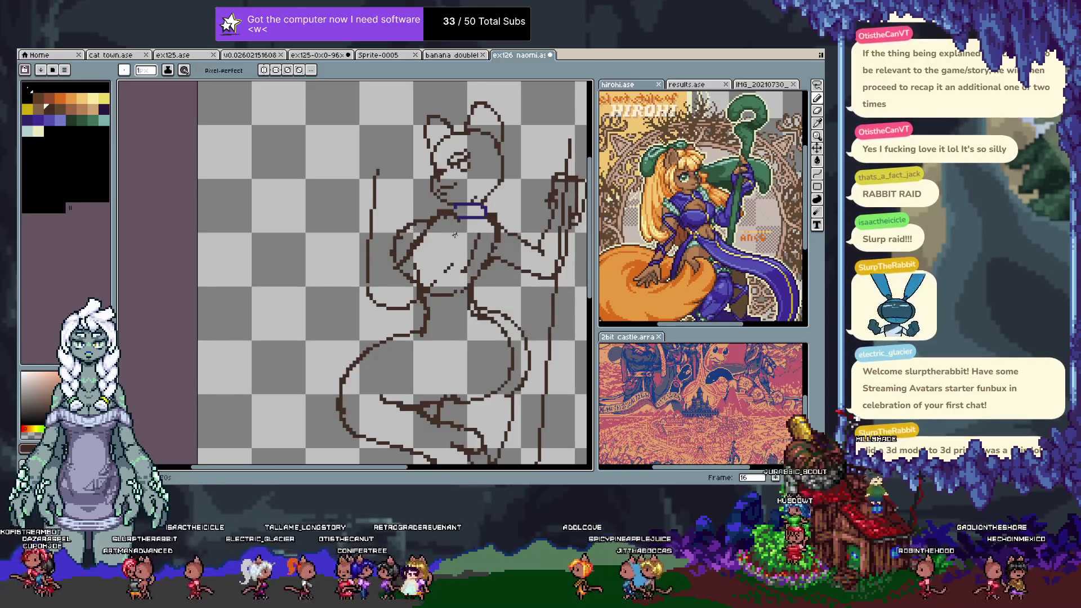
{"action": "key", "text": "v"}
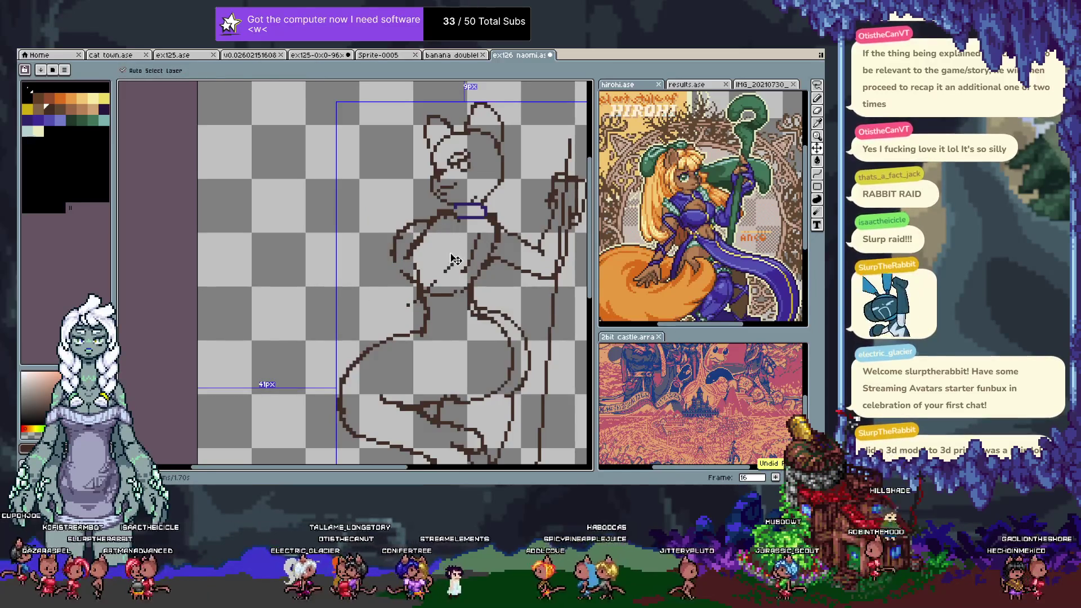
{"action": "key", "text": "b"}
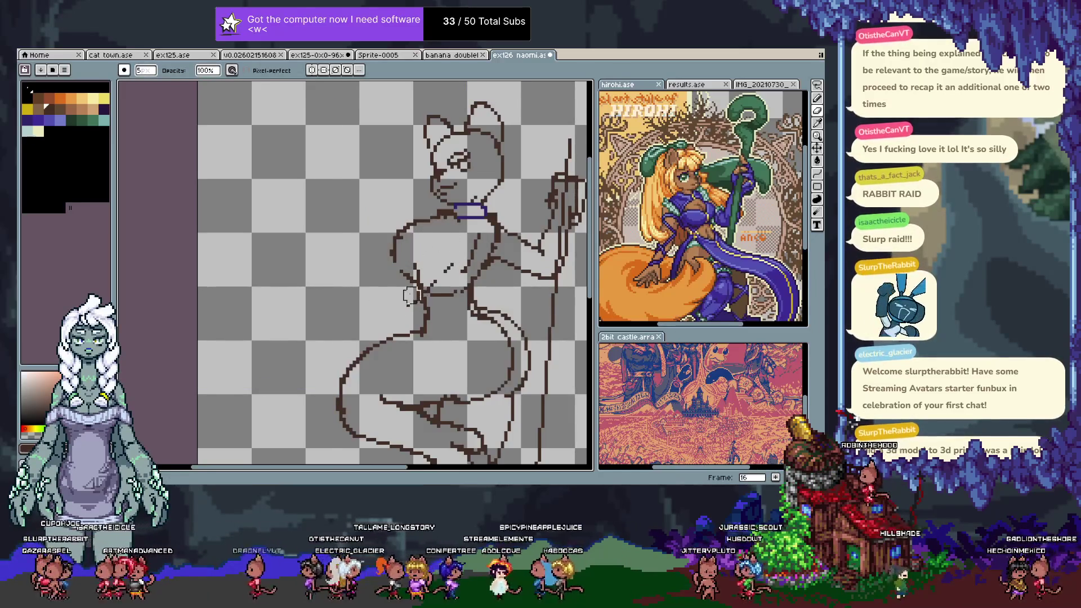
{"action": "key", "text": "e"}
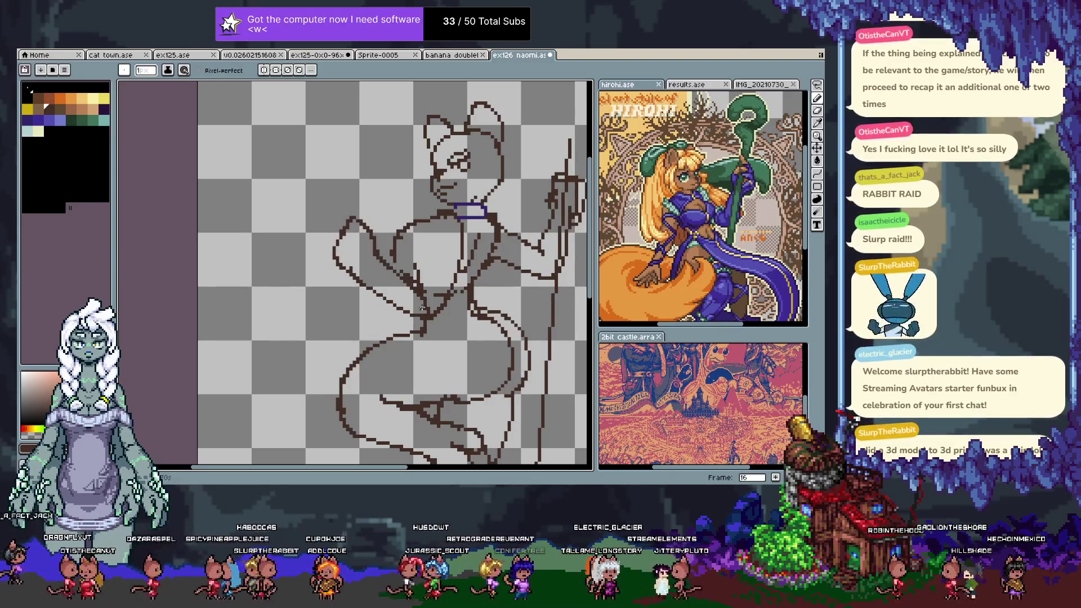
{"action": "key", "text": "ctrl+z"}
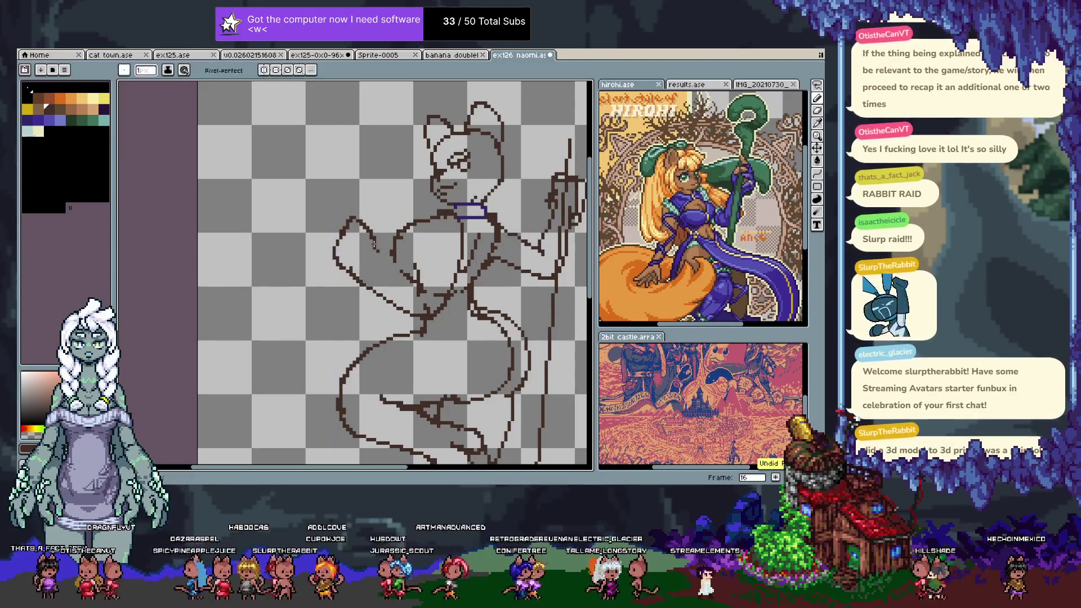
{"action": "key", "text": "ctrl+z"}
{"action": "key", "text": "ctrl+z"}
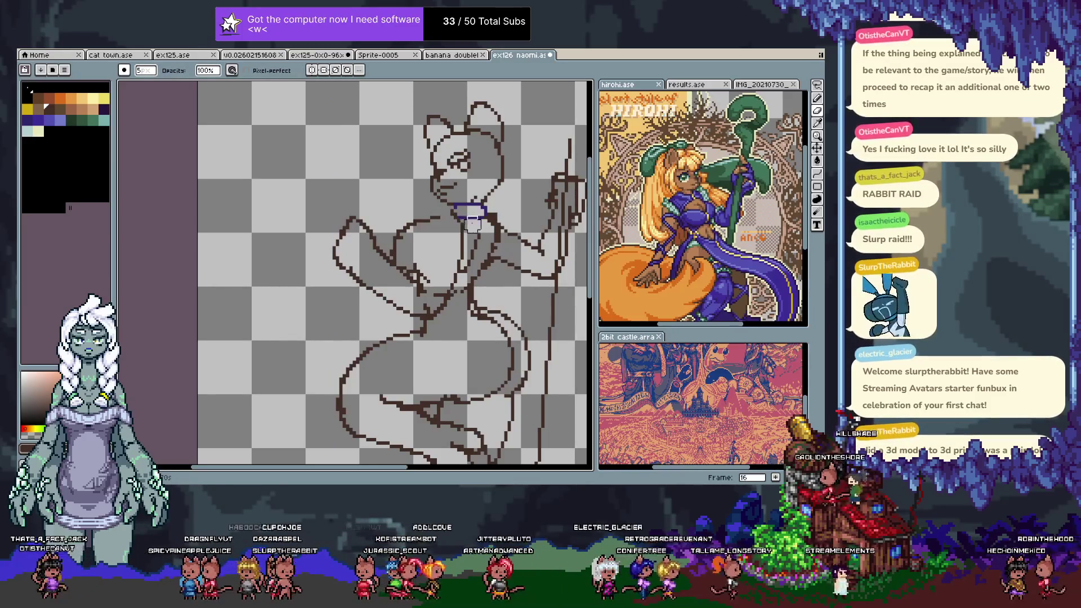
- Remove the pointed strokes drawn beside the torso
{"action": "key", "text": "e"}
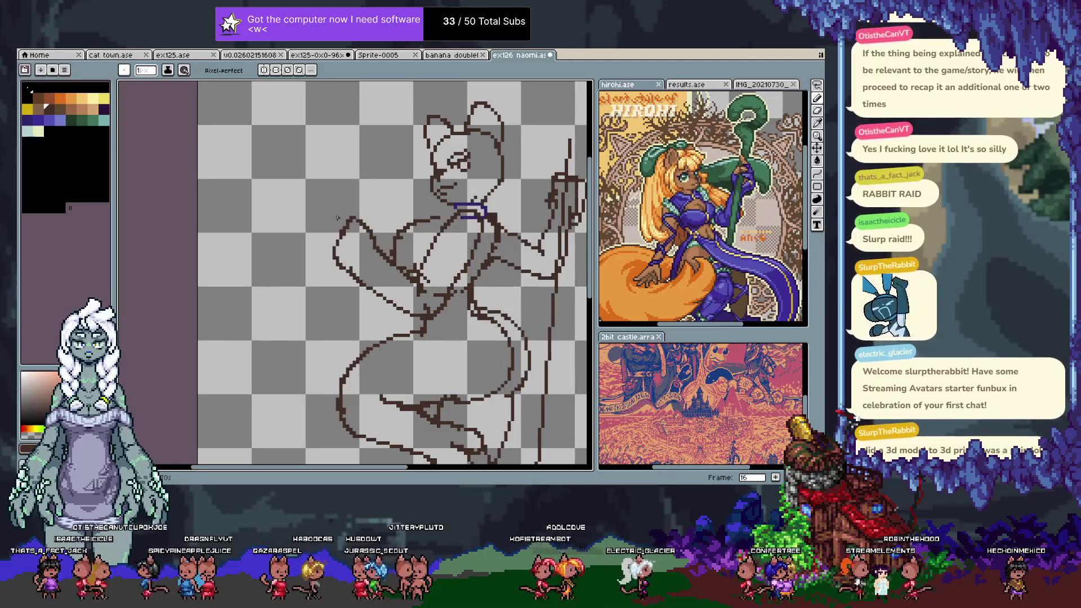
{"action": "key", "text": "ctrl+z"}
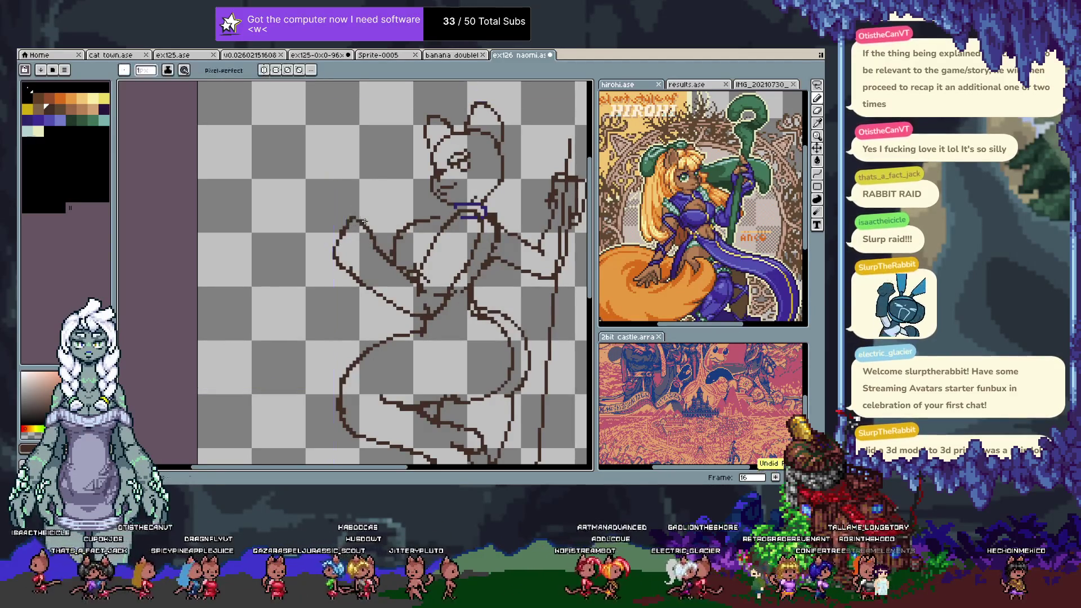
{"action": "key", "text": "b"}
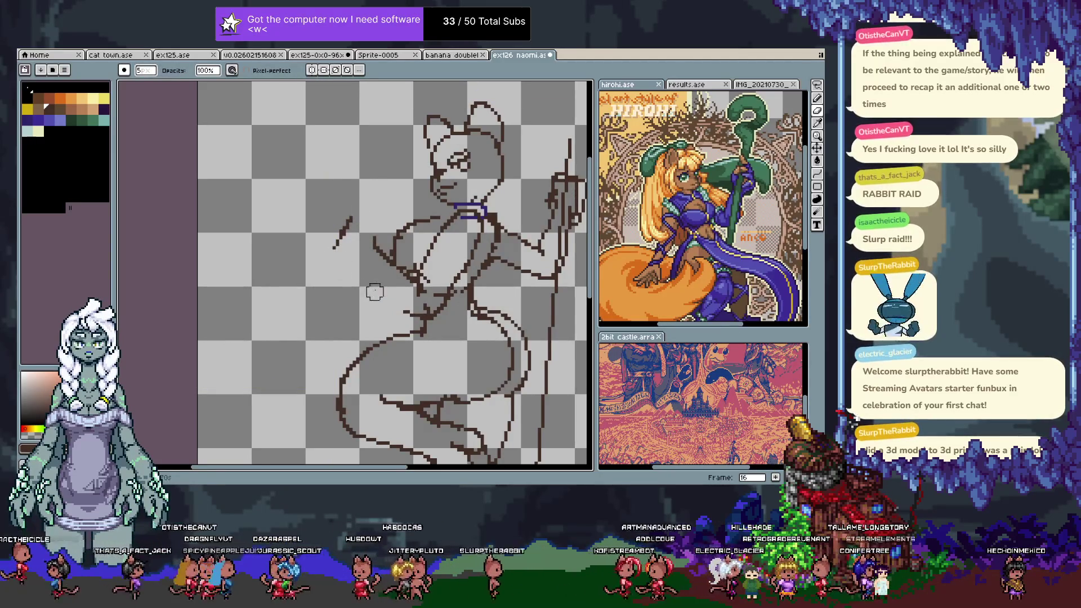
{"action": "key", "text": "b"}
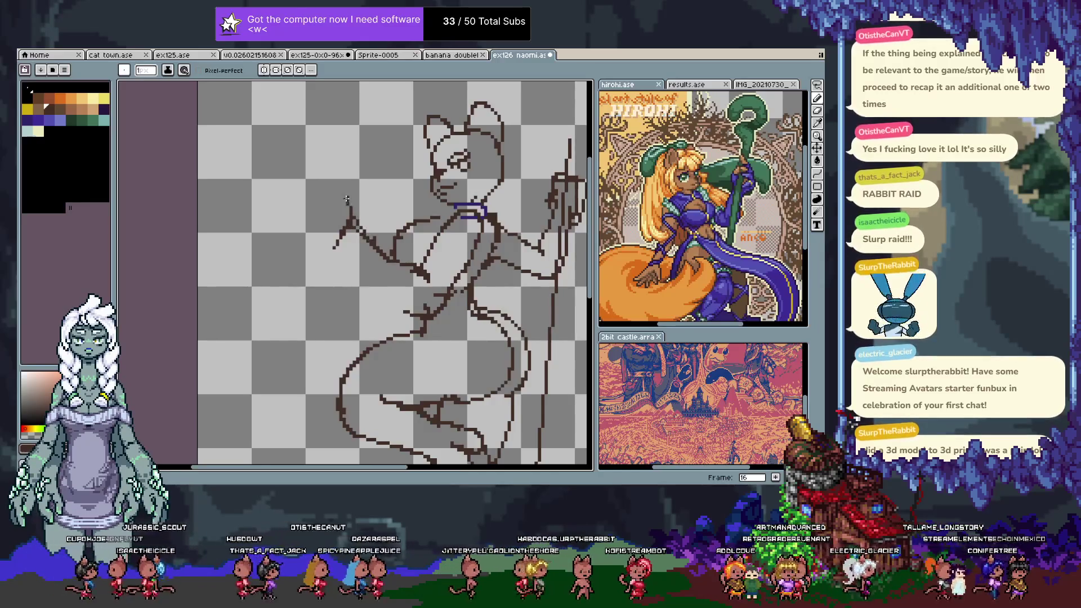
{"action": "key", "text": "ctrl+z"}
{"action": "key", "text": "e"}
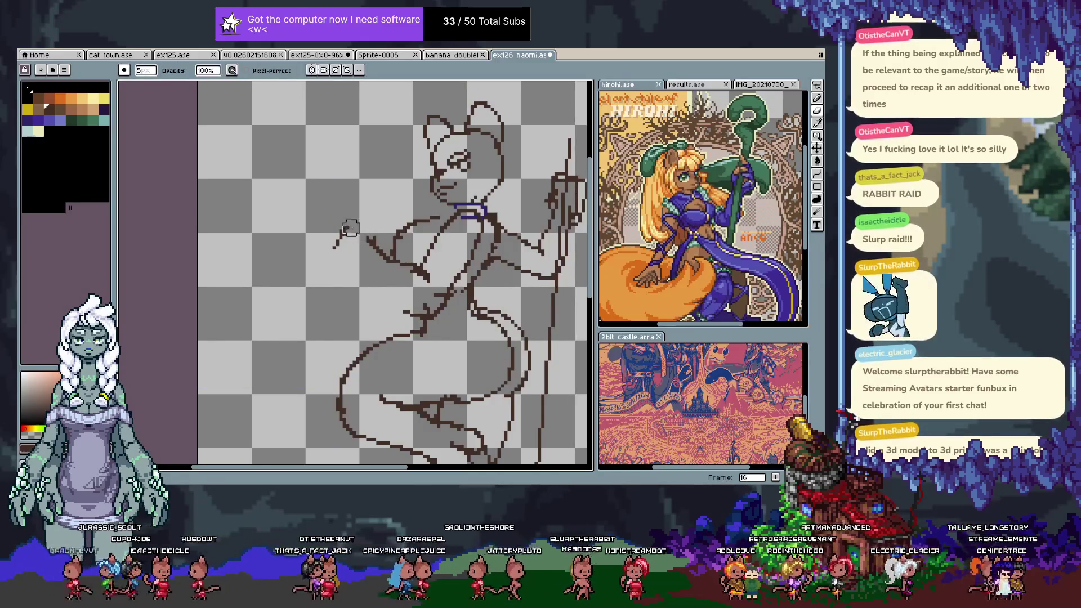
{"action": "key", "text": "b"}
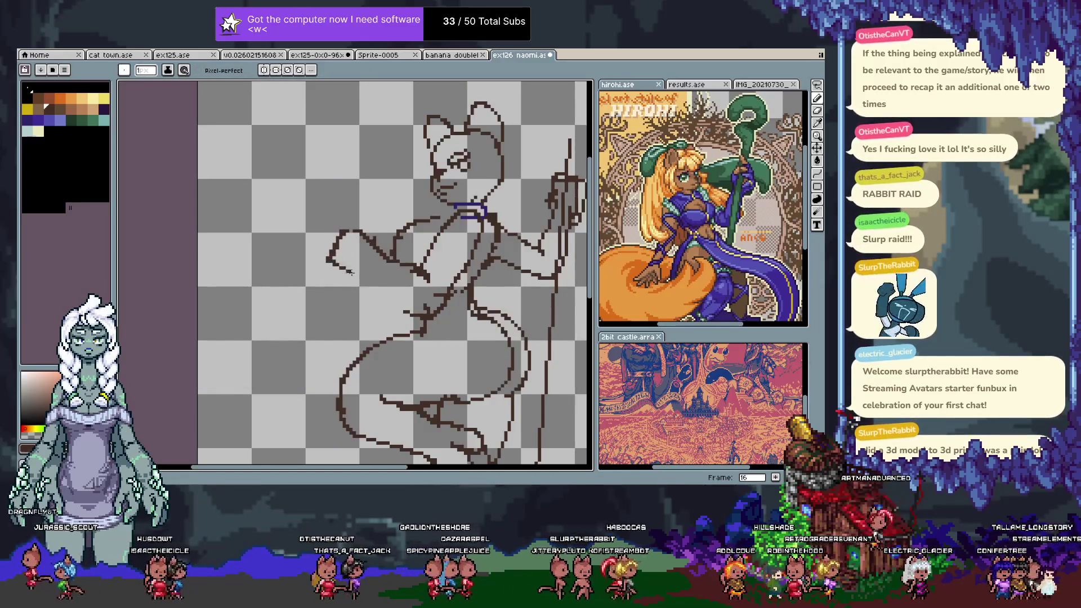
- Reshape the hand by erasing part of it and adding a line running down-right
{"action": "left_click_drag", "start_coordinate": [341, 266], "coordinate": [378, 275]}
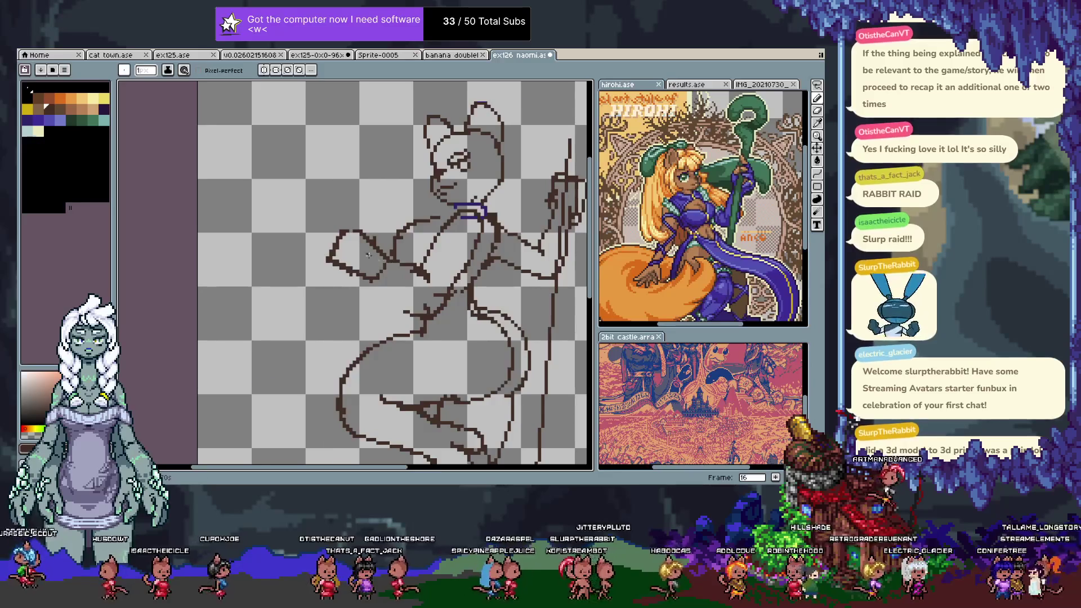
{"action": "key", "text": "ctrl+z"}
{"action": "key", "text": "ctrl+z"}
{"action": "key", "text": "e"}
{"action": "left_click_drag", "start_coordinate": [332, 256], "coordinate": [343, 234]}
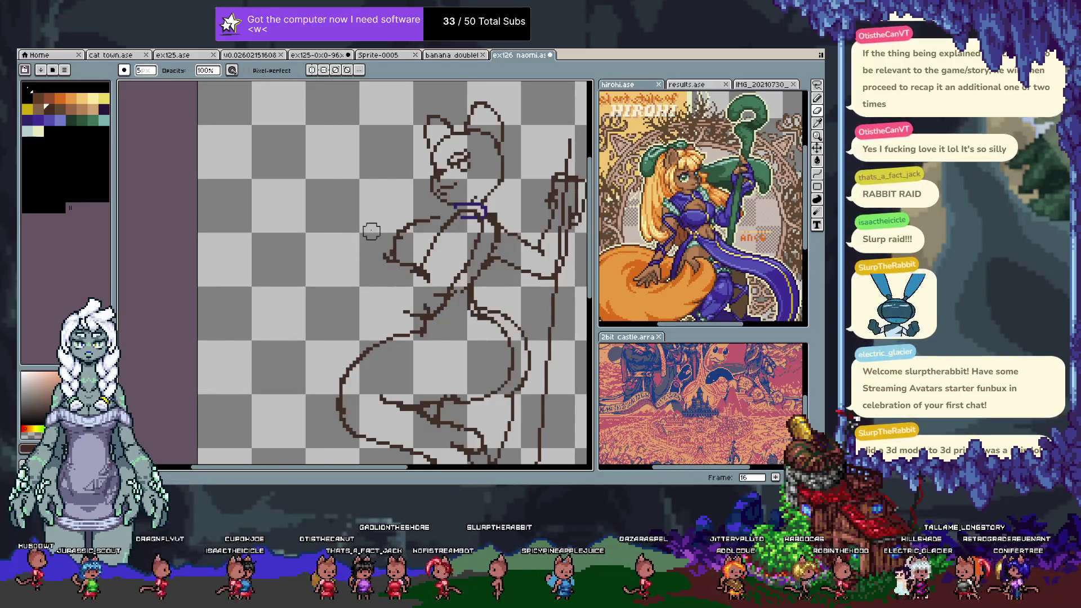
{"action": "key", "text": "b"}
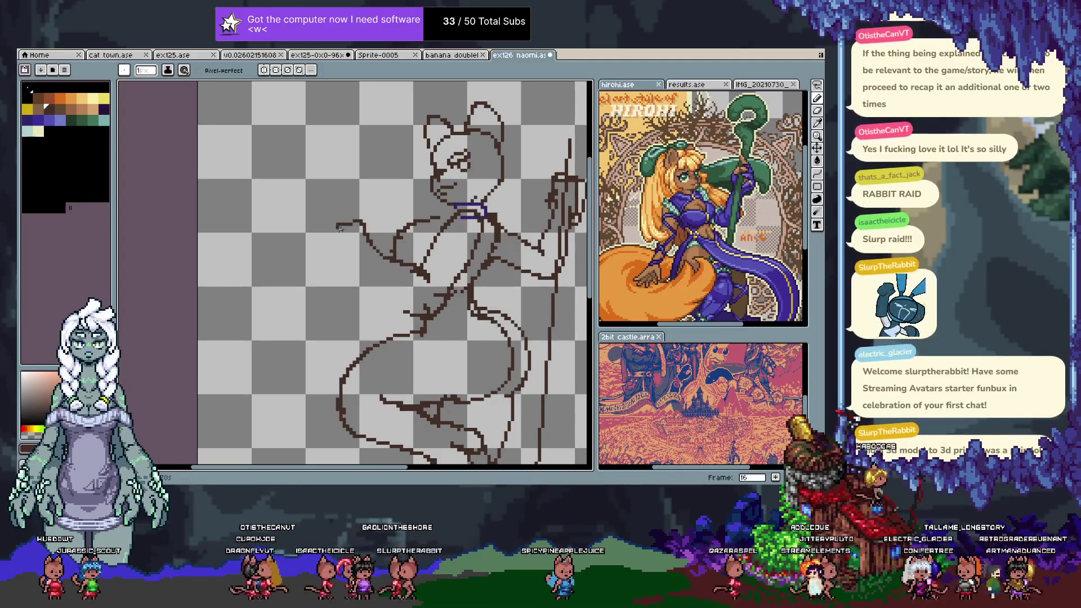
{"action": "left_click_drag", "start_coordinate": [339, 260], "coordinate": [394, 304]}
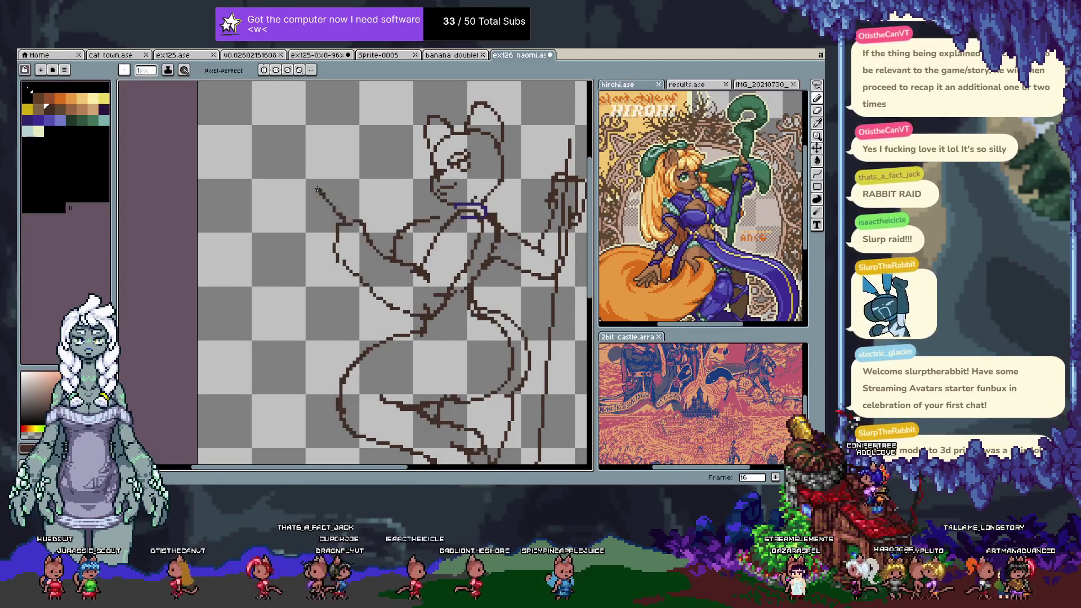
- Move to frame 17 and undo a trial upward stroke near the hand
{"action": "key", "text": "period"}
{"action": "mouse_move", "coordinate": [316, 219]}
{"action": "left_mouse_down"}
{"action": "mouse_move", "coordinate": [330, 224]}
{"action": "mouse_move", "coordinate": [336, 202]}
{"action": "mouse_move", "coordinate": [348, 224]}
{"action": "left_mouse_up"}
{"action": "key", "text": "ctrl+z"}
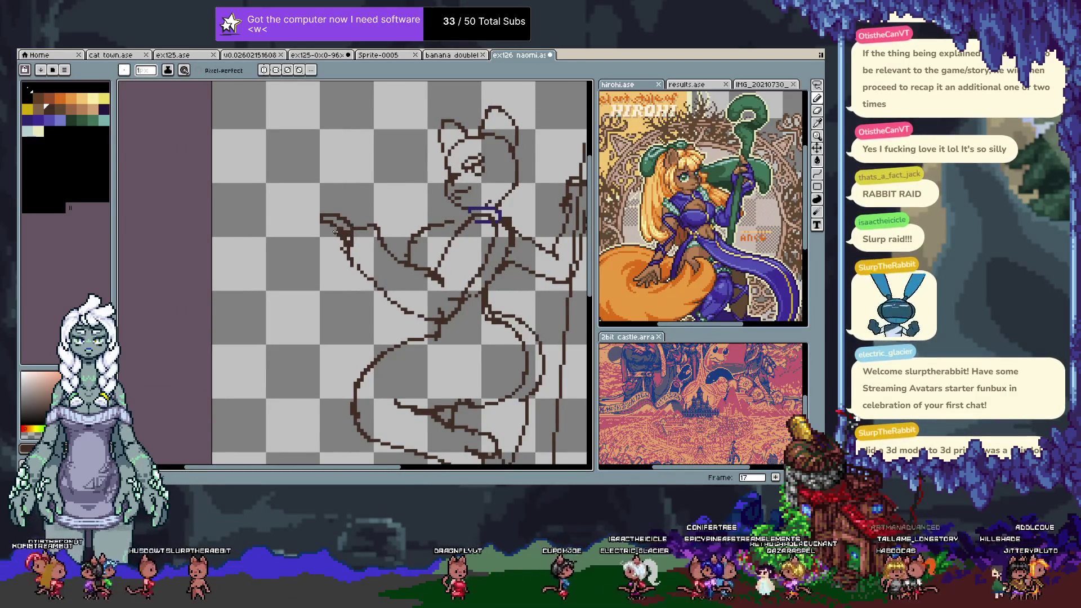
- Draw a new finger line on the hand, remove the stray spike, and pan to the staff side
{"action": "key", "text": "ctrl+z"}
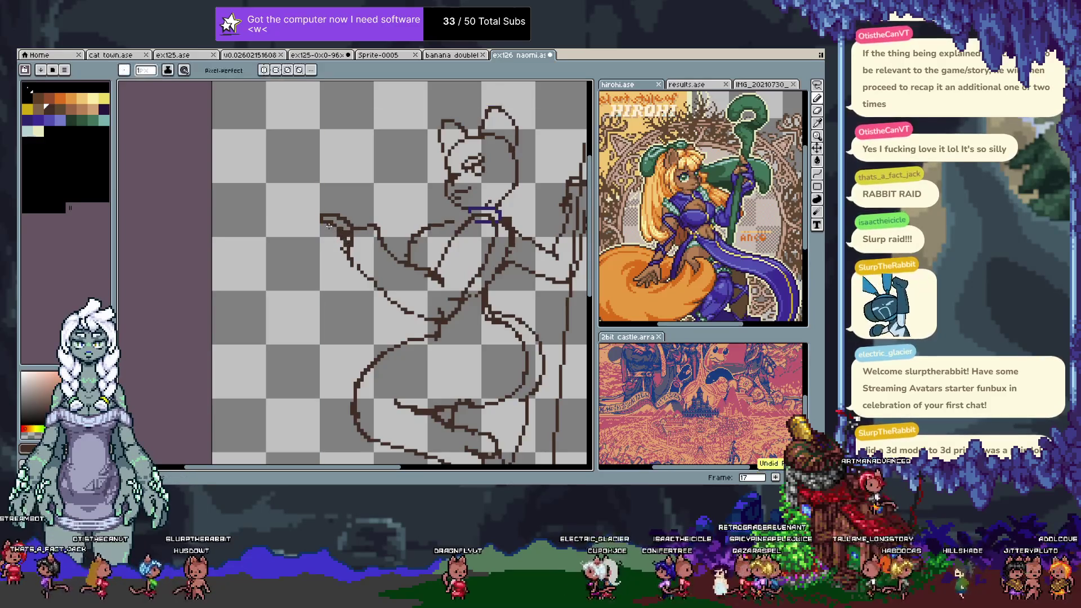
{"action": "left_click_drag", "start_coordinate": [362, 234], "coordinate": [350, 203]}
{"action": "key", "text": "ctrl+z"}
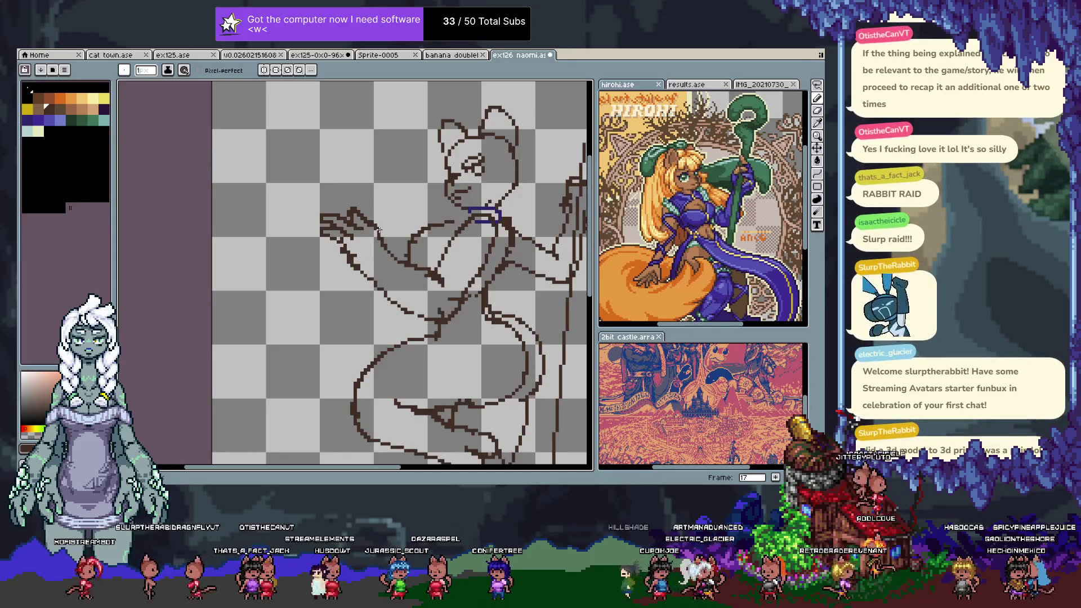
{"action": "key", "text": "h"}
{"action": "left_click_drag", "start_coordinate": [484, 253], "coordinate": [338, 236]}
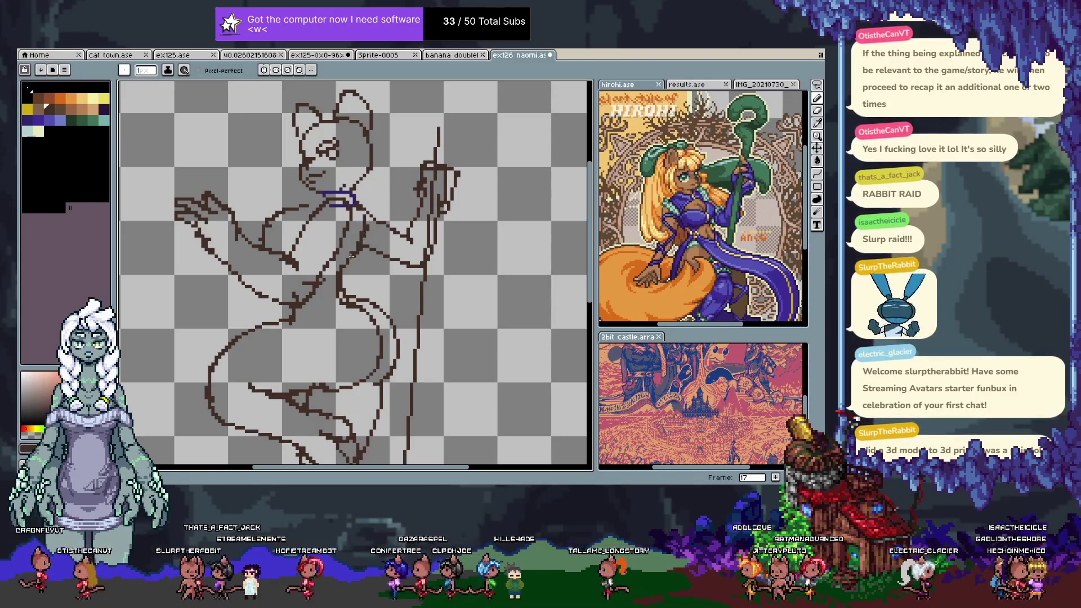
- Recentre the figure and erase the stray line near the waist
{"action": "key", "text": "h"}
{"action": "mouse_move", "coordinate": [330, 327]}
{"action": "left_mouse_down"}
{"action": "mouse_move", "coordinate": [378, 237]}
{"action": "mouse_move", "coordinate": [352, 285]}
{"action": "left_mouse_up"}
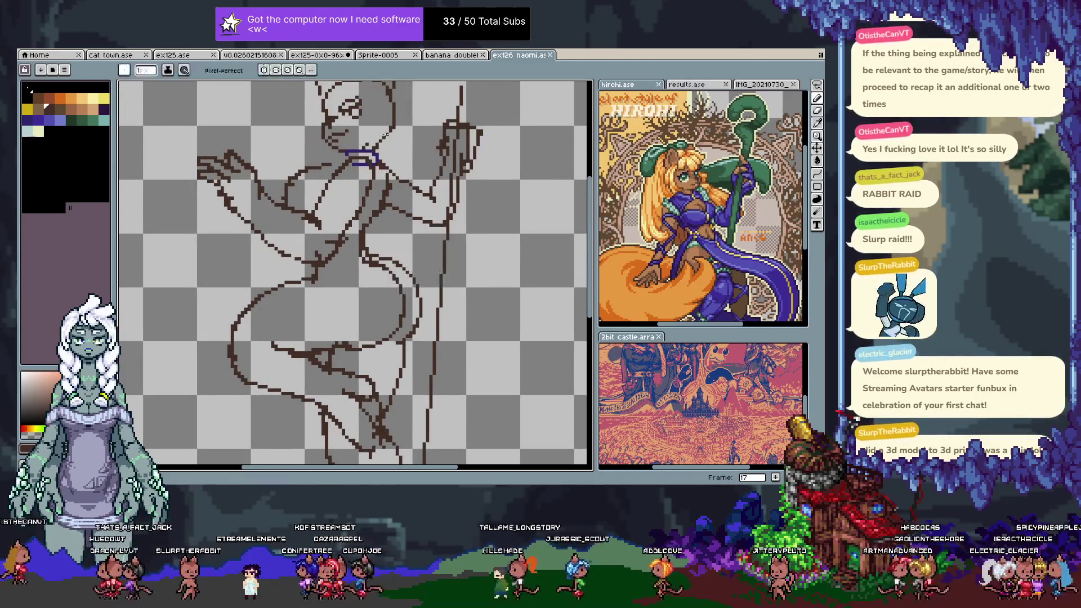
{"action": "left_click_drag", "start_coordinate": [362, 224], "coordinate": [386, 272]}
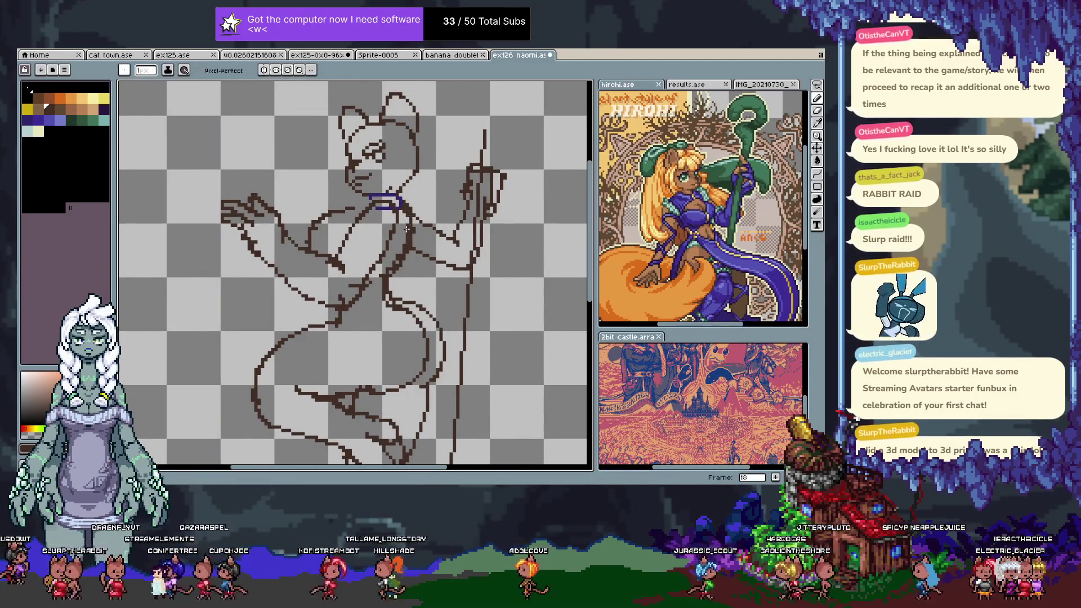
{"action": "key", "text": "e"}
{"action": "left_click_drag", "start_coordinate": [354, 296], "coordinate": [337, 275]}
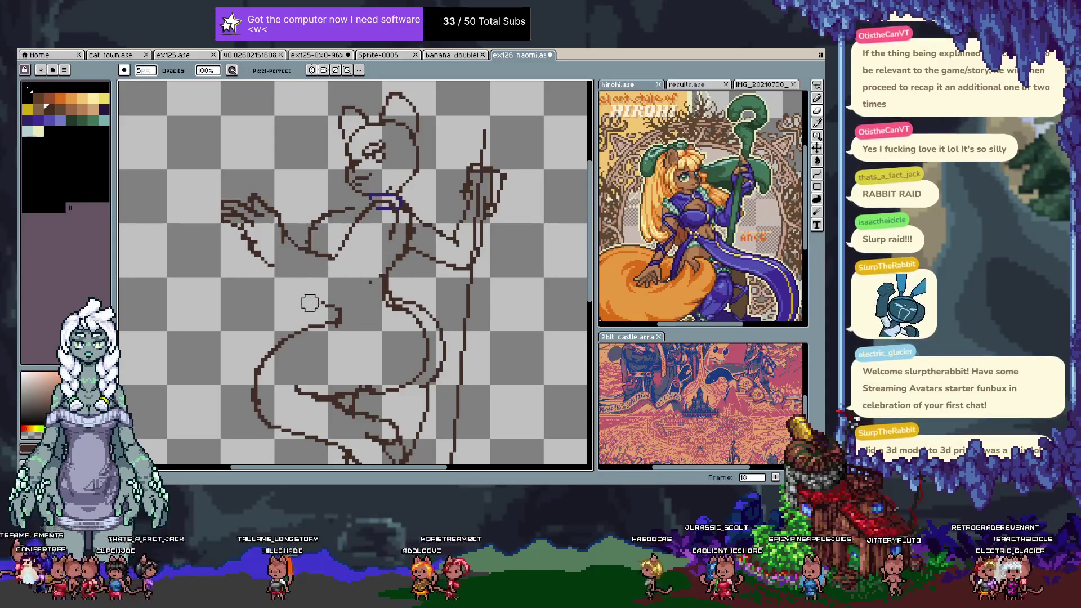
{"action": "key", "text": "b"}
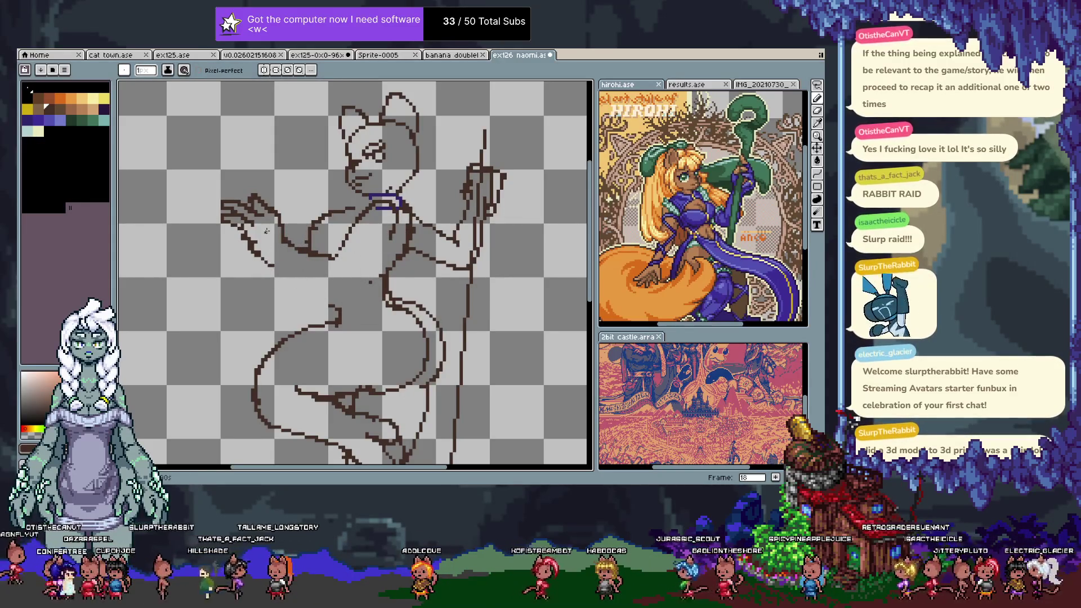
{"action": "key", "text": "ctrl+z"}
- Lasso the outstretched hand and move it slightly upward, discarding a trial arm extension
{"action": "key", "text": "q"}
{"action": "left_click_drag", "start_coordinate": [242, 175], "coordinate": [256, 157]}
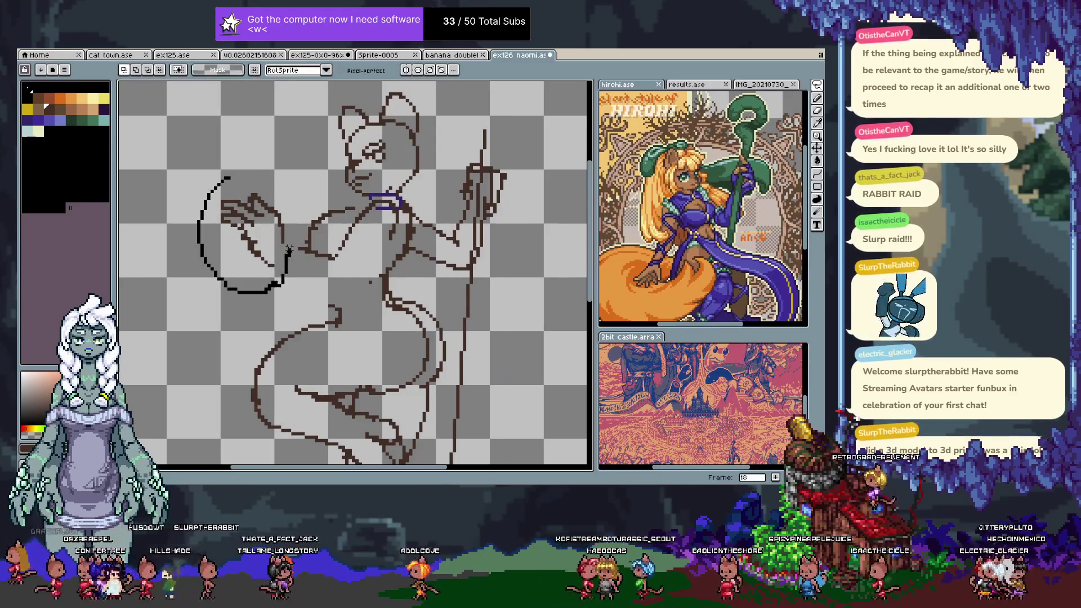
{"action": "left_click_drag", "start_coordinate": [260, 229], "coordinate": [264, 222]}
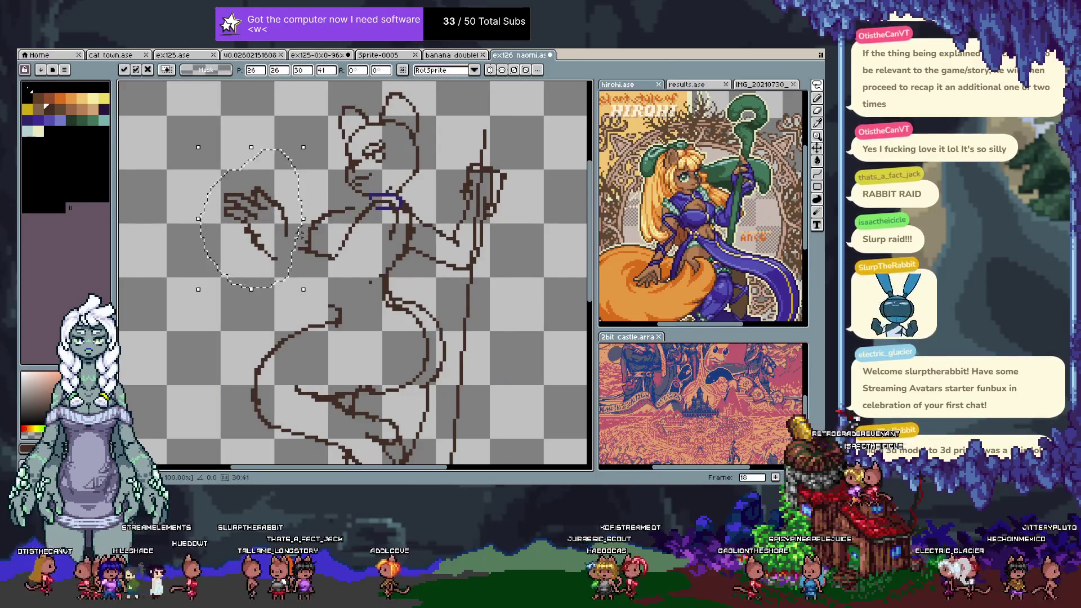
{"action": "key", "text": "ctrl+d"}
{"action": "key", "text": "b"}
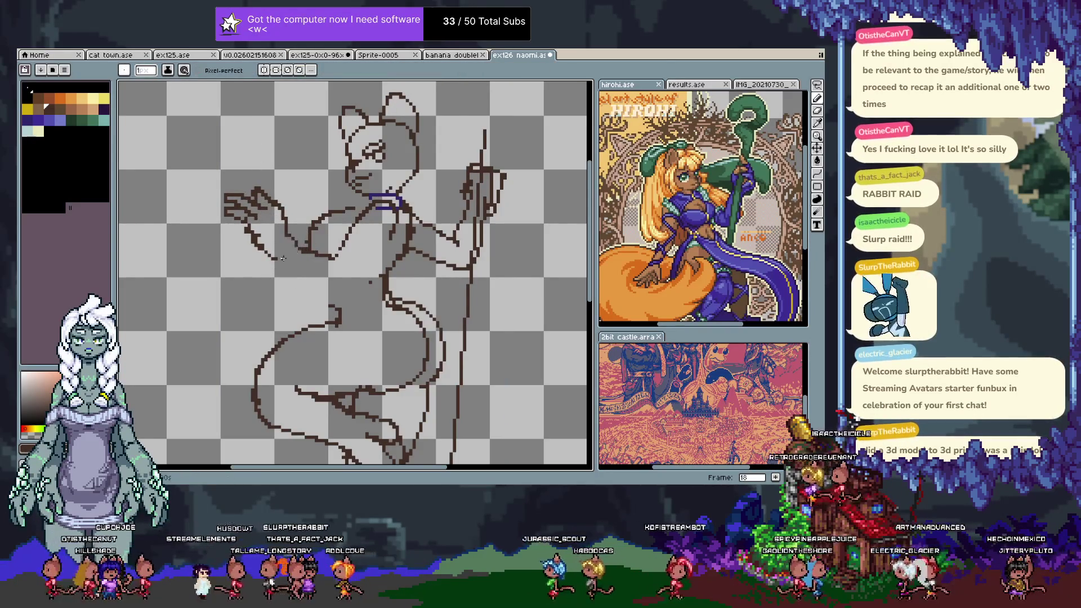
{"action": "left_click_drag", "start_coordinate": [307, 278], "coordinate": [354, 278]}
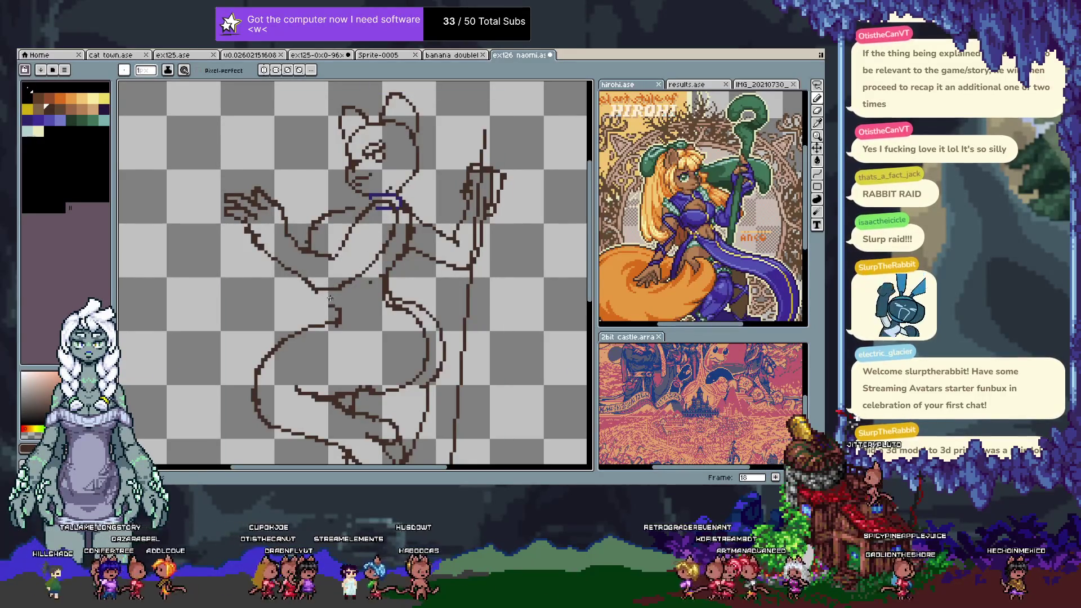
{"action": "key", "text": "ctrl+z"}
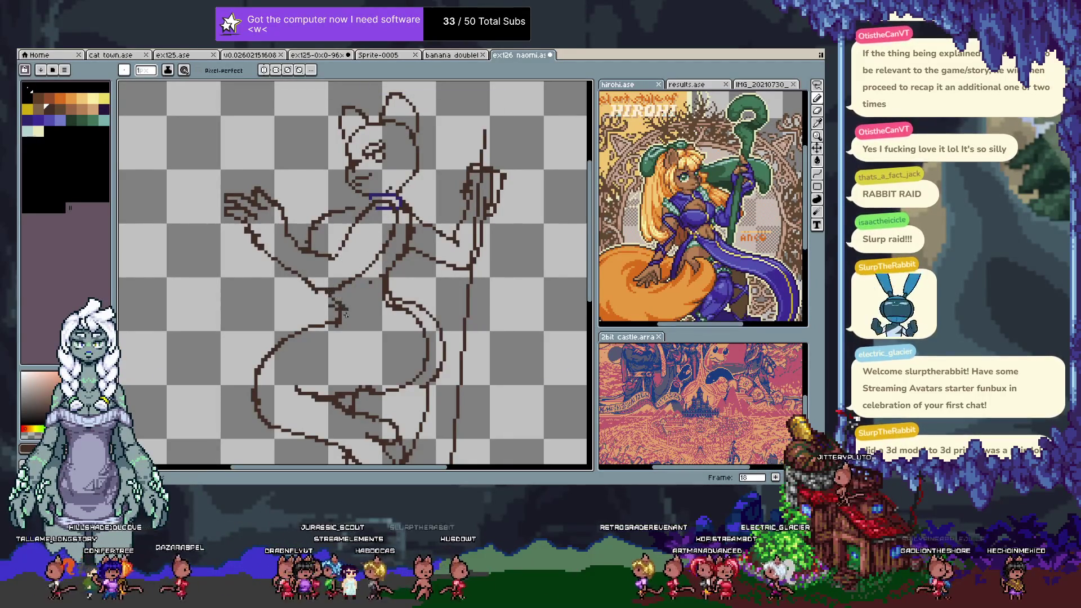
{"action": "key", "text": "ctrl+z"}
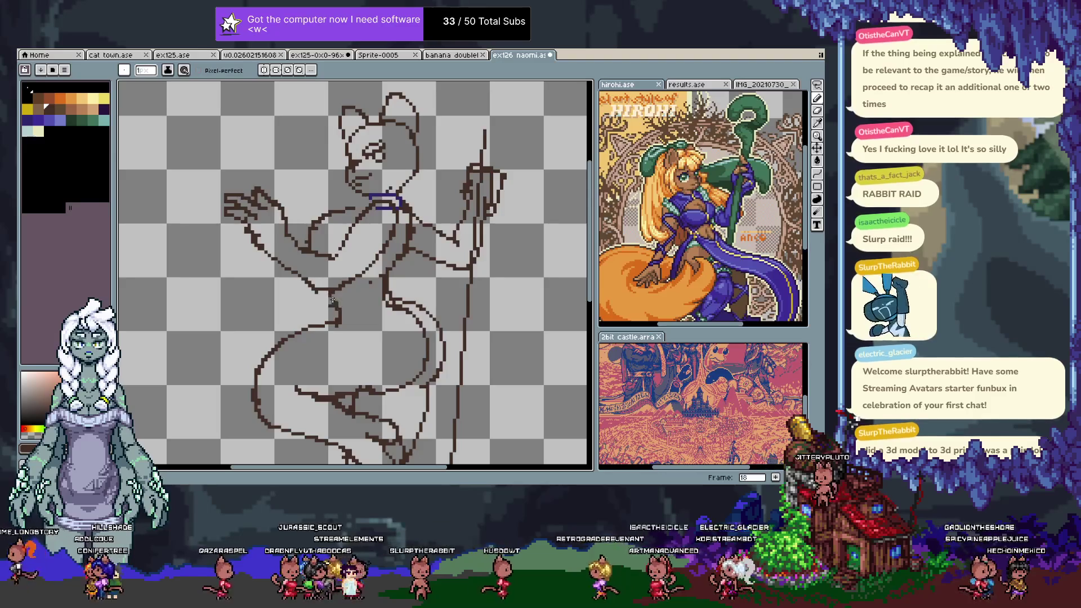
- Check the canvas size settings without changes, pick the first palette colour, and undo recent edits
{"action": "key", "text": "ctrl+alt+c"}
{"action": "key", "text": "Escape"}
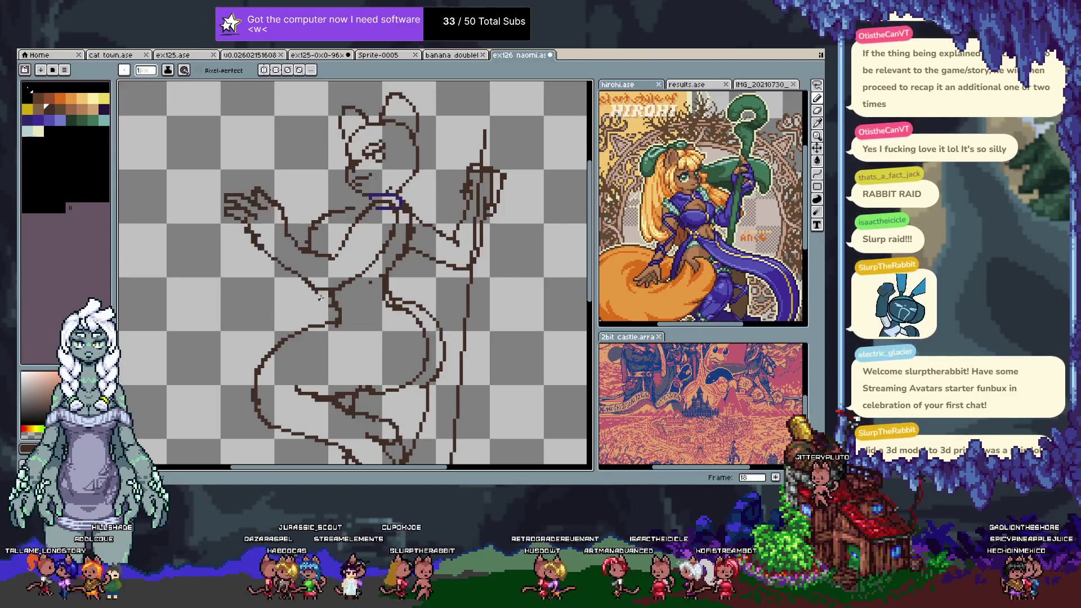
{"action": "key", "text": "ctrl+alt+c"}
{"action": "key", "text": "Escape"}
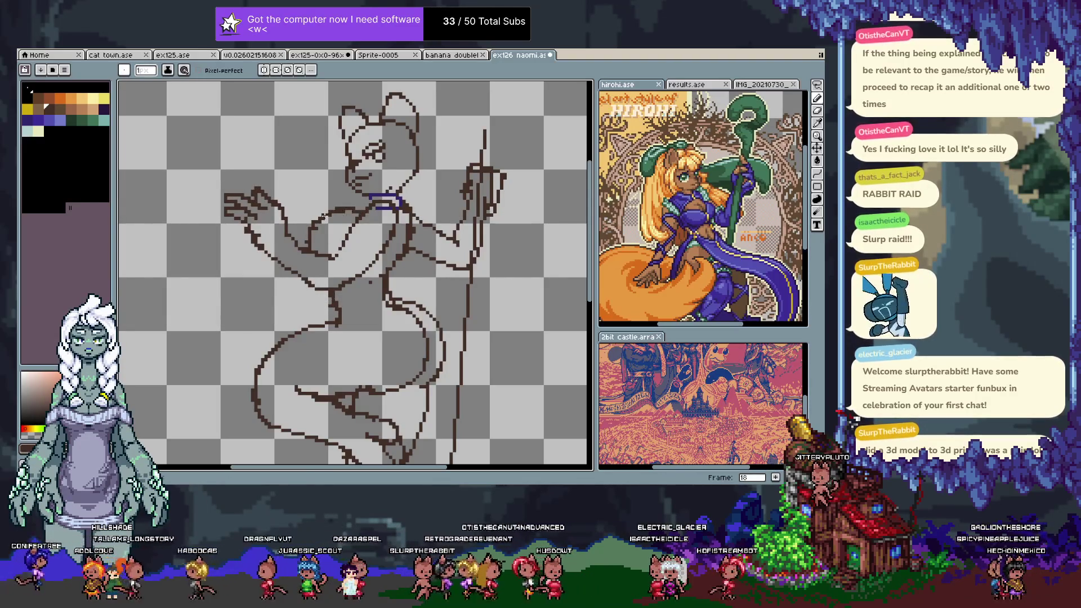
{"action": "left_click", "coordinate": [353, 211], "text": "alt"}
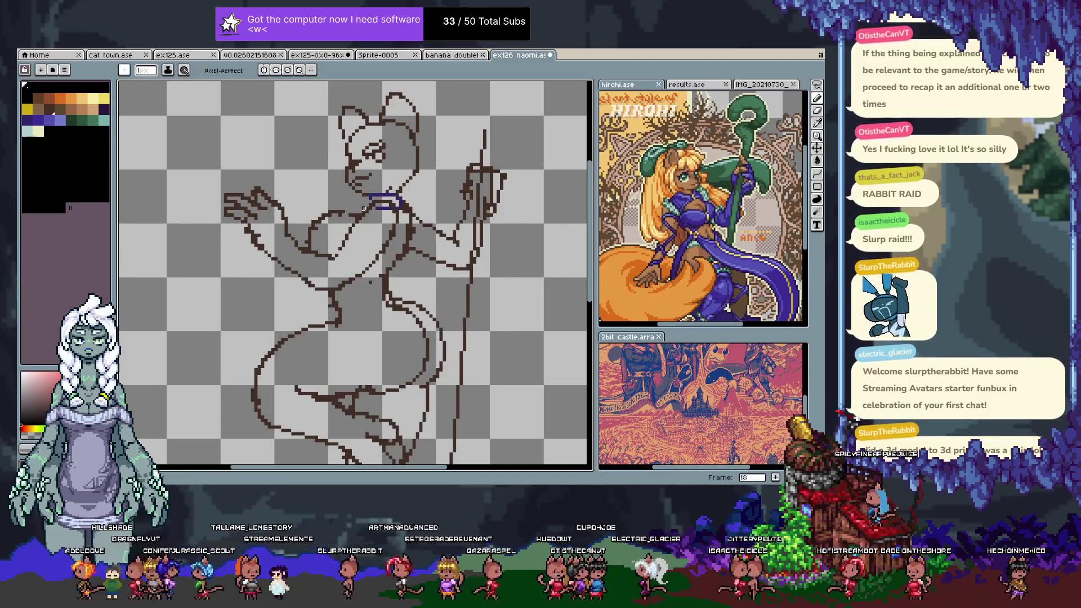
{"action": "key", "text": "ctrl+z"}
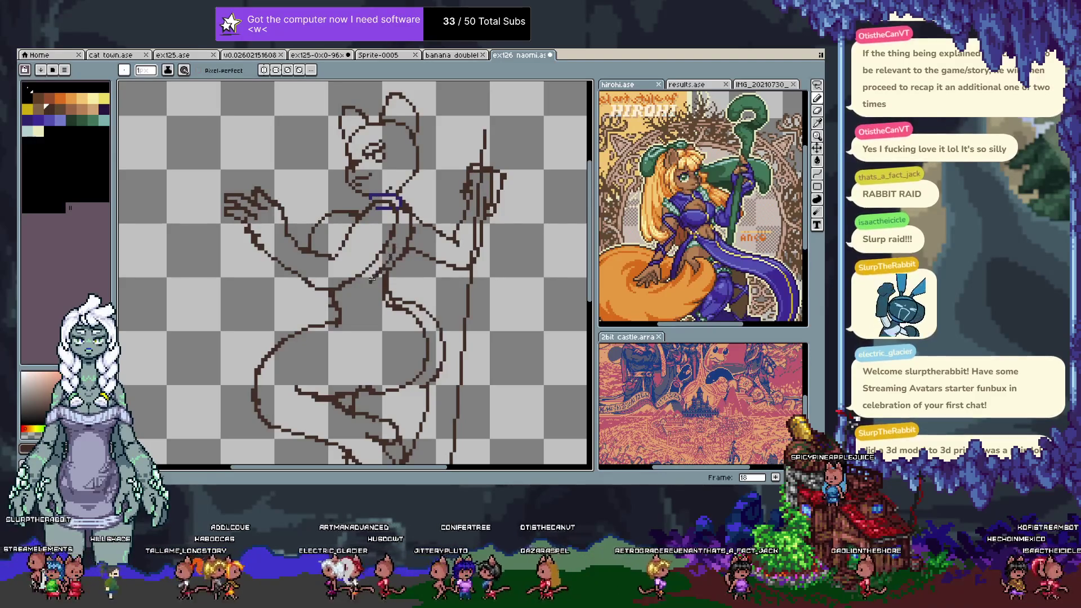
{"action": "key", "text": "ctrl+z"}
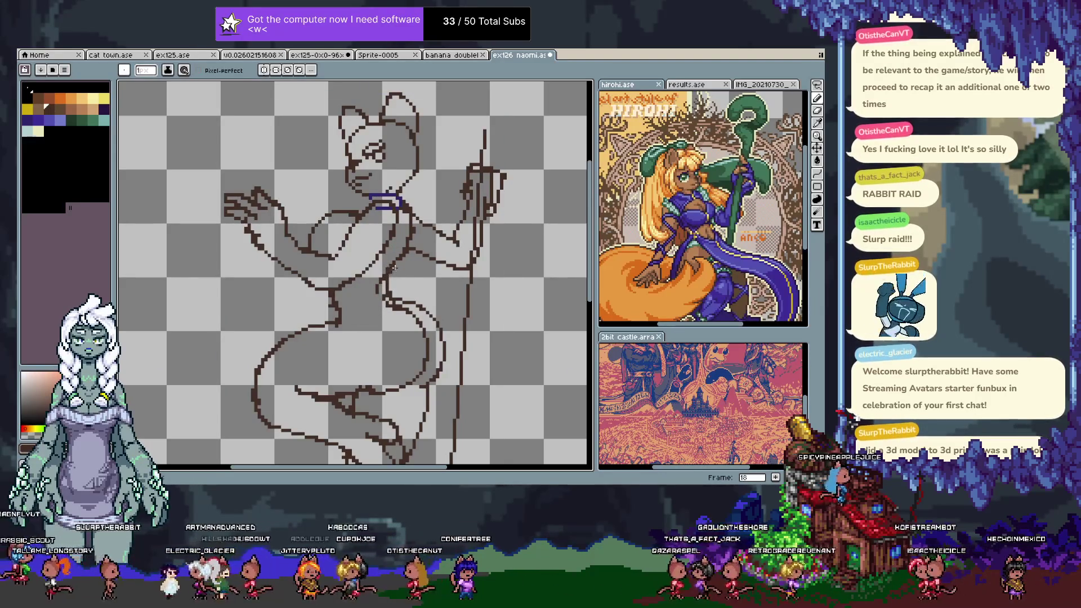
- Add frame 19 and touch up a stroke near the feet
{"action": "key", "text": "b"}
{"action": "key", "text": "alt+n"}
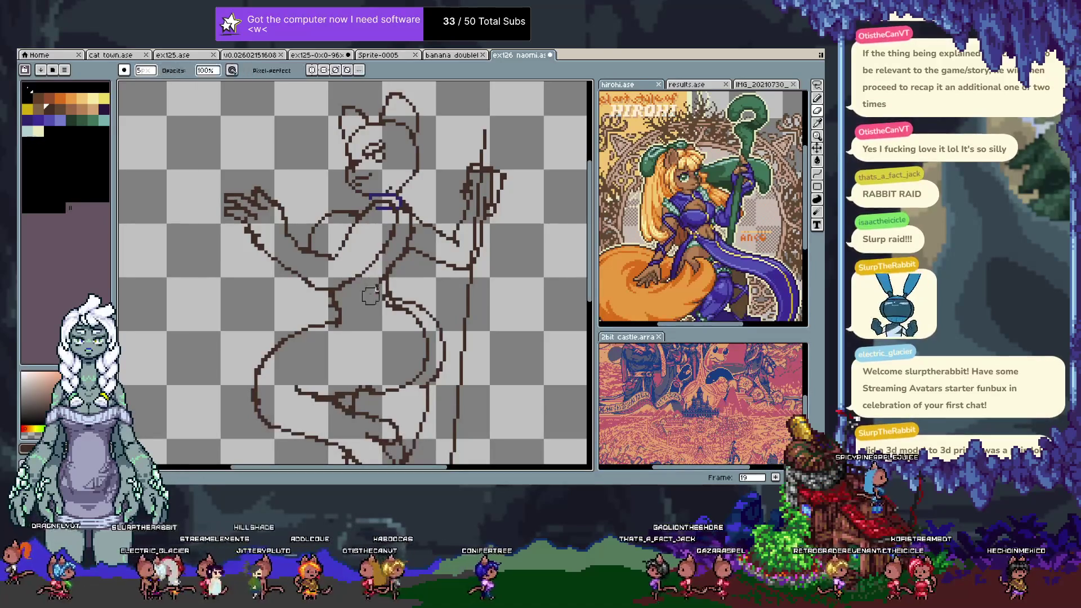
{"action": "key", "text": "e"}
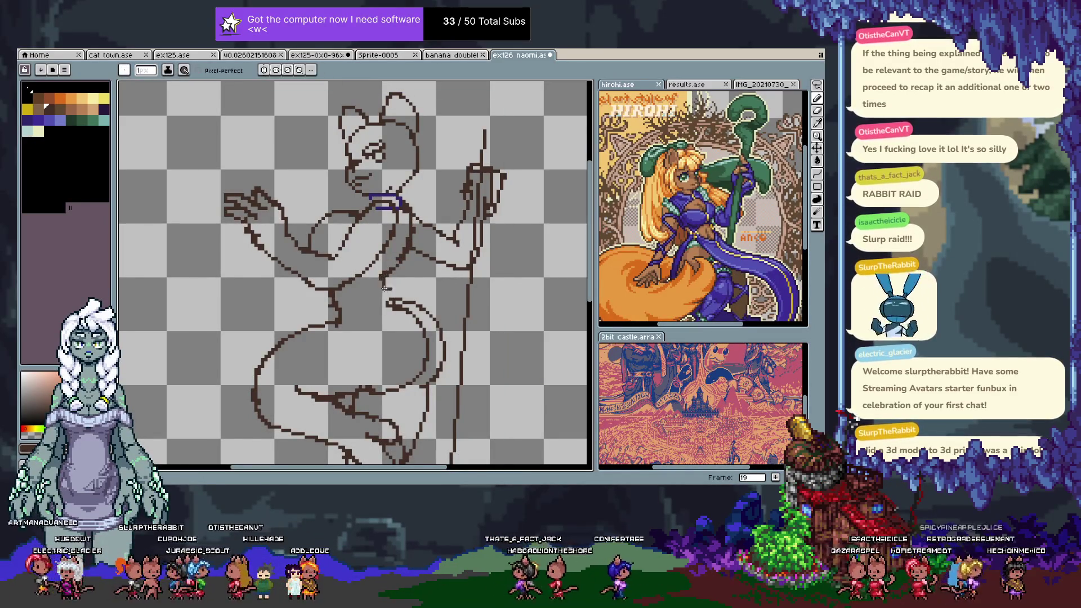
{"action": "key", "text": "ctrl+z"}
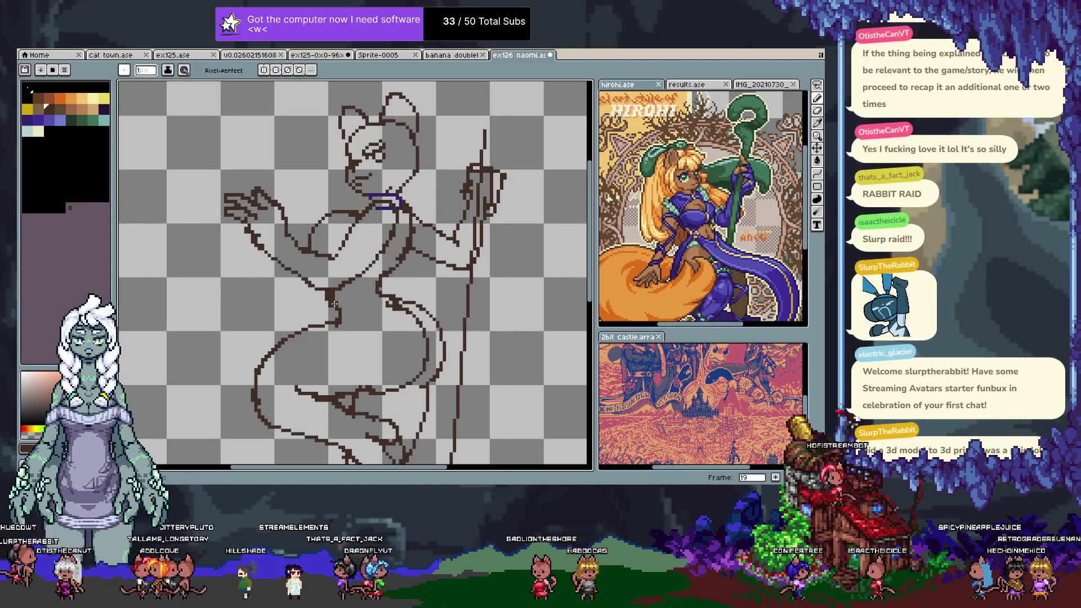
{"action": "scroll", "coordinate": [340, 282], "scroll_direction": "down", "scroll_amount": 1}
- Lasso the head, shift it right and down, then go to frame 20 with dark brown
{"action": "scroll", "coordinate": [357, 227], "scroll_direction": "up", "scroll_amount": 1}
{"action": "key", "text": "q"}
{"action": "left_click_drag", "start_coordinate": [346, 104], "coordinate": [329, 234]}
{"action": "left_click_drag", "start_coordinate": [377, 175], "coordinate": [393, 174]}
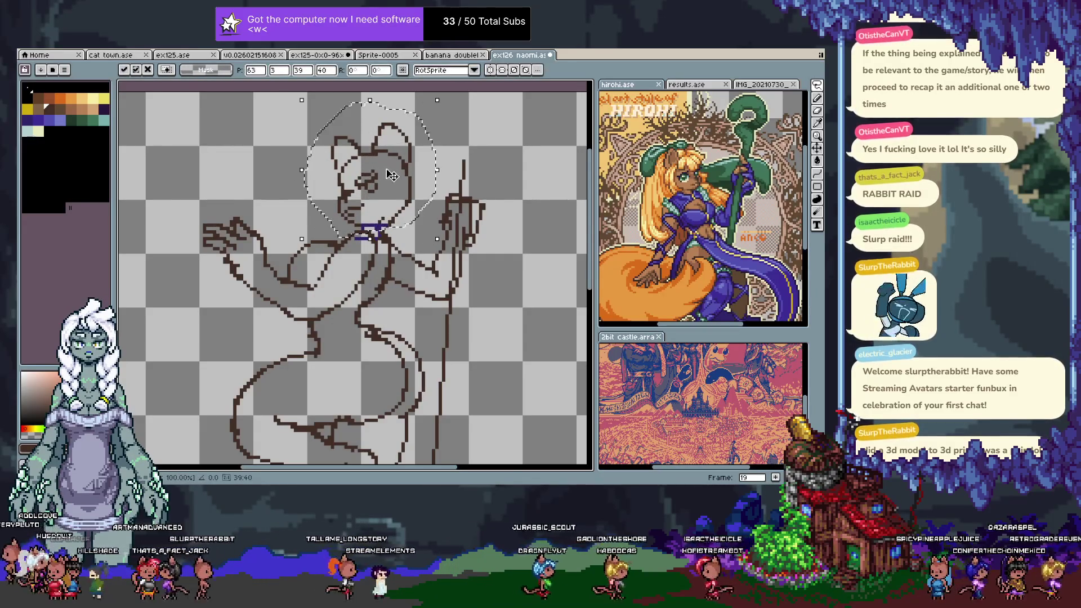
{"action": "key", "text": "ctrl+d"}
{"action": "key", "text": "b"}
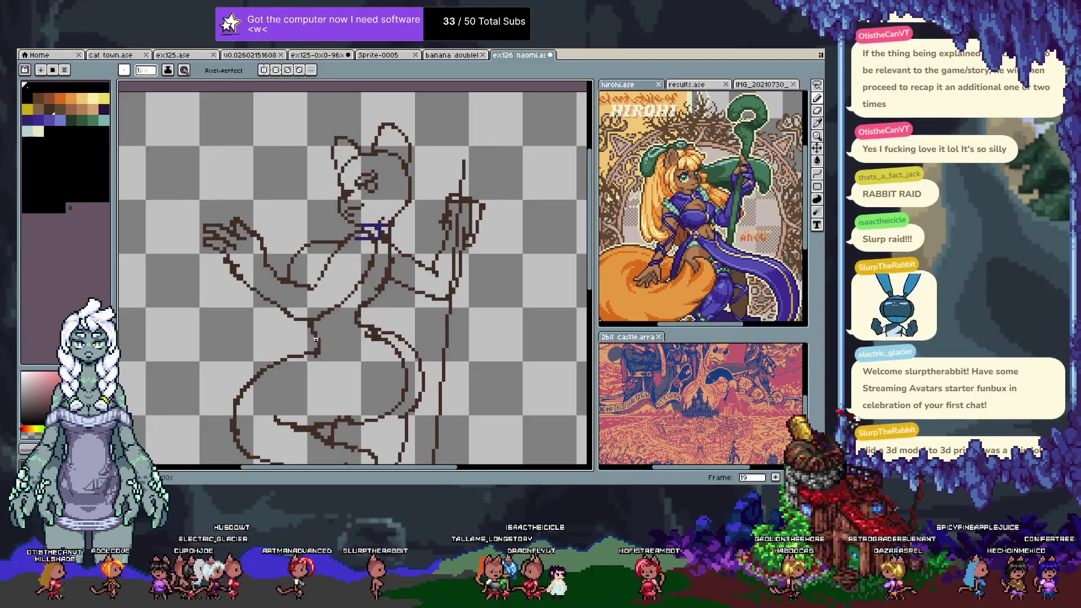
{"action": "key", "text": "."}
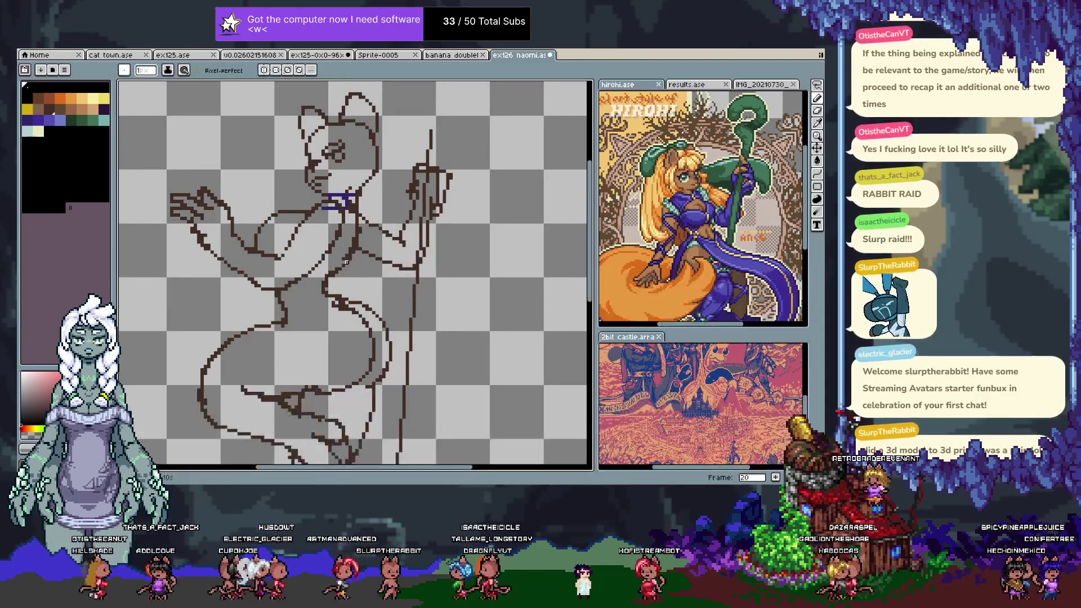
{"action": "left_click", "coordinate": [340, 289], "text": "alt"}
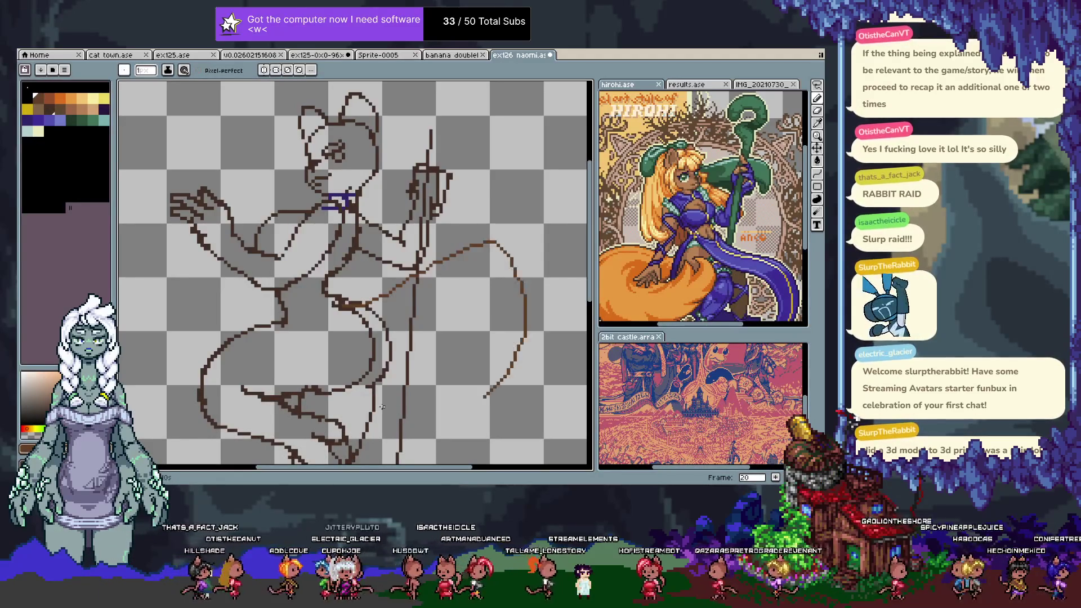
- Keep the large tail loop around the lower body and extend its tip with short strokes
{"action": "scroll", "coordinate": [484, 243], "scroll_direction": "down", "scroll_amount": 3}
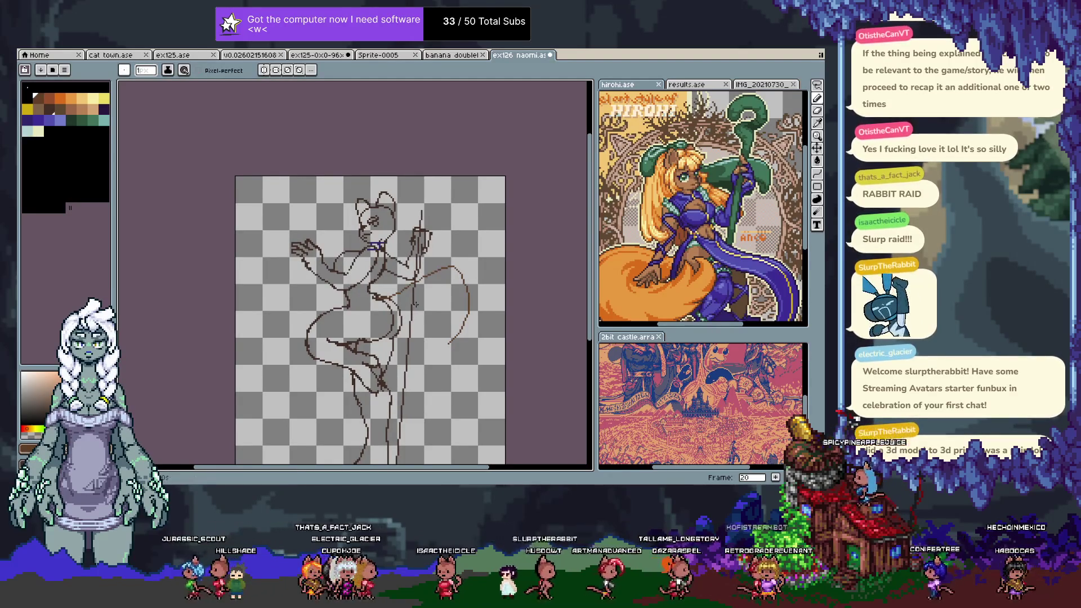
{"action": "key", "text": "ctrl+z"}
{"action": "key", "text": "ctrl+z"}
{"action": "key", "text": "ctrl+y"}
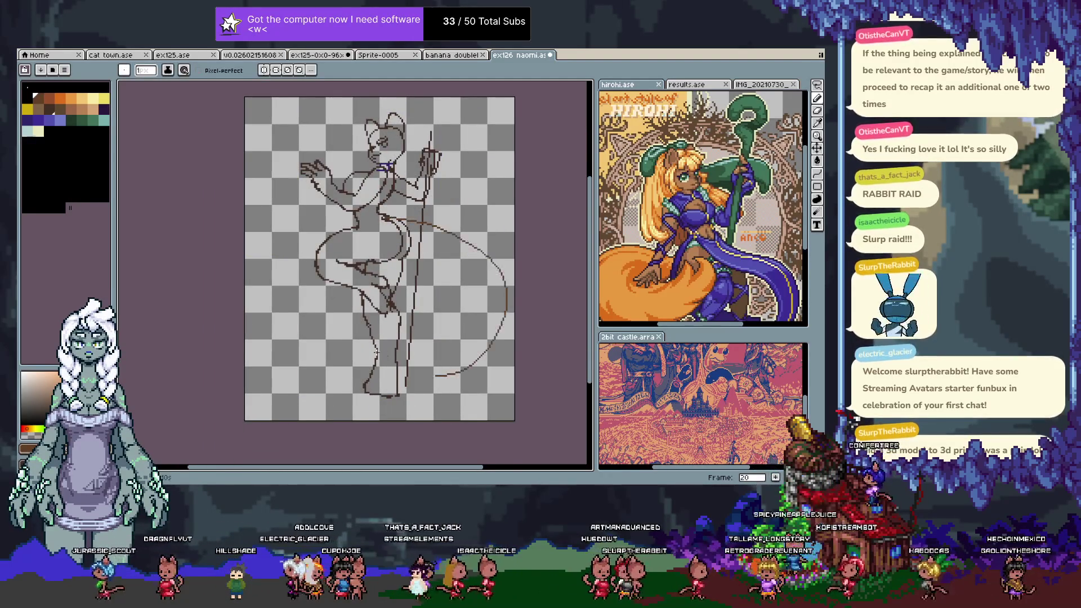
{"action": "key", "text": "ctrl+z"}
{"action": "left_click_drag", "start_coordinate": [382, 215], "coordinate": [420, 378]}
{"action": "key", "text": "ctrl+z"}
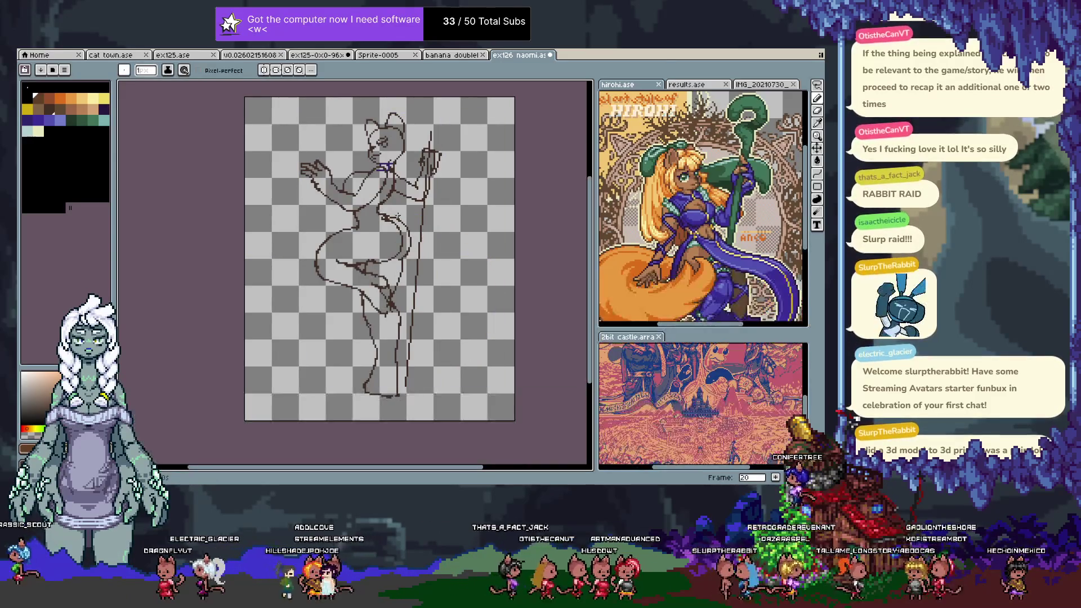
{"action": "key", "text": "ctrl+y"}
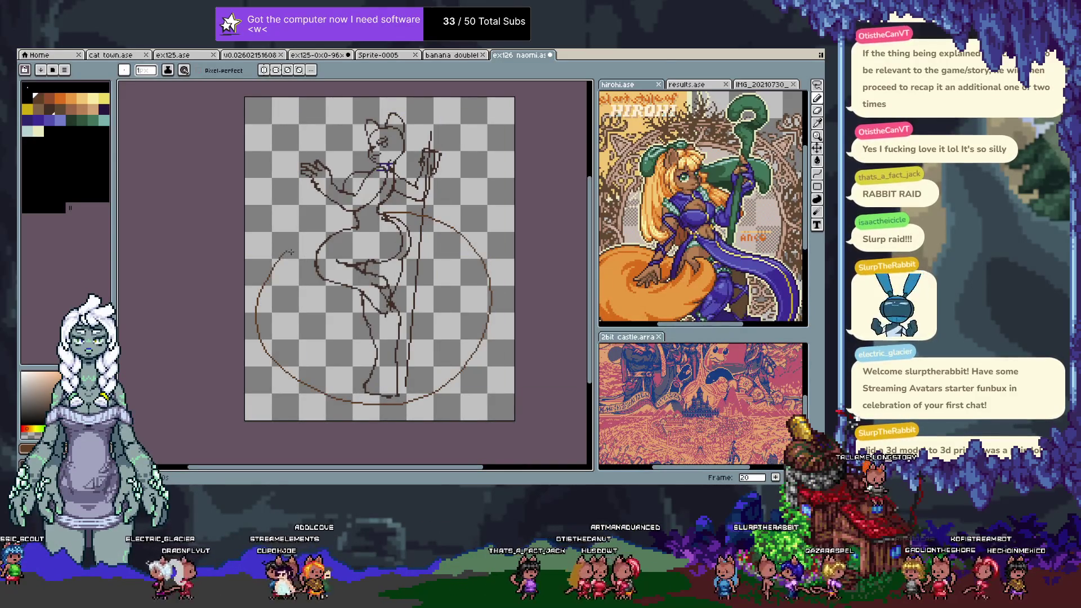
{"action": "left_click_drag", "start_coordinate": [288, 252], "coordinate": [293, 275]}
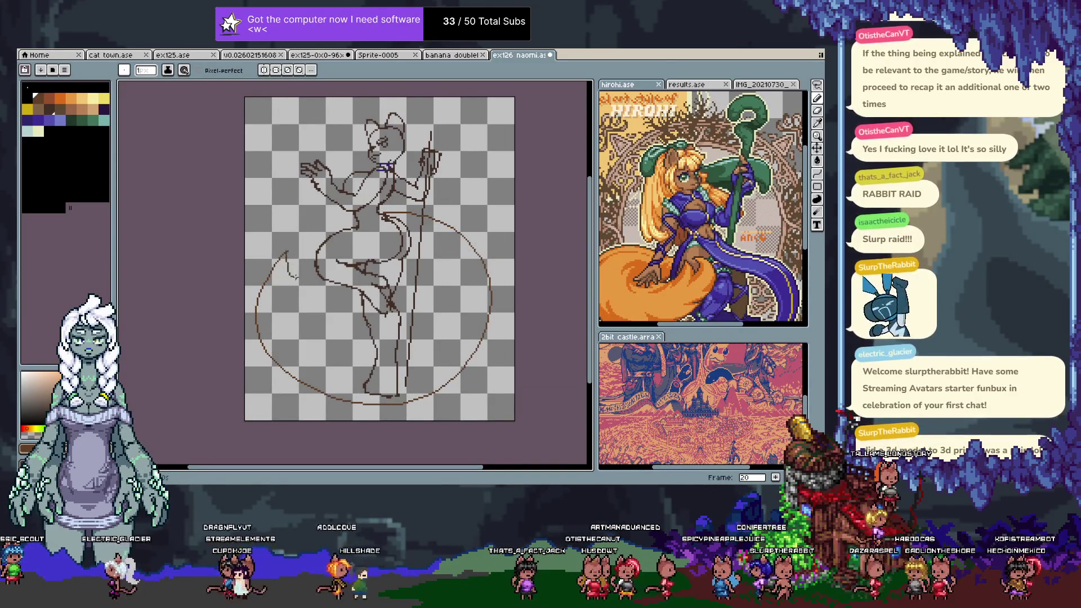
{"action": "key", "text": "ctrl"}
{"action": "key", "text": "ctrl"}
{"action": "left_click_drag", "start_coordinate": [338, 315], "coordinate": [339, 364]}
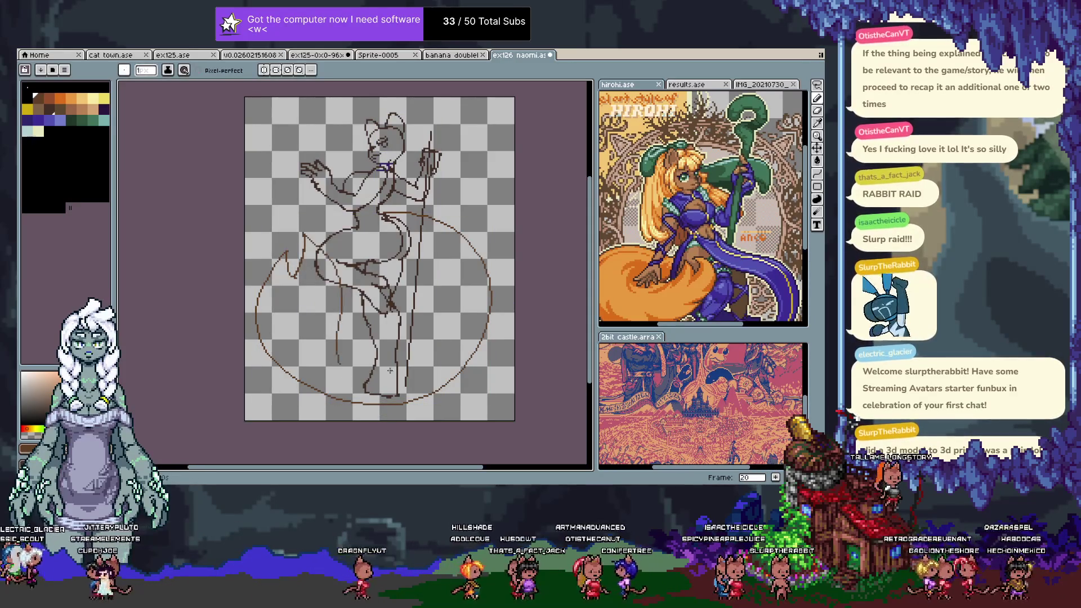
{"action": "key", "text": "ctrl+z"}
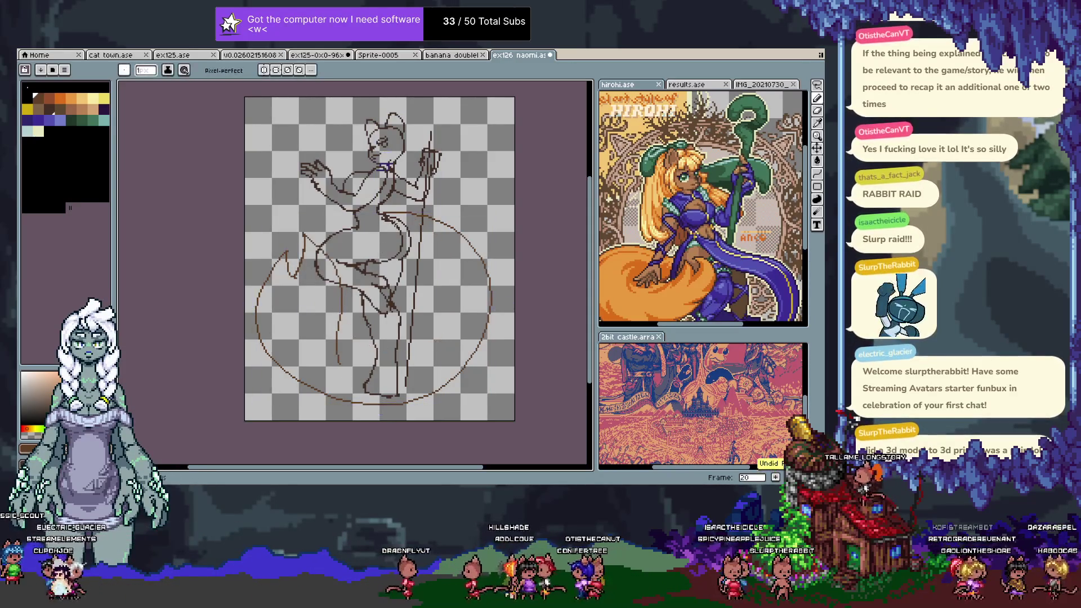
{"action": "key", "text": "ctrl+y"}
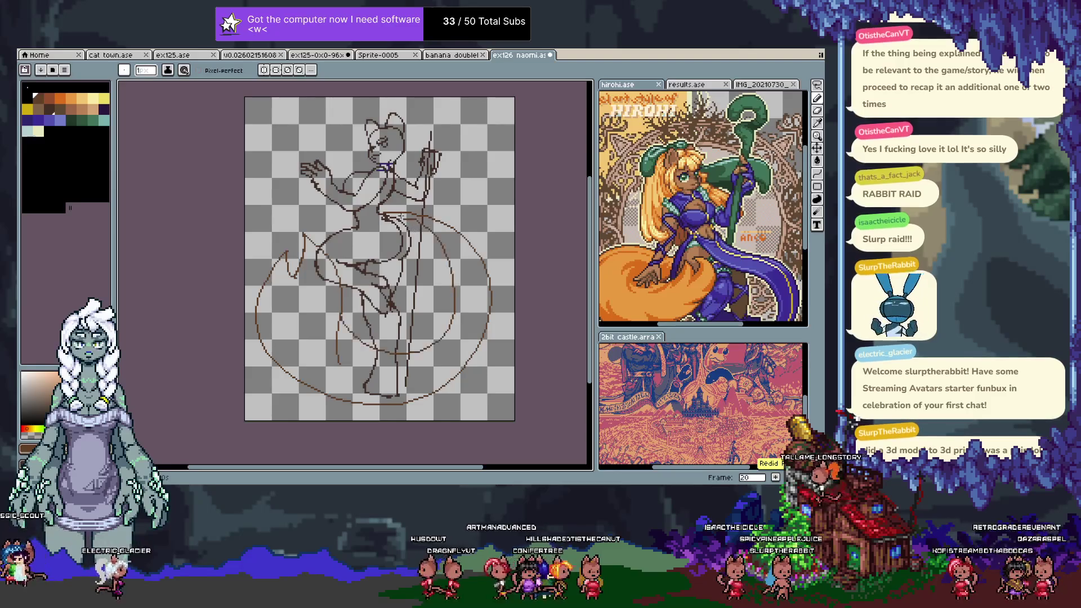
- Move to frame 21 and try, then remove, two rightward tail strokes
{"action": "key", "text": "Tab"}
{"action": "key", "text": "Right"}
{"action": "key", "text": "Tab"}
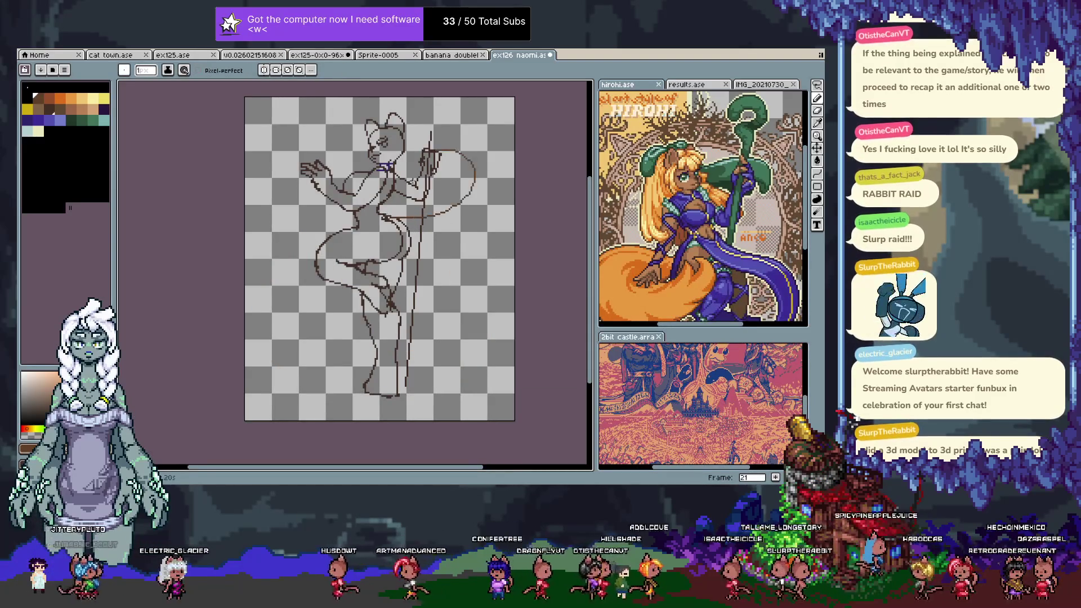
{"action": "left_click_drag", "start_coordinate": [394, 221], "coordinate": [443, 214]}
{"action": "key", "text": "ctrl+z"}
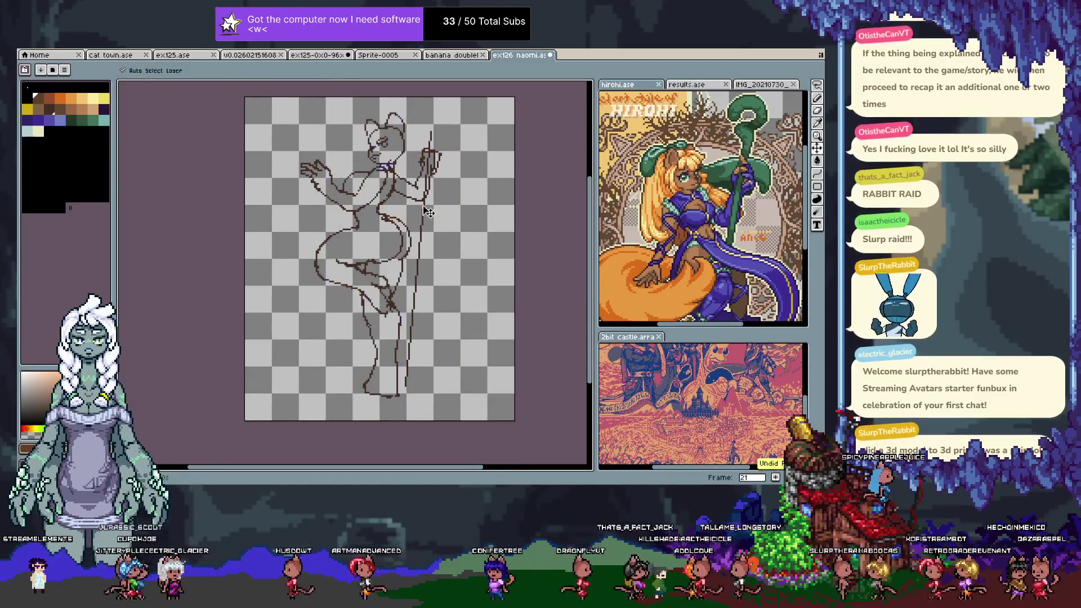
{"action": "left_click_drag", "start_coordinate": [409, 243], "coordinate": [514, 275]}
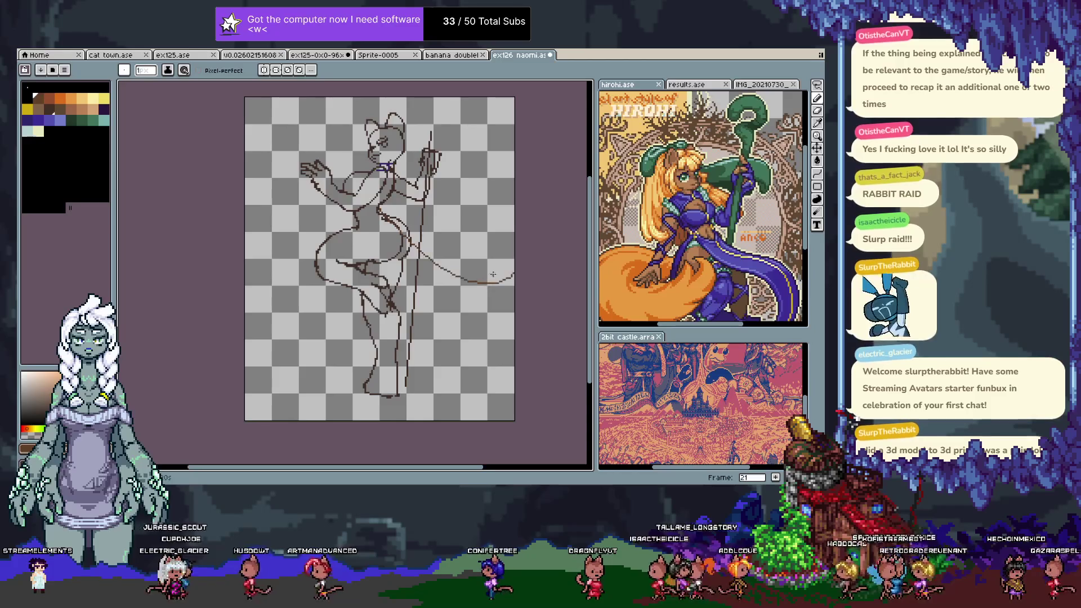
{"action": "key", "text": "ctrl+z"}
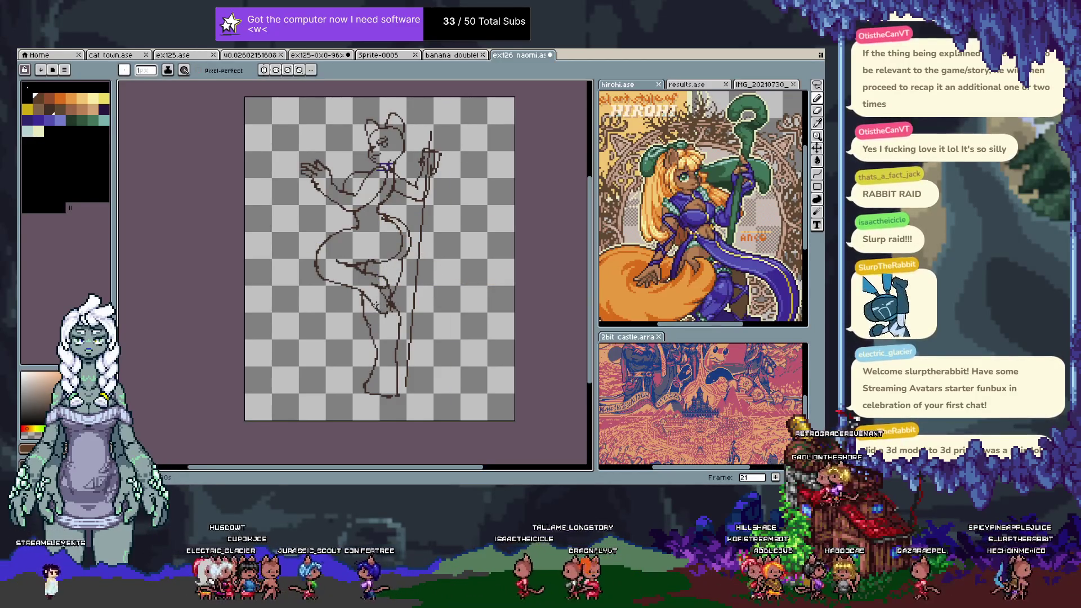
{"action": "key", "text": "ctrl+alt+c"}
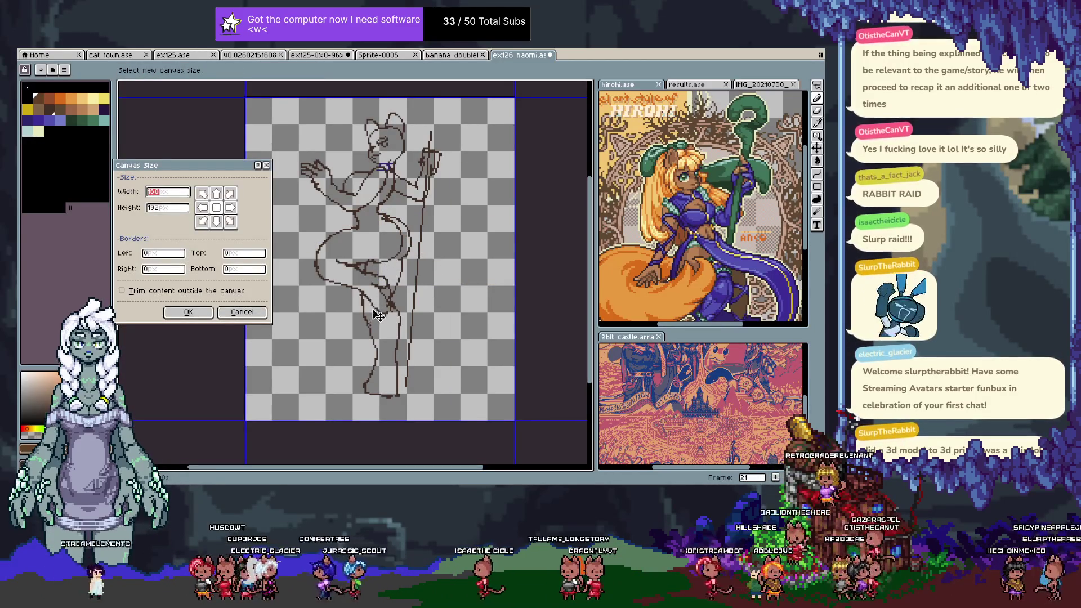
- Widen the canvas to 192 px and discard the trial elliptical tail strokes
{"action": "type", "text": "192"}
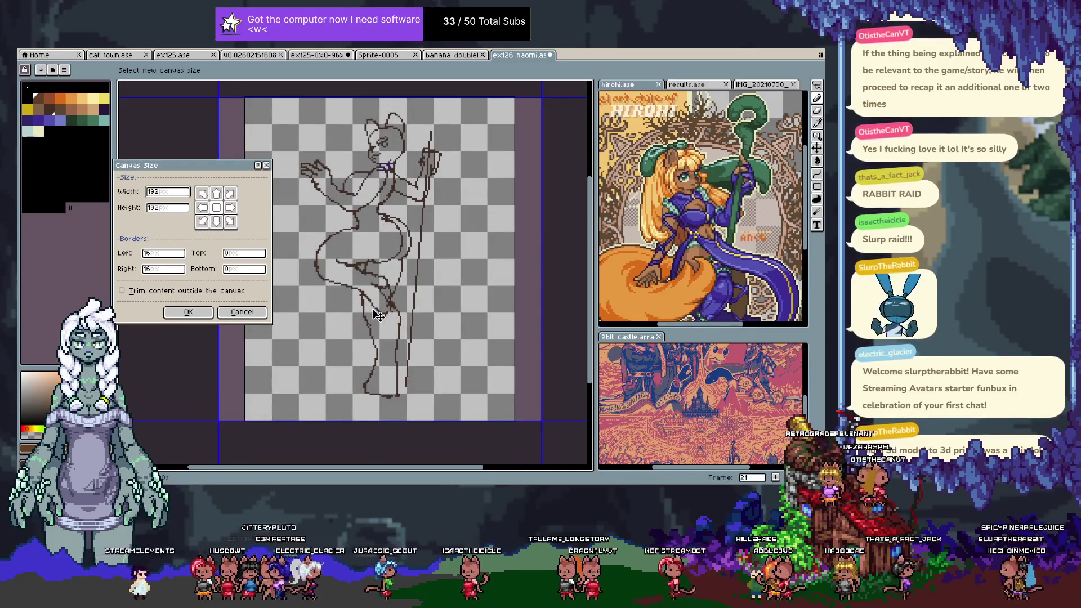
{"action": "key", "text": "Return"}
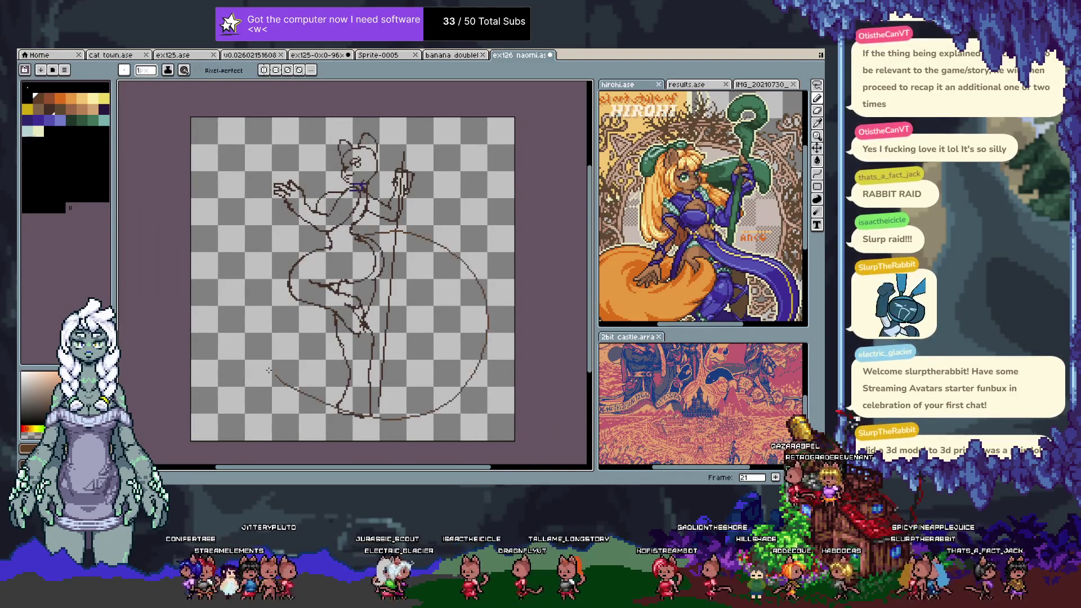
{"action": "key", "text": "ctrl+z"}
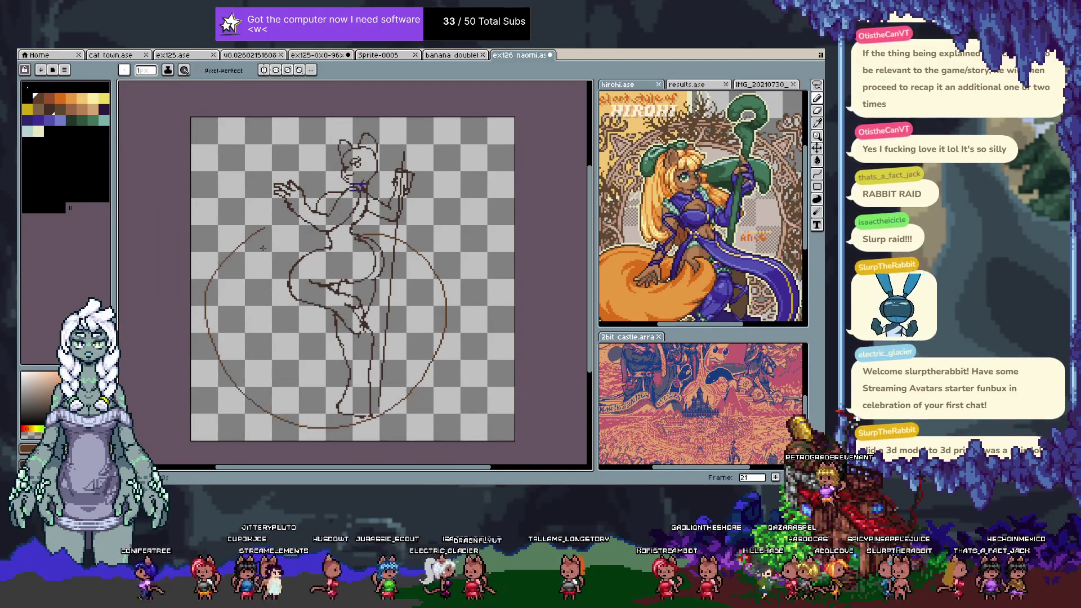
{"action": "key", "text": "ctrl+z"}
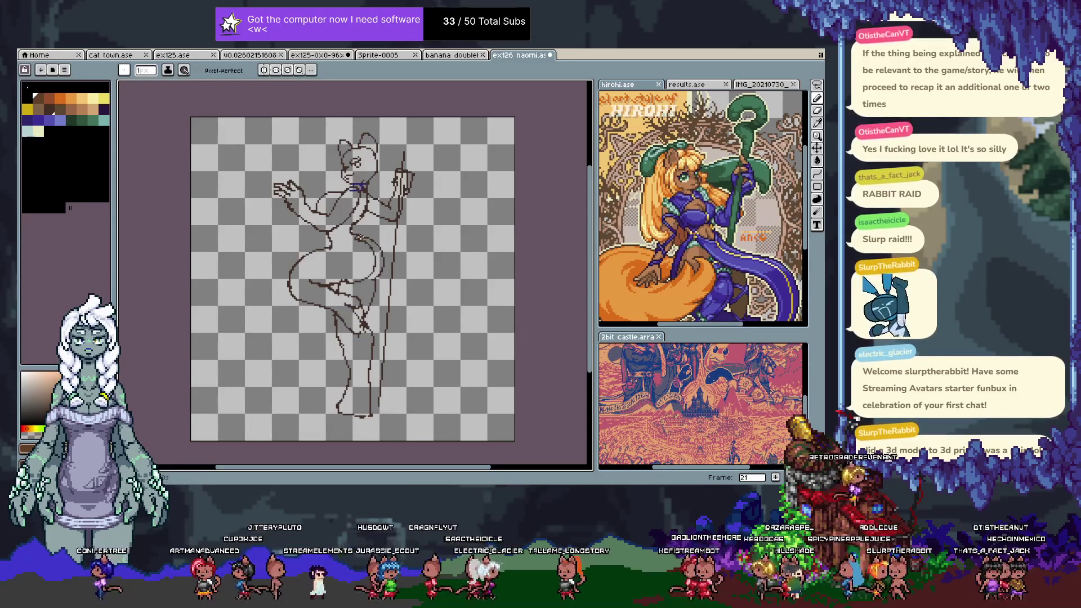
{"action": "left_click_drag", "start_coordinate": [332, 264], "coordinate": [417, 253]}
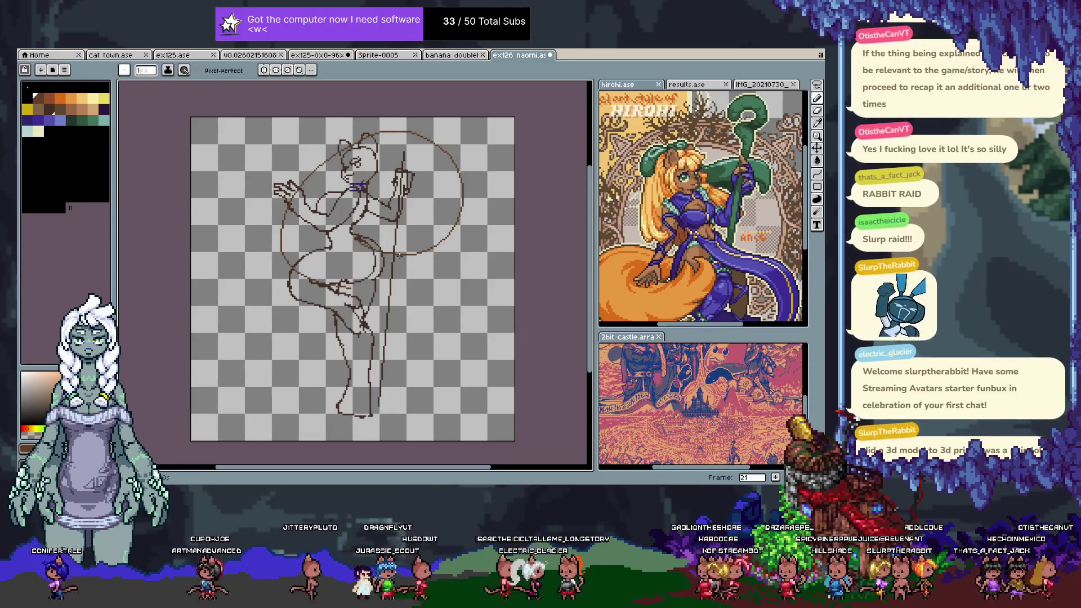
{"action": "key", "text": "ctrl+z"}
- Resize the canvas to 224×224 px and shift the line art down-right
{"action": "key", "text": "ctrl+alt+c"}
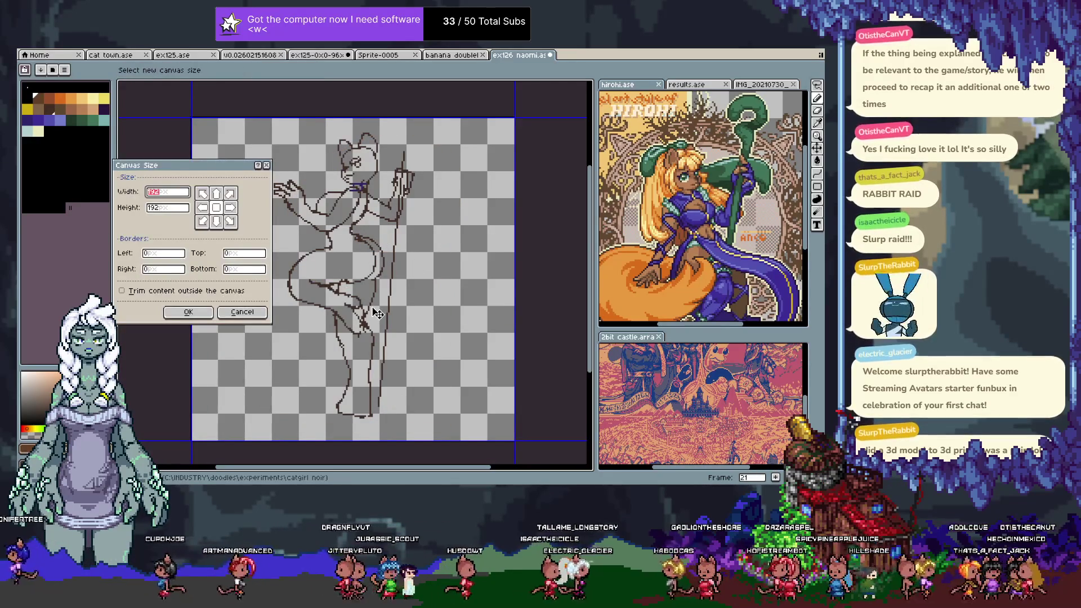
{"action": "type", "text": "224"}
{"action": "key", "text": "Tab"}
{"action": "type", "text": "2"}
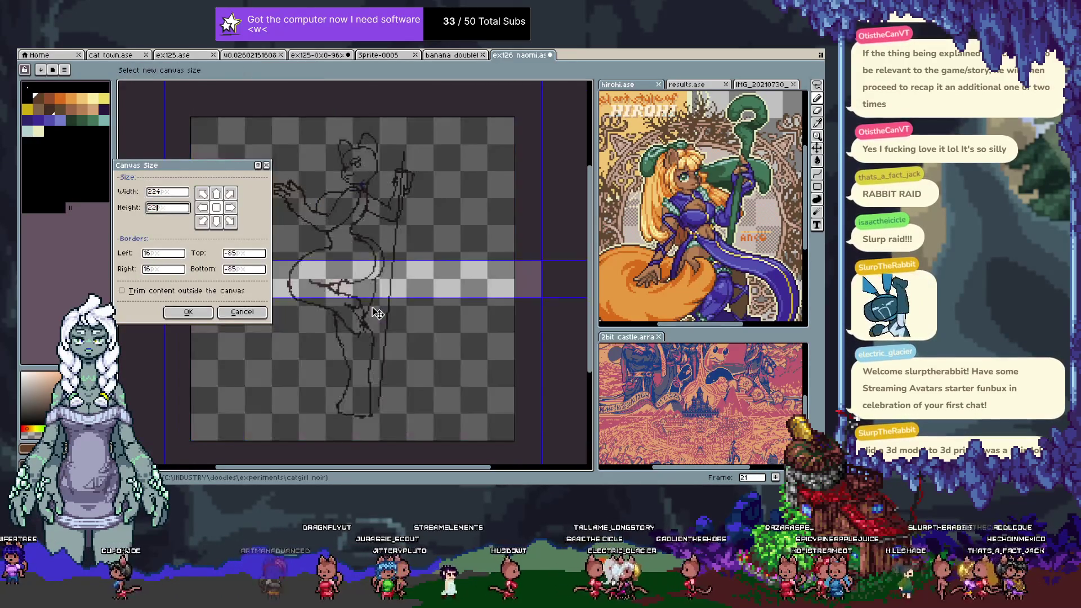
{"action": "type", "text": "24"}
{"action": "key", "text": "Return"}
{"action": "mouse_move", "coordinate": [361, 213]}
{"action": "left_mouse_down"}
{"action": "mouse_move", "coordinate": [400, 253]}
{"action": "mouse_move", "coordinate": [367, 256]}
{"action": "left_mouse_up"}
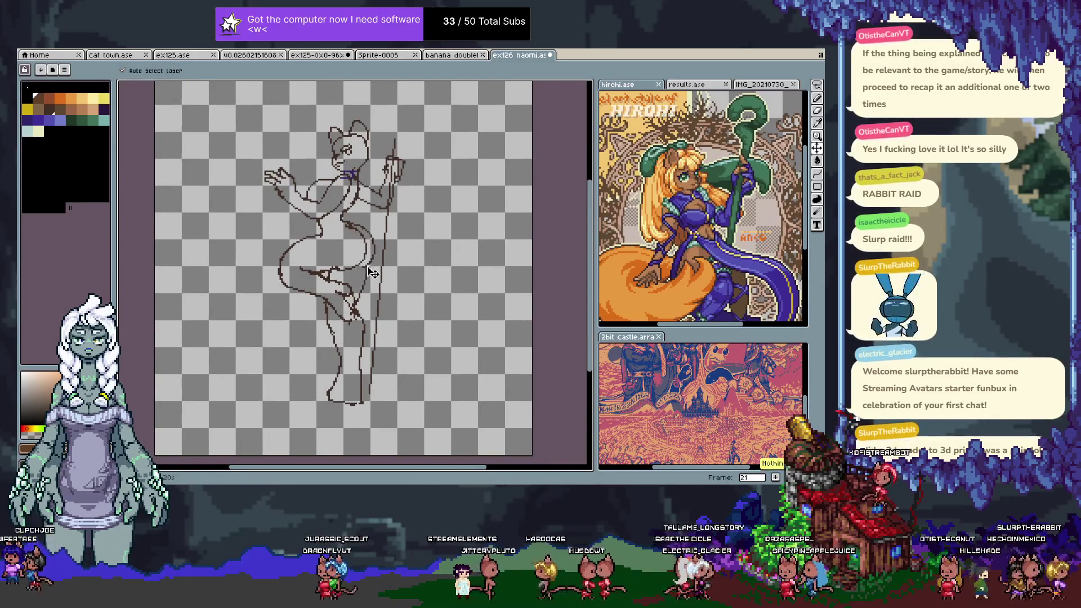
{"action": "key", "text": "ctrl"}
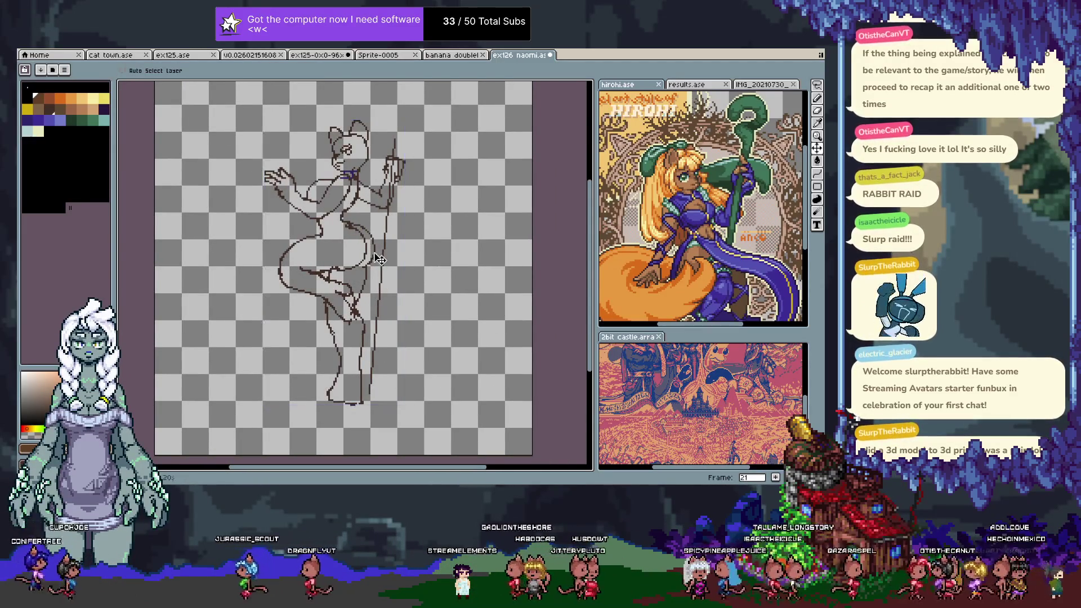
{"action": "left_click_drag", "start_coordinate": [376, 258], "coordinate": [382, 272]}
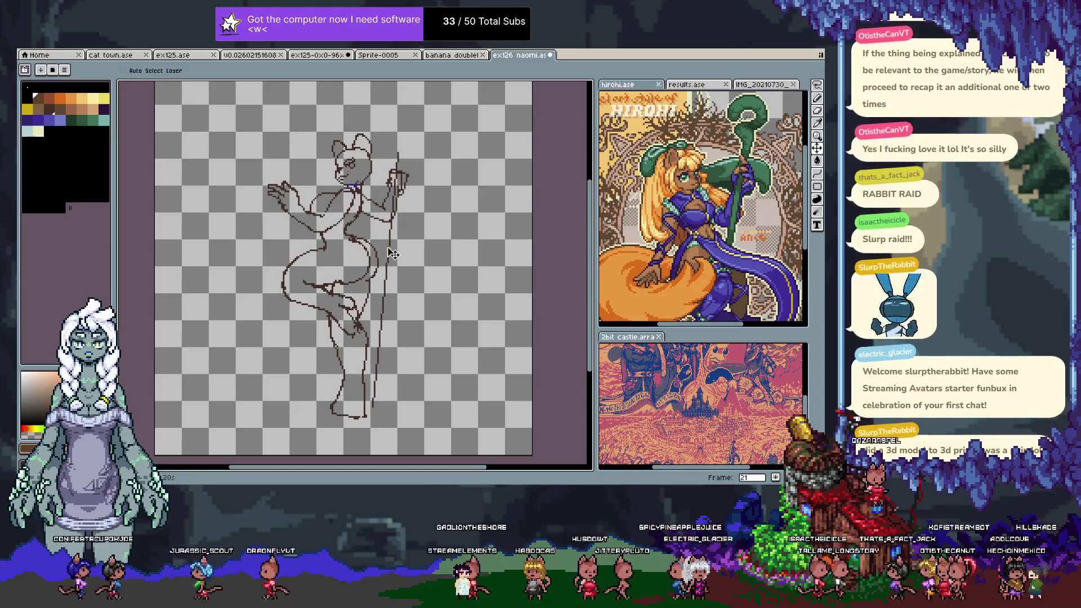
- Try several freehand ellipses and arcs over the figure's head, undoing the failed ones
{"action": "mouse_move", "coordinate": [374, 267]}
{"action": "left_mouse_down"}
{"action": "mouse_move", "coordinate": [383, 296]}
{"action": "mouse_move", "coordinate": [279, 293]}
{"action": "left_mouse_up"}
{"action": "key", "text": "ctrl+z"}
{"action": "left_click_drag", "start_coordinate": [393, 134], "coordinate": [315, 335]}
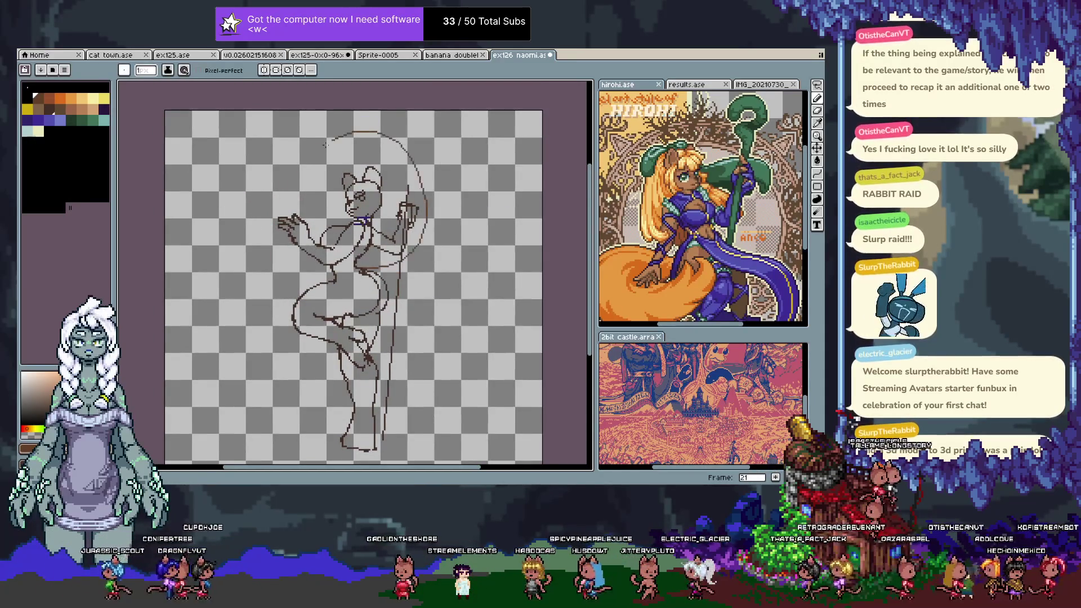
{"action": "key", "text": "ctrl"}
{"action": "key", "text": "ctrl+z"}
{"action": "left_click_drag", "start_coordinate": [406, 247], "coordinate": [242, 257]}
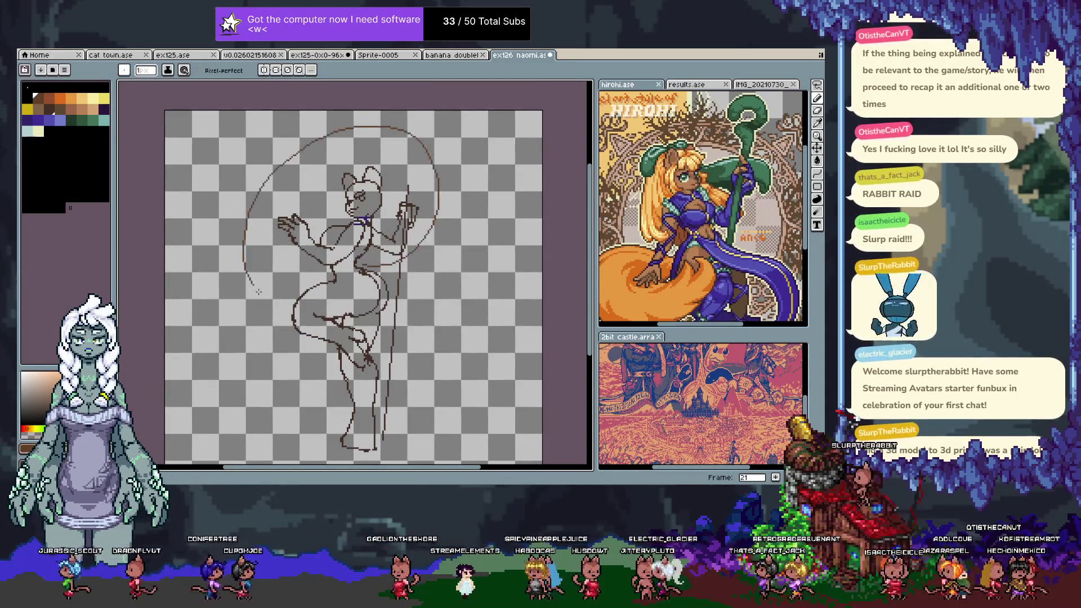
{"action": "left_click_drag", "start_coordinate": [366, 270], "coordinate": [351, 231]}
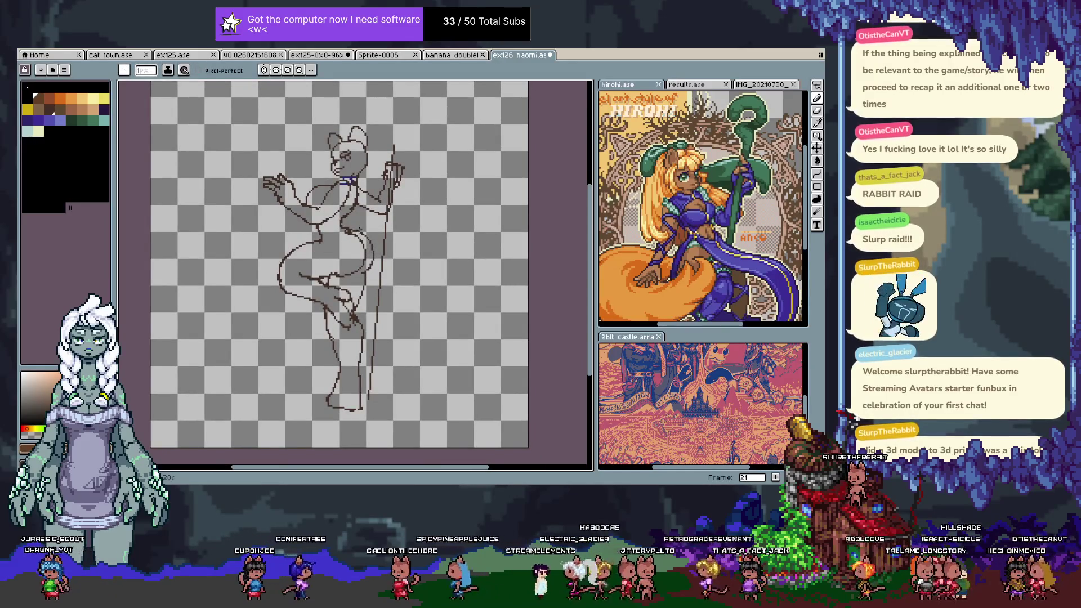
{"action": "left_click_drag", "start_coordinate": [373, 249], "coordinate": [373, 305]}
{"action": "key", "text": "ctrl+z"}
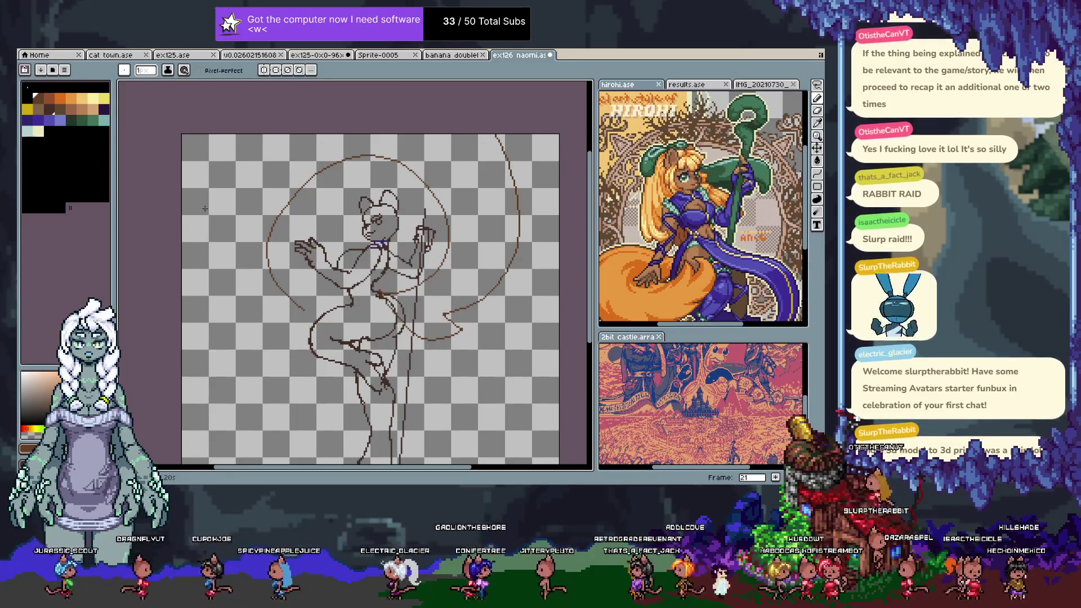
{"action": "key", "text": "ctrl+z"}
{"action": "key", "text": "ctrl+z"}
{"action": "key", "text": "ctrl+z"}
{"action": "key", "text": "ctrl+z"}
{"action": "key", "text": "ctrl+z"}
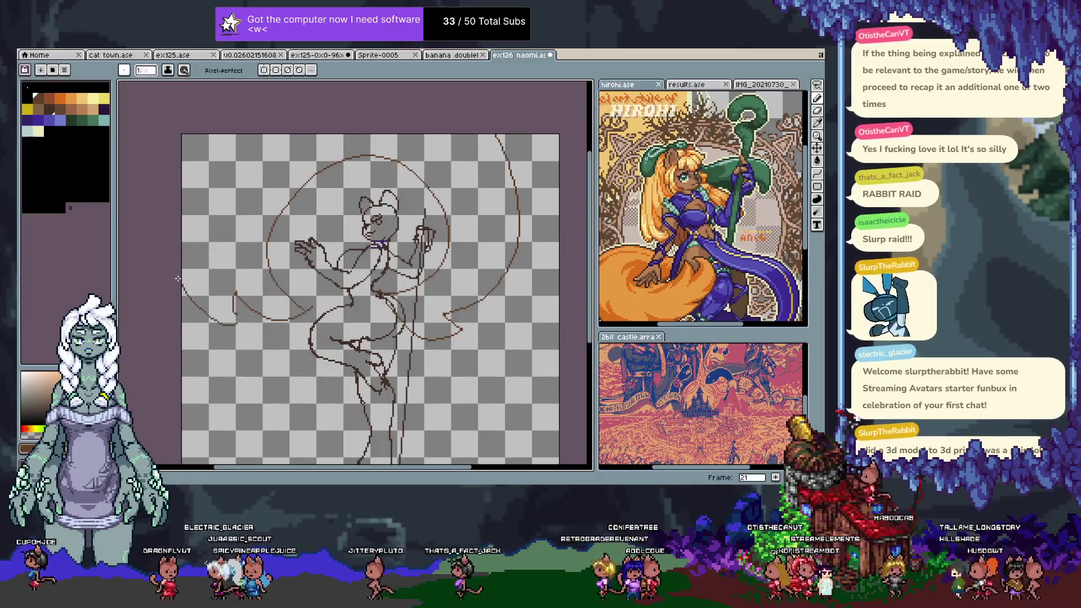
{"action": "left_click_drag", "start_coordinate": [328, 305], "coordinate": [314, 257]}
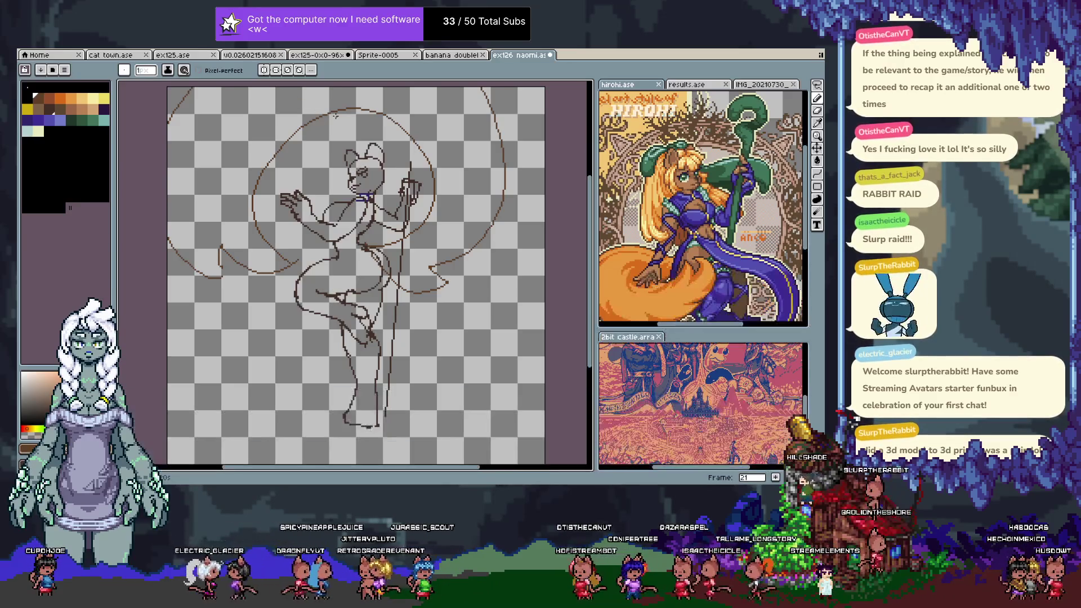
{"action": "left_click", "coordinate": [62, 99]}
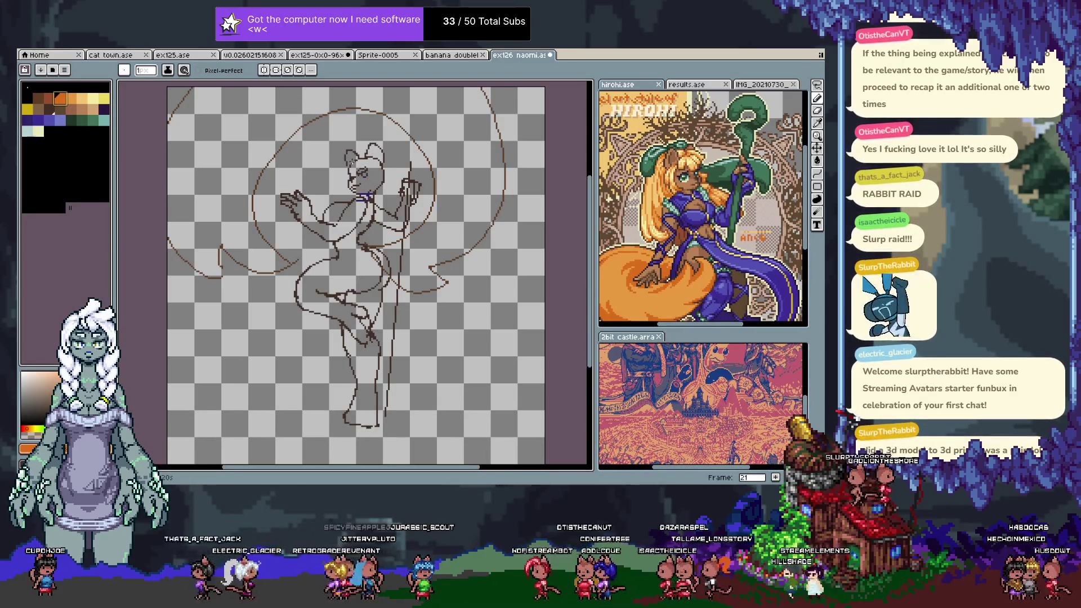
- Draw a long orange tail from above the head around the figure, then add frame 22
{"action": "left_click_drag", "start_coordinate": [358, 153], "coordinate": [336, 158]}
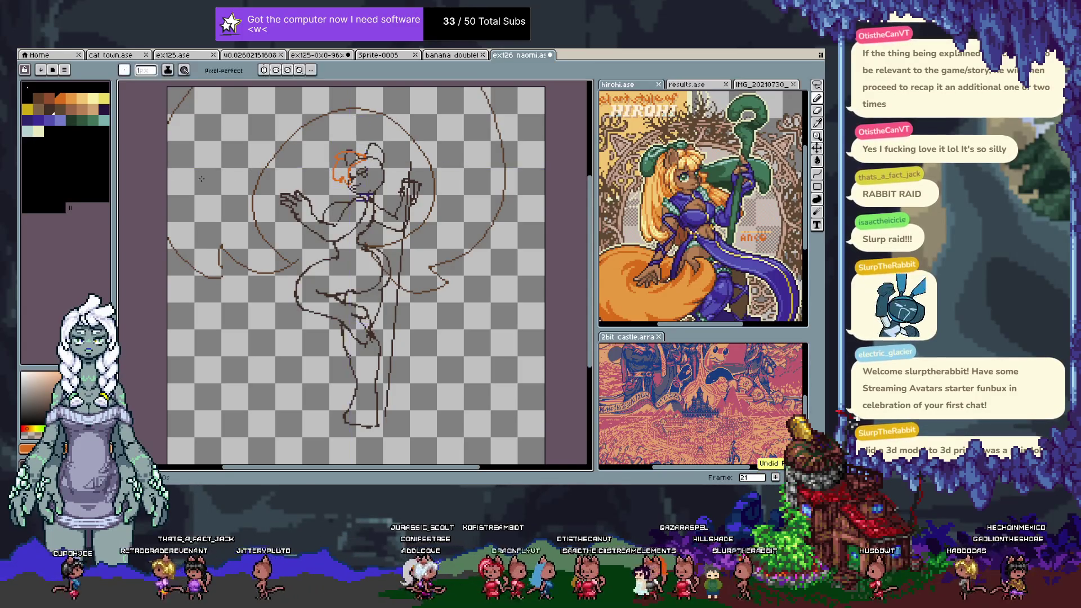
{"action": "key", "text": "bracketleft"}
{"action": "left_click", "coordinate": [70, 99]}
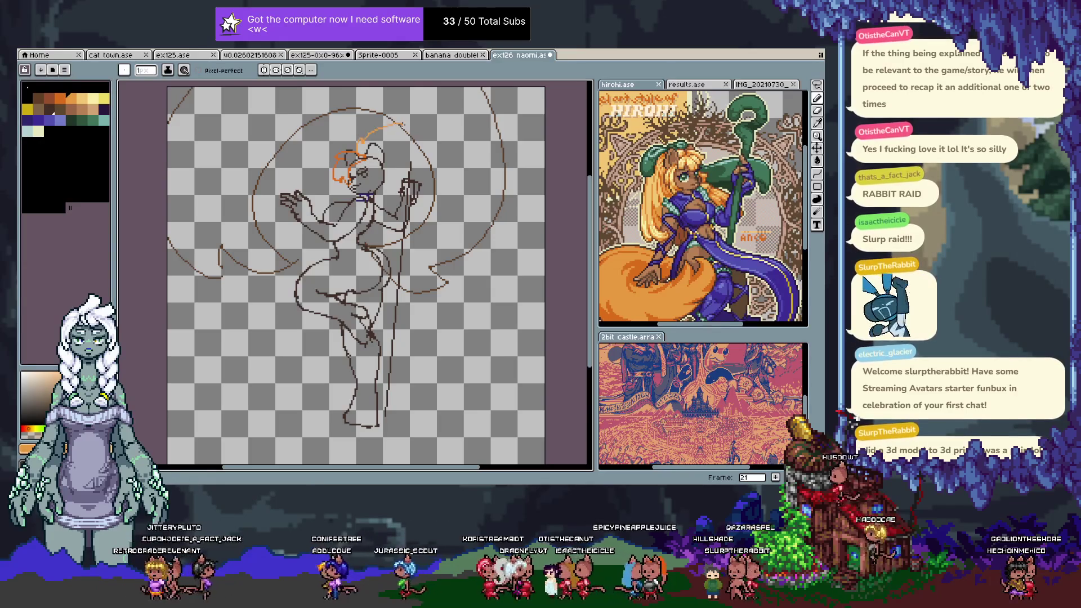
{"action": "key", "text": "ctrl+z"}
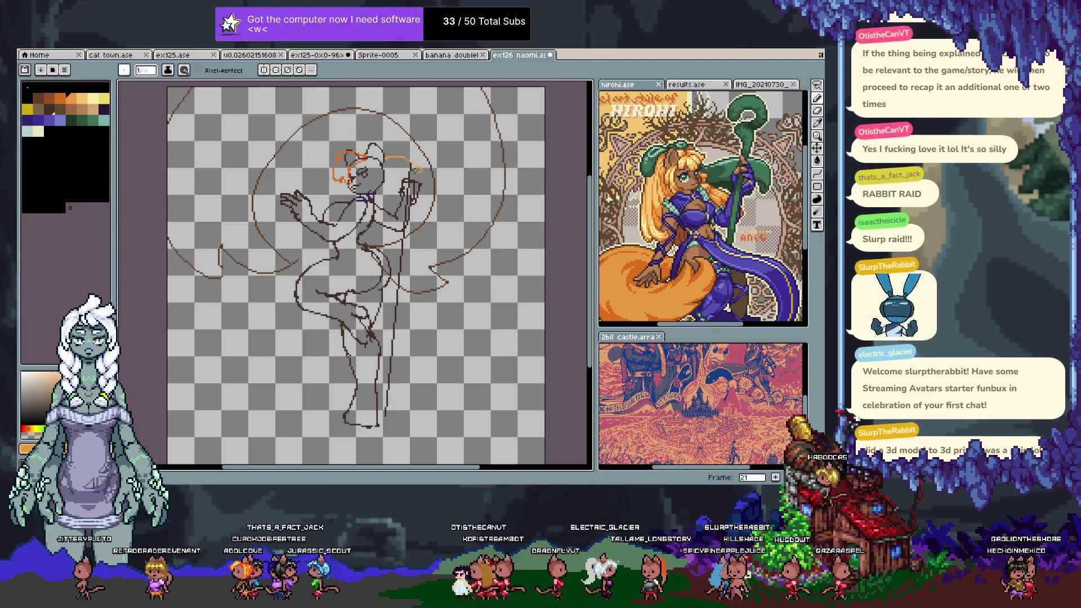
{"action": "mouse_move", "coordinate": [389, 156]}
{"action": "left_mouse_down"}
{"action": "mouse_move", "coordinate": [461, 328]}
{"action": "mouse_move", "coordinate": [326, 397]}
{"action": "left_mouse_up"}
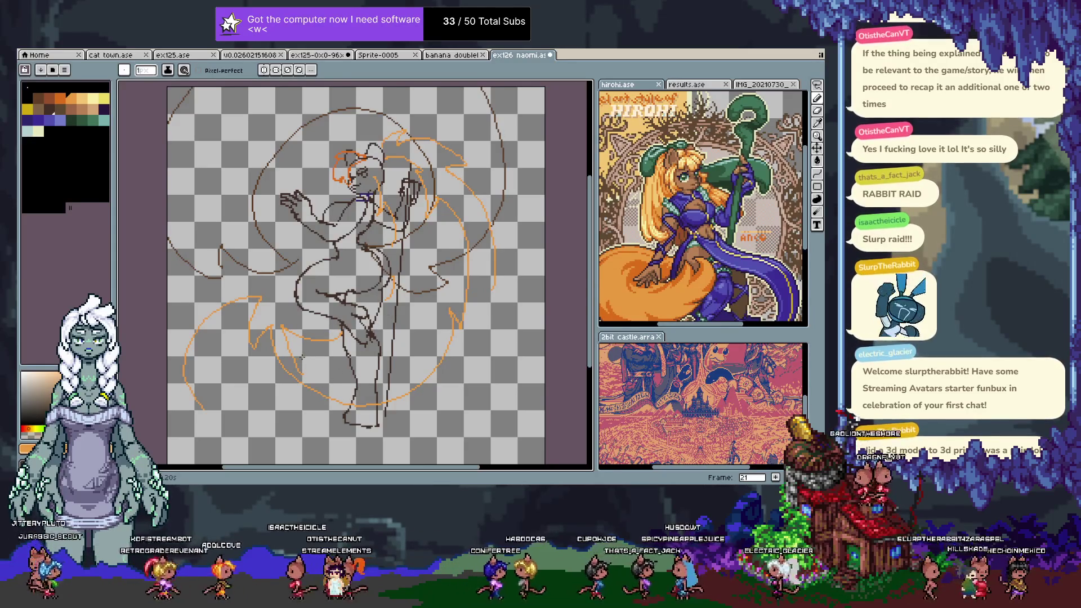
{"action": "key", "text": "alt+n"}
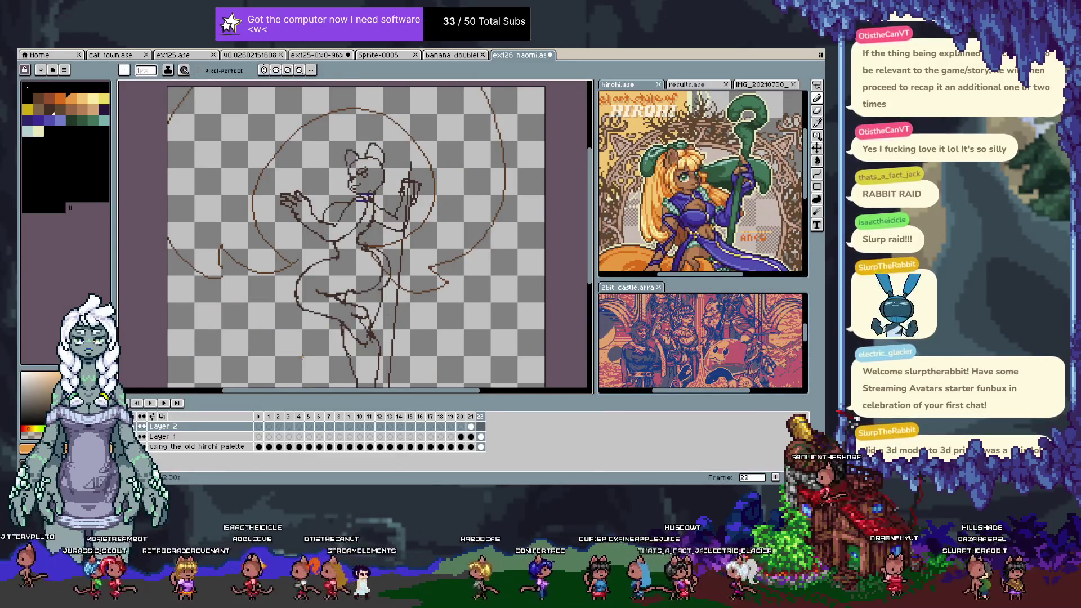
- Sketch a short orange stroke at the ear on frame 22 and compare it with frame 21
{"action": "key", "text": "Tab"}
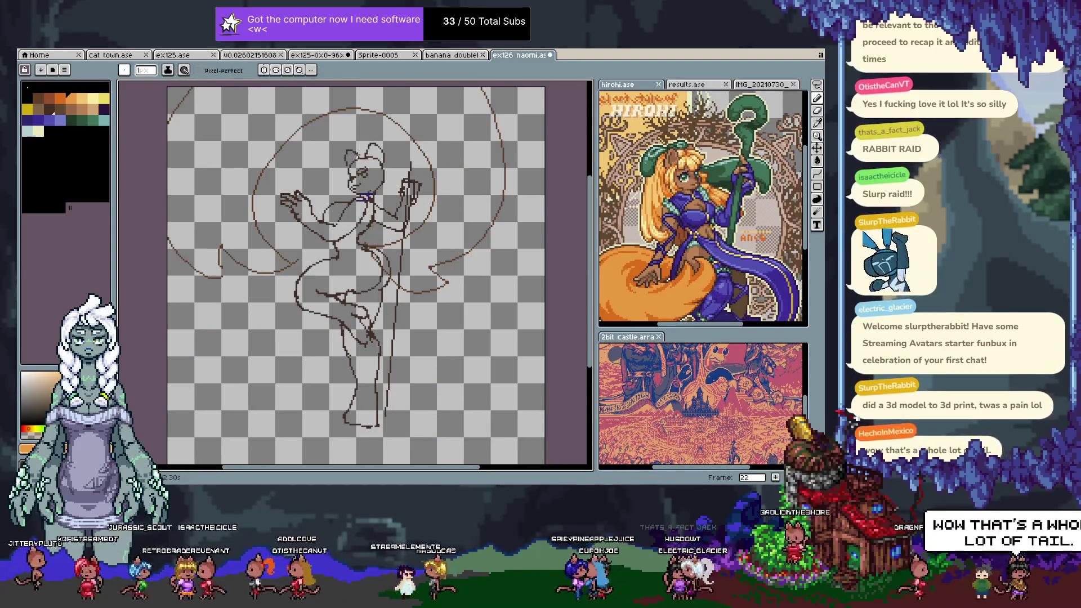
{"action": "left_click_drag", "start_coordinate": [363, 153], "coordinate": [344, 155]}
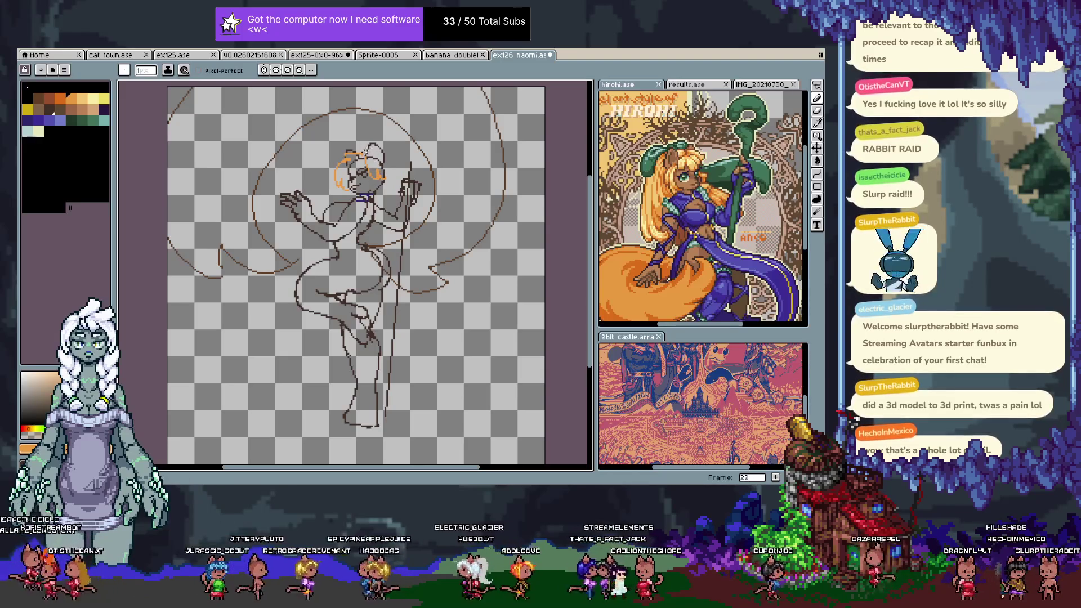
{"action": "key", "text": "ctrl"}
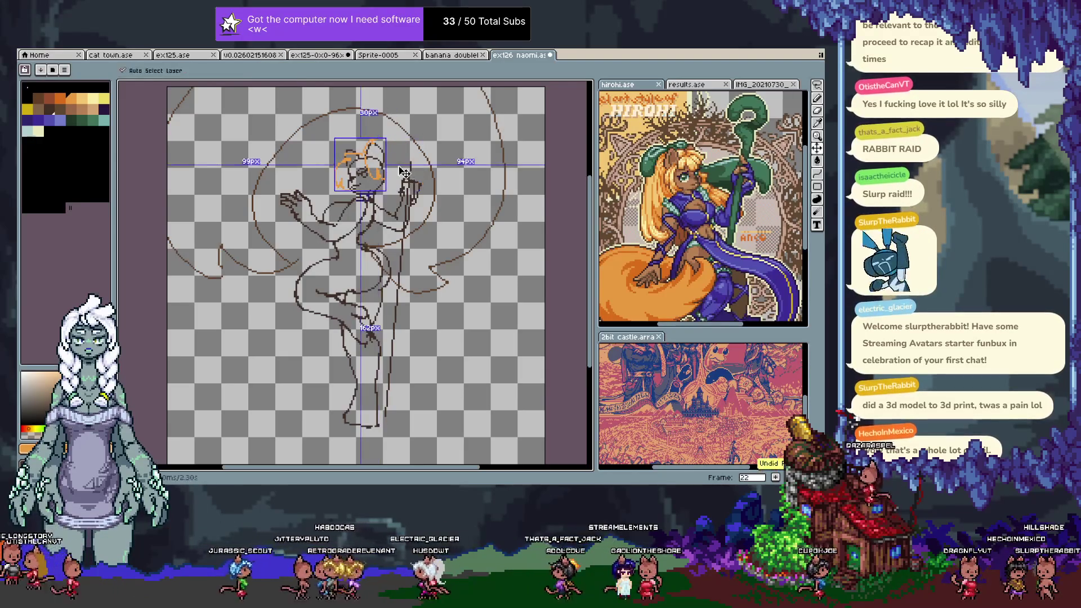
{"action": "key", "text": "Left"}
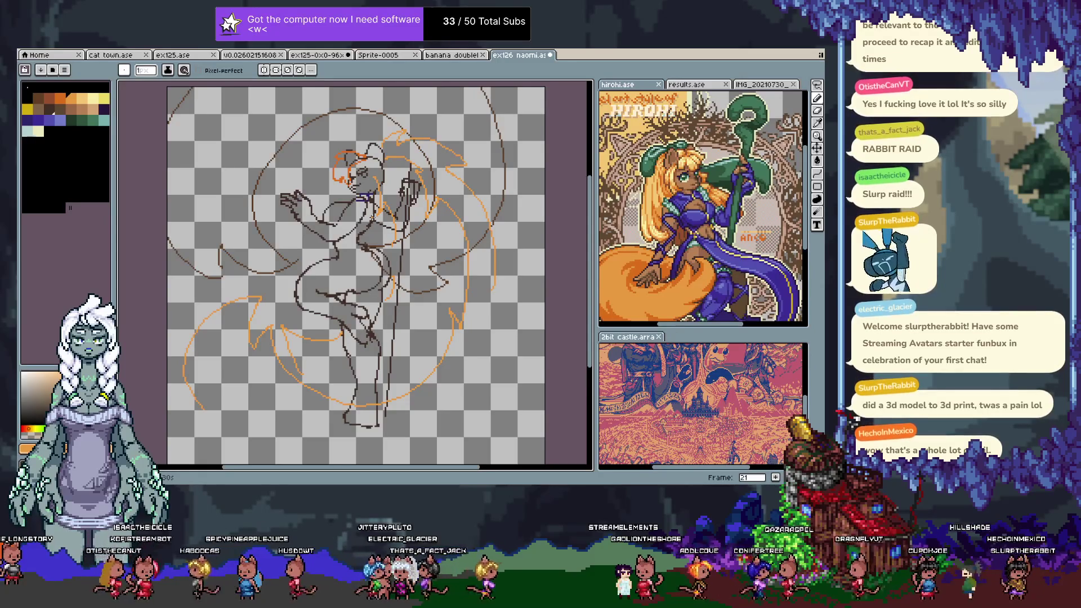
{"action": "key", "text": "Right"}
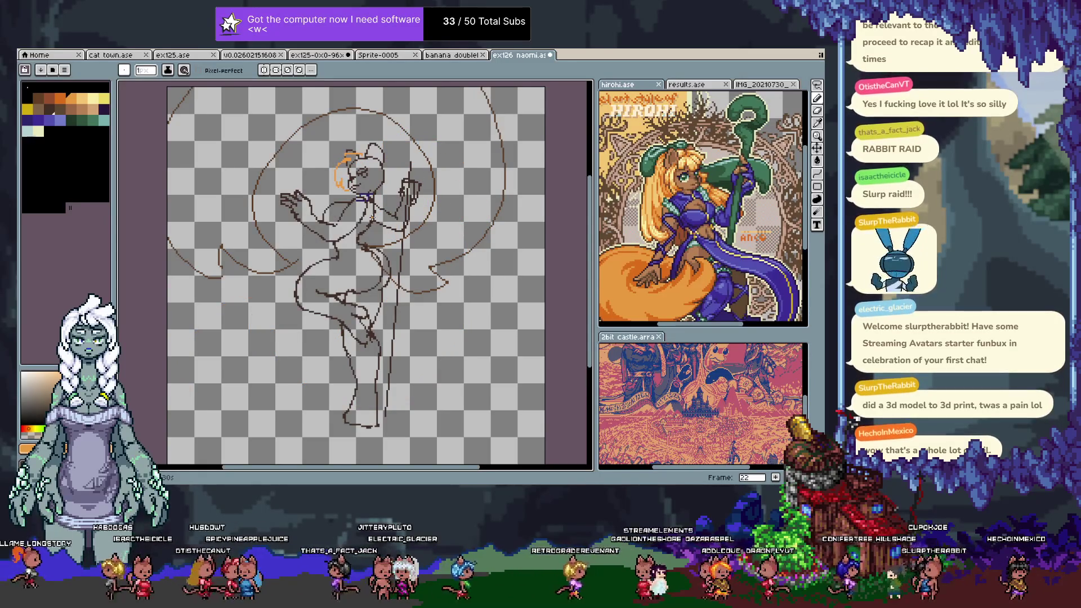
{"action": "key", "text": "Left"}
{"action": "key", "text": "Right"}
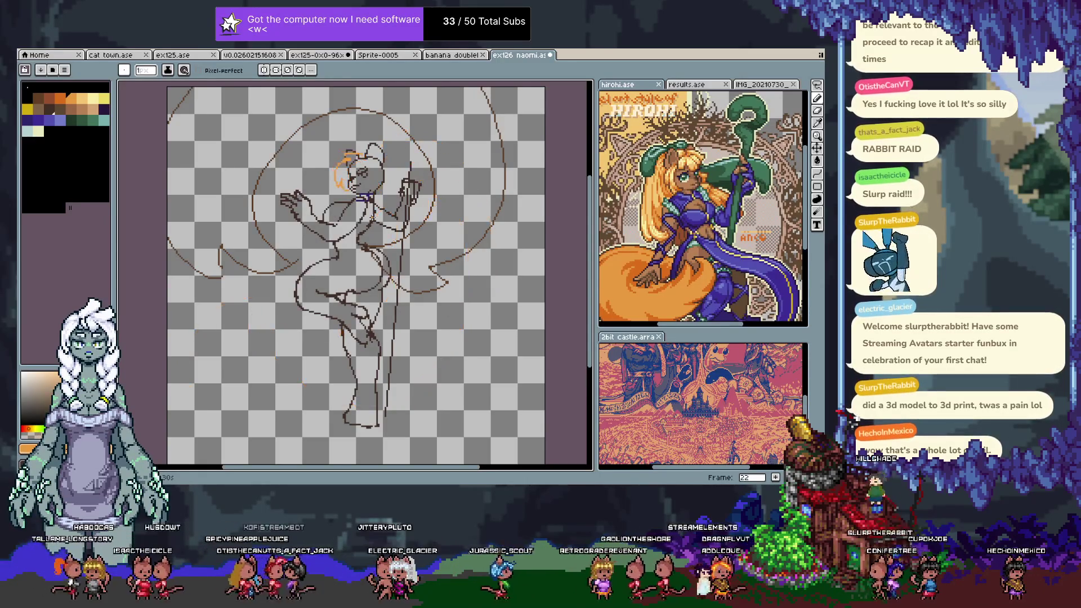
- Add frame 23 and clear the brown circle lines from it
{"action": "key", "text": "Right"}
{"action": "key", "text": "Tab"}
{"action": "key", "text": "Tab"}
{"action": "key", "text": "Tab"}
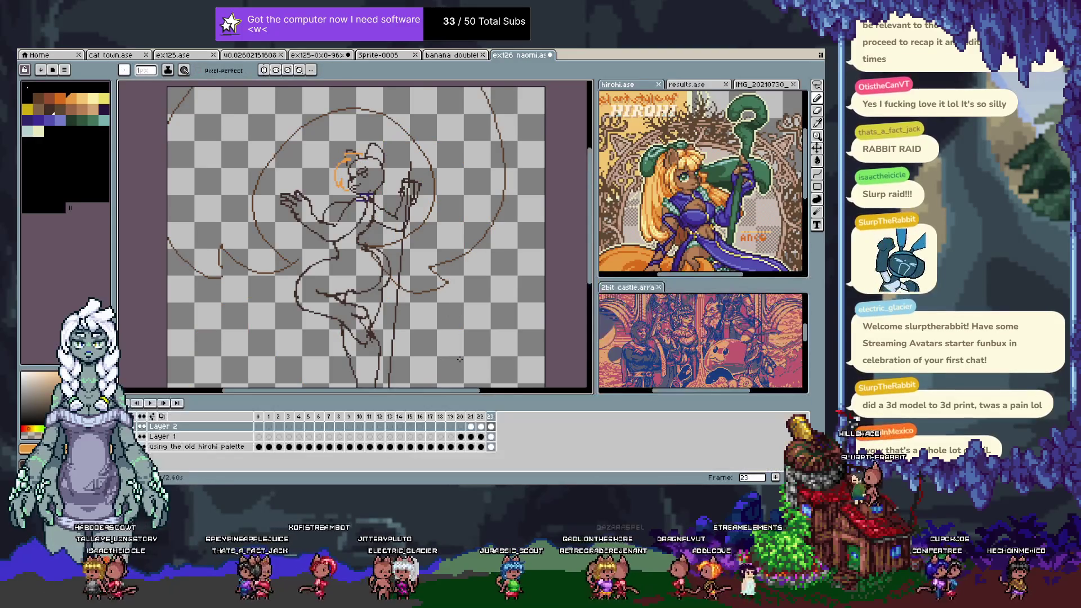
{"action": "key", "text": "ctrl+z"}
{"action": "key", "text": "Tab"}
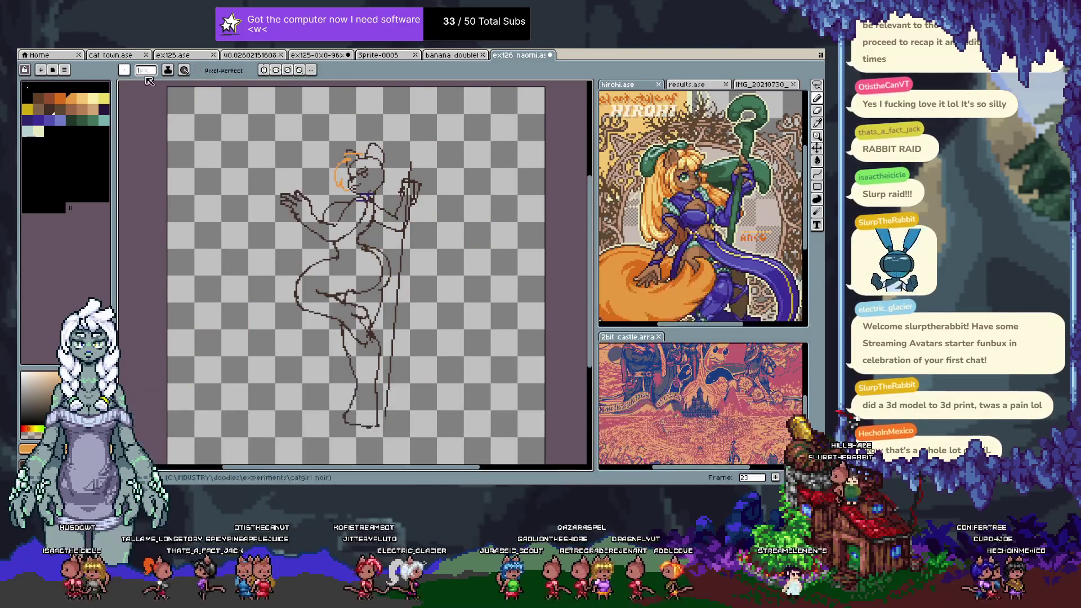
- Pick orange, undo stray strokes, and sketch the tail tip curling above the head on frame 23
{"action": "left_click", "coordinate": [90, 107]}
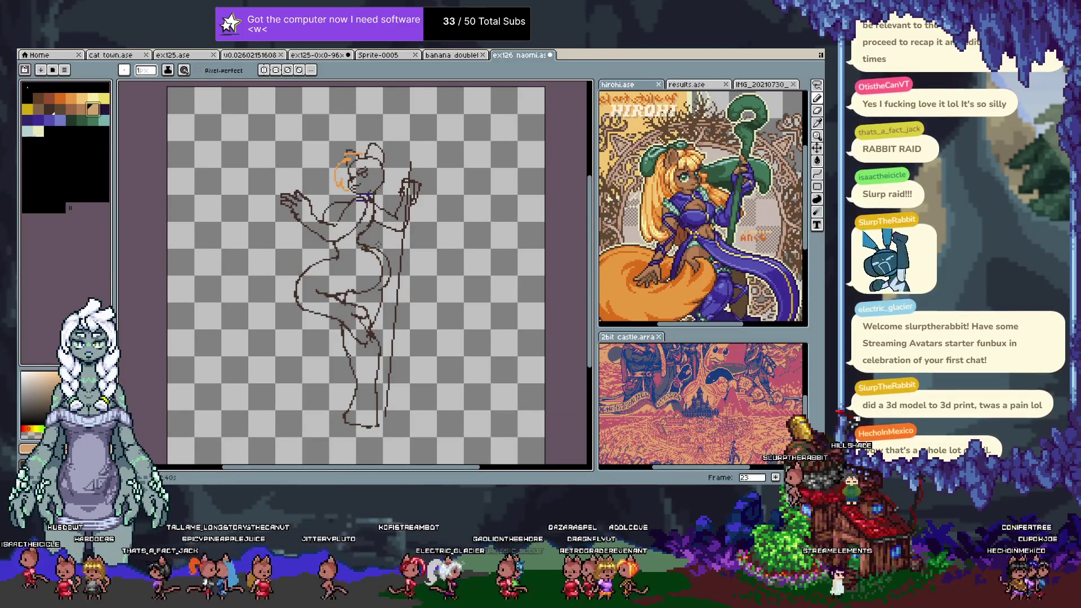
{"action": "key", "text": "ctrl+z"}
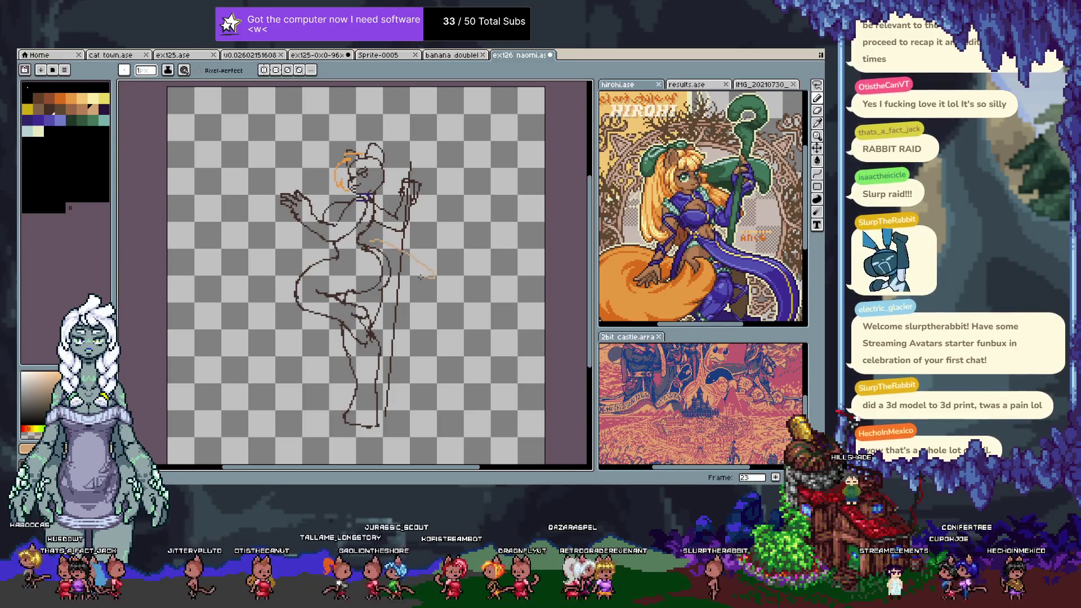
{"action": "scroll", "coordinate": [387, 327], "scroll_direction": "down", "scroll_amount": 4}
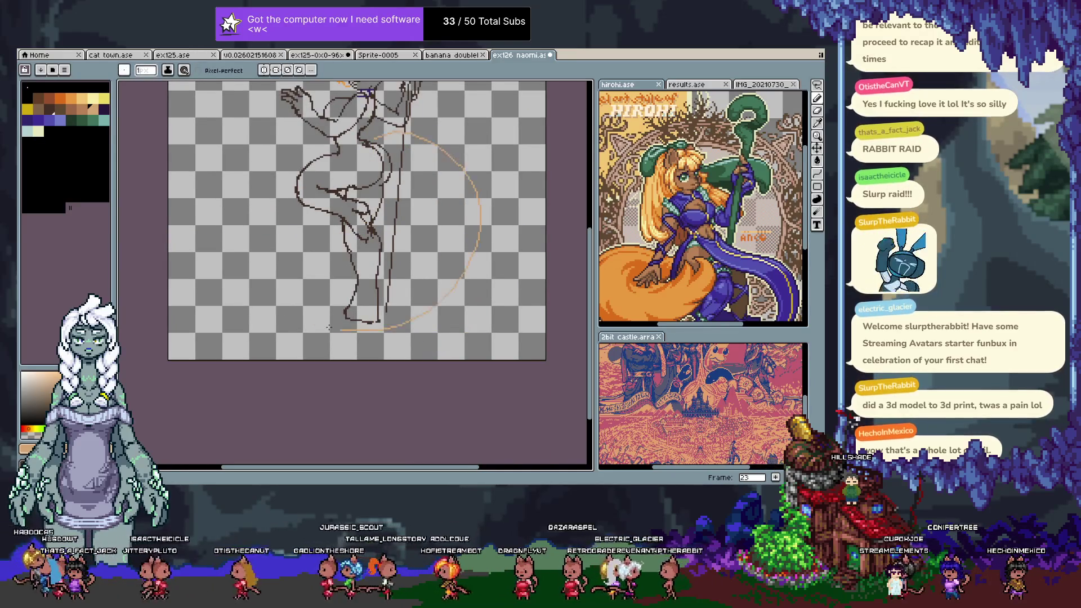
{"action": "scroll", "coordinate": [326, 163], "scroll_direction": "up", "scroll_amount": 6}
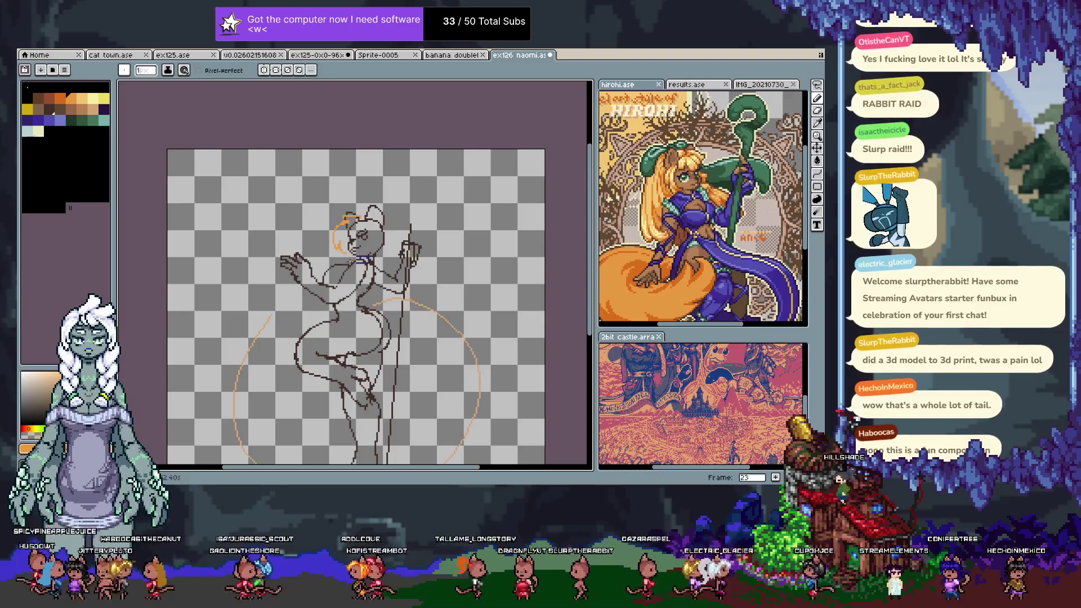
{"action": "key", "text": "ctrl+z"}
{"action": "scroll", "coordinate": [380, 243], "scroll_direction": "down", "scroll_amount": 1}
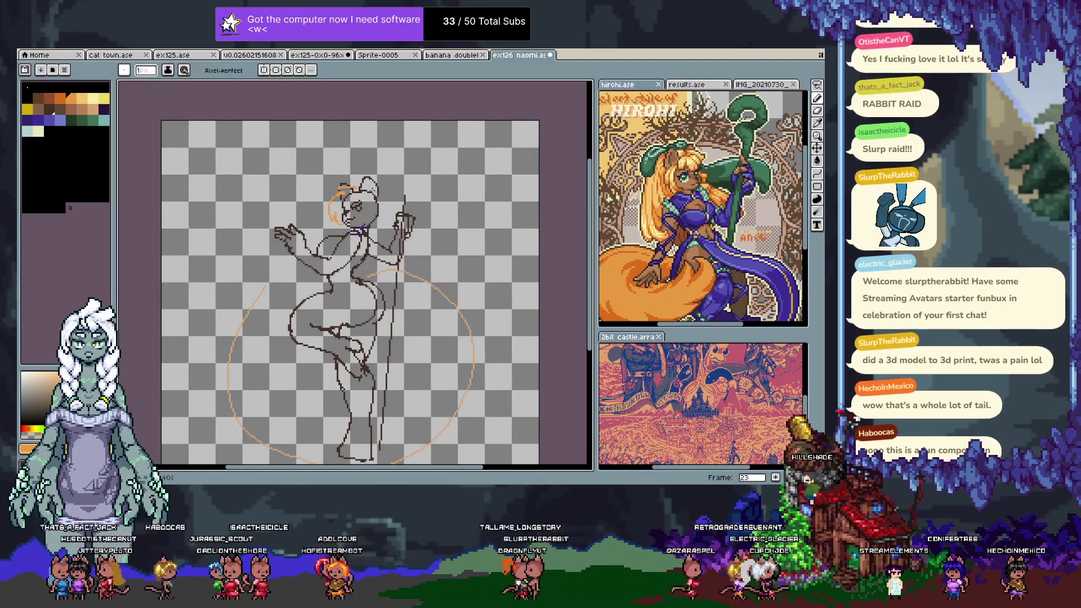
{"action": "mouse_move", "coordinate": [356, 186]}
{"action": "left_mouse_down"}
{"action": "mouse_move", "coordinate": [363, 163]}
{"action": "mouse_move", "coordinate": [474, 277]}
{"action": "left_mouse_up"}
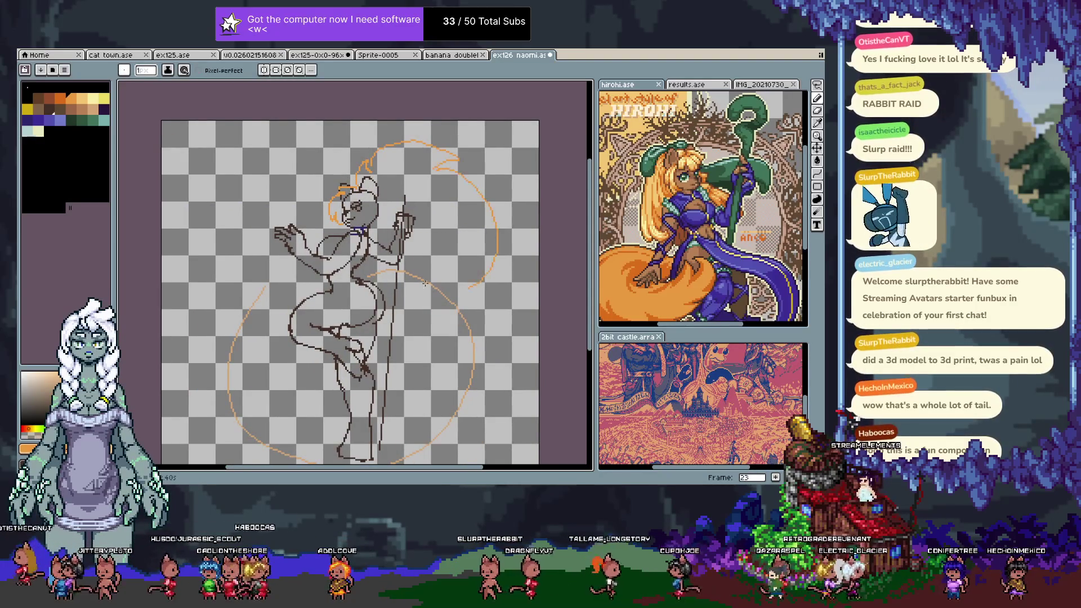
{"action": "key", "text": "space"}
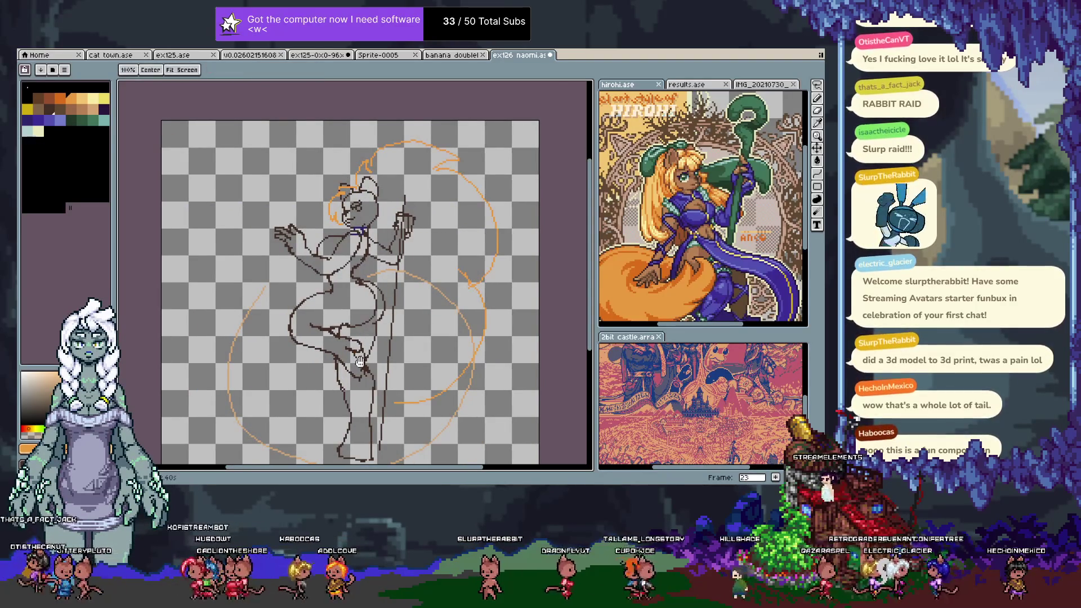
{"action": "left_click_drag", "start_coordinate": [367, 353], "coordinate": [378, 307]}
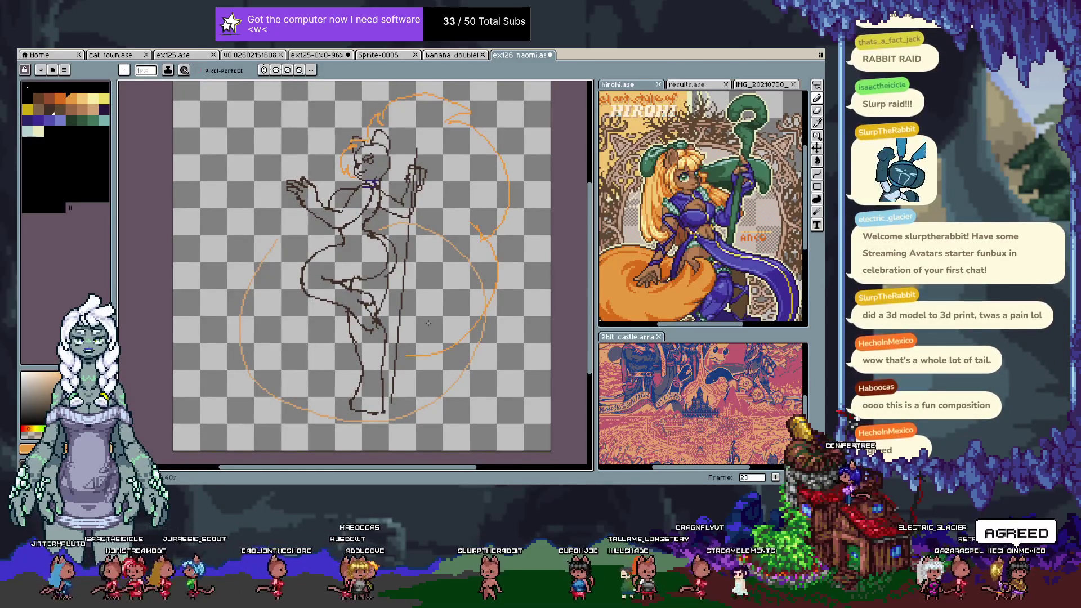
- Redraw the orange tail down the figure's left side, then add frame 24
{"action": "key", "text": "v"}
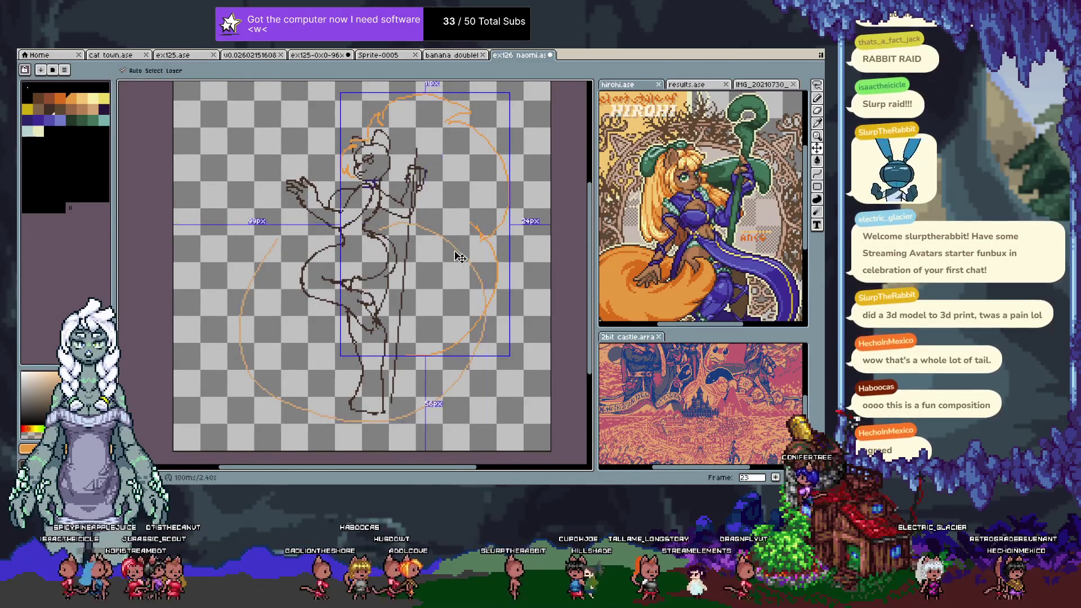
{"action": "key", "text": "b"}
{"action": "key", "text": "ctrl+z"}
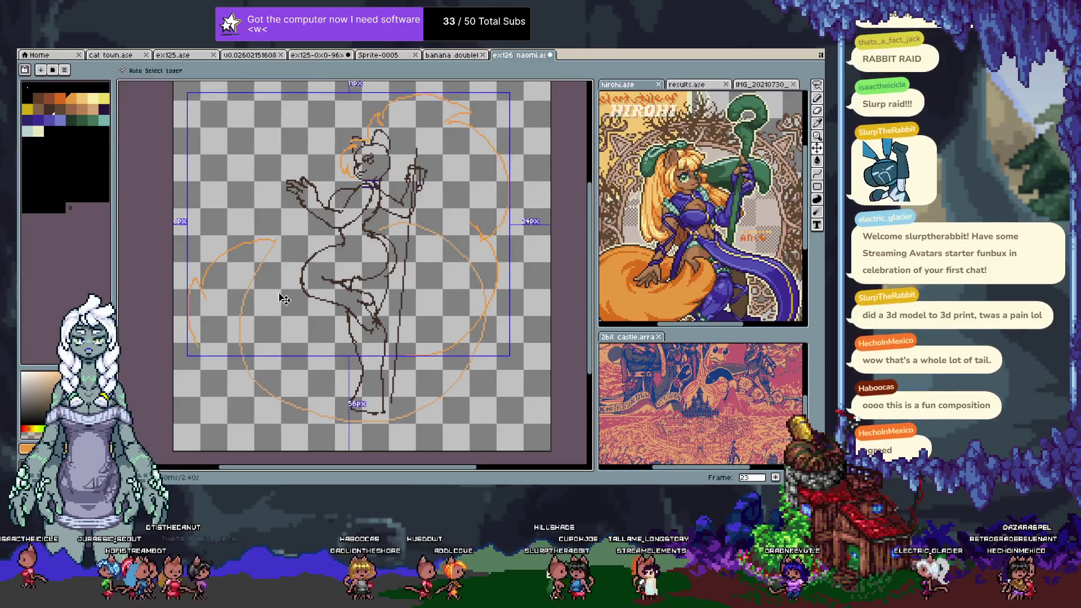
{"action": "left_click_drag", "start_coordinate": [241, 315], "coordinate": [276, 241]}
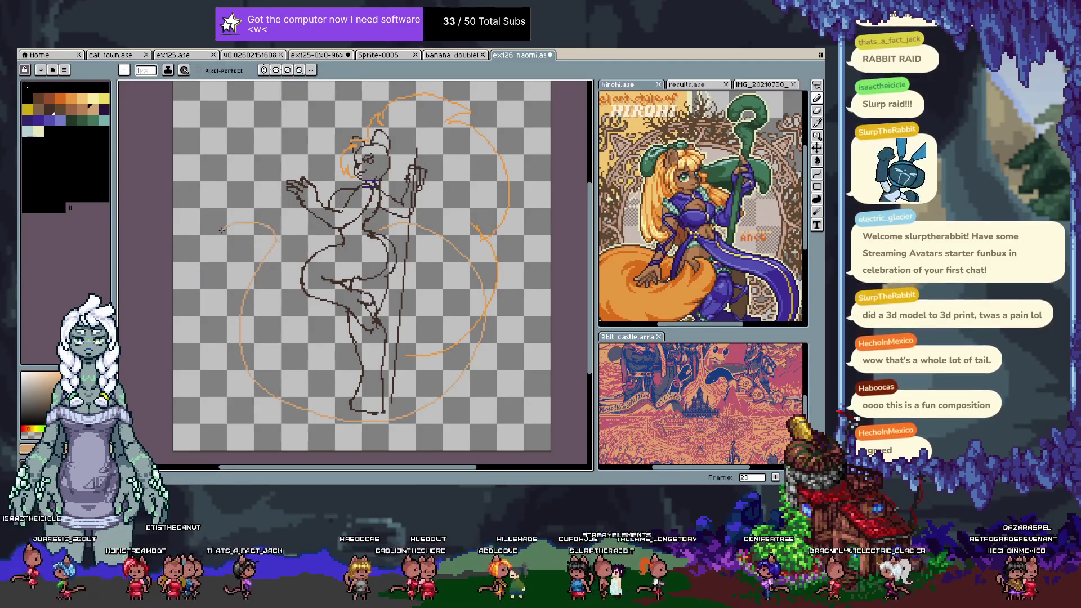
{"action": "key", "text": "ctrl+z"}
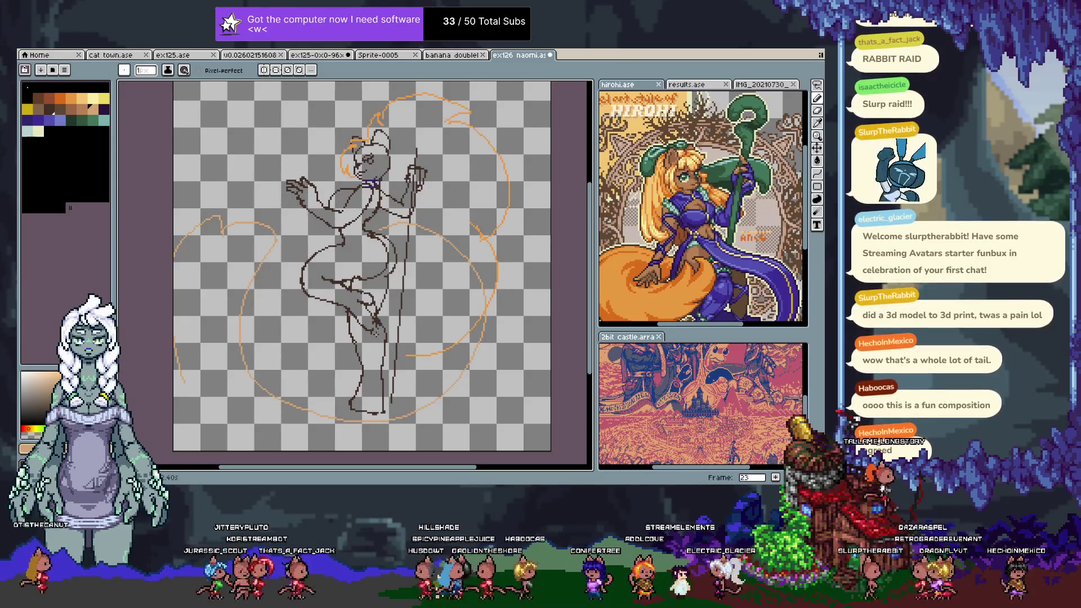
{"action": "key", "text": "Tab"}
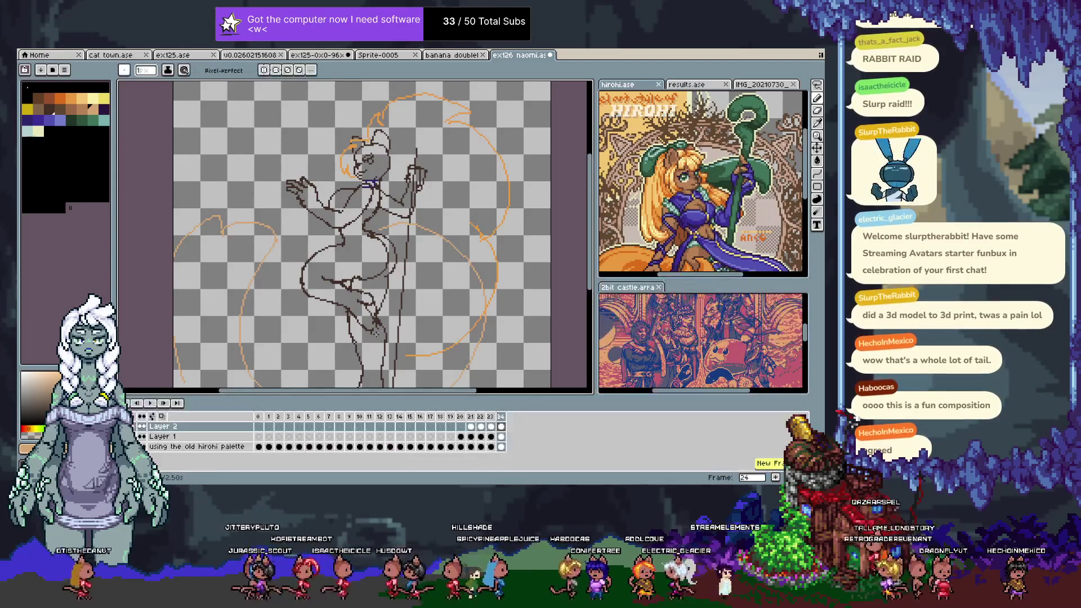
- On the new frame, pick orange and sketch strokes at the shoulder, a hooked tail tip and a face curve
{"action": "key", "text": "Right"}
{"action": "key", "text": "Tab"}
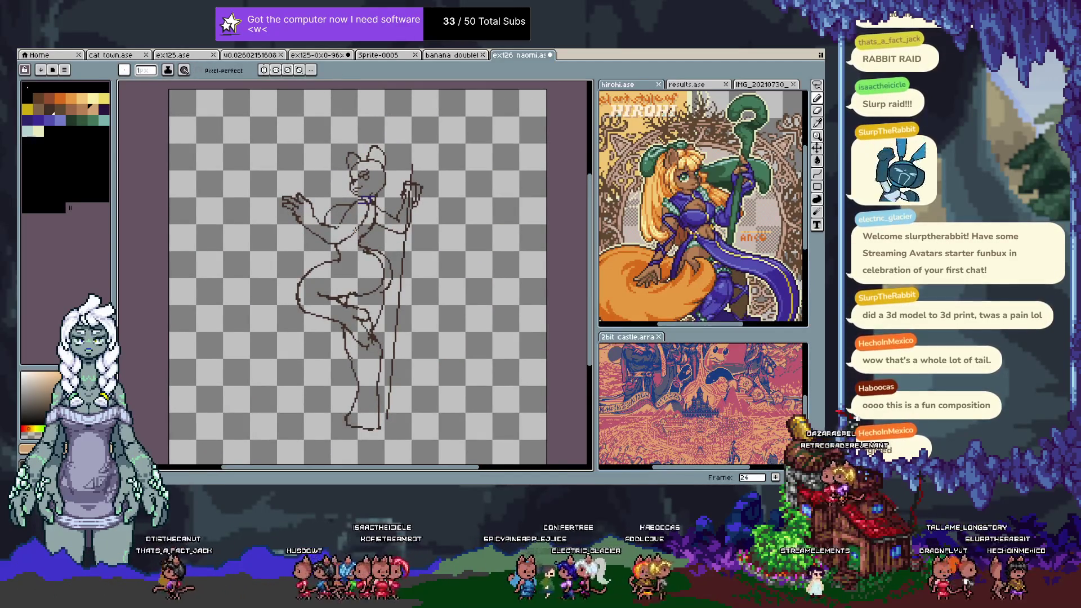
{"action": "left_click", "coordinate": [60, 99]}
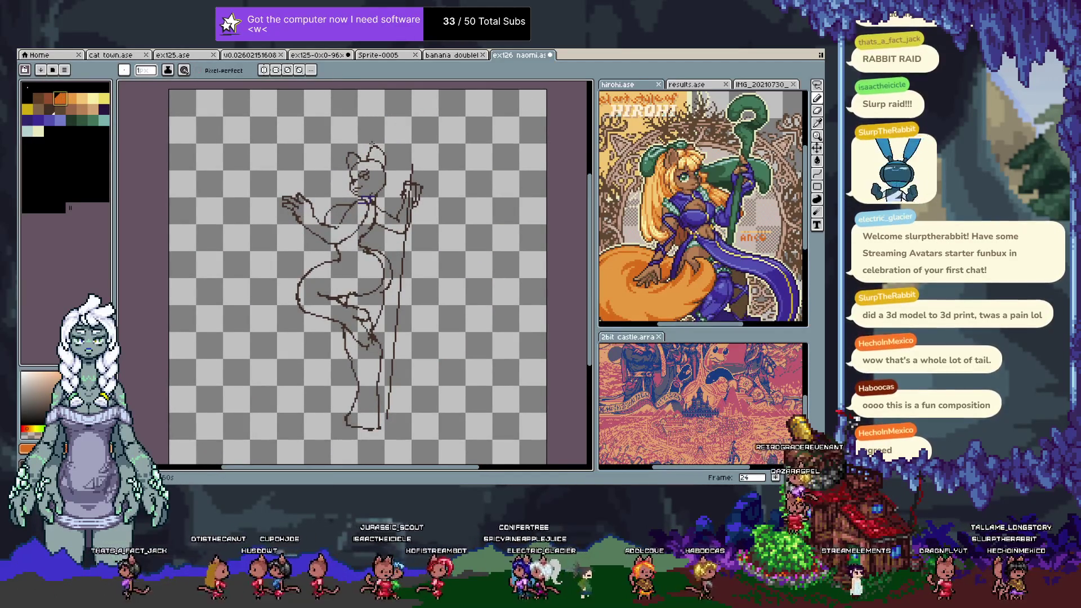
{"action": "left_click_drag", "start_coordinate": [381, 196], "coordinate": [396, 188]}
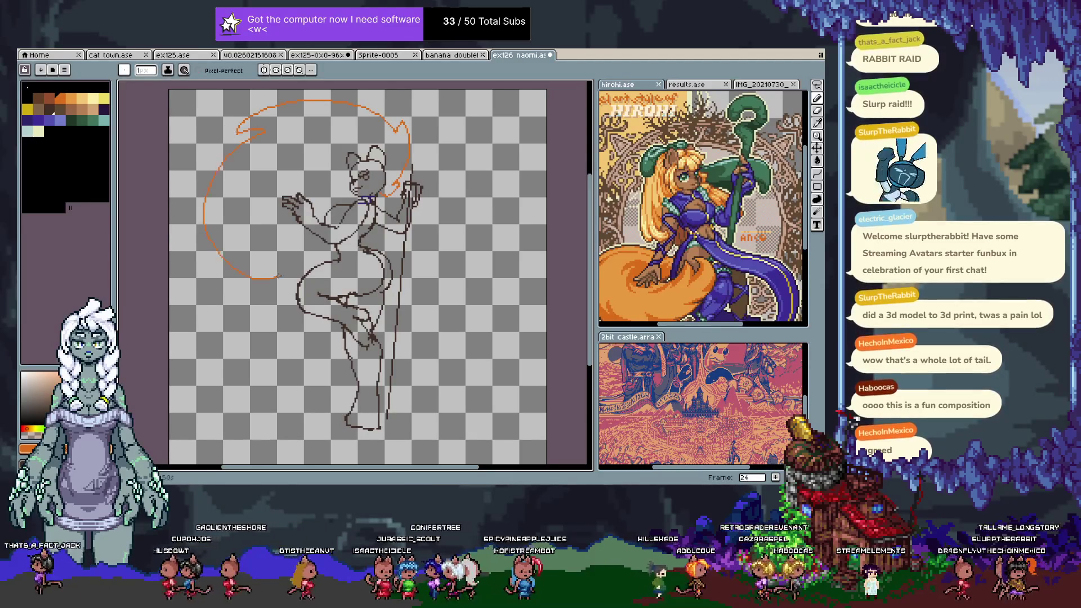
{"action": "left_click_drag", "start_coordinate": [277, 252], "coordinate": [304, 279]}
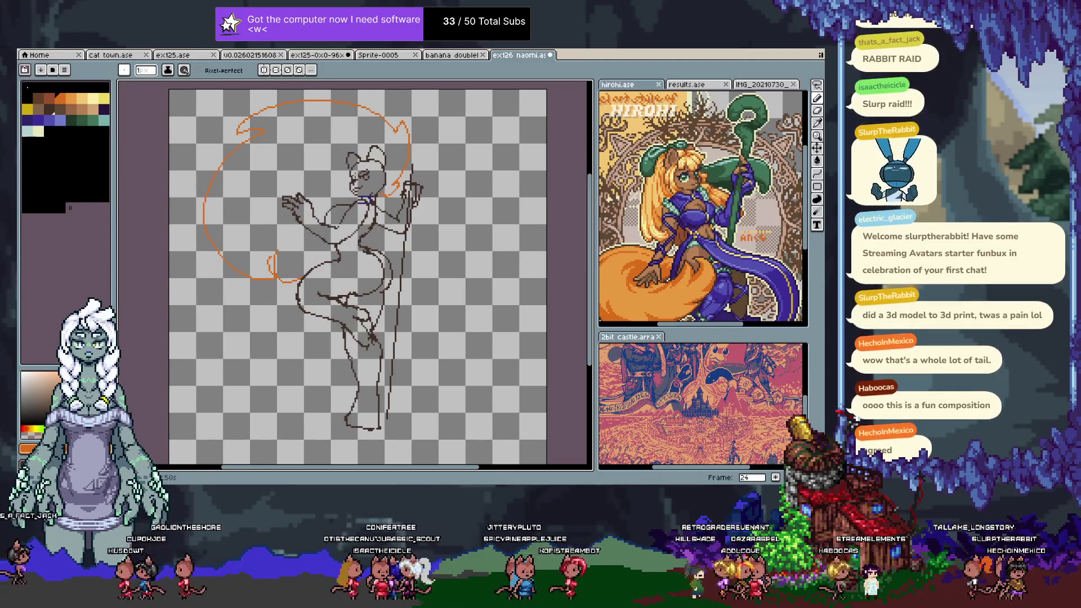
{"action": "left_click_drag", "start_coordinate": [347, 178], "coordinate": [360, 174]}
{"action": "key", "text": "ctrl+z"}
{"action": "key", "text": "ctrl+z"}
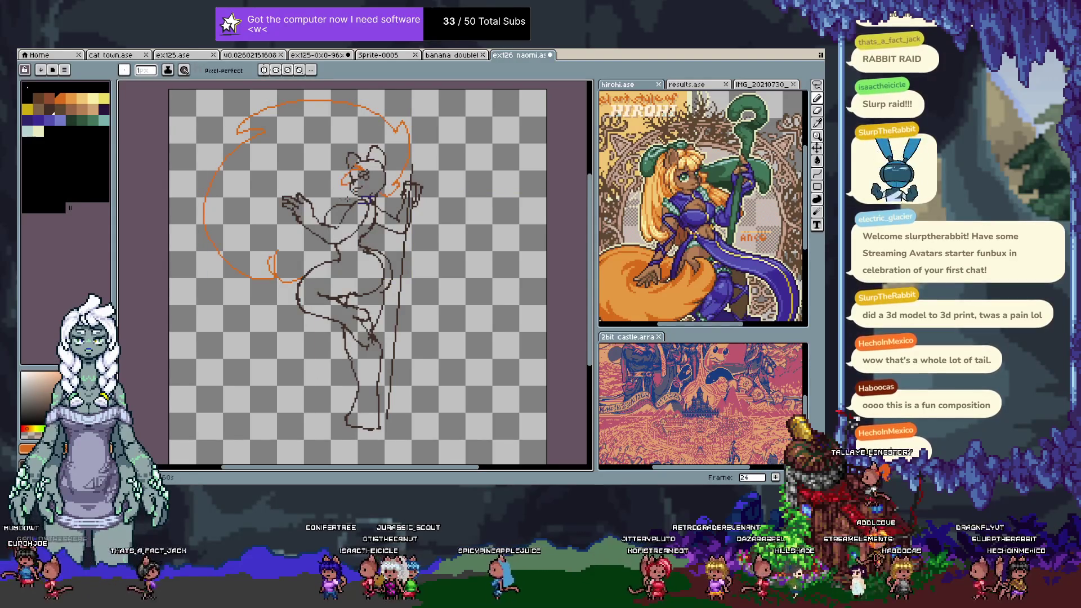
{"action": "key", "text": "ctrl+y"}
{"action": "key", "text": "ctrl+y"}
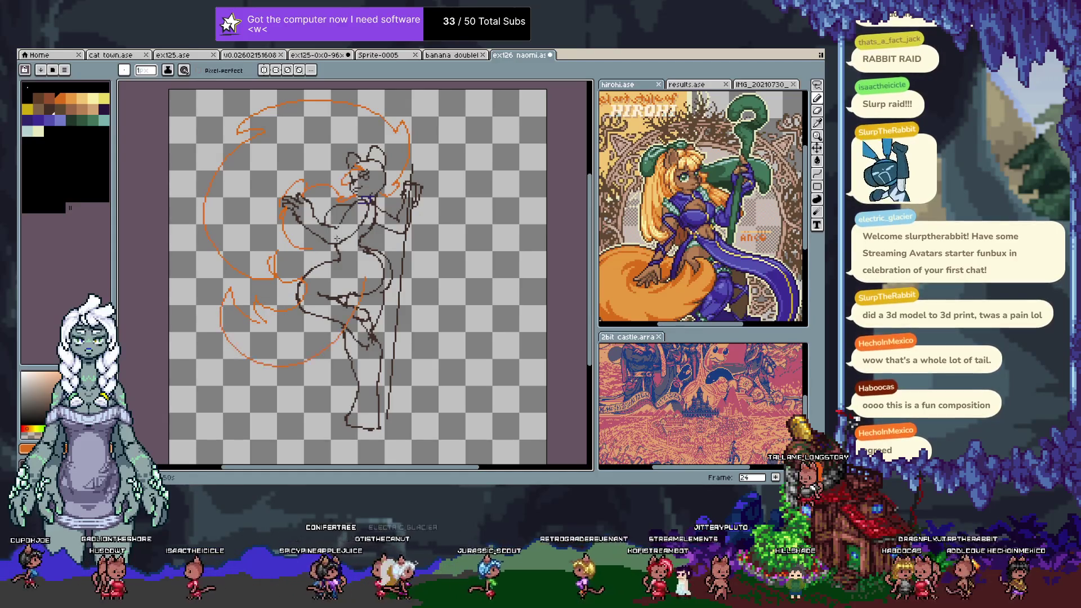
- Draw a large tail loop around the figure's right, then remove the light and dark orange strokes
{"action": "left_click_drag", "start_coordinate": [351, 236], "coordinate": [342, 209]}
{"action": "key", "text": "b"}
{"action": "key", "text": "Tab"}
{"action": "key", "text": "Tab"}
{"action": "left_click_drag", "start_coordinate": [363, 225], "coordinate": [388, 169]}
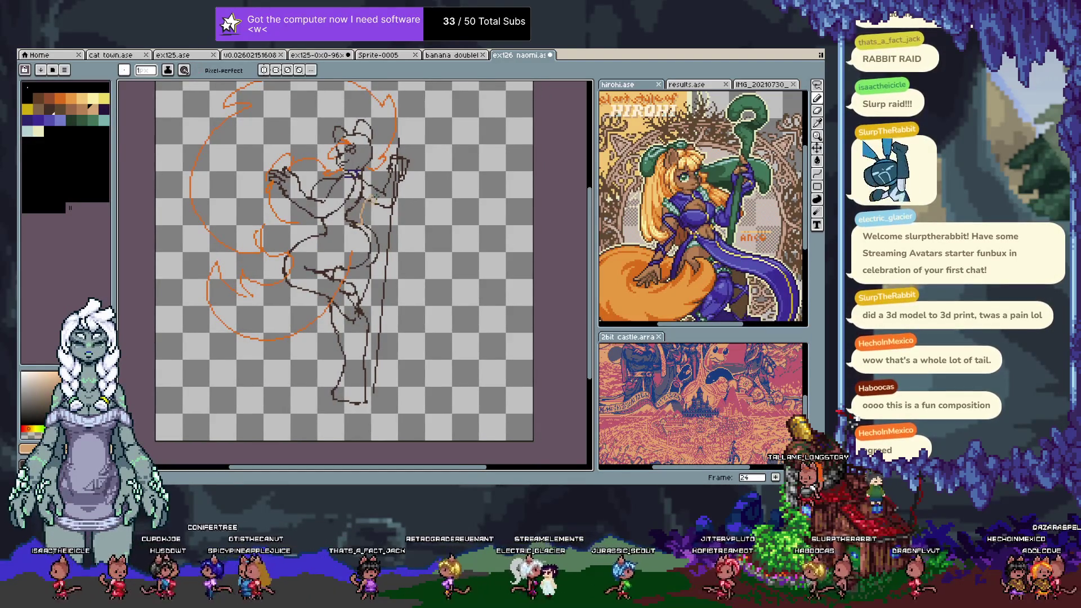
{"action": "left_click_drag", "start_coordinate": [467, 159], "coordinate": [311, 297]}
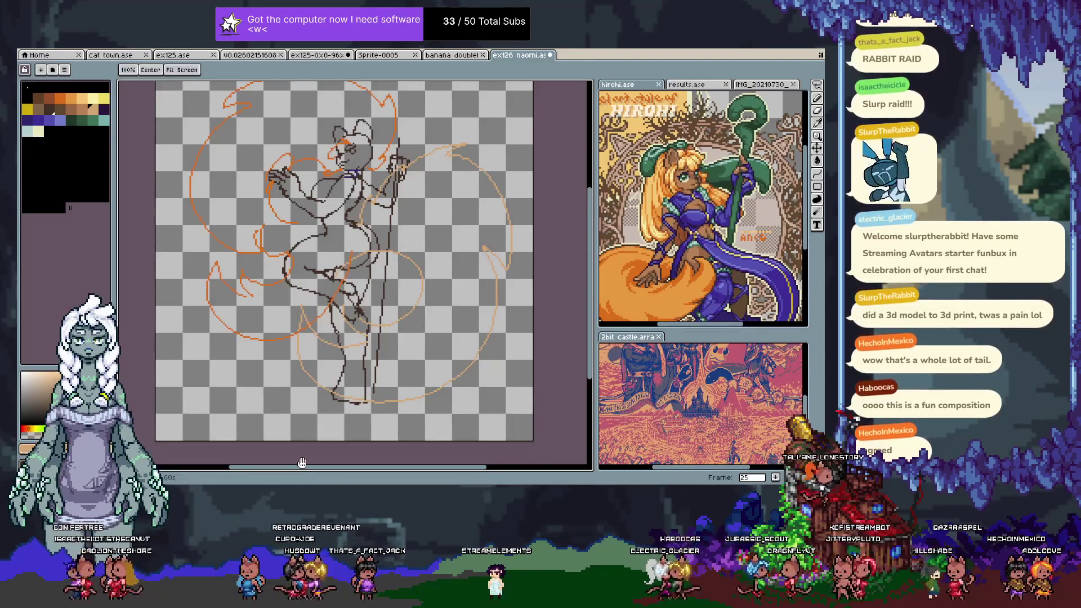
{"action": "left_click_drag", "start_coordinate": [405, 241], "coordinate": [416, 267]}
{"action": "key", "text": "space"}
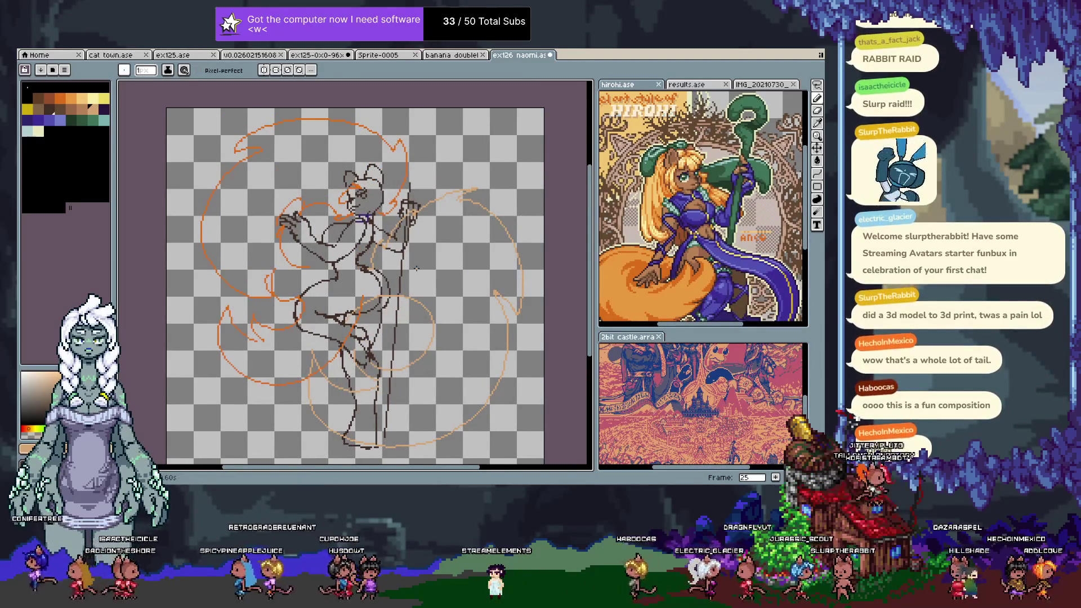
{"action": "key", "text": "ctrl+z"}
{"action": "mouse_move", "coordinate": [416, 269]}
{"action": "left_mouse_down"}
{"action": "mouse_move", "coordinate": [412, 242]}
{"action": "mouse_move", "coordinate": [474, 279]}
{"action": "left_mouse_up"}
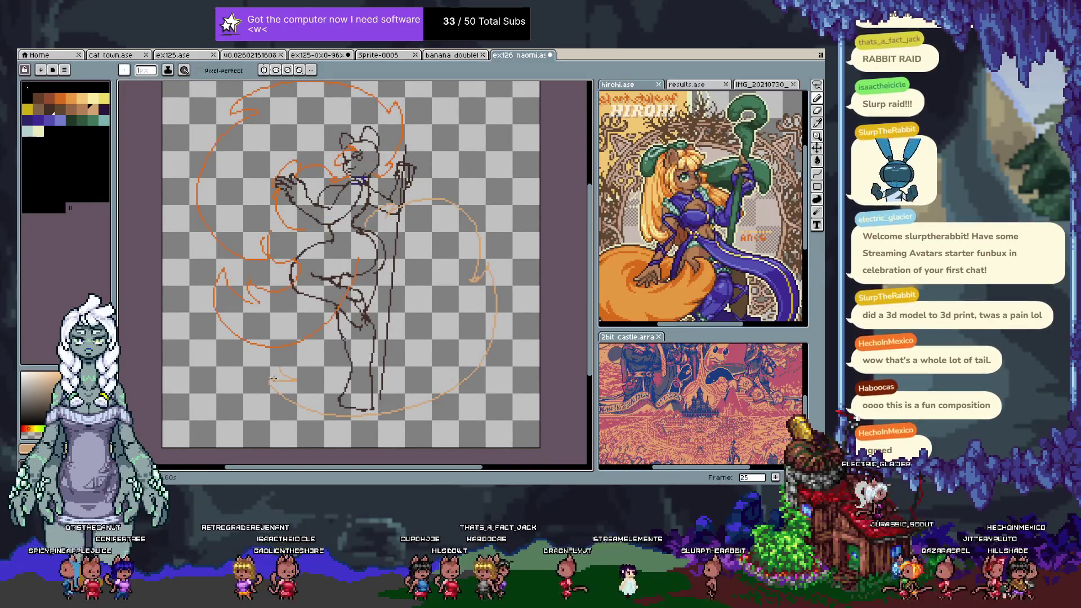
{"action": "key", "text": "Delete"}
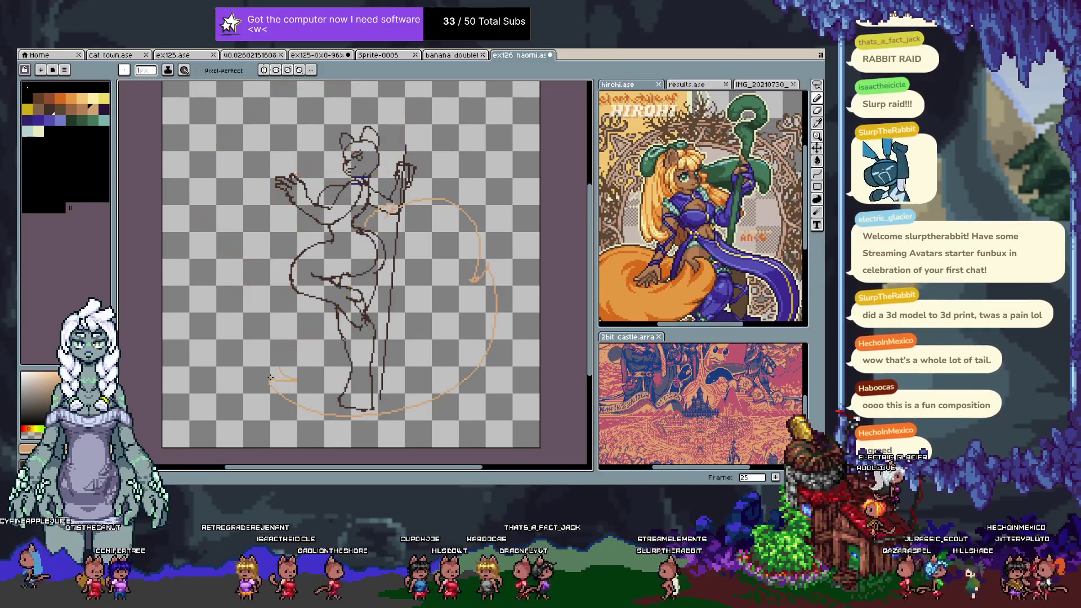
{"action": "left_click_drag", "start_coordinate": [338, 253], "coordinate": [365, 268]}
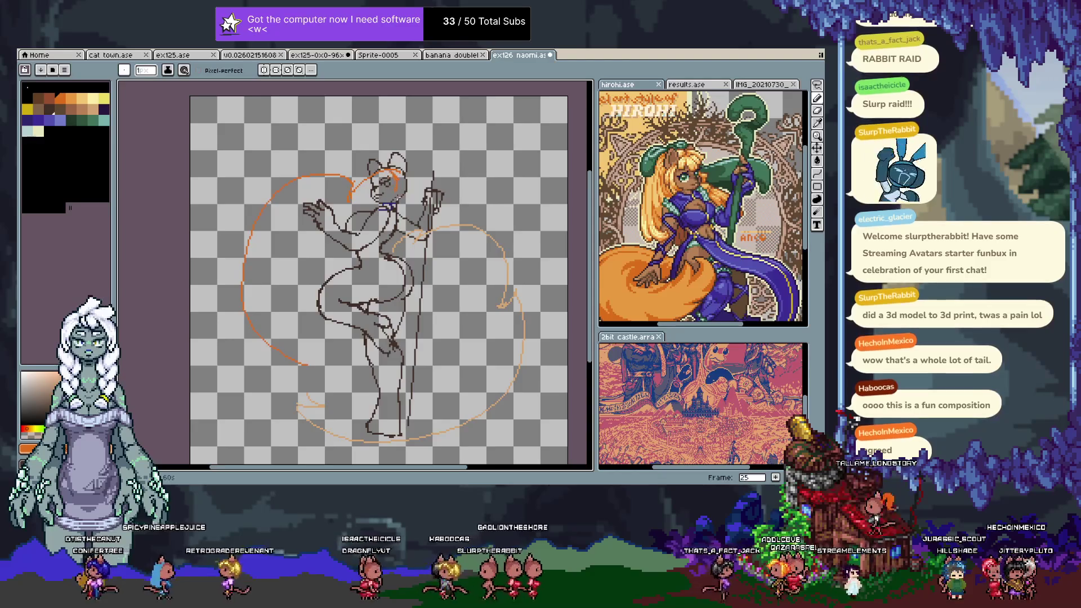
- Sketch new tail loops by the right ear, around the upper left, inside and below the figure
{"action": "left_click_drag", "start_coordinate": [413, 155], "coordinate": [398, 199]}
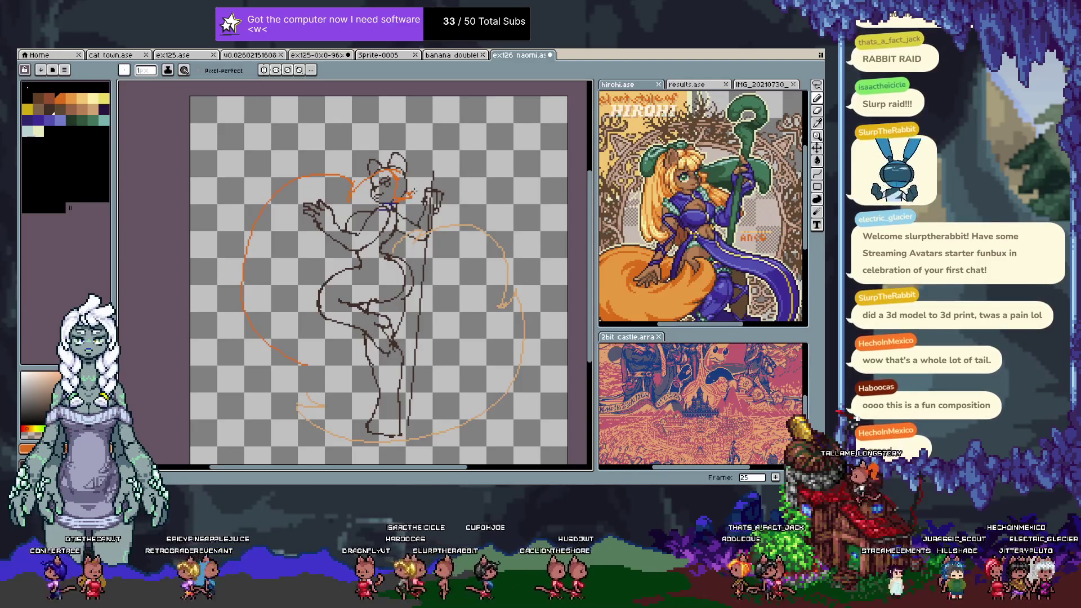
{"action": "left_click_drag", "start_coordinate": [228, 293], "coordinate": [416, 169]}
{"action": "left_click_drag", "start_coordinate": [315, 179], "coordinate": [335, 336]}
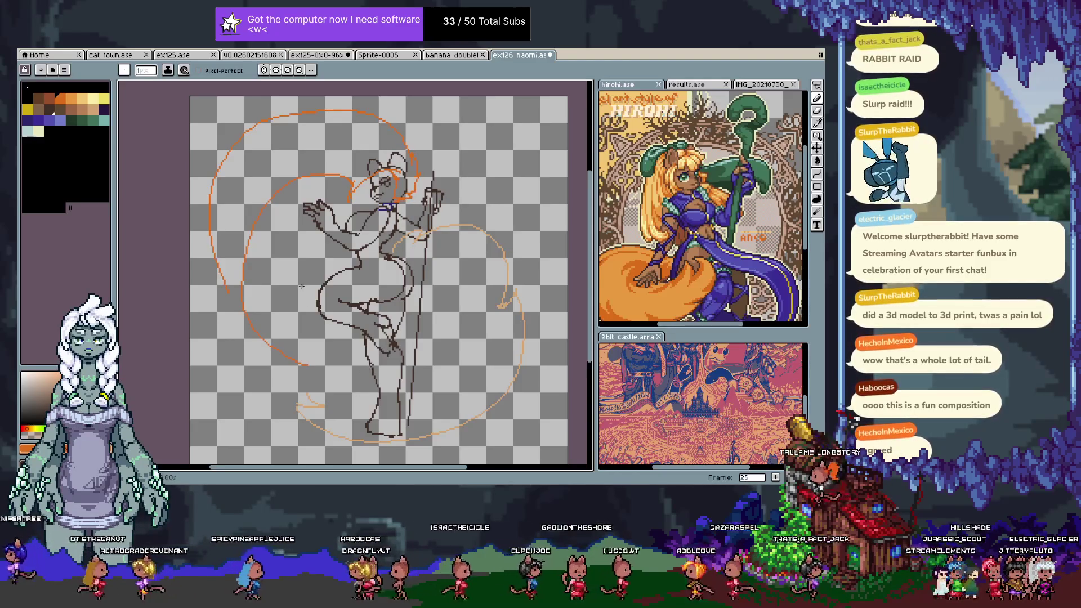
{"action": "mouse_move", "coordinate": [214, 279]}
{"action": "left_mouse_down"}
{"action": "mouse_move", "coordinate": [338, 397]}
{"action": "mouse_move", "coordinate": [313, 332]}
{"action": "left_mouse_up"}
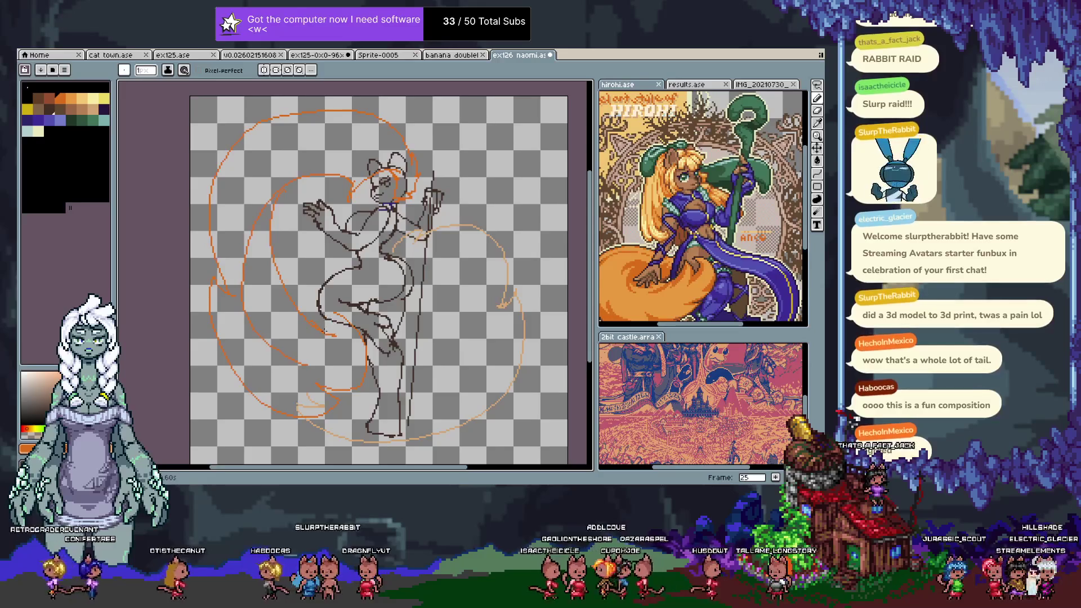
{"action": "mouse_move", "coordinate": [336, 245]}
{"action": "left_mouse_down"}
{"action": "mouse_move", "coordinate": [322, 266]}
{"action": "mouse_move", "coordinate": [330, 254]}
{"action": "left_mouse_up"}
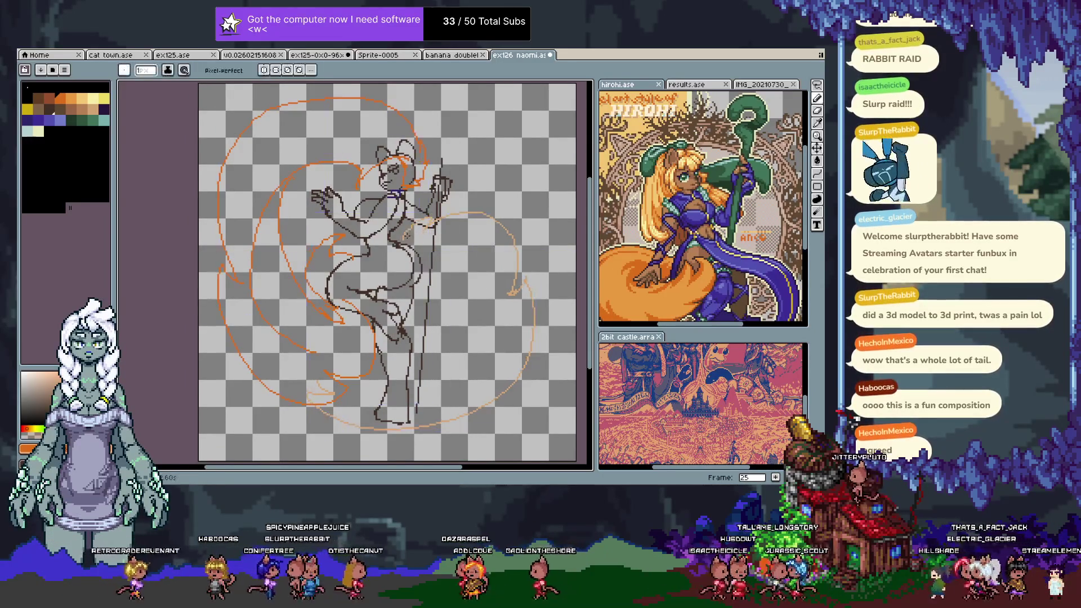
- Move to frame 26, pick a tan colour, and try then undo a stroke along the arm
{"action": "key", "text": "Tab"}
{"action": "key", "text": "Right"}
{"action": "key", "text": "Tab"}
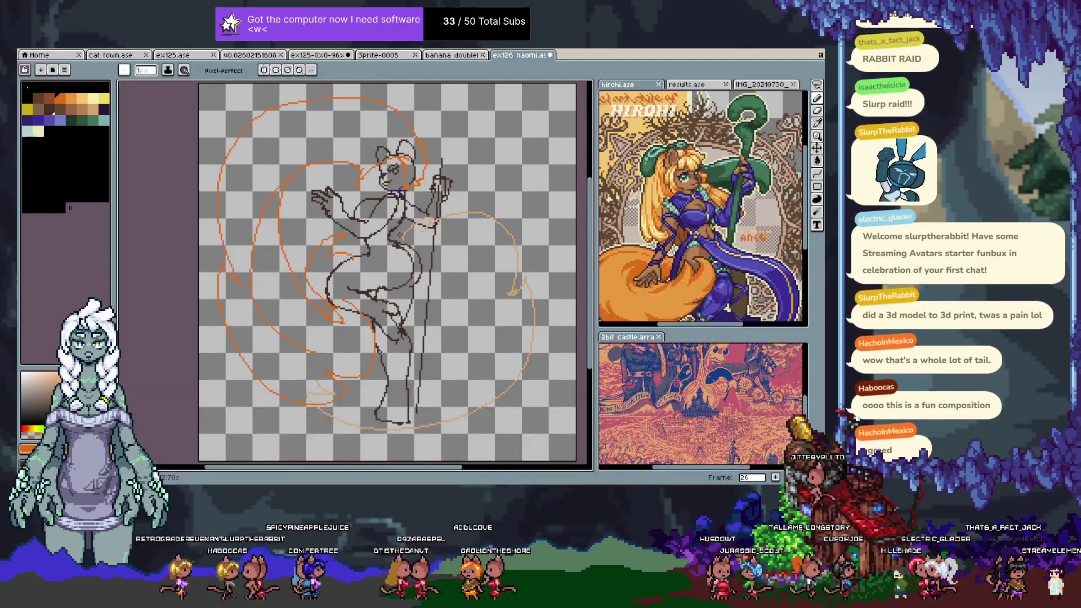
{"action": "left_click", "coordinate": [93, 109]}
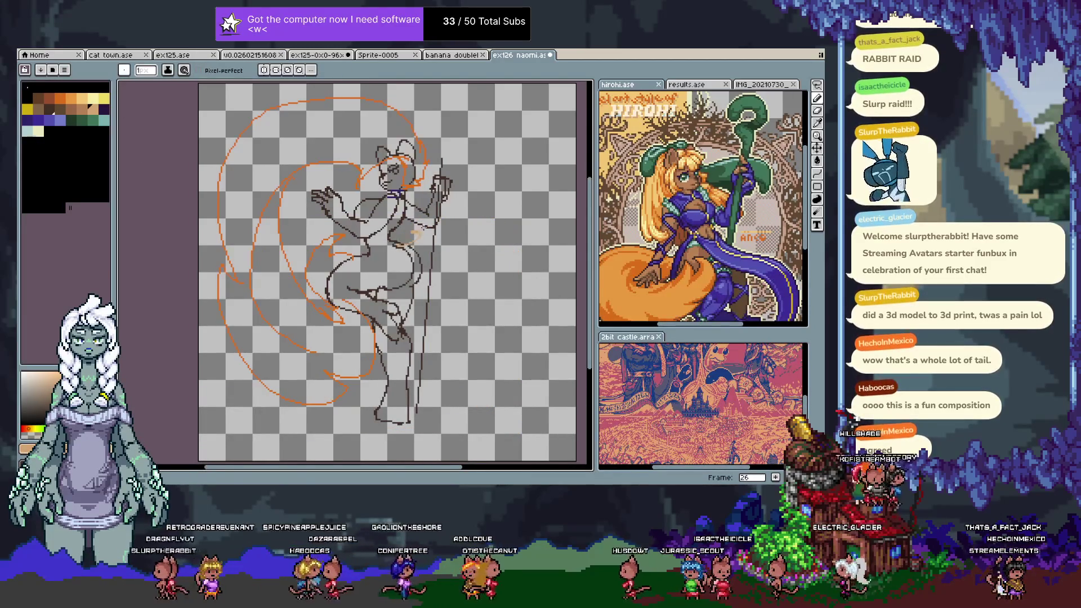
{"action": "left_click_drag", "start_coordinate": [402, 239], "coordinate": [434, 197]}
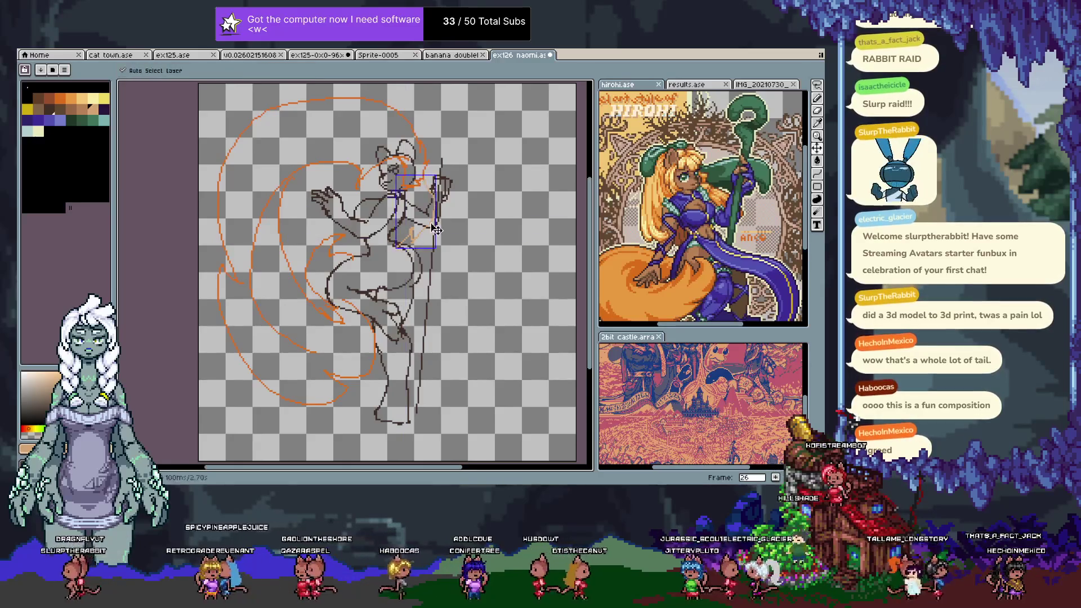
{"action": "key", "text": "ctrl+z"}
{"action": "key", "text": "v"}
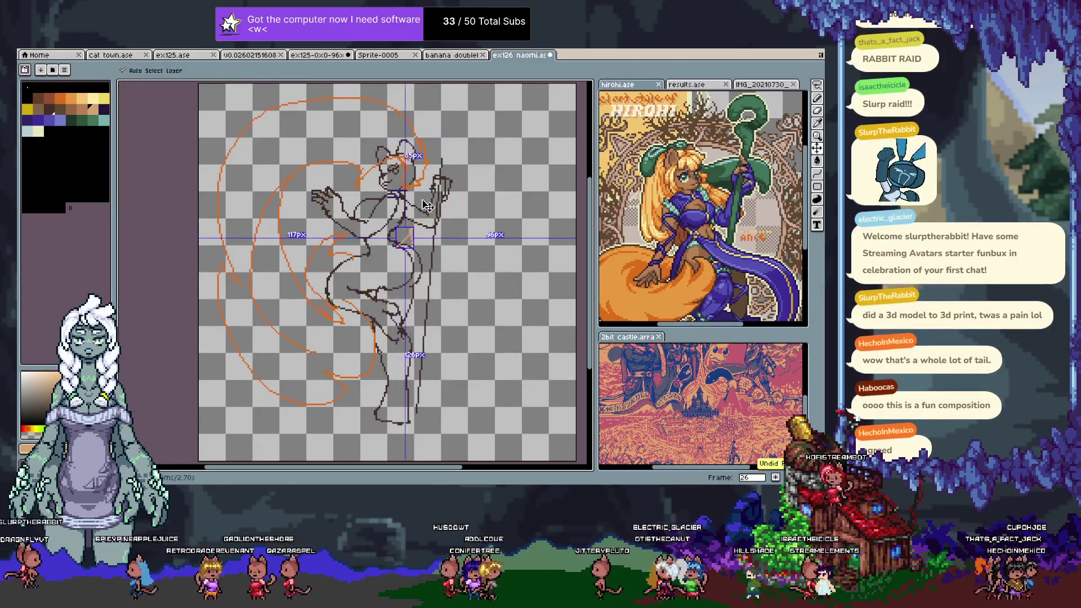
{"action": "key", "text": "b"}
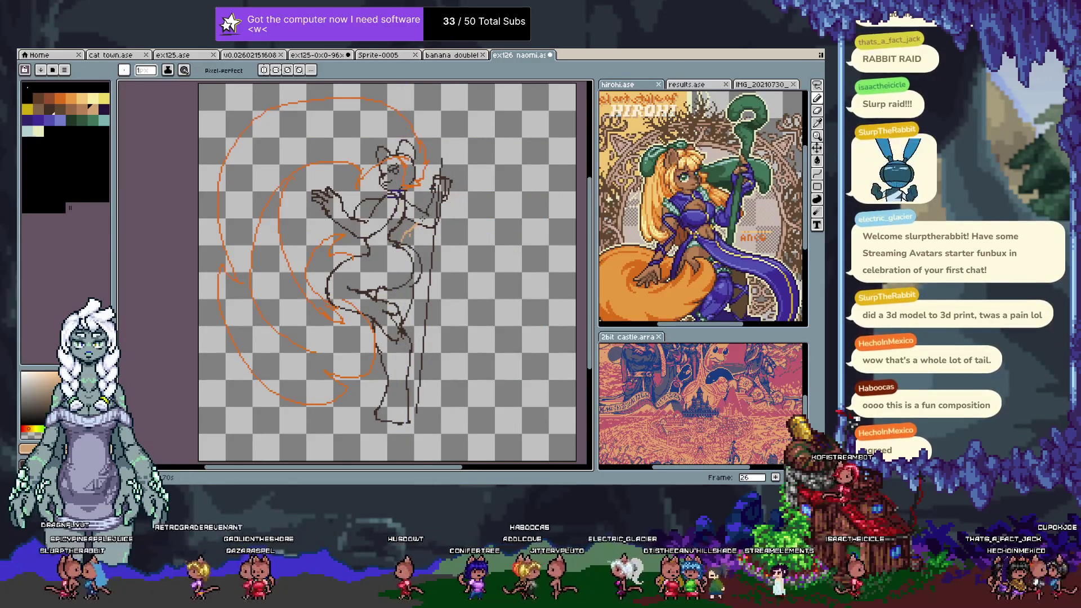
{"action": "key", "text": "ctrl+z"}
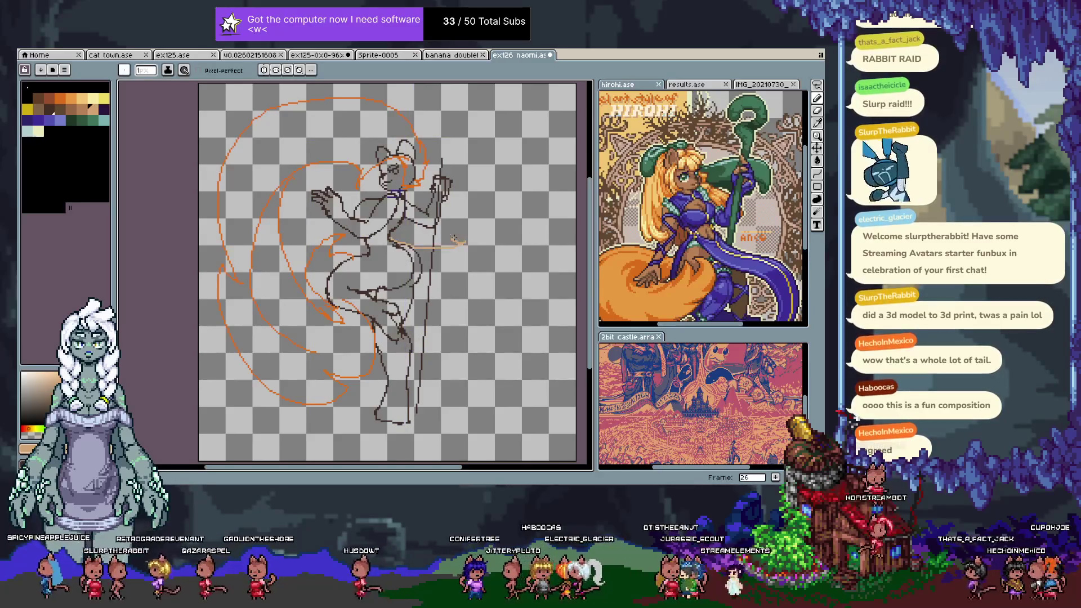
- Sketch tail curves looping right from the arm and up to the upper right, then add frame 27
{"action": "mouse_move", "coordinate": [567, 258]}
{"action": "left_mouse_down"}
{"action": "mouse_move", "coordinate": [532, 210]}
{"action": "mouse_move", "coordinate": [513, 280]}
{"action": "left_mouse_up"}
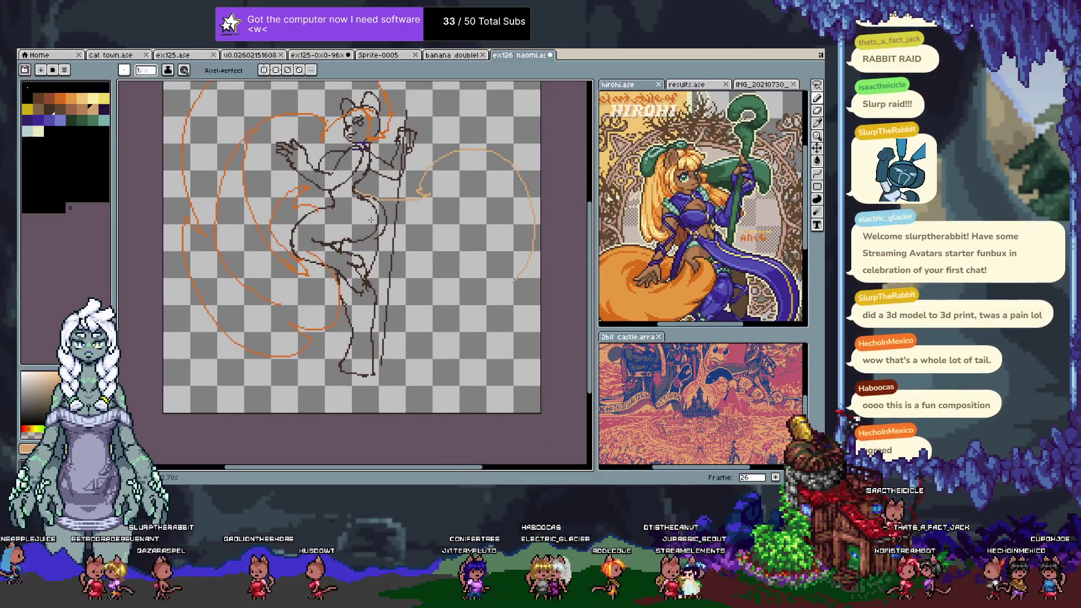
{"action": "left_click_drag", "start_coordinate": [363, 194], "coordinate": [444, 274]}
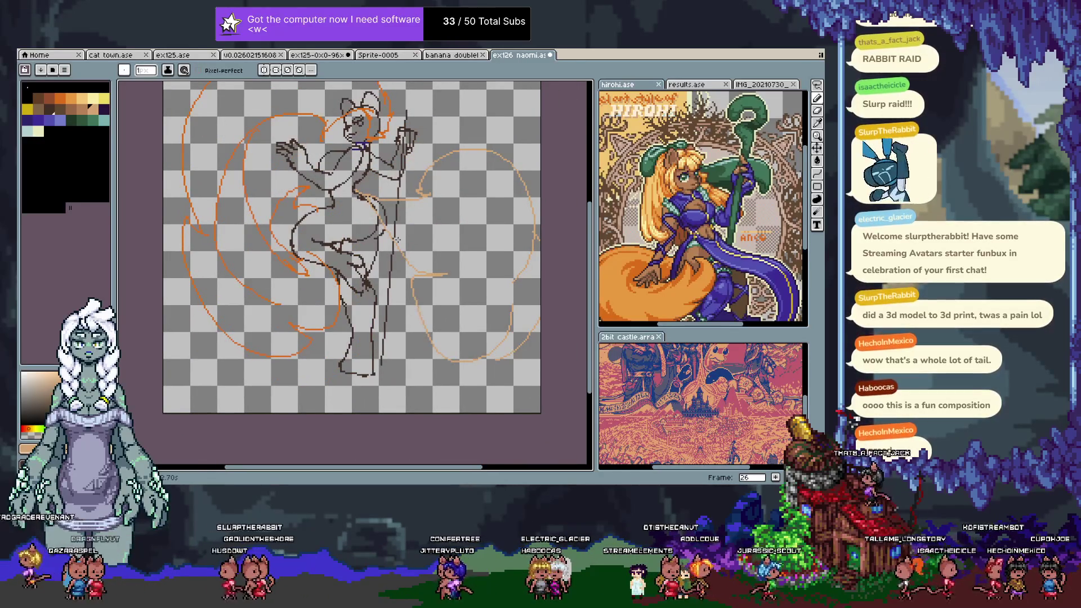
{"action": "key", "text": "Delete"}
{"action": "mouse_move", "coordinate": [415, 178]}
{"action": "left_mouse_down"}
{"action": "mouse_move", "coordinate": [494, 255]}
{"action": "mouse_move", "coordinate": [478, 332]}
{"action": "left_mouse_up"}
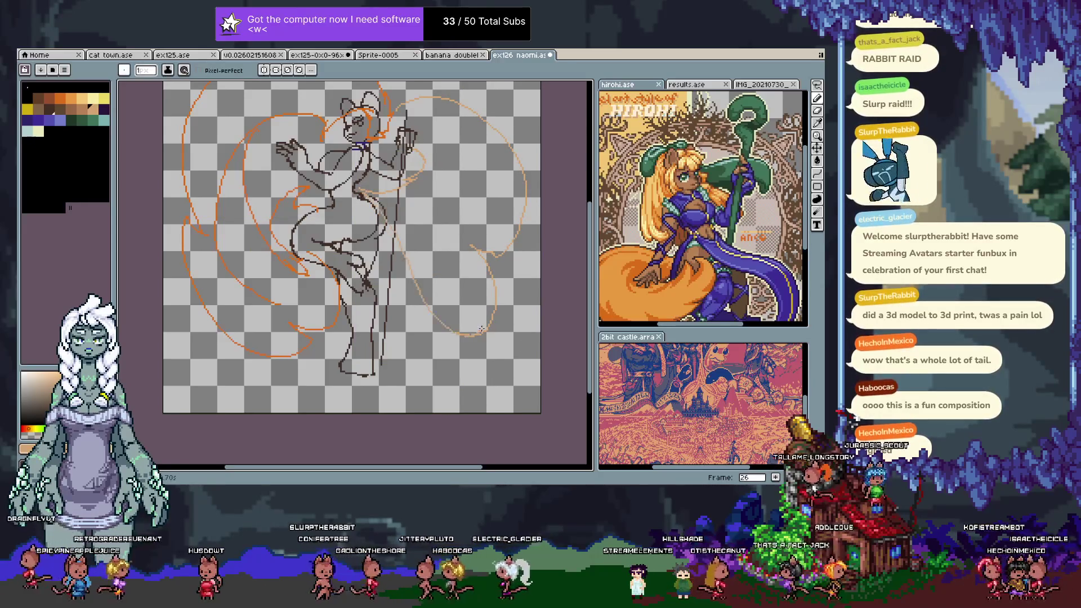
{"action": "key", "text": "ctrl+z"}
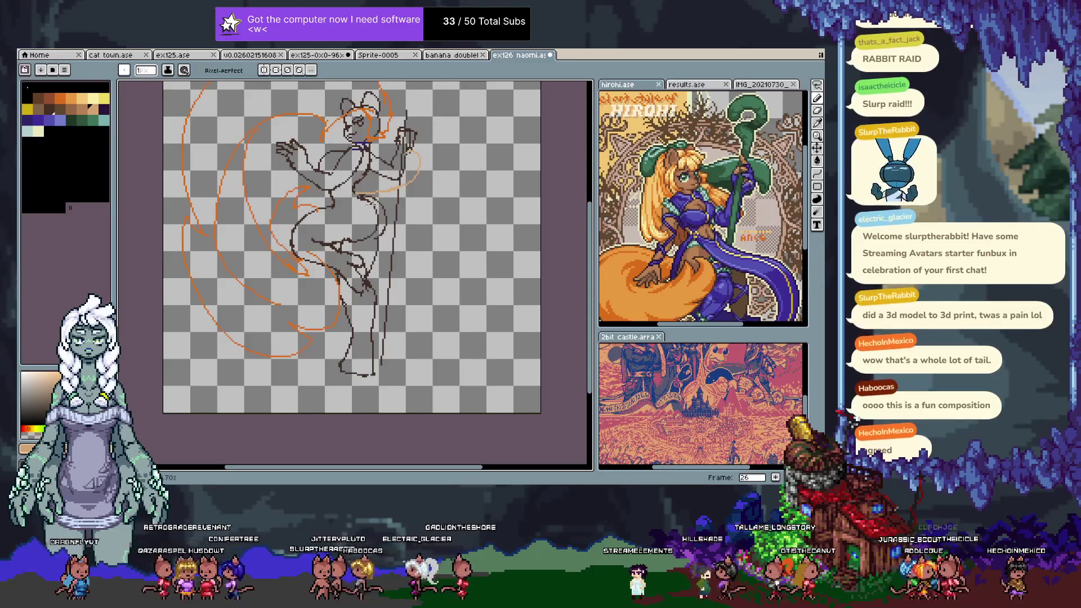
{"action": "left_click_drag", "start_coordinate": [443, 241], "coordinate": [443, 95]}
{"action": "scroll", "coordinate": [388, 337], "scroll_direction": "up", "scroll_amount": 2}
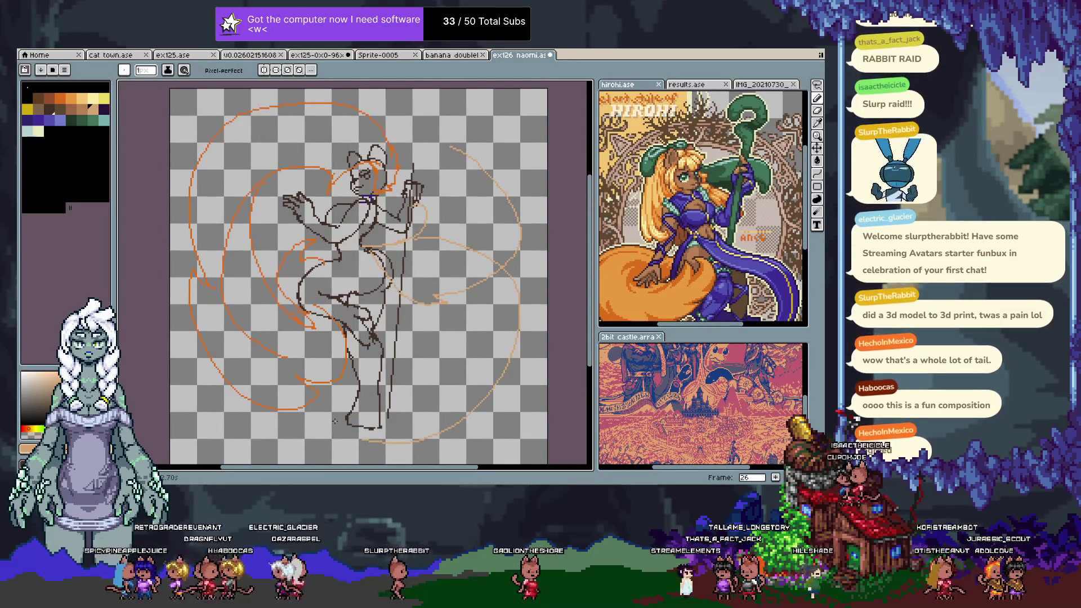
{"action": "key", "text": "alt+n"}
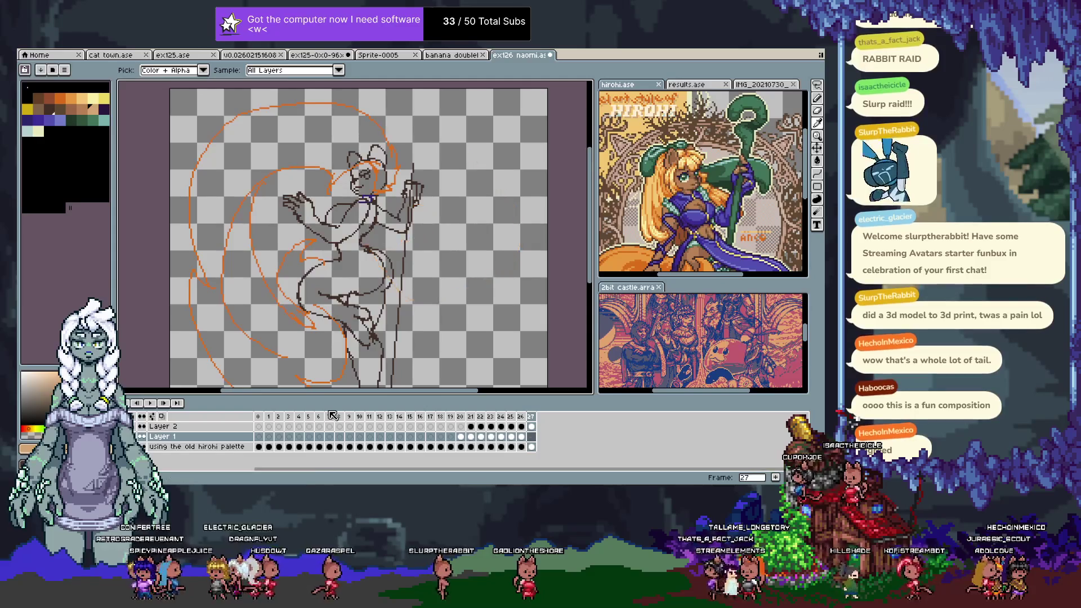
- Sketch orange tail curves over the head, up from the hip and around hips and legs, then go to frame 28
{"action": "key", "text": "Tab"}
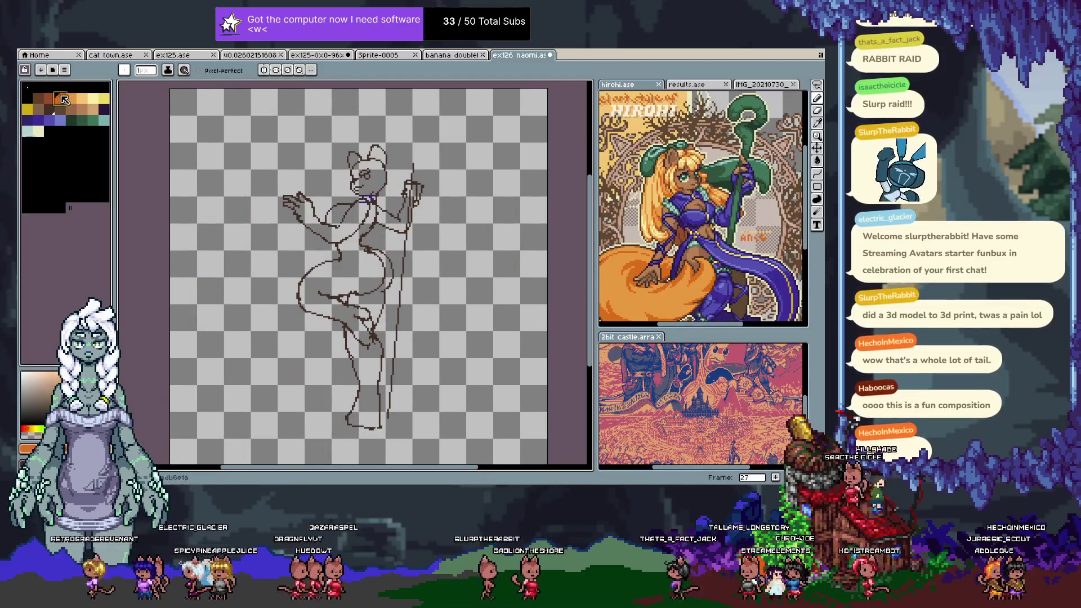
{"action": "left_click_drag", "start_coordinate": [383, 156], "coordinate": [212, 275]}
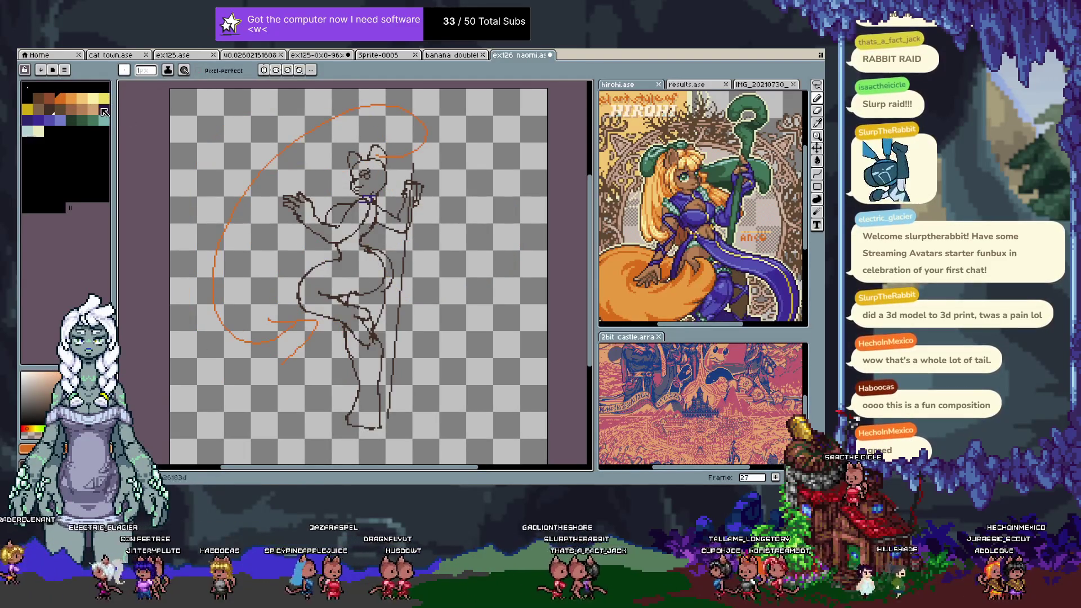
{"action": "key", "text": "Tab"}
{"action": "key", "text": "Tab"}
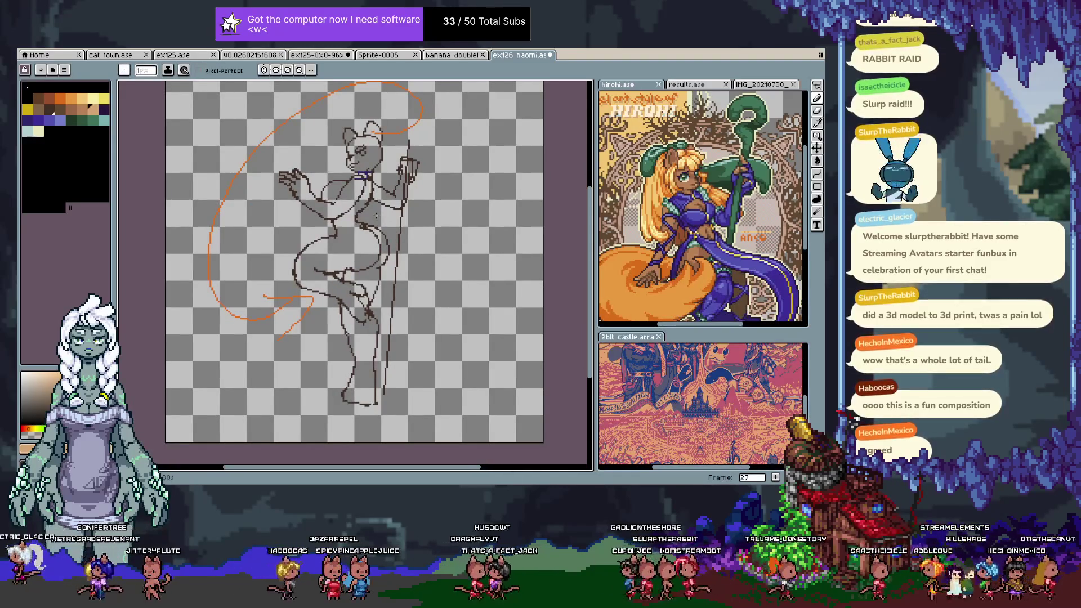
{"action": "left_click_drag", "start_coordinate": [376, 216], "coordinate": [475, 270]}
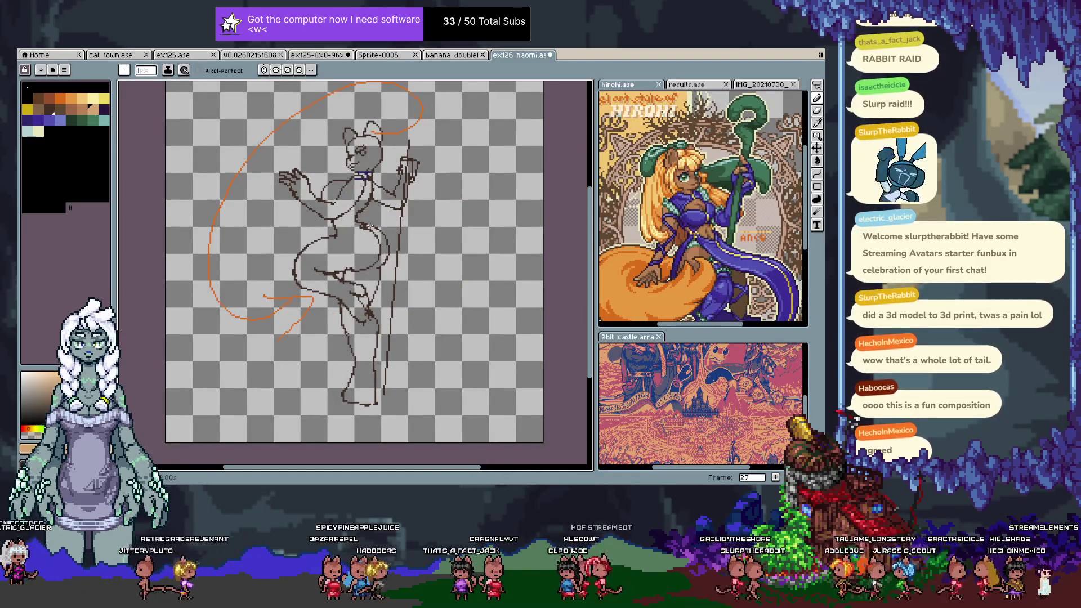
{"action": "left_click_drag", "start_coordinate": [294, 229], "coordinate": [449, 297]}
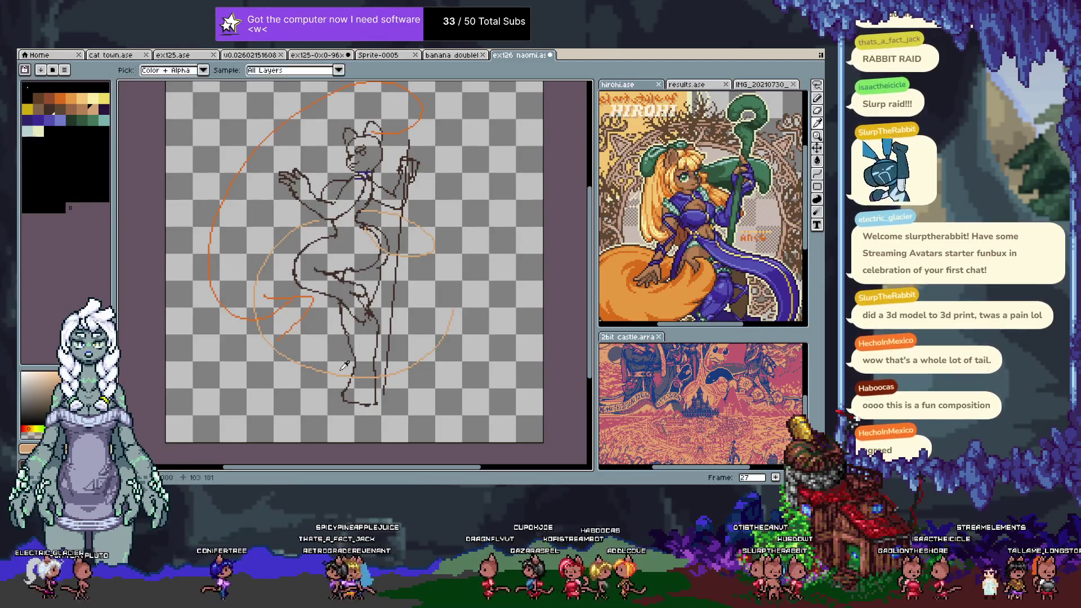
{"action": "key", "text": "Tab"}
{"action": "key", "text": "Right"}
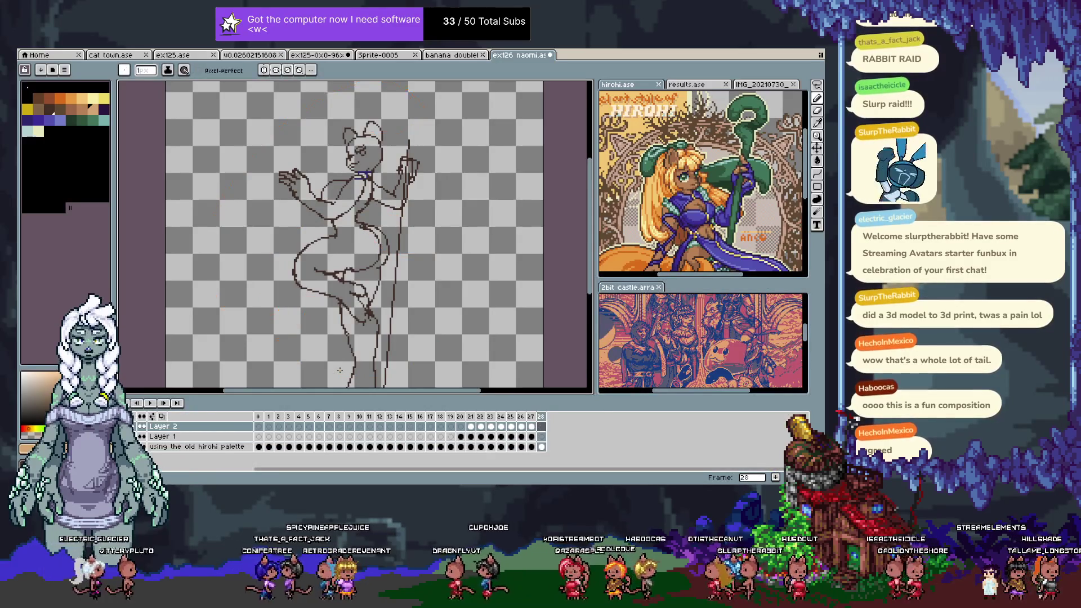
- Pick orange, draw a large tail loop around the figure with a curve below, then jump back to compare with an earlier frame
{"action": "key", "text": "Tab"}
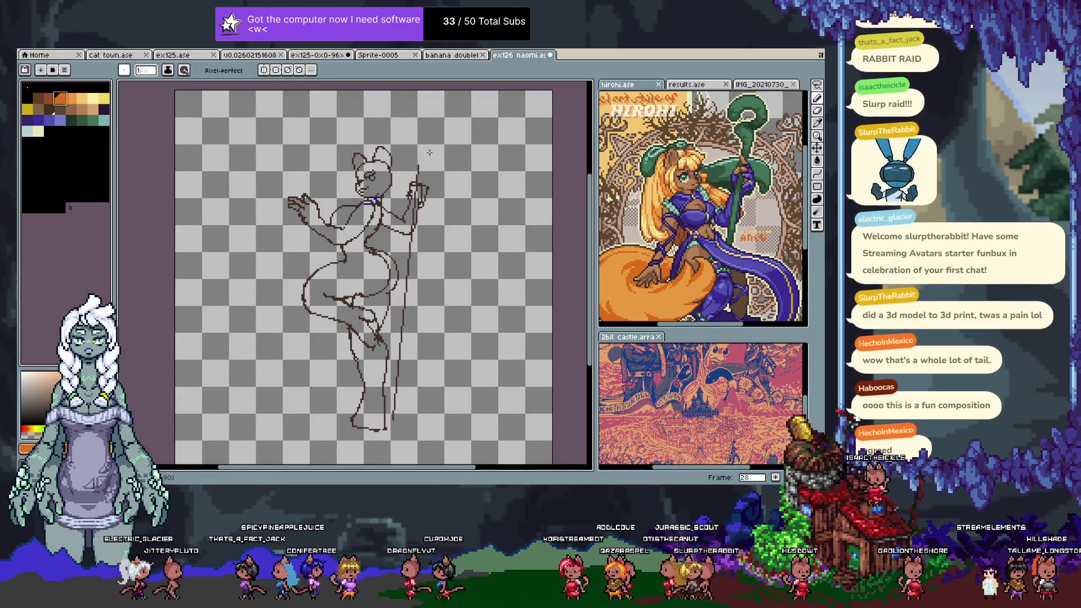
{"action": "left_click", "coordinate": [64, 101]}
{"action": "left_click_drag", "start_coordinate": [393, 168], "coordinate": [286, 315]}
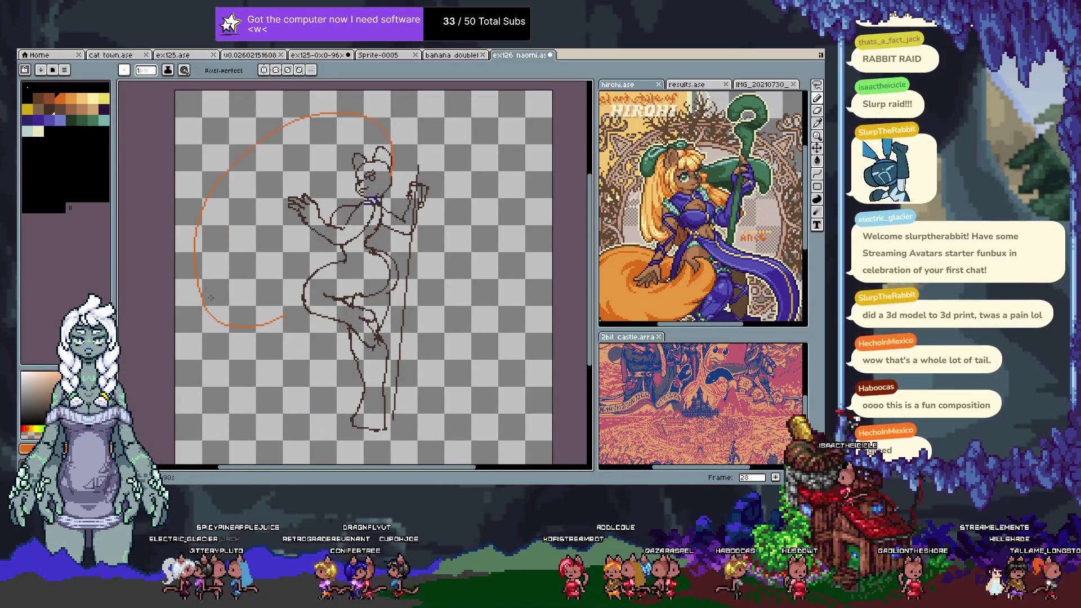
{"action": "key", "text": "ctrl+z"}
{"action": "left_click_drag", "start_coordinate": [193, 311], "coordinate": [258, 426]}
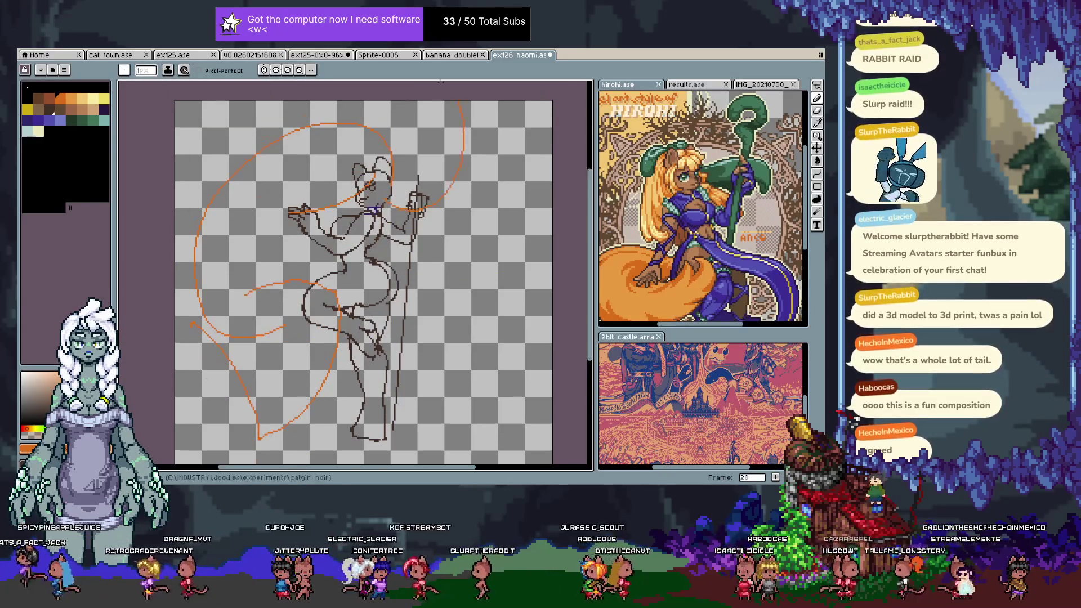
{"action": "mouse_move", "coordinate": [351, 262]}
{"action": "left_mouse_down"}
{"action": "mouse_move", "coordinate": [334, 181]}
{"action": "mouse_move", "coordinate": [342, 220]}
{"action": "left_mouse_up"}
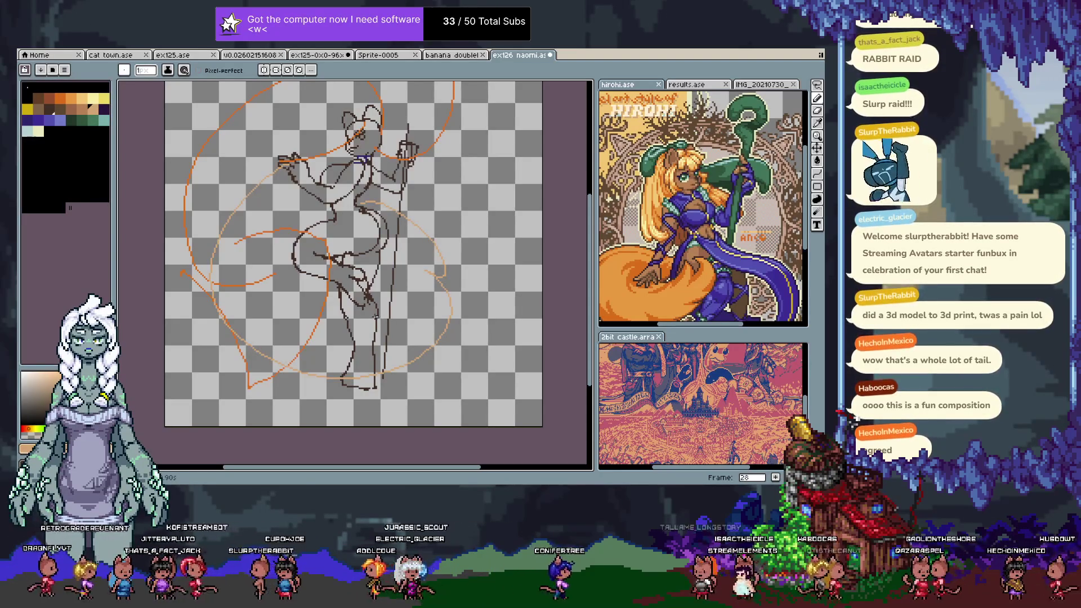
{"action": "key", "text": "comma"}
{"action": "key", "text": "comma"}
{"action": "key", "text": "comma"}
{"action": "key", "text": "comma"}
{"action": "key", "text": "comma"}
{"action": "key", "text": "comma"}
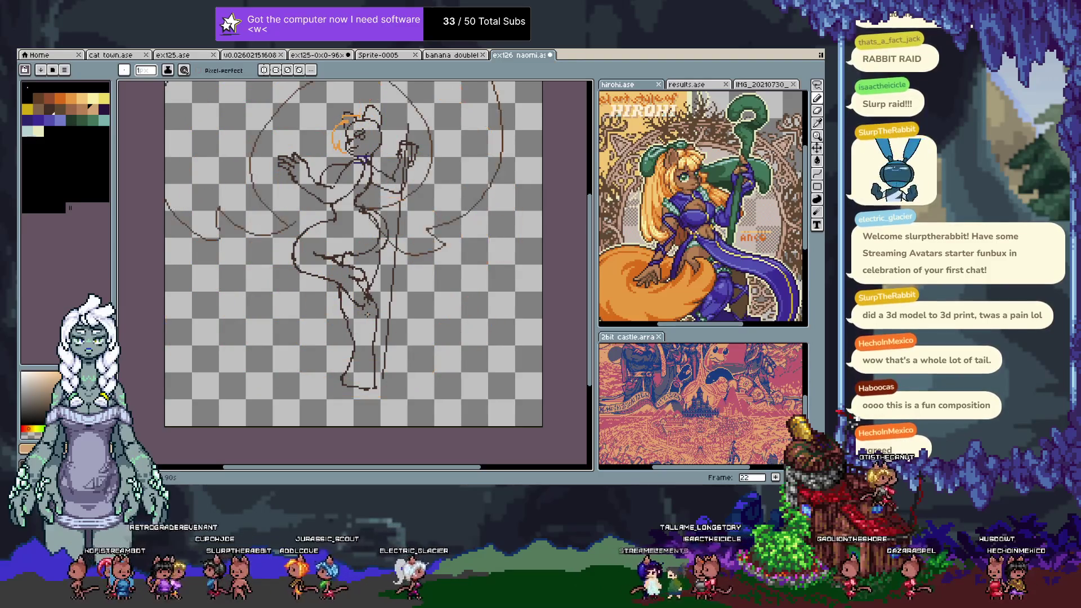
{"action": "key", "text": "comma"}
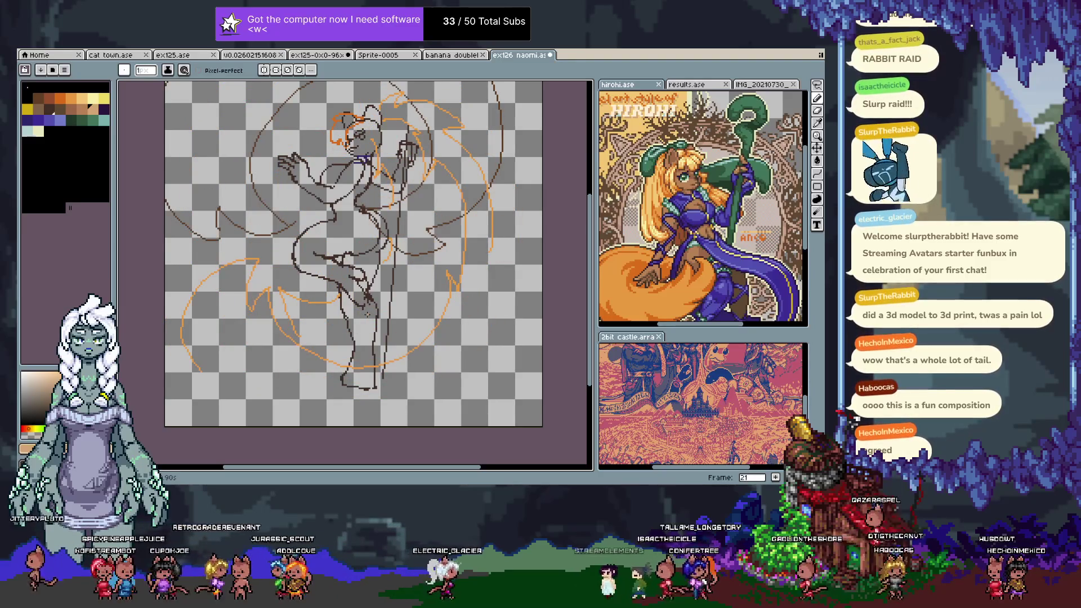
{"action": "left_click_drag", "start_coordinate": [367, 314], "coordinate": [379, 339]}
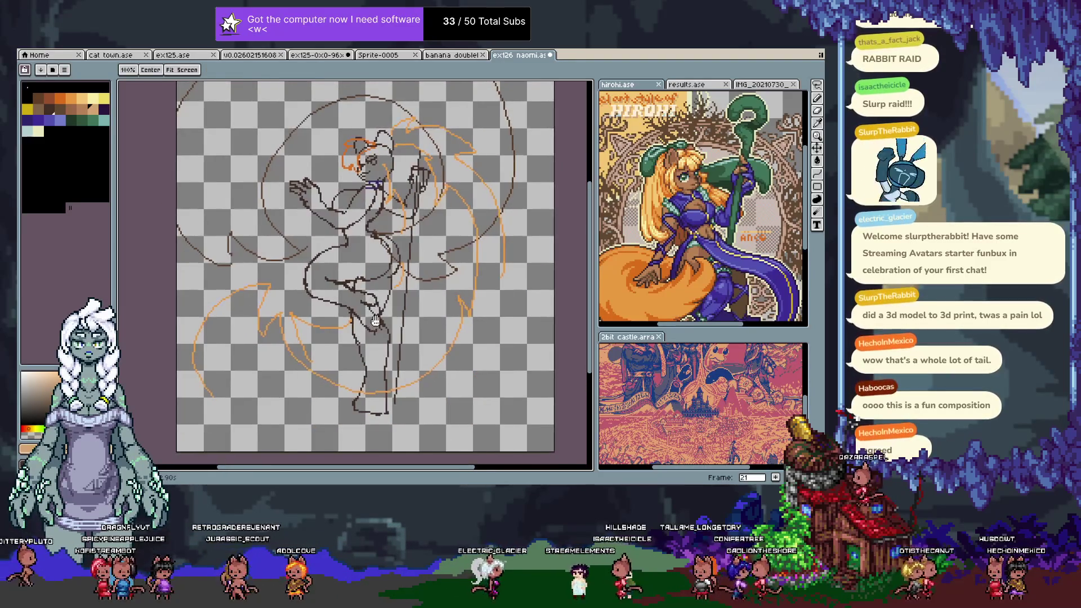
{"action": "key", "text": "period"}
{"action": "key", "text": "period"}
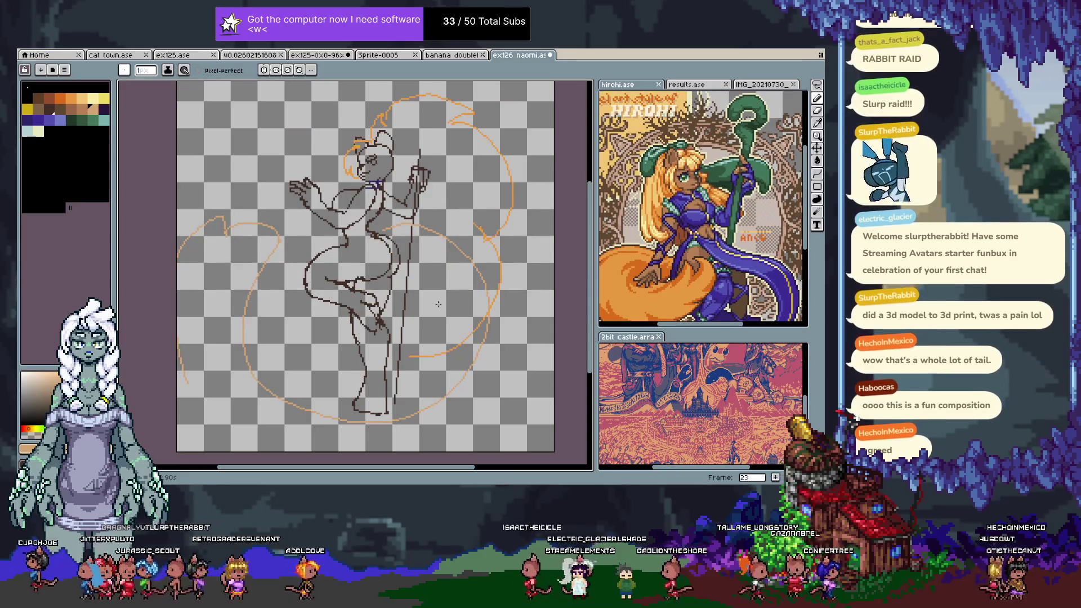
{"action": "key", "text": "period"}
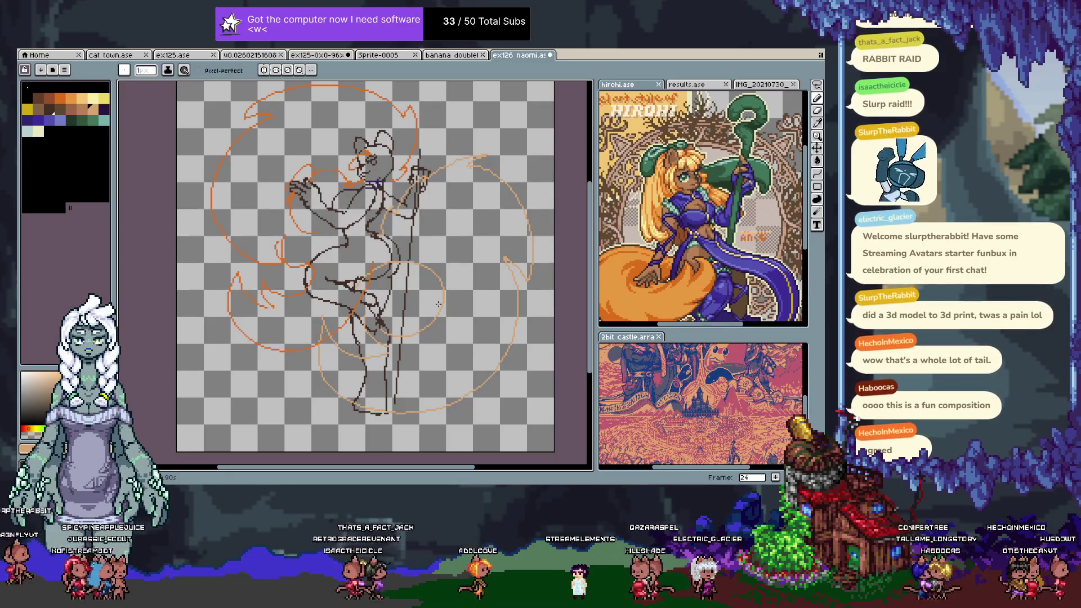
{"action": "key", "text": "Right"}
{"action": "key", "text": "Left"}
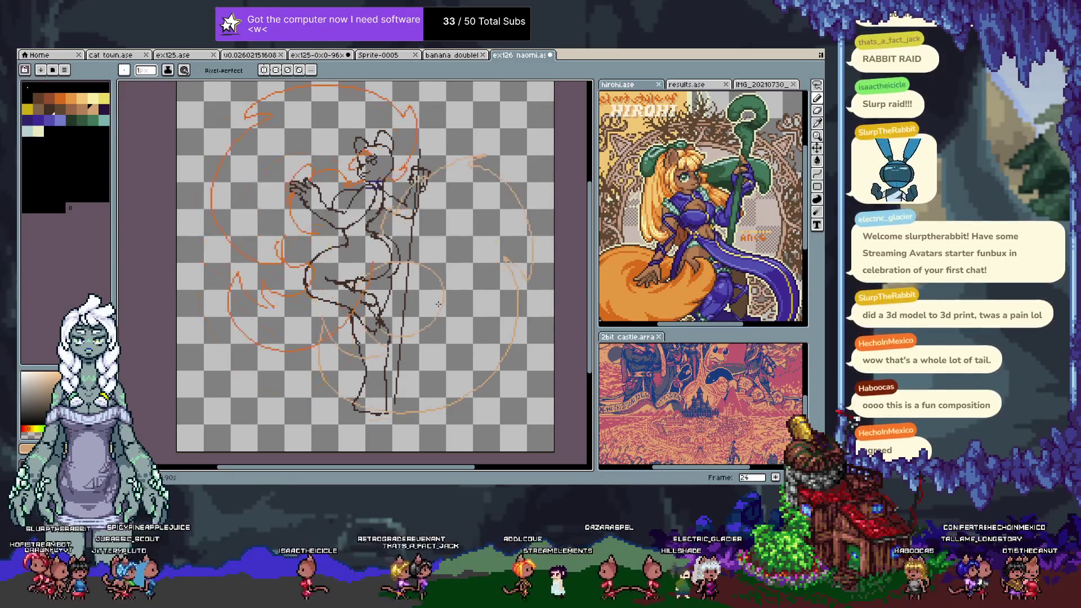
{"action": "key", "text": "Left"}
{"action": "key", "text": "Left"}
{"action": "key", "text": "Left"}
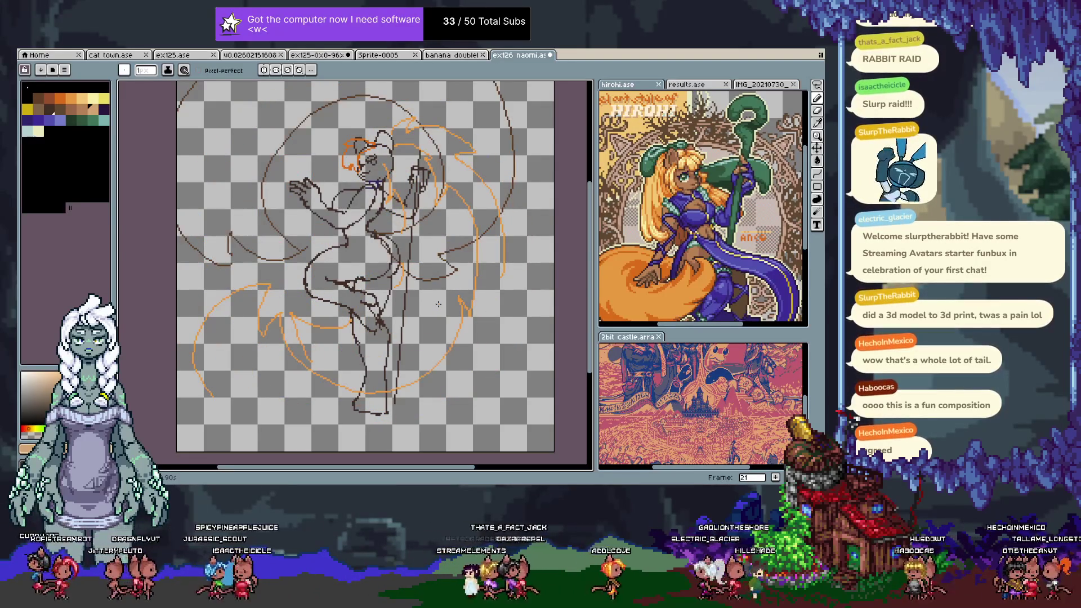
{"action": "key", "text": "Left"}
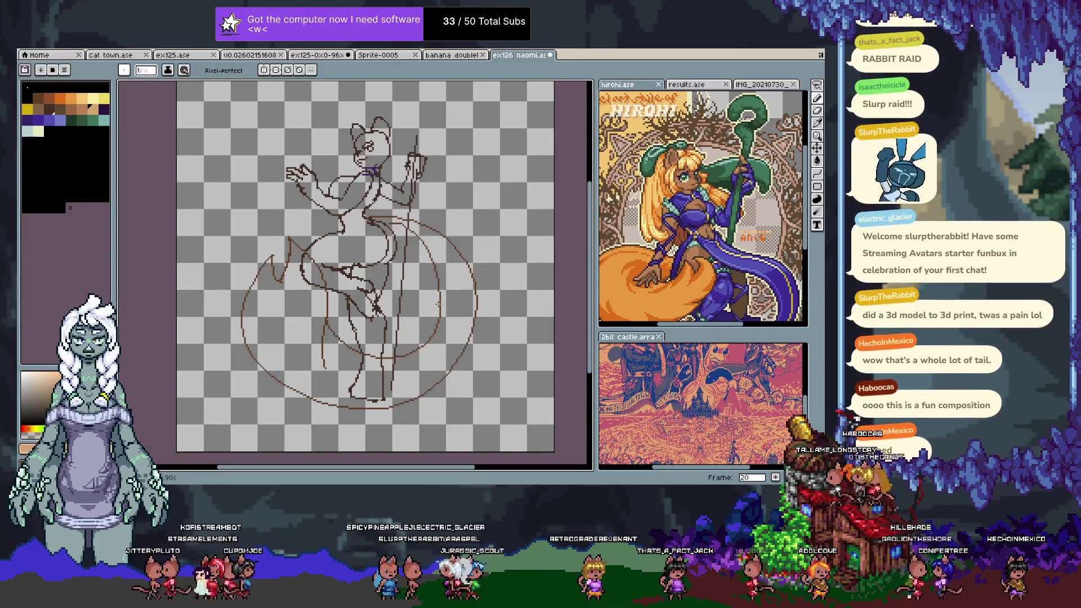
{"action": "key", "text": "Return"}
- Add frame 29, check back on frame 28, and pick a light orange colour
{"action": "key", "text": "Tab"}
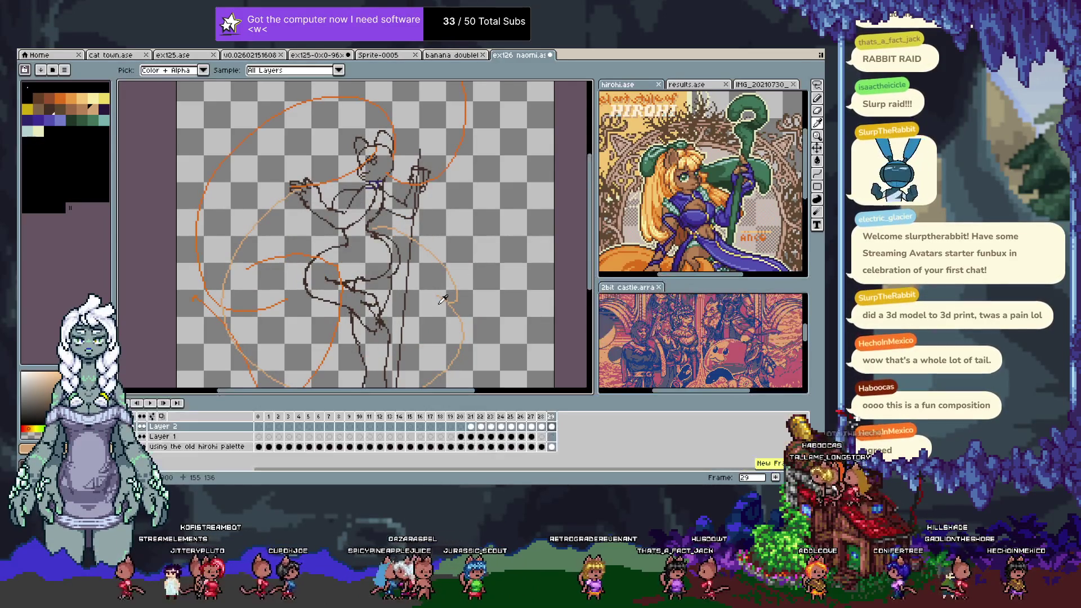
{"action": "key", "text": "Right"}
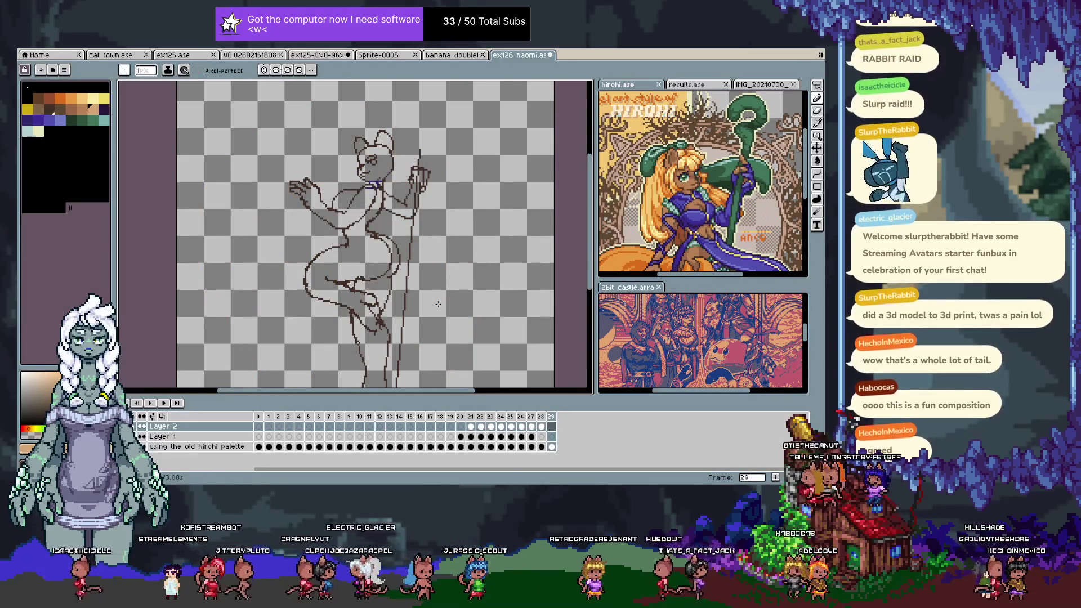
{"action": "key", "text": "Left"}
{"action": "key", "text": "Tab"}
{"action": "key", "text": "Right"}
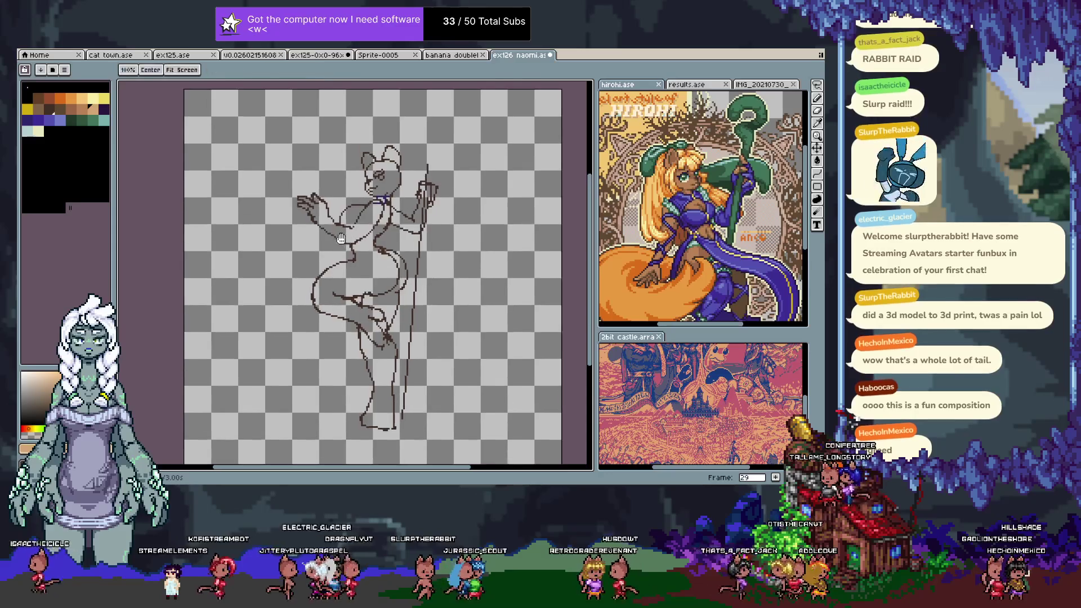
{"action": "left_click", "coordinate": [94, 109]}
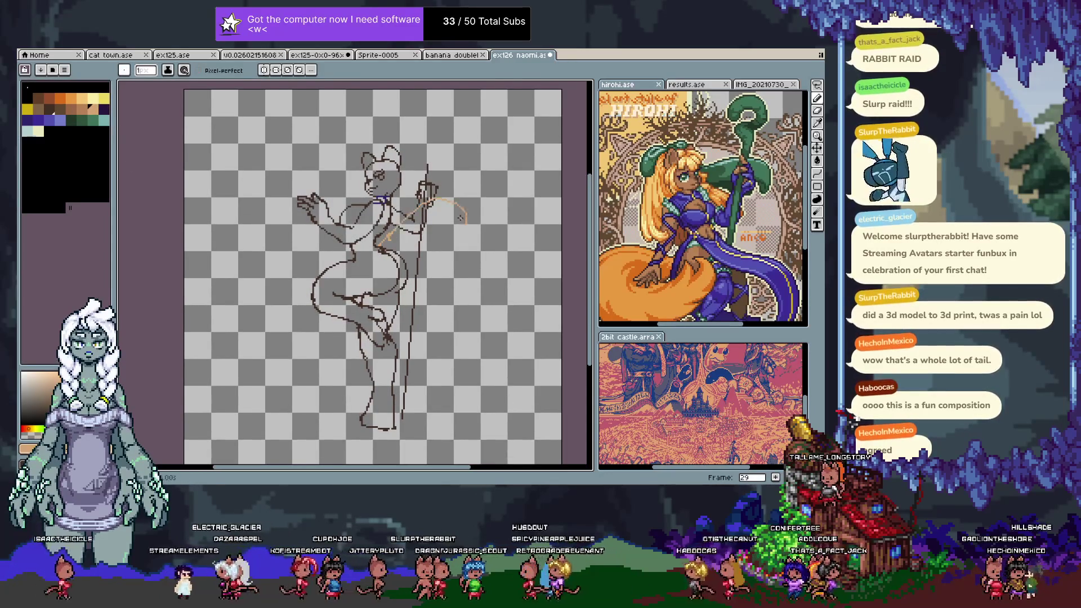
- Draw tail curves from waist to arm, around the head and left side, across the lower area, and hooking by the right arm
{"action": "left_click_drag", "start_coordinate": [378, 240], "coordinate": [466, 222]}
{"action": "key", "text": "ctrl+z"}
{"action": "mouse_move", "coordinate": [379, 246]}
{"action": "left_mouse_down"}
{"action": "mouse_move", "coordinate": [420, 230]}
{"action": "mouse_move", "coordinate": [417, 159]}
{"action": "left_mouse_up"}
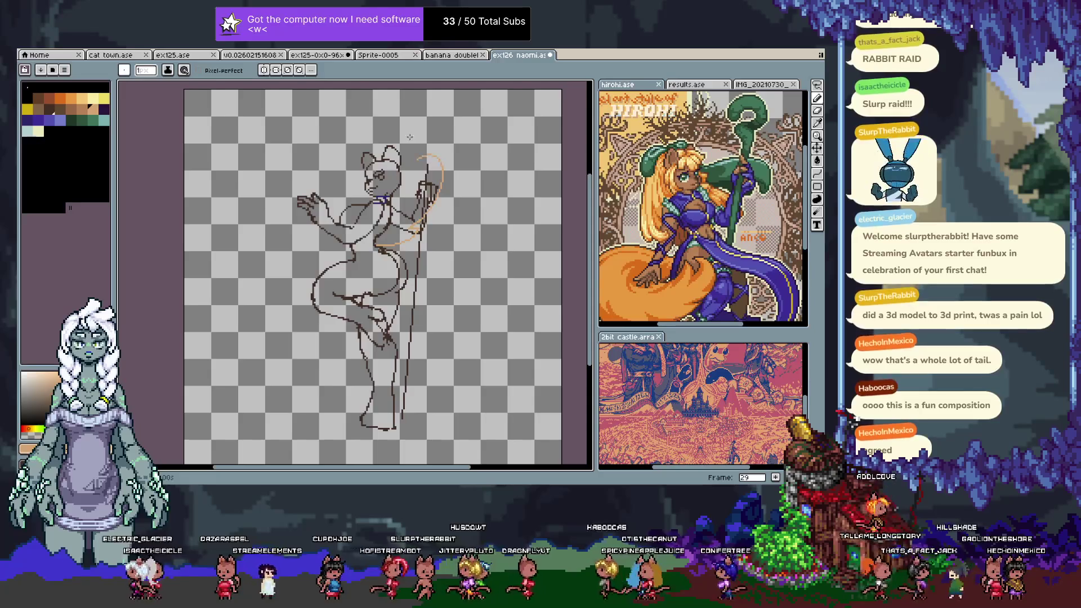
{"action": "left_click_drag", "start_coordinate": [365, 132], "coordinate": [294, 248]}
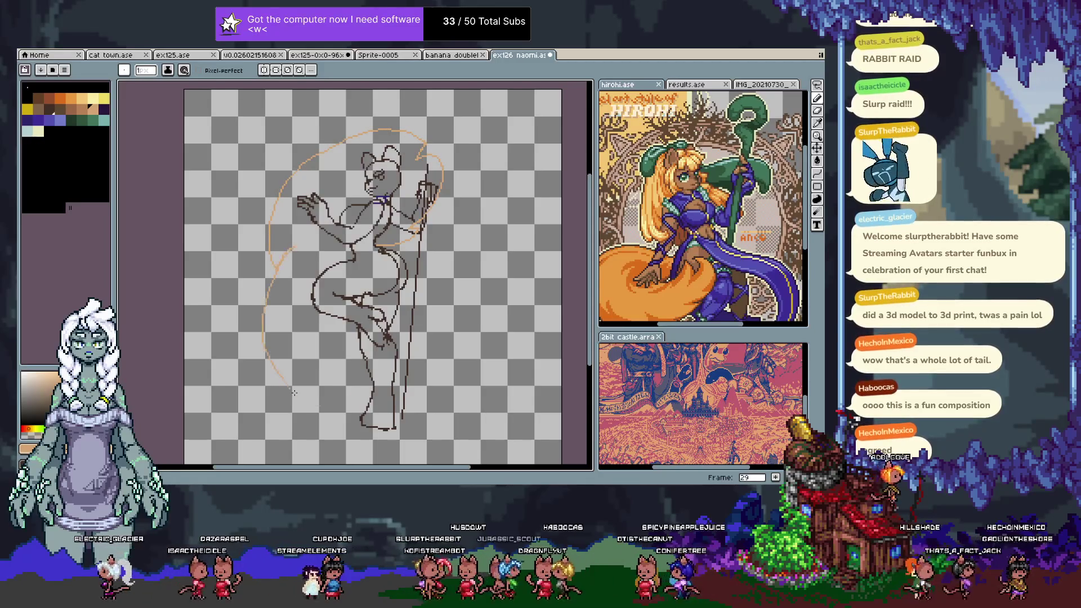
{"action": "left_click_drag", "start_coordinate": [368, 382], "coordinate": [504, 304]}
{"action": "mouse_move", "coordinate": [522, 358]}
{"action": "left_mouse_down"}
{"action": "mouse_move", "coordinate": [470, 455]}
{"action": "mouse_move", "coordinate": [422, 356]}
{"action": "left_mouse_up"}
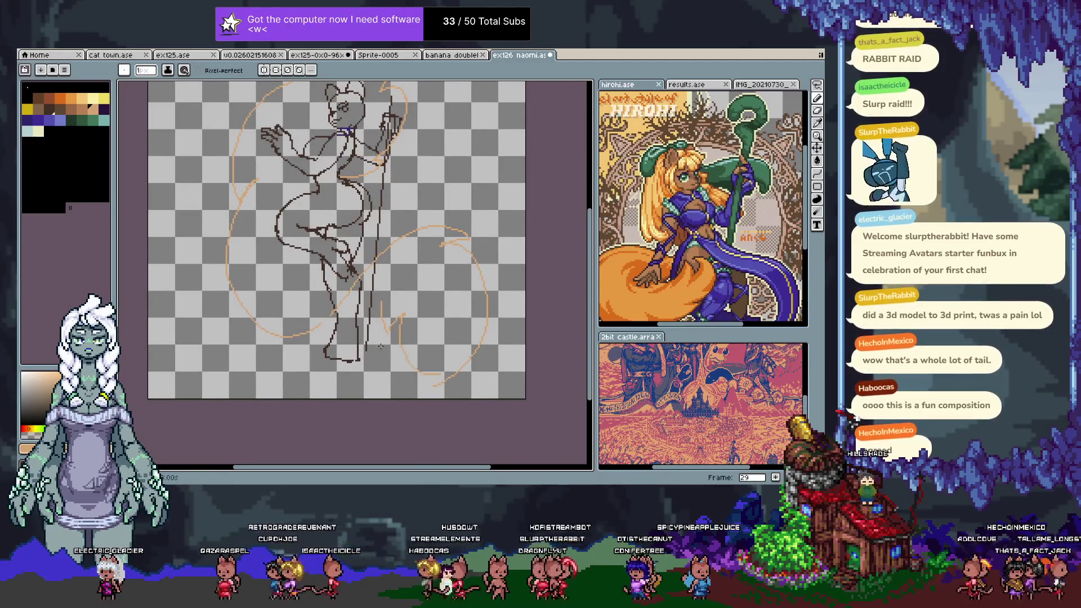
{"action": "left_click_drag", "start_coordinate": [245, 189], "coordinate": [286, 267]}
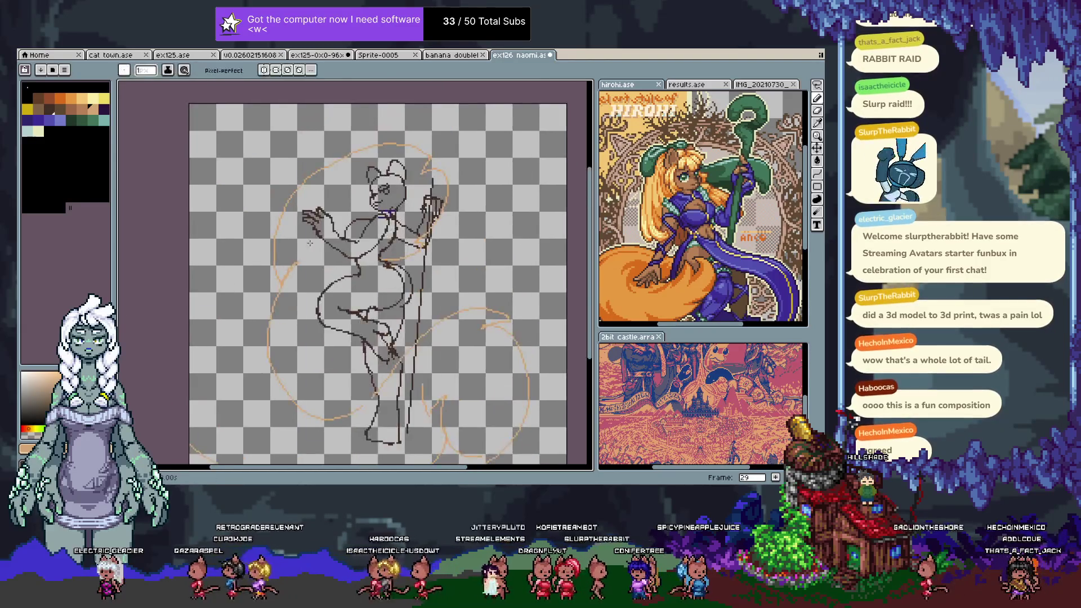
{"action": "mouse_move", "coordinate": [479, 248]}
{"action": "left_mouse_down"}
{"action": "mouse_move", "coordinate": [504, 220]}
{"action": "mouse_move", "coordinate": [533, 107]}
{"action": "left_mouse_up"}
- Recentre the view and switch to an orange drawing colour
{"action": "scroll", "coordinate": [417, 116], "scroll_direction": "up", "scroll_amount": 1}
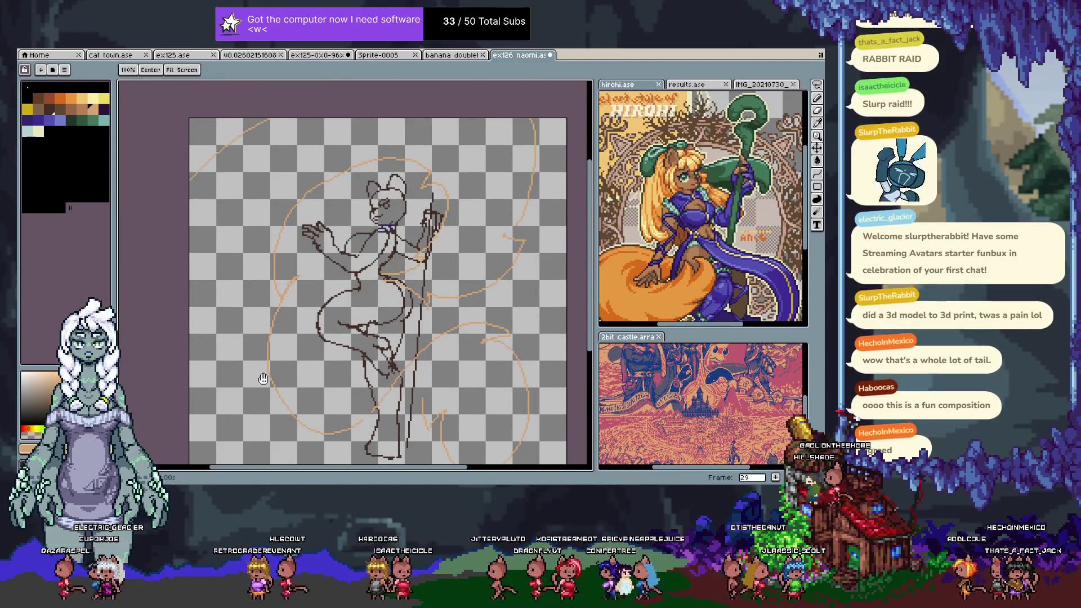
{"action": "scroll", "coordinate": [343, 352], "scroll_direction": "down", "scroll_amount": 5}
{"action": "left_click_drag", "start_coordinate": [344, 352], "coordinate": [392, 334]}
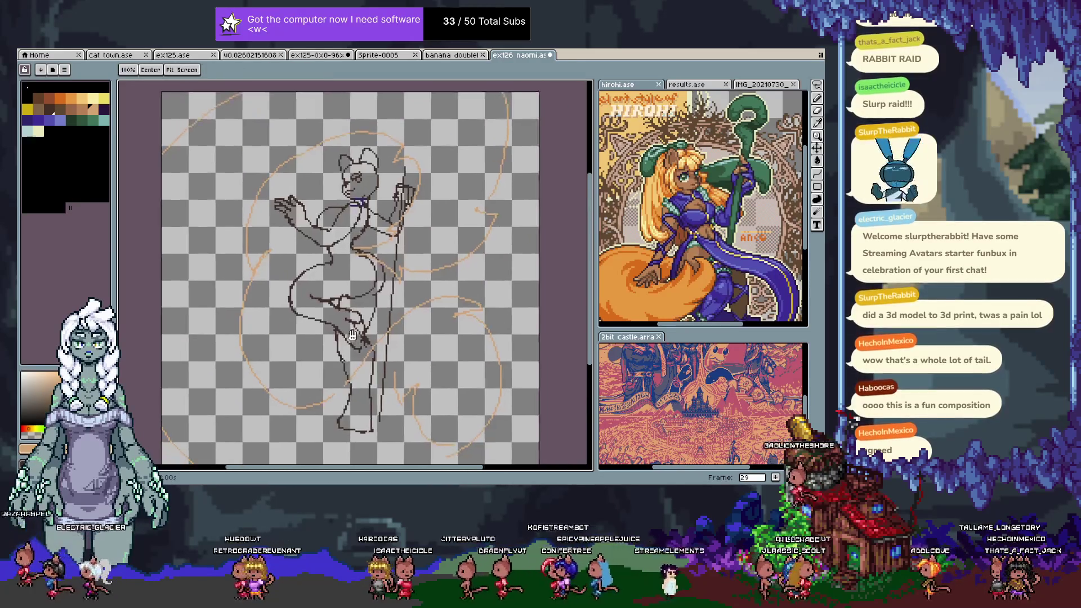
{"action": "key", "text": "b"}
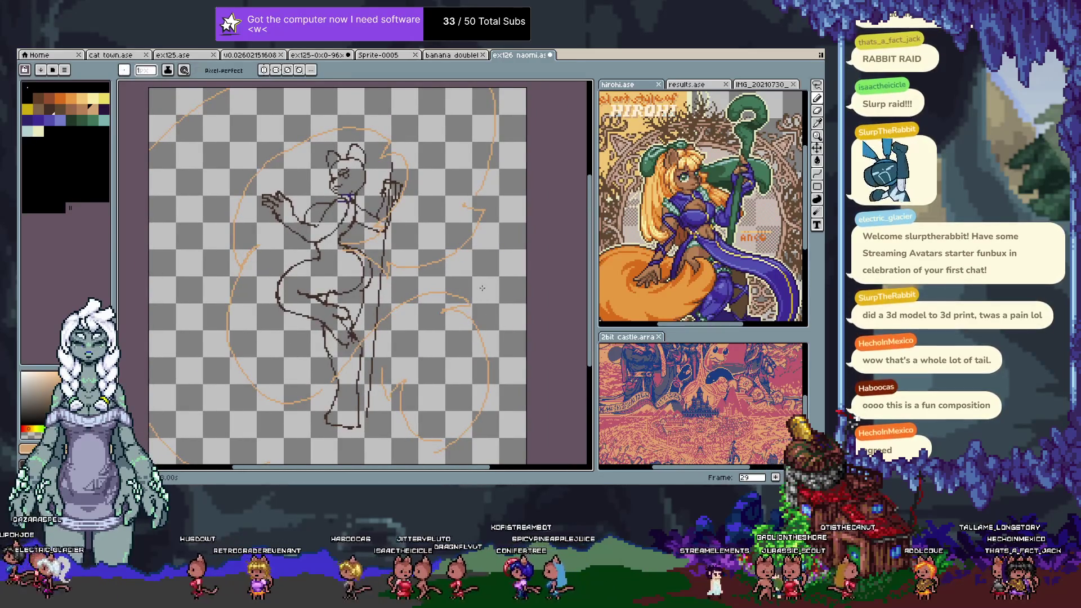
{"action": "left_click_drag", "start_coordinate": [481, 289], "coordinate": [506, 307]}
{"action": "left_click", "coordinate": [63, 97]}
{"action": "key", "text": "Tab"}
{"action": "key", "text": "Tab"}
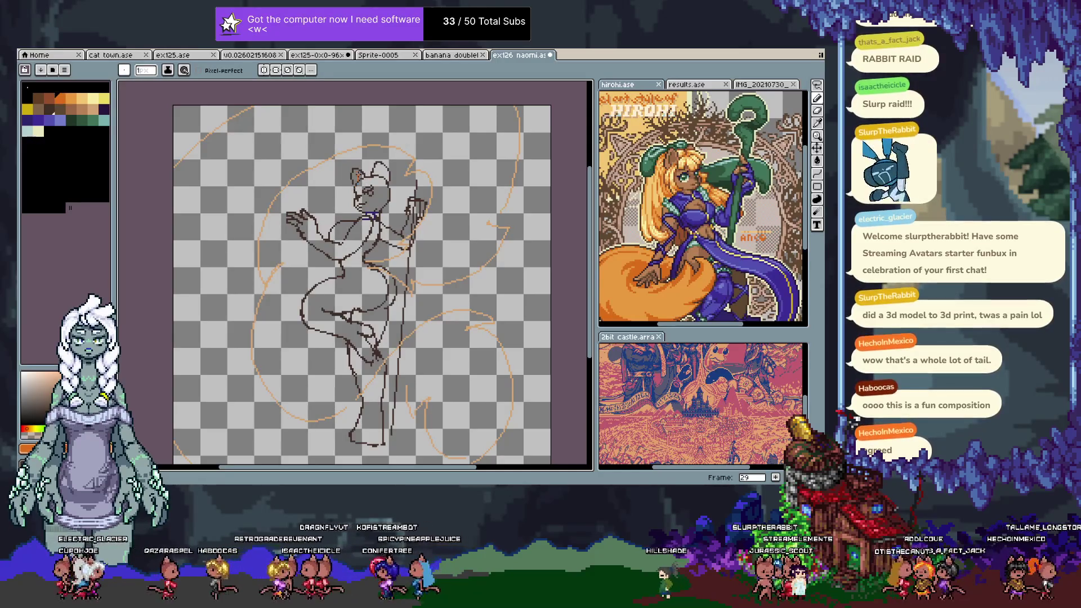
- Undo the orange strokes on the head, then redo the small ones and those on its left side
{"action": "key", "text": "ctrl+z"}
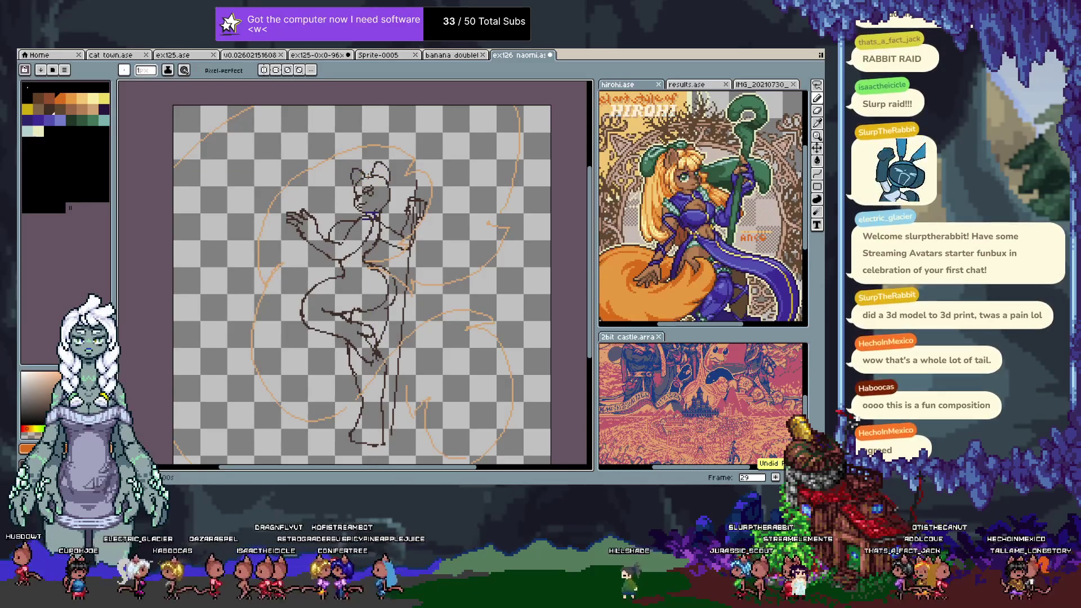
{"action": "key", "text": "ctrl+z"}
{"action": "key", "text": "ctrl+y"}
{"action": "key", "text": "ctrl+y"}
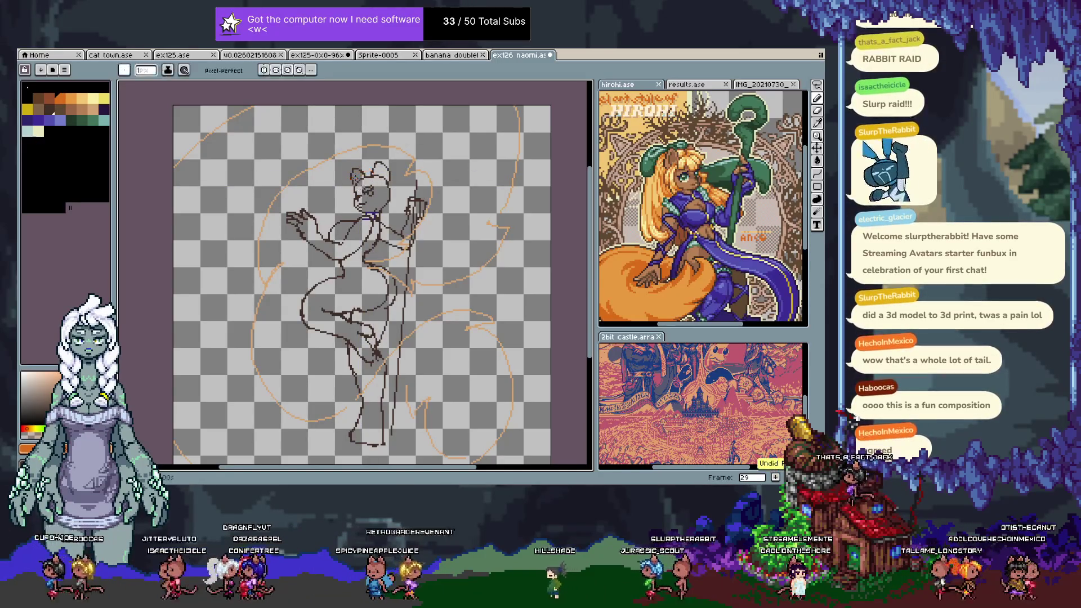
{"action": "key", "text": "ctrl+y"}
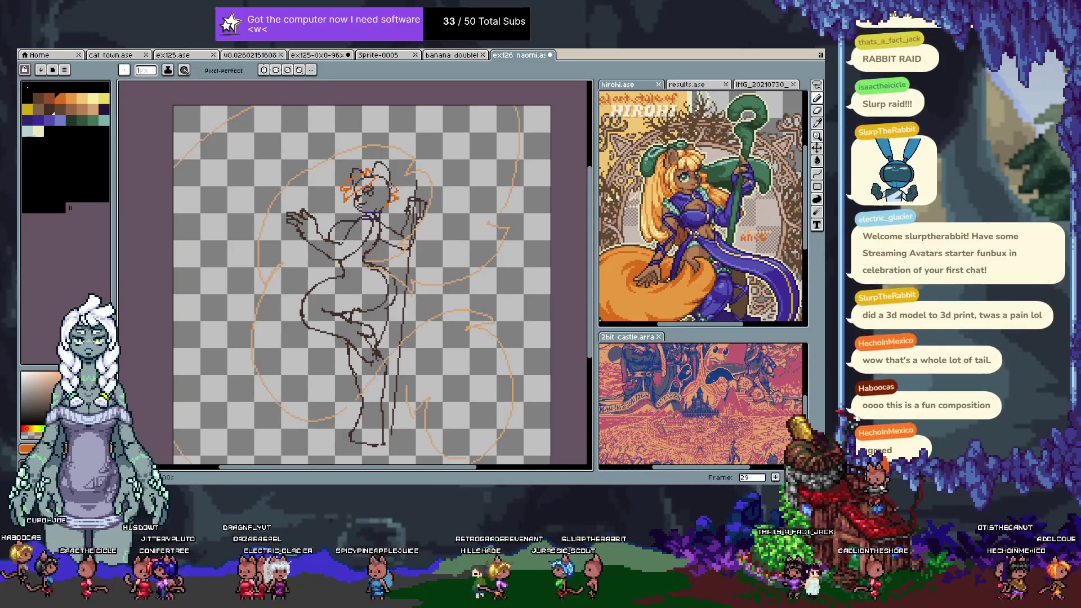
- Redo the orange zigzag on the head's right side and the stroke at its lower left
{"action": "key", "text": "ctrl+y"}
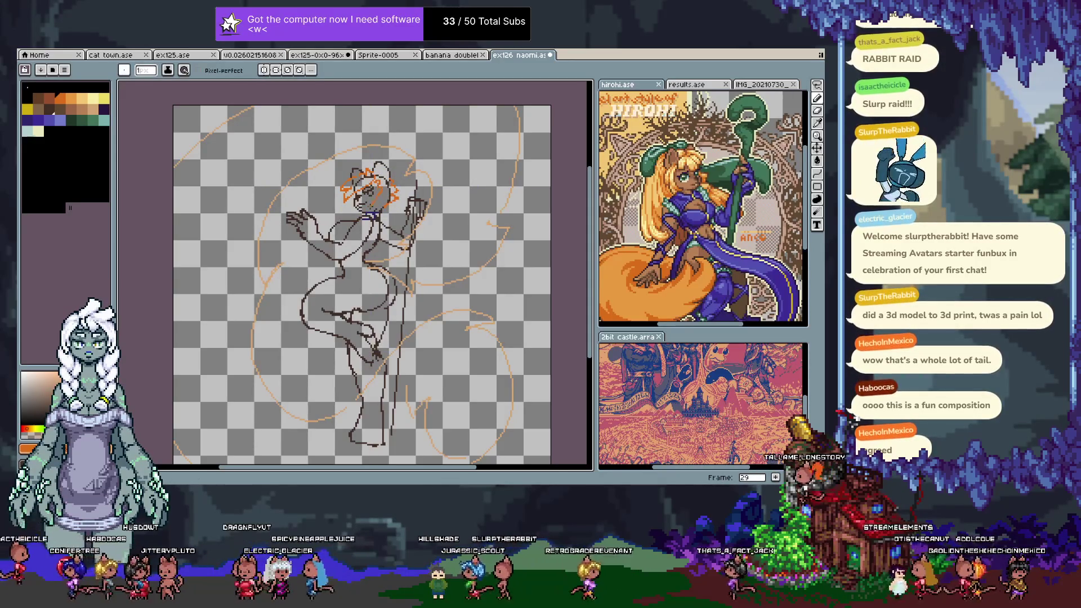
{"action": "key", "text": "ctrl+y"}
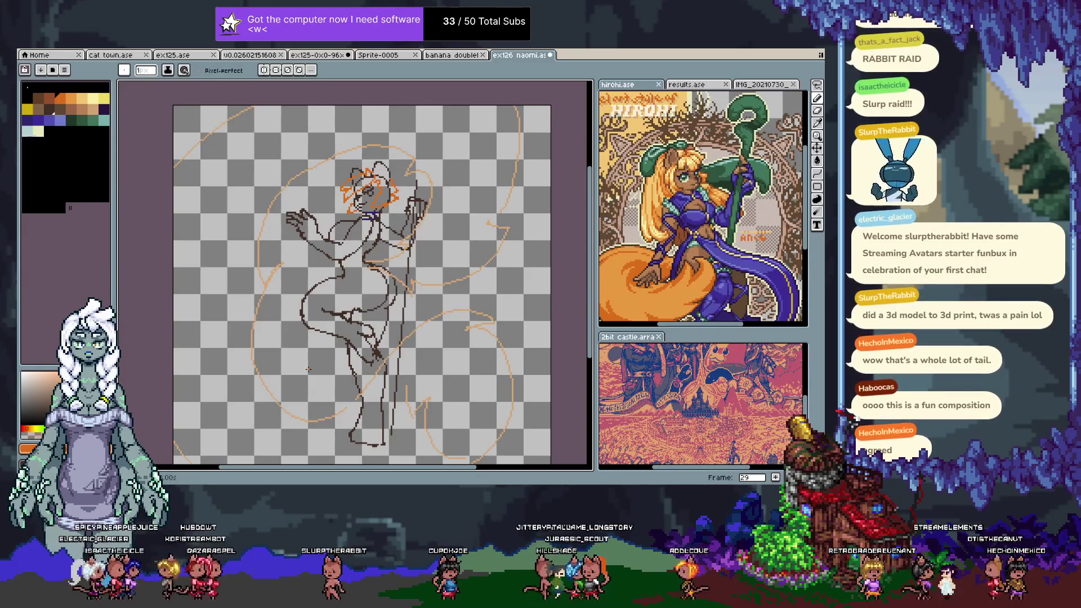
- Step back from frame 28 to frame 20, comparing the orange tail sketches
{"action": "key", "text": "comma"}
{"action": "key", "text": "comma"}
{"action": "key", "text": "comma"}
{"action": "key", "text": "comma"}
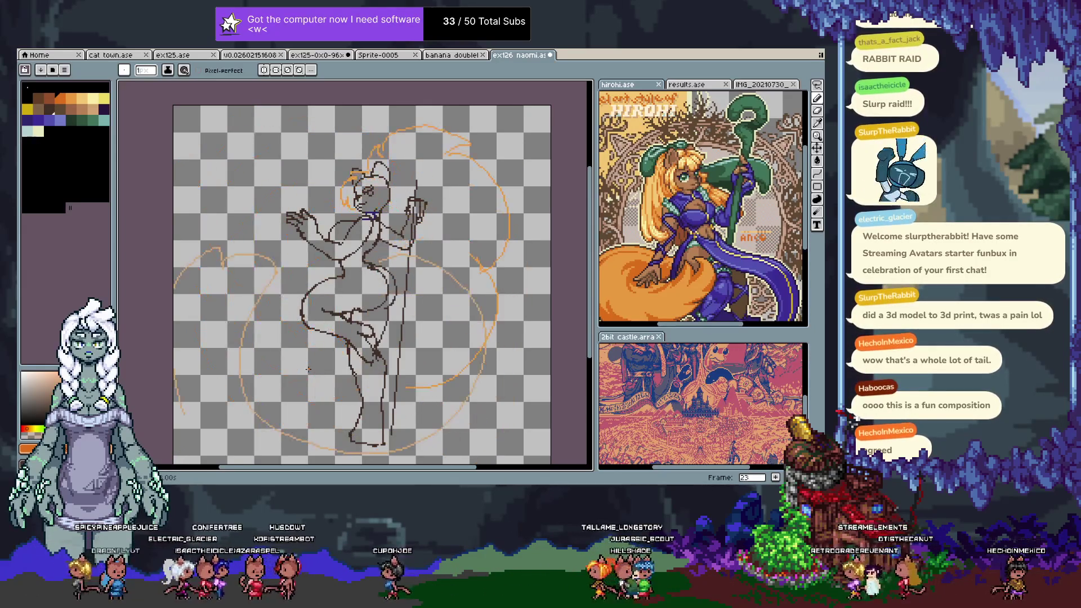
{"action": "key", "text": "comma"}
{"action": "key", "text": "comma"}
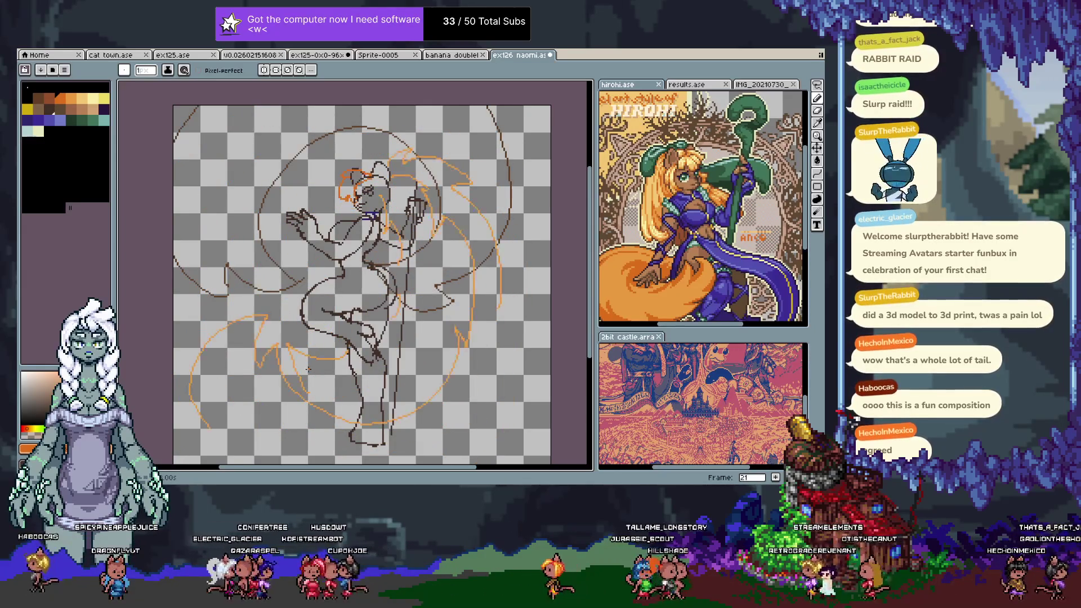
{"action": "key", "text": "comma"}
{"action": "key", "text": "period"}
{"action": "key", "text": "comma"}
{"action": "key", "text": "comma"}
{"action": "key", "text": "period"}
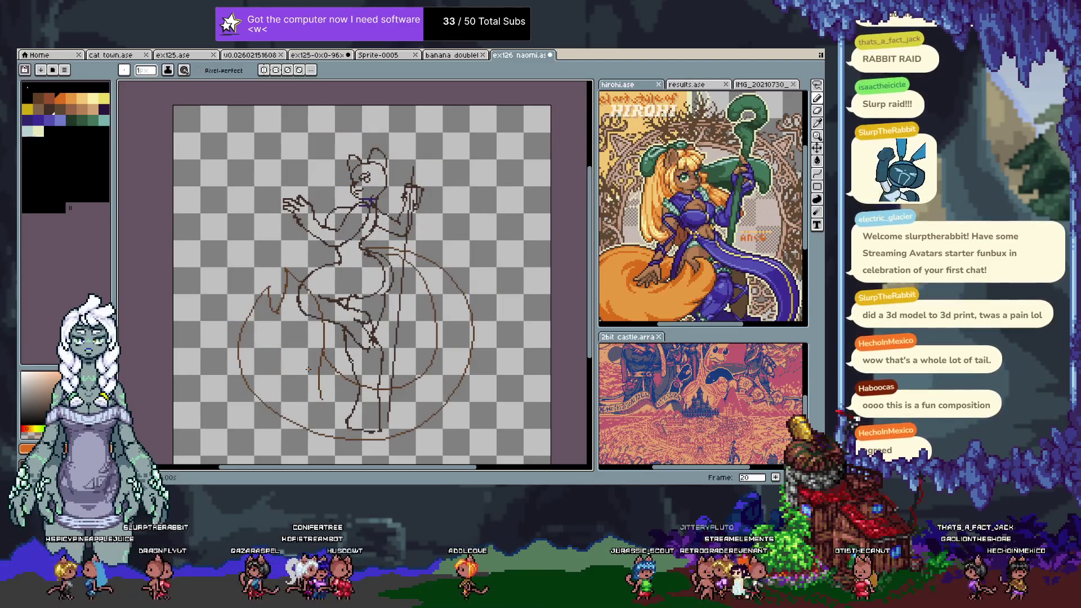
- With the timeline shown, compare the tail sketches on frames 20 and 21
{"action": "key", "text": "Tab"}
{"action": "key", "text": "period"}
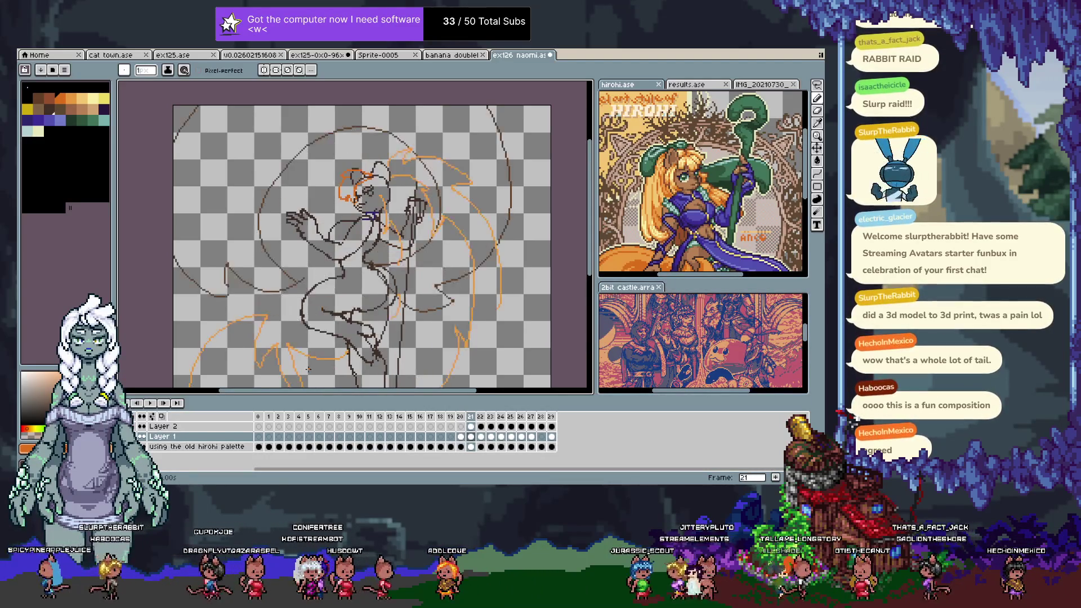
{"action": "key", "text": "comma"}
{"action": "key", "text": "period"}
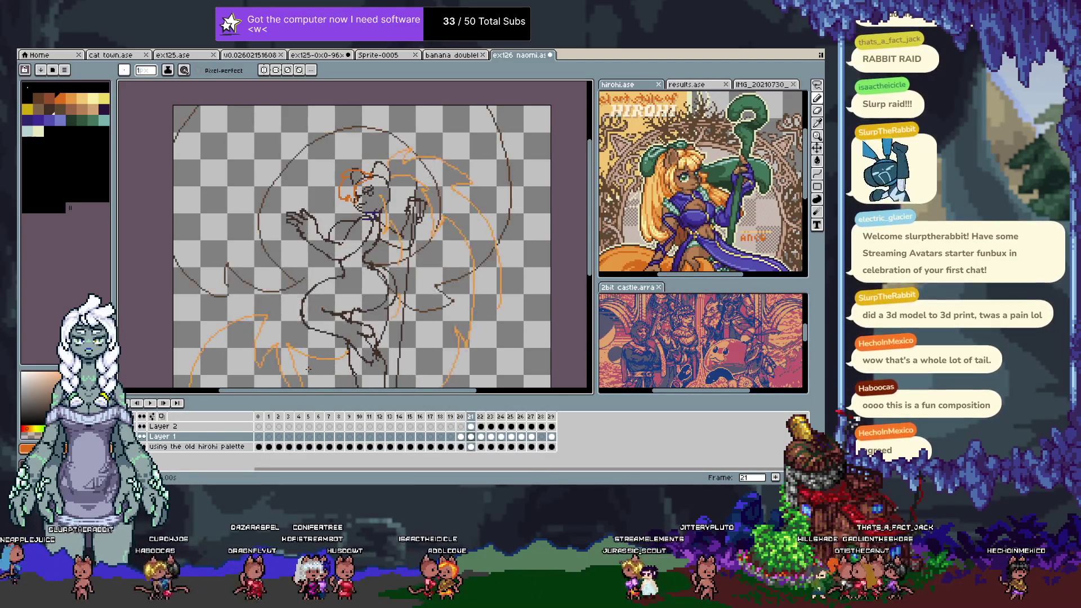
{"action": "key", "text": "Tab"}
- Flip rapidly between frames 20 and 21 on the enlarged canvas to compare tails
{"action": "key", "text": "comma"}
{"action": "key", "text": "period"}
{"action": "key", "text": "comma"}
{"action": "key", "text": "period"}
{"action": "key", "text": "comma"}
{"action": "key", "text": "period"}
{"action": "key", "text": "comma"}
{"action": "key", "text": "period"}
{"action": "key", "text": "comma"}
{"action": "key", "text": "period"}
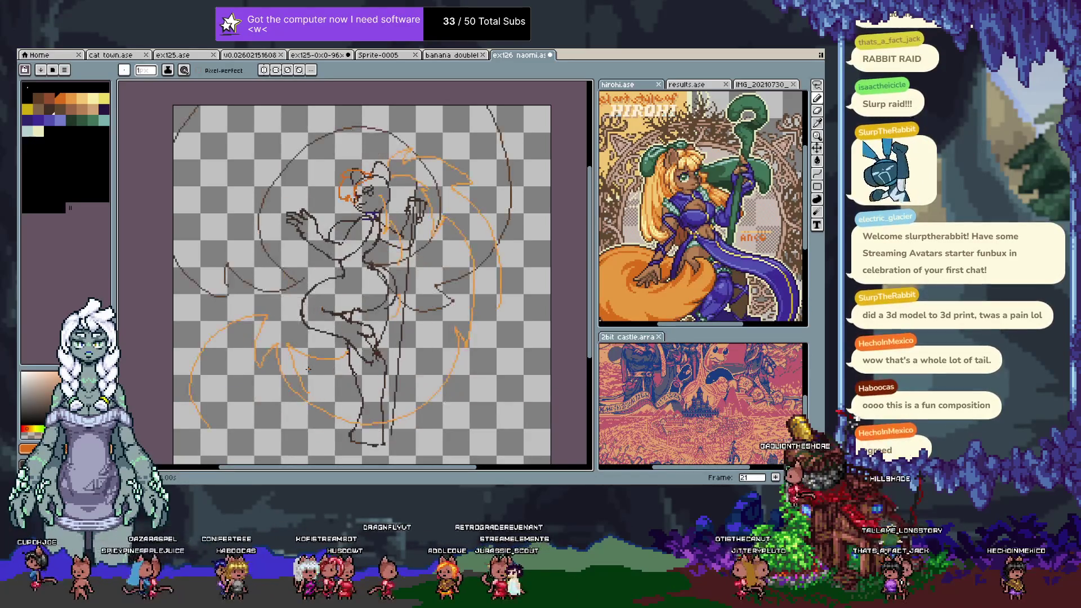
{"action": "key", "text": "comma"}
{"action": "key", "text": "period"}
{"action": "key", "text": "comma"}
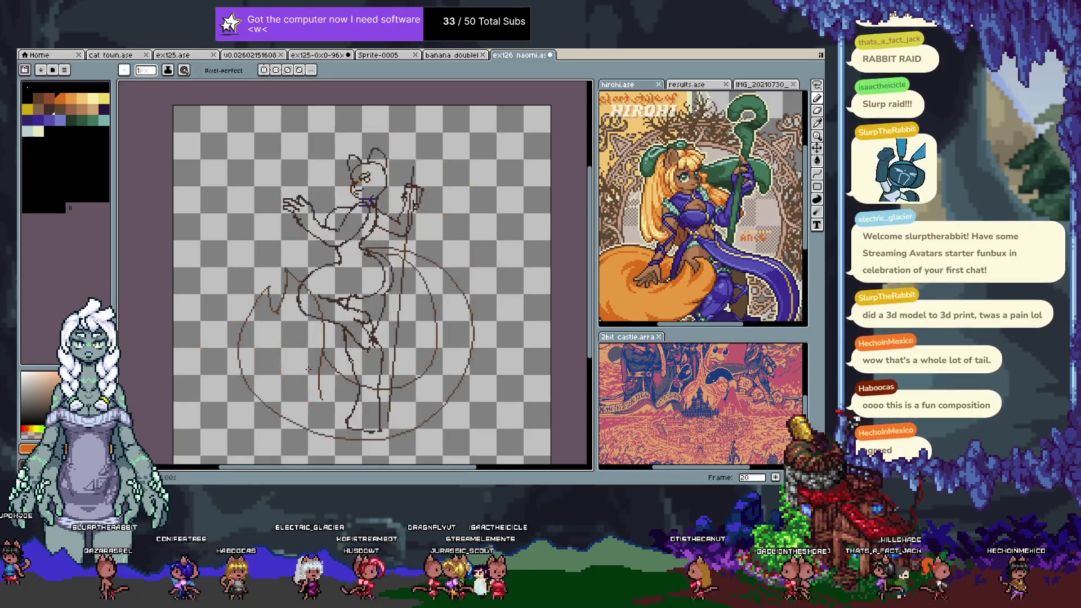
{"action": "key", "text": "period"}
{"action": "key", "text": "comma"}
{"action": "key", "text": "period"}
- Show the timeline and review the tail sketches on frames 20 through 24
{"action": "key", "text": "Tab"}
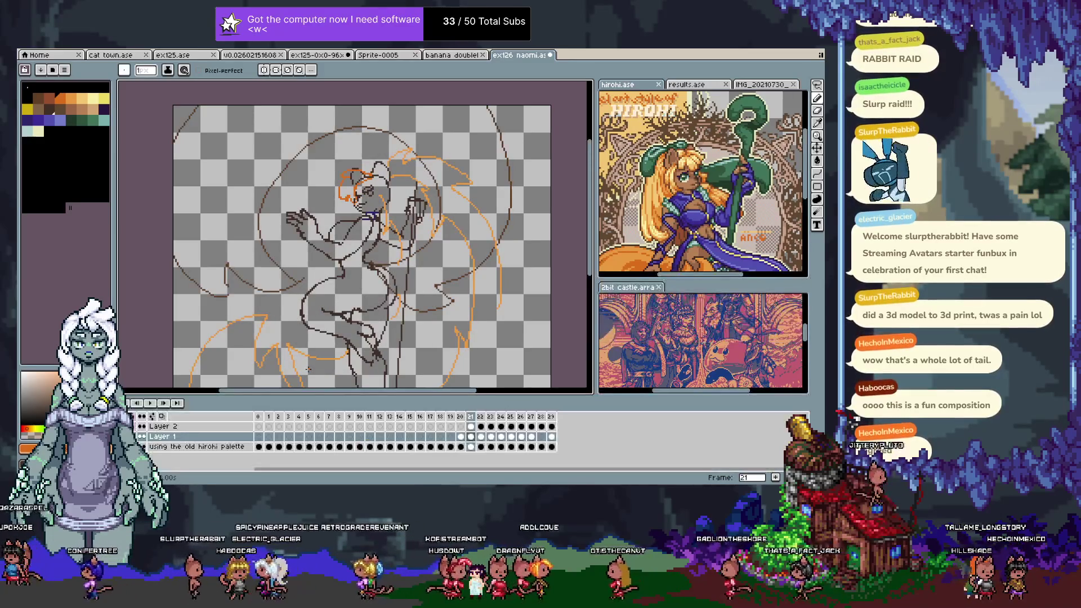
{"action": "key", "text": "comma"}
{"action": "key", "text": "period"}
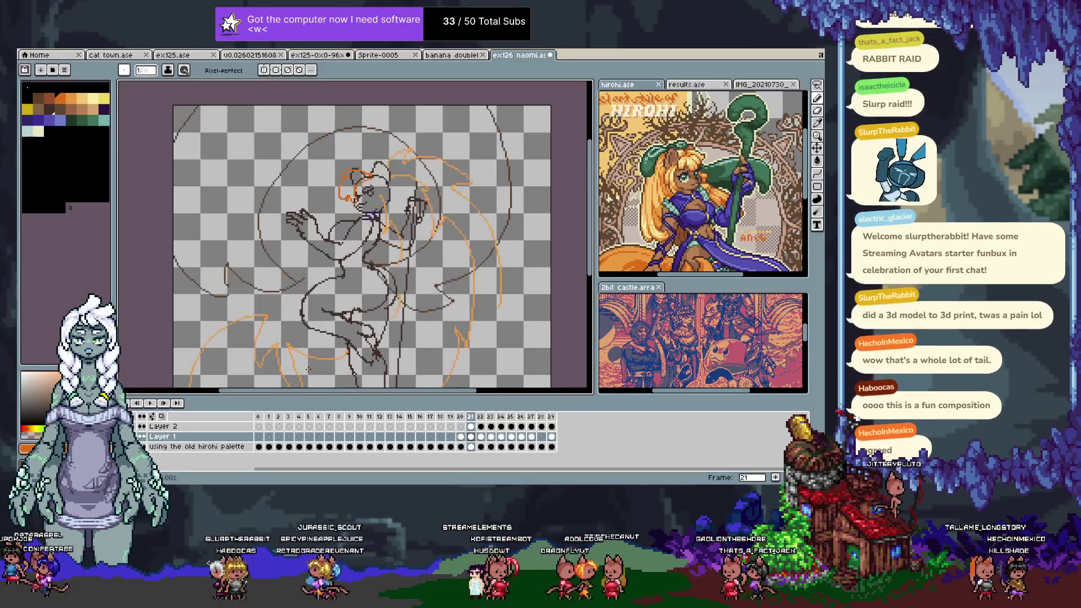
{"action": "key", "text": "period"}
{"action": "key", "text": "period"}
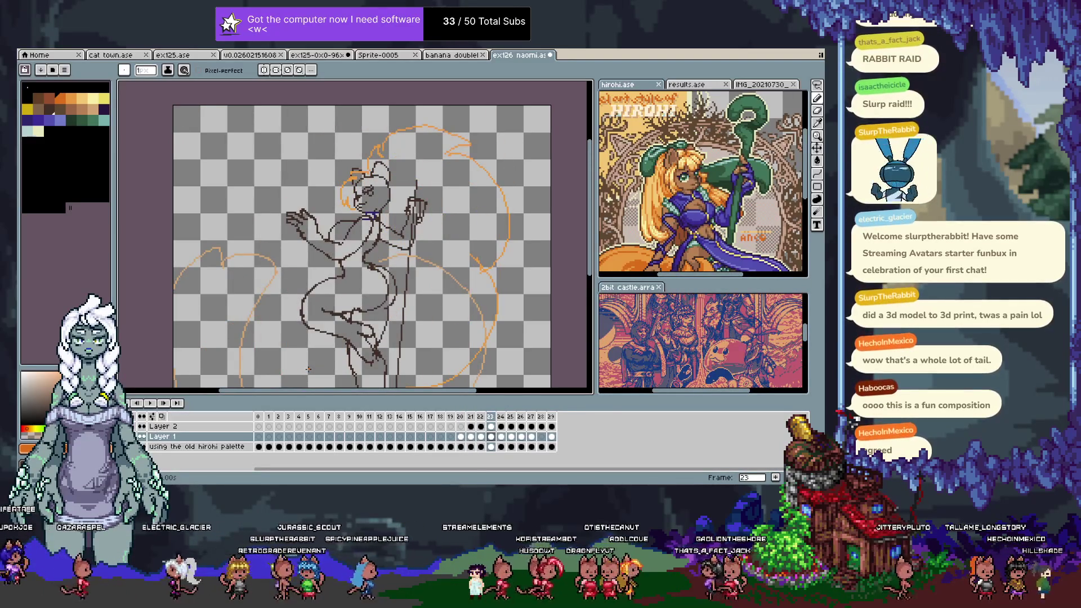
{"action": "key", "text": "comma"}
{"action": "key", "text": "comma"}
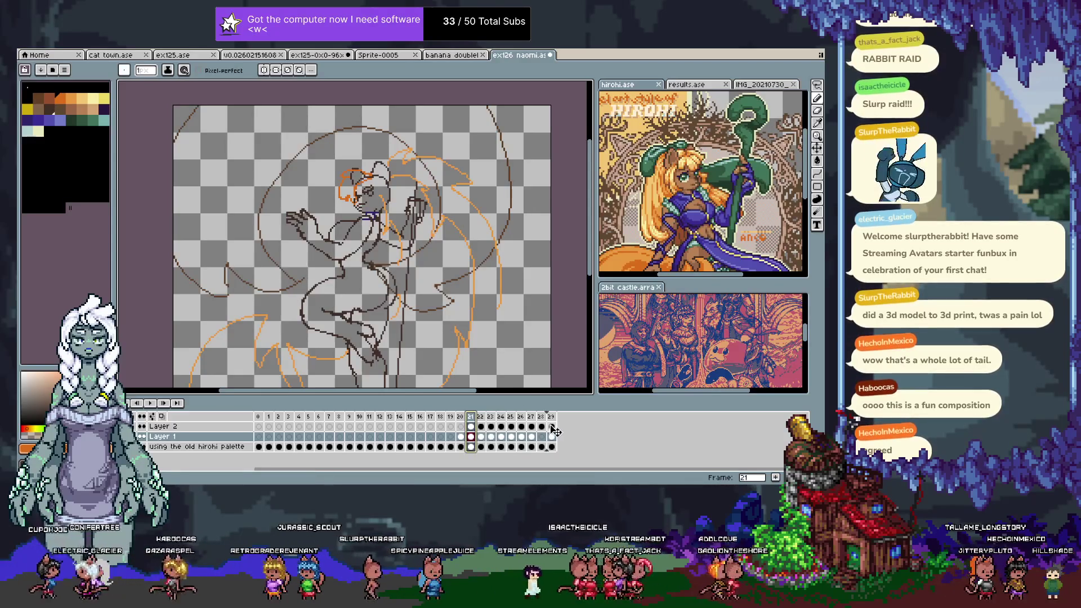
{"action": "left_click", "coordinate": [483, 417]}
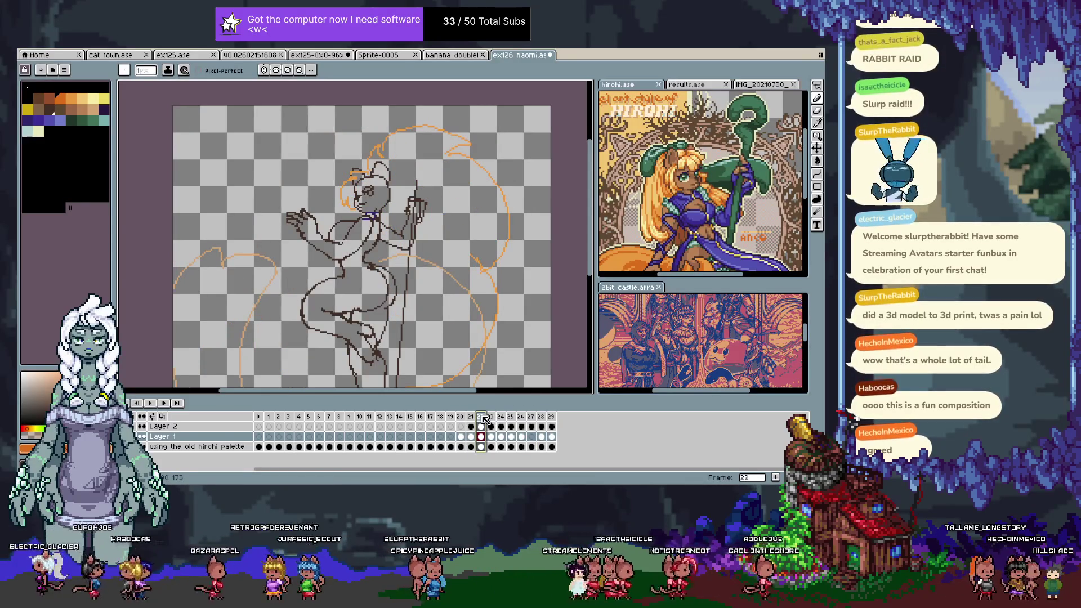
{"action": "key", "text": "Right"}
{"action": "key", "text": "Right"}
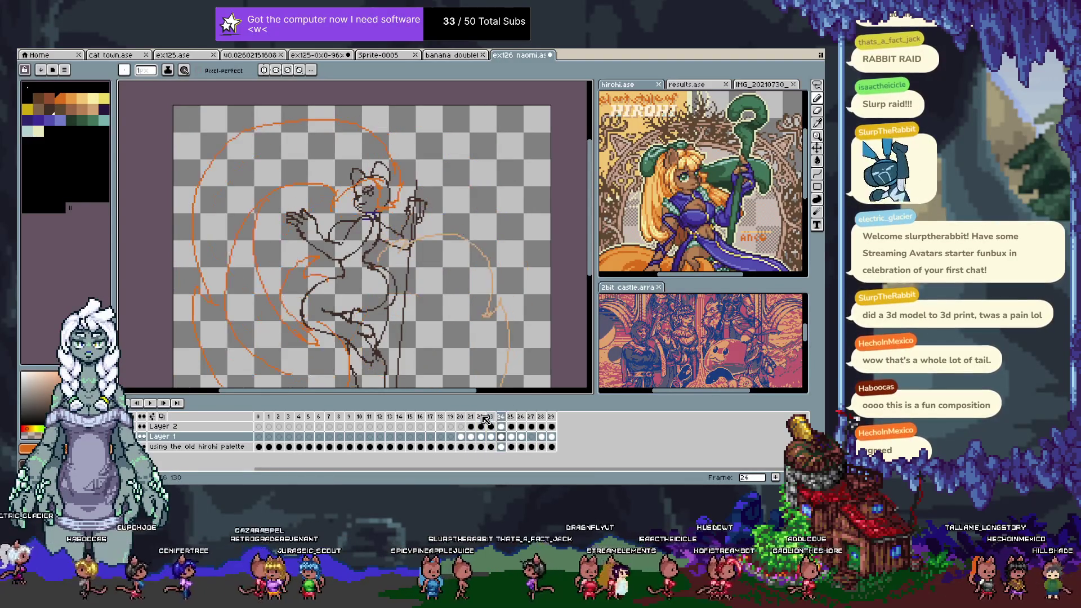
{"action": "key", "text": "Left"}
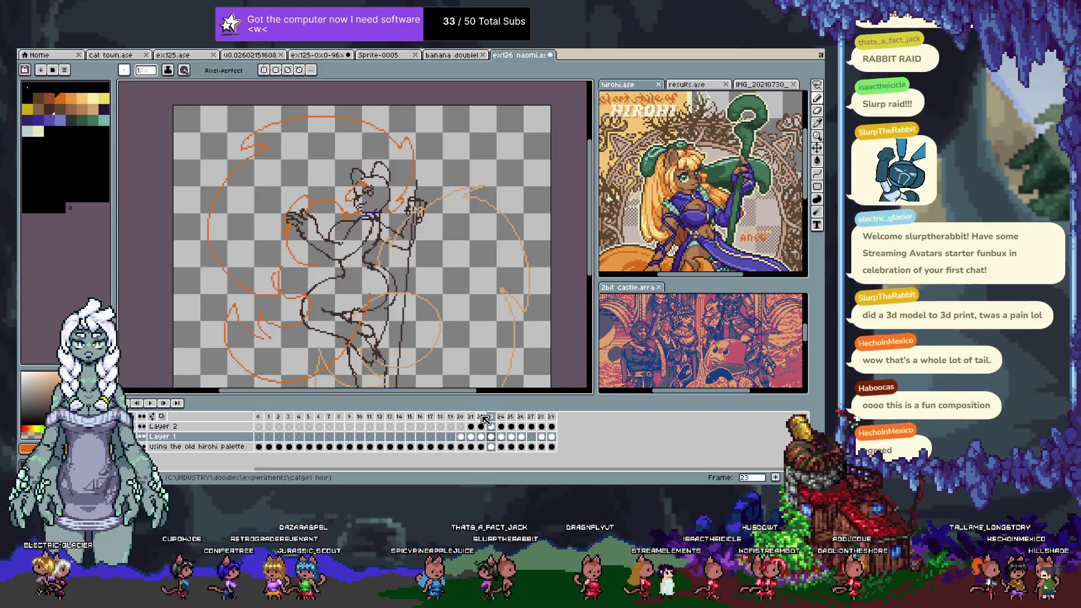
- Review frames 26 to 28, then return to frame 23 and select it
{"action": "key", "text": "Tab"}
{"action": "key", "text": "Right"}
{"action": "key", "text": "Right"}
{"action": "key", "text": "Right"}
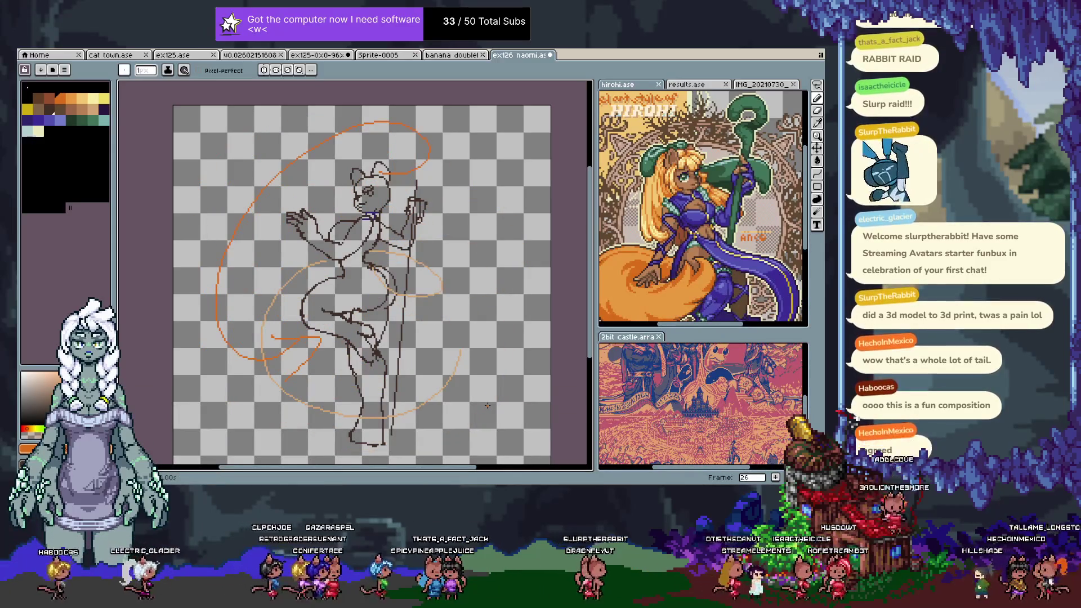
{"action": "key", "text": "Right"}
{"action": "key", "text": "Right"}
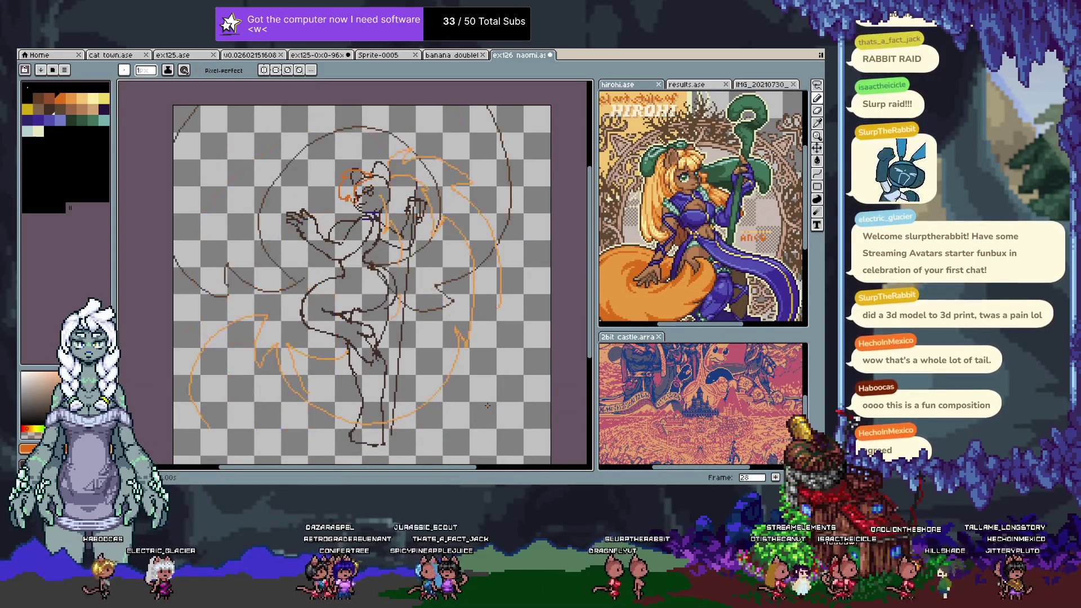
{"action": "key", "text": "Tab"}
{"action": "key", "text": "Left"}
{"action": "key", "text": "Left"}
{"action": "key", "text": "Left"}
{"action": "key", "text": "Left"}
{"action": "key", "text": "Left"}
{"action": "left_click", "coordinate": [490, 417]}
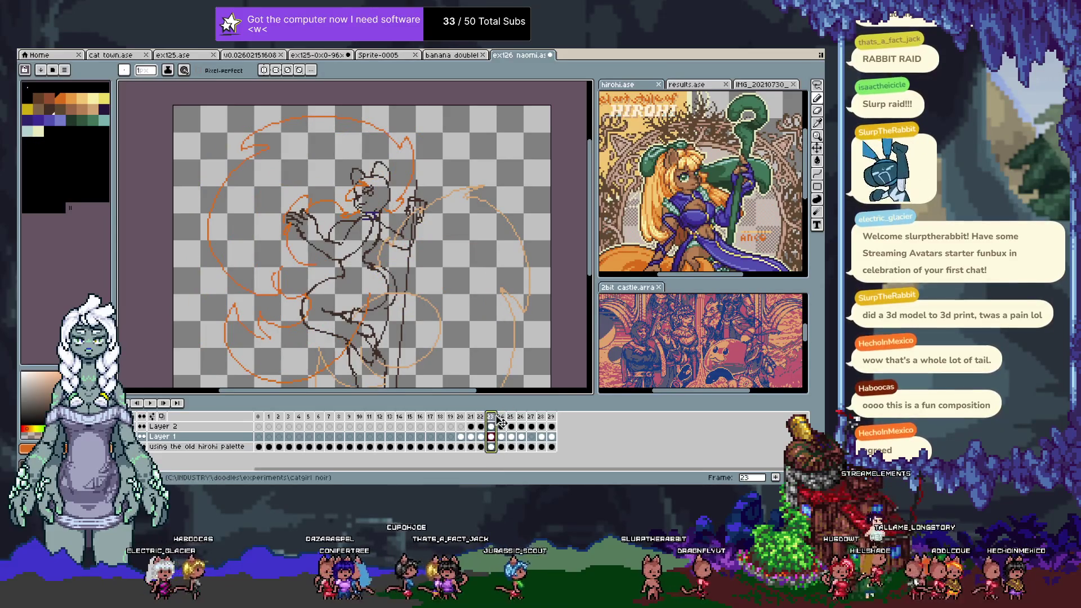
- Pan the sketch view and advance through frame 29 to the empty frame 30
{"action": "key", "text": "Tab"}
{"action": "mouse_move", "coordinate": [509, 340]}
{"action": "left_mouse_down"}
{"action": "mouse_move", "coordinate": [474, 315]}
{"action": "mouse_move", "coordinate": [491, 320]}
{"action": "left_mouse_up"}
{"action": "key", "text": "Right"}
{"action": "key", "text": "Right"}
{"action": "key", "text": "Right"}
{"action": "key", "text": "Right"}
{"action": "key", "text": "Right"}
{"action": "key", "text": "b"}
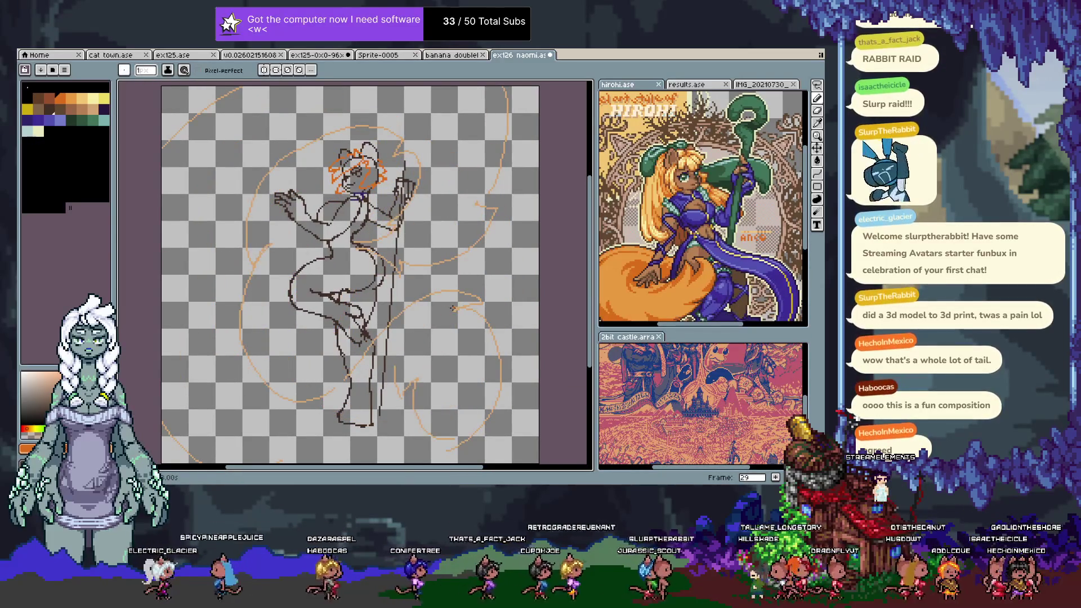
{"action": "key", "text": "Tab"}
{"action": "key", "text": "Right"}
{"action": "key", "text": "Tab"}
{"action": "key", "text": "Tab"}
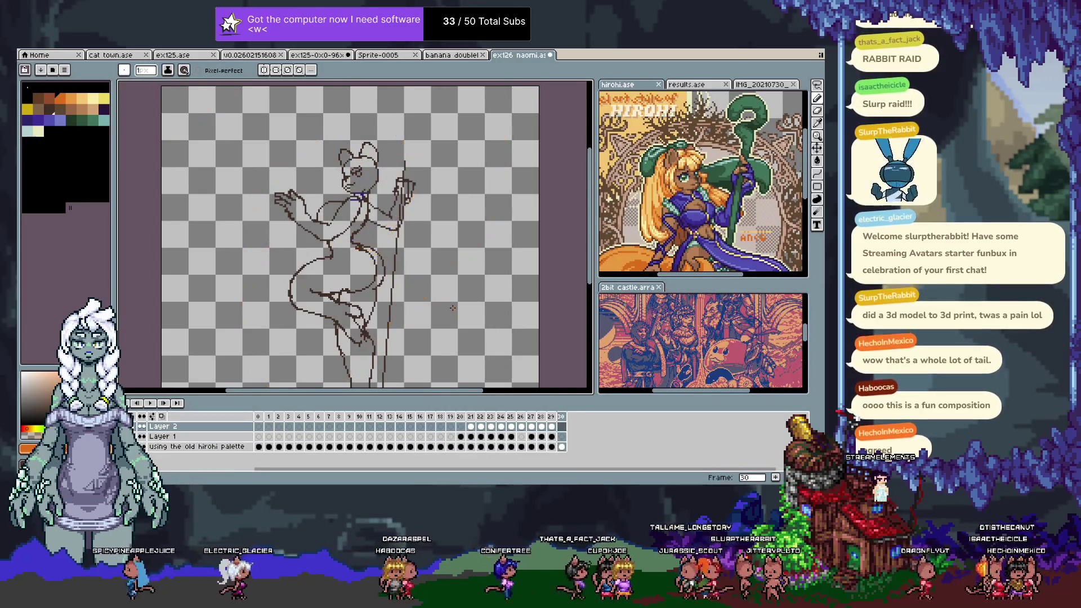
- Add empty Layer 3 on frame 30 and zoom in on the figure's neck
{"action": "key", "text": "shift+n"}
{"action": "key", "text": "Tab"}
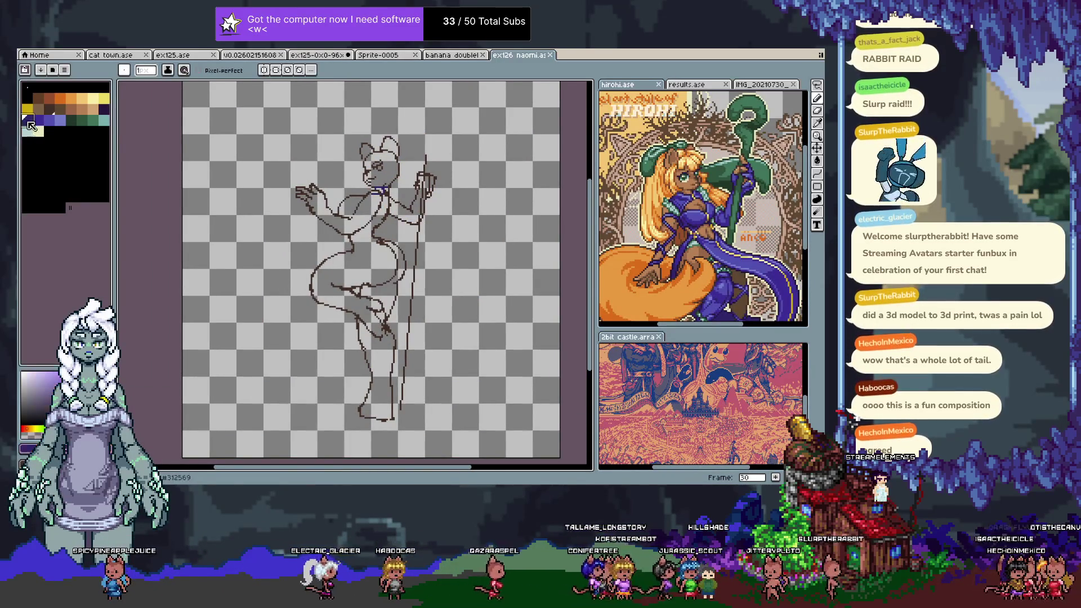
{"action": "scroll", "coordinate": [411, 168], "scroll_direction": "up", "scroll_amount": 3}
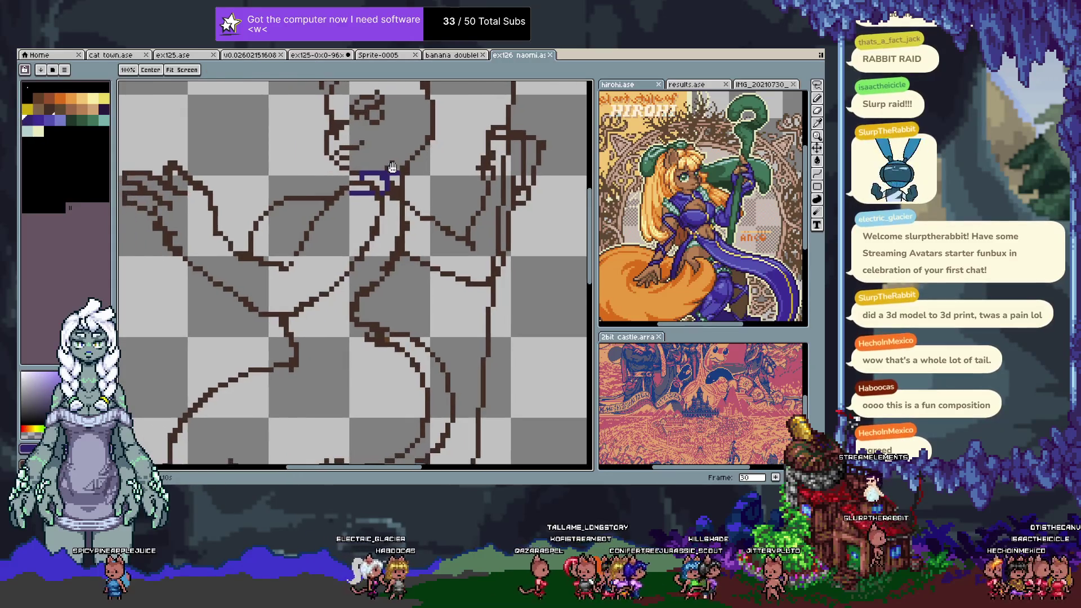
{"action": "key", "text": "b"}
{"action": "left_click_drag", "start_coordinate": [346, 183], "coordinate": [332, 207]}
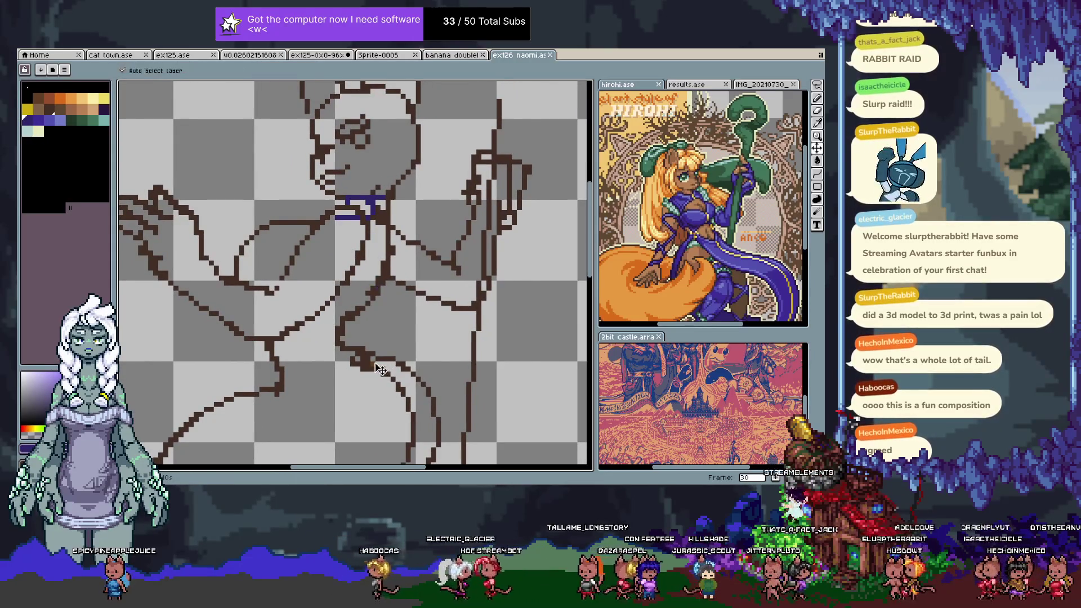
{"action": "key", "text": "Tab"}
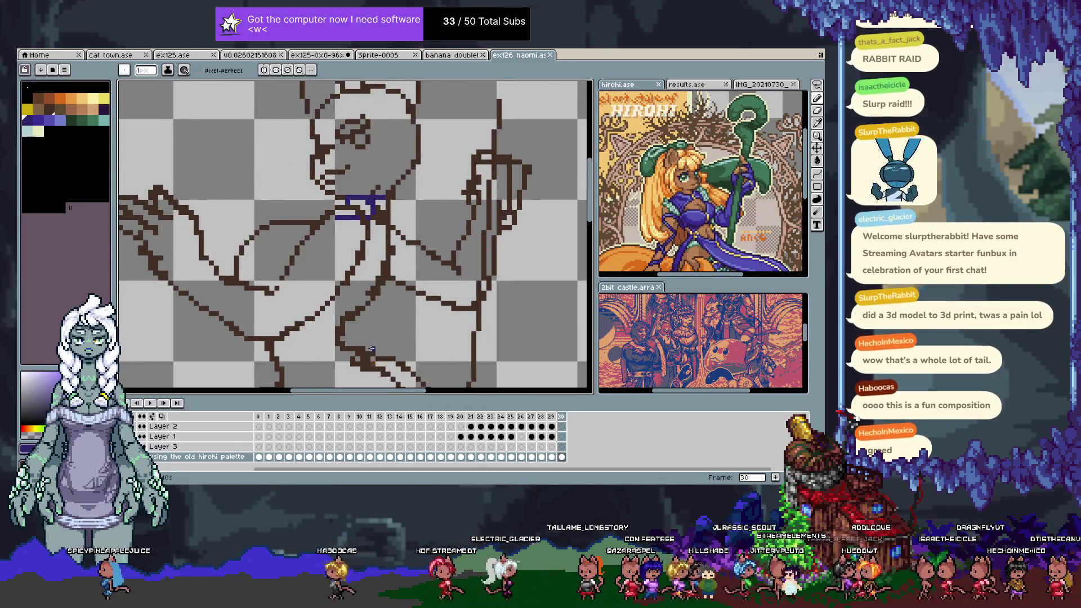
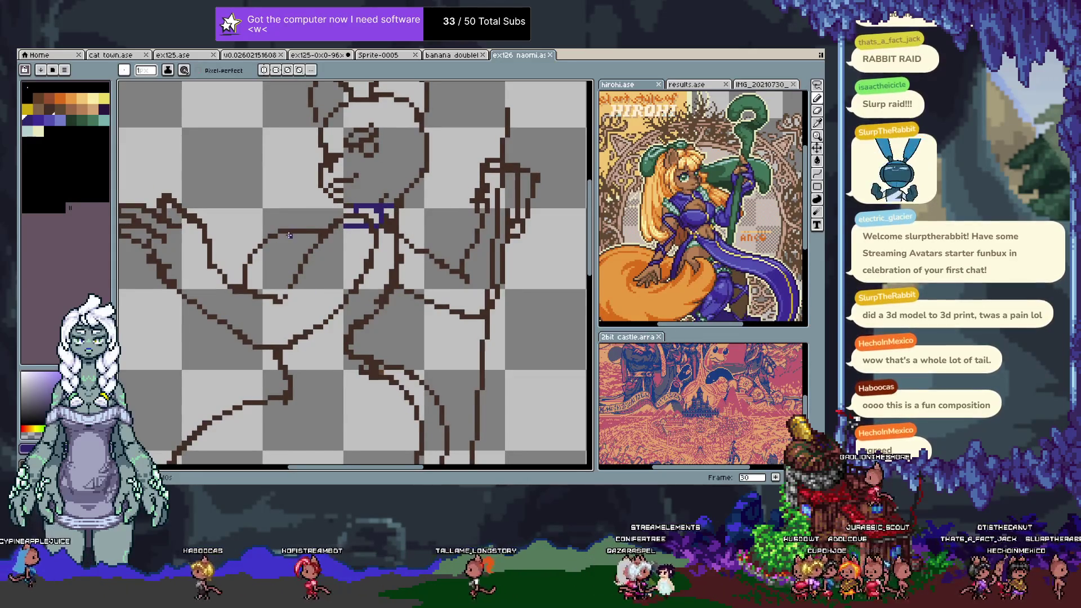
- Clear the blue collar pixels at the neck with a Magic Wand selection, then return to the Pencil
{"action": "left_click_drag", "start_coordinate": [294, 234], "coordinate": [356, 230]}
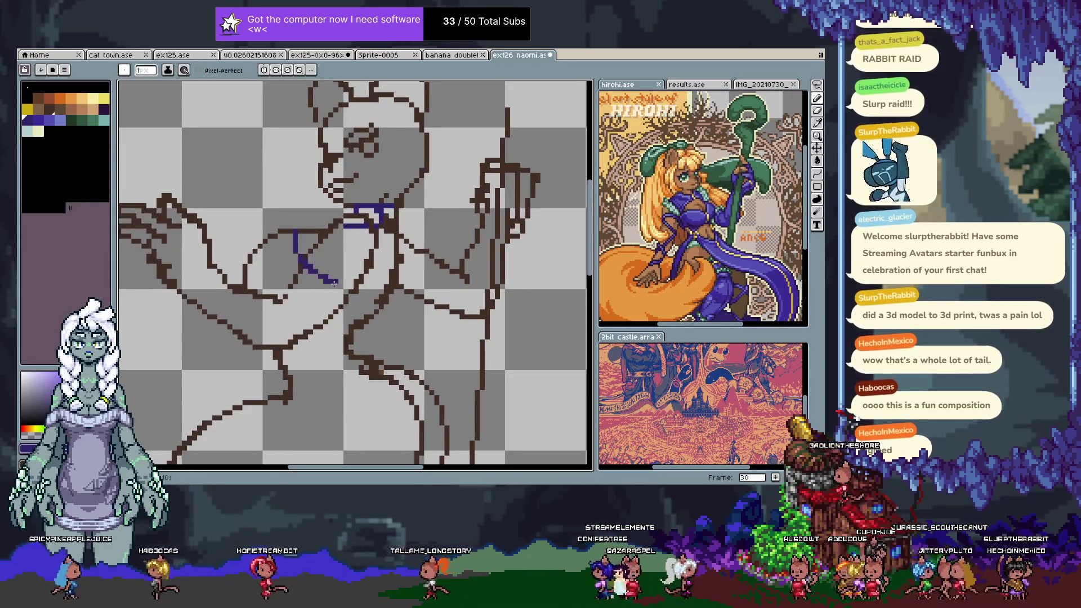
{"action": "key", "text": "ctrl+z"}
{"action": "key", "text": "w"}
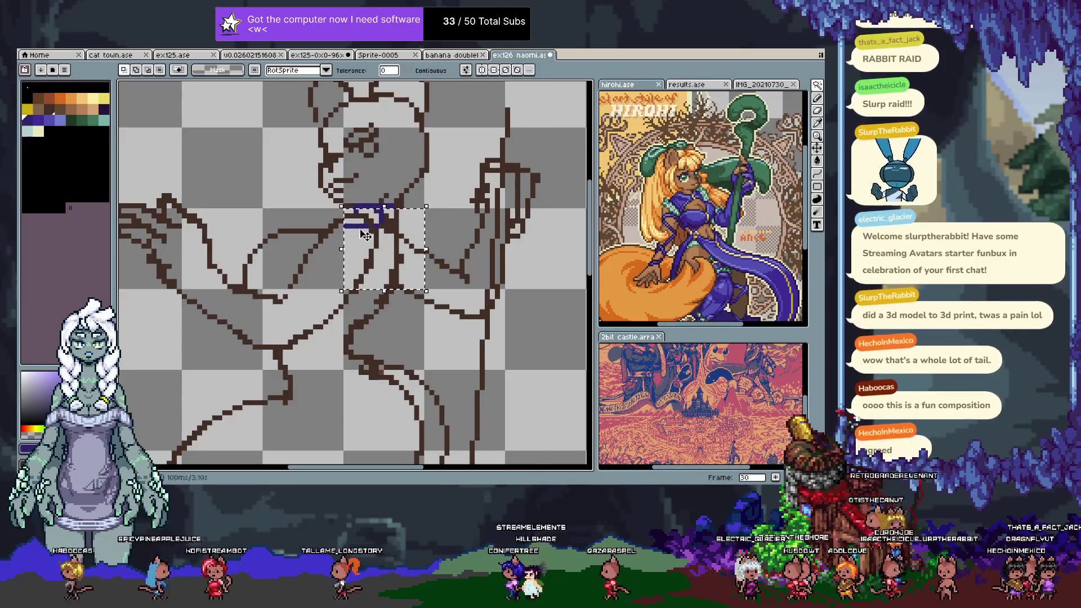
{"action": "left_click", "coordinate": [359, 226]}
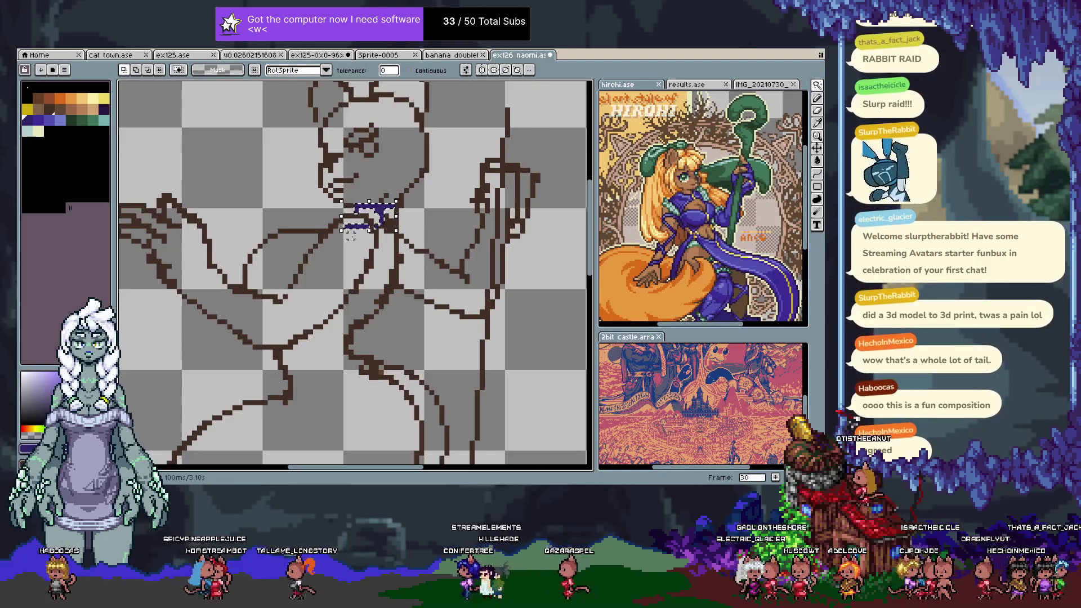
{"action": "key", "text": "ctrl+z"}
{"action": "key", "text": "ctrl+y"}
{"action": "key", "text": "i"}
{"action": "key", "text": "w"}
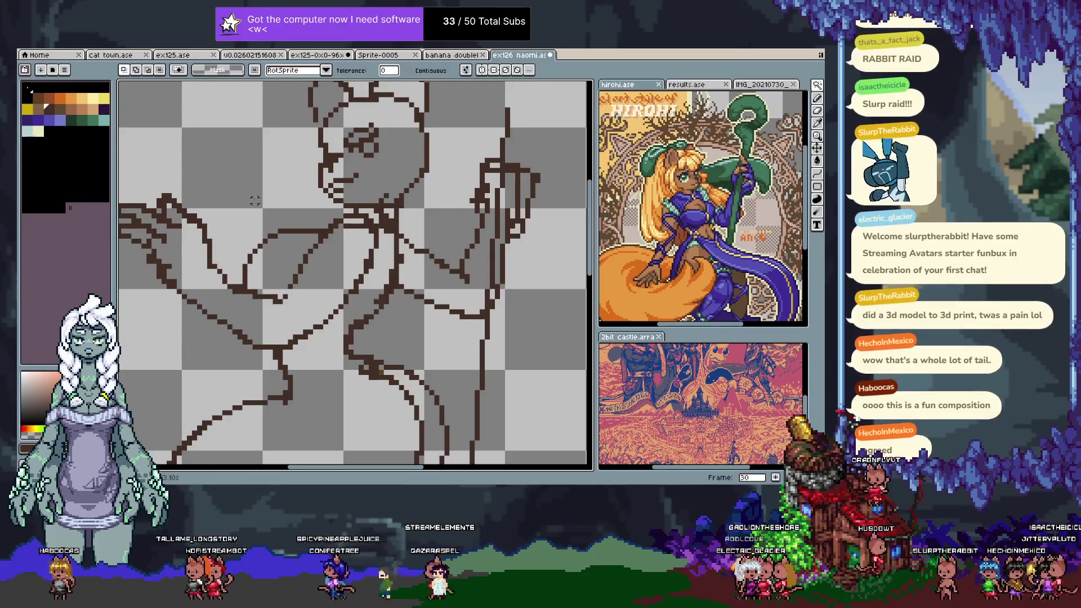
{"action": "key", "text": "b"}
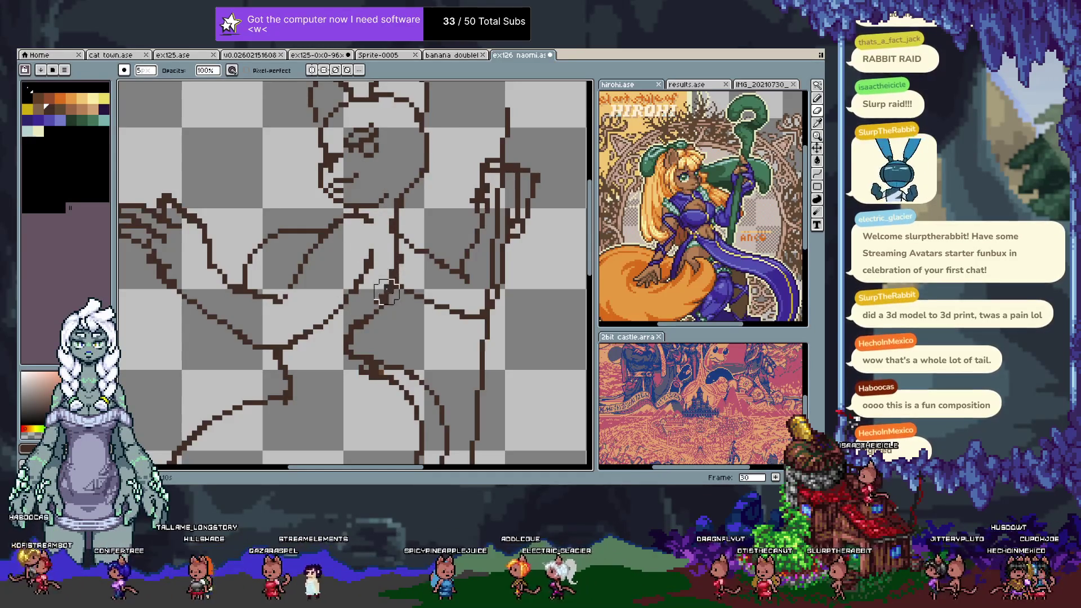
- Add a new frame, set a 1px brush, hide the timeline and pick navy
{"action": "key", "text": "e"}
{"action": "key", "text": "alt+n"}
{"action": "key", "text": "Tab"}
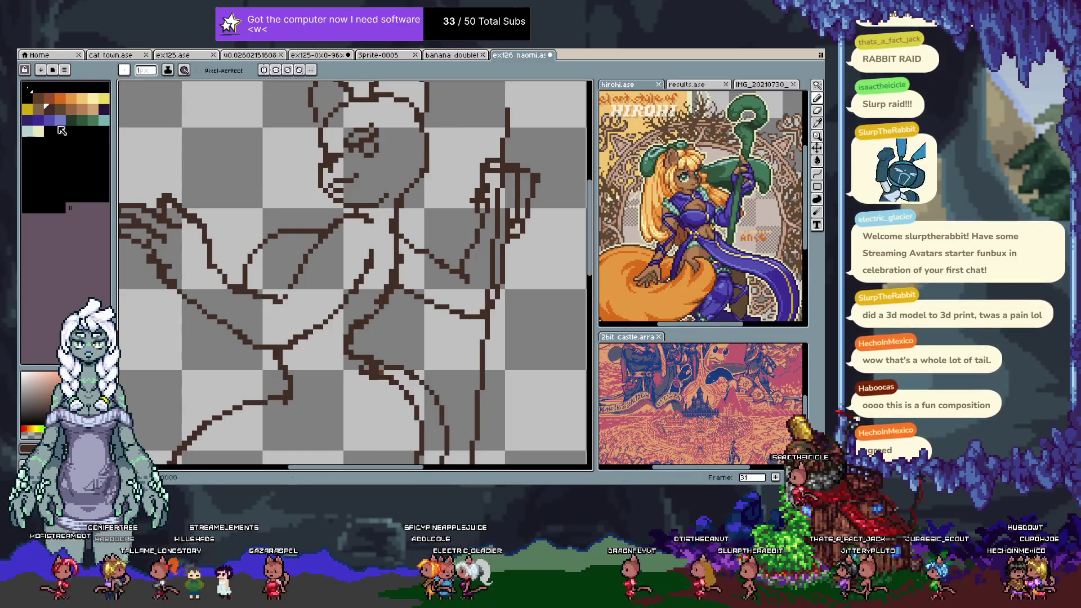
{"action": "left_click", "coordinate": [31, 120]}
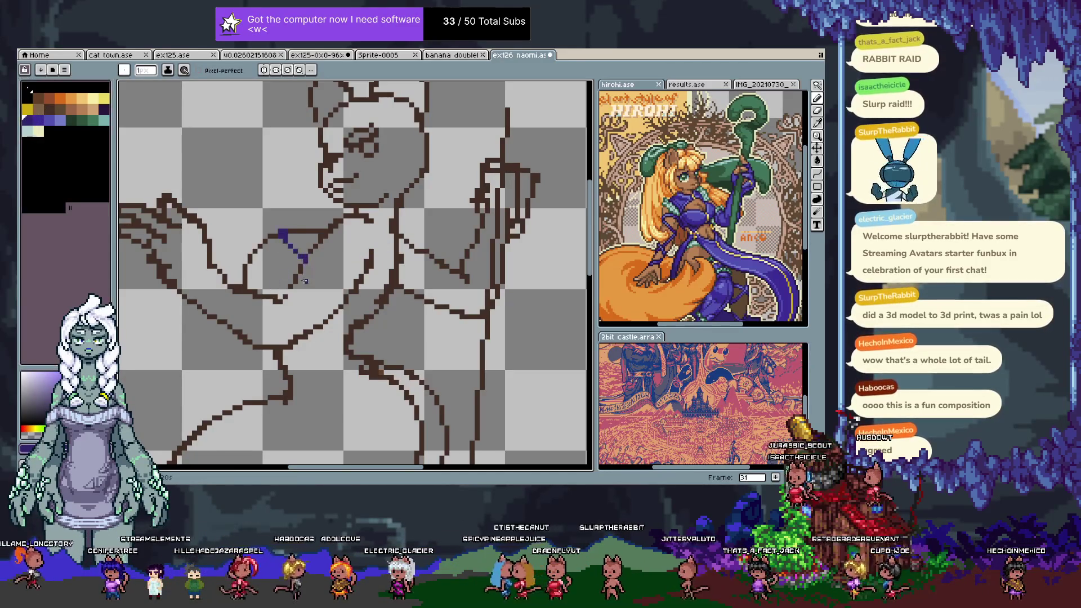
{"action": "key", "text": "ctrl"}
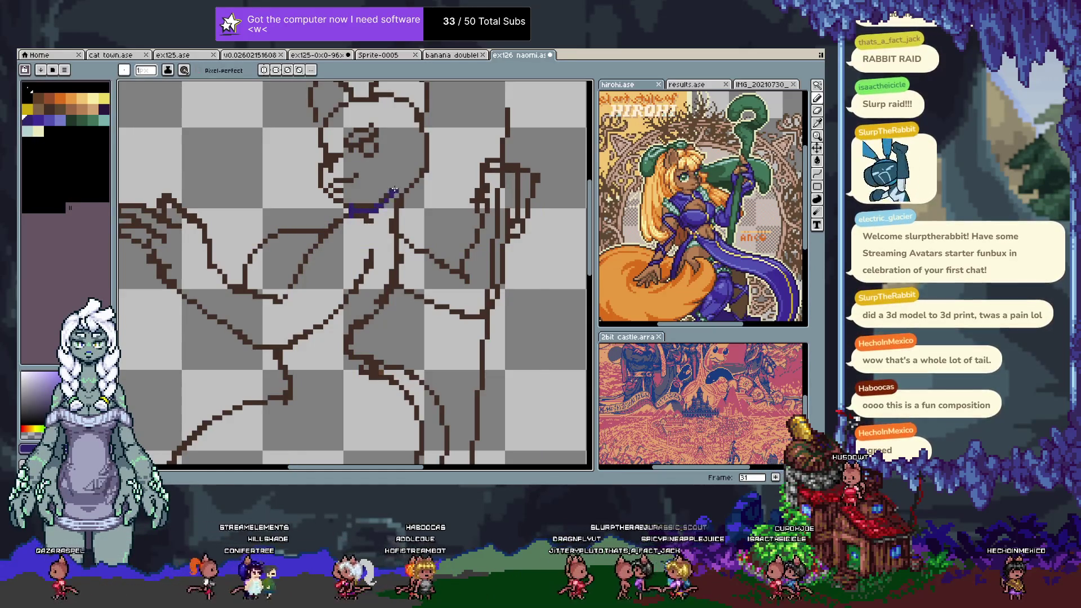
{"action": "key", "text": "ctrl+z"}
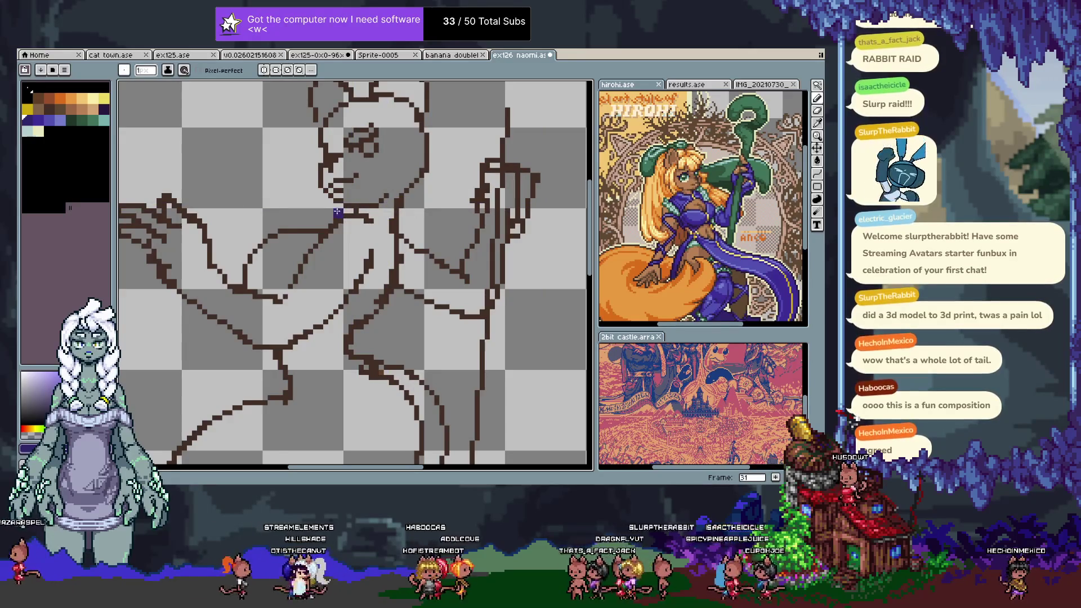
- Try several collar strokes along the neck, undoing the unwanted ones
{"action": "left_click_drag", "start_coordinate": [344, 207], "coordinate": [415, 196]}
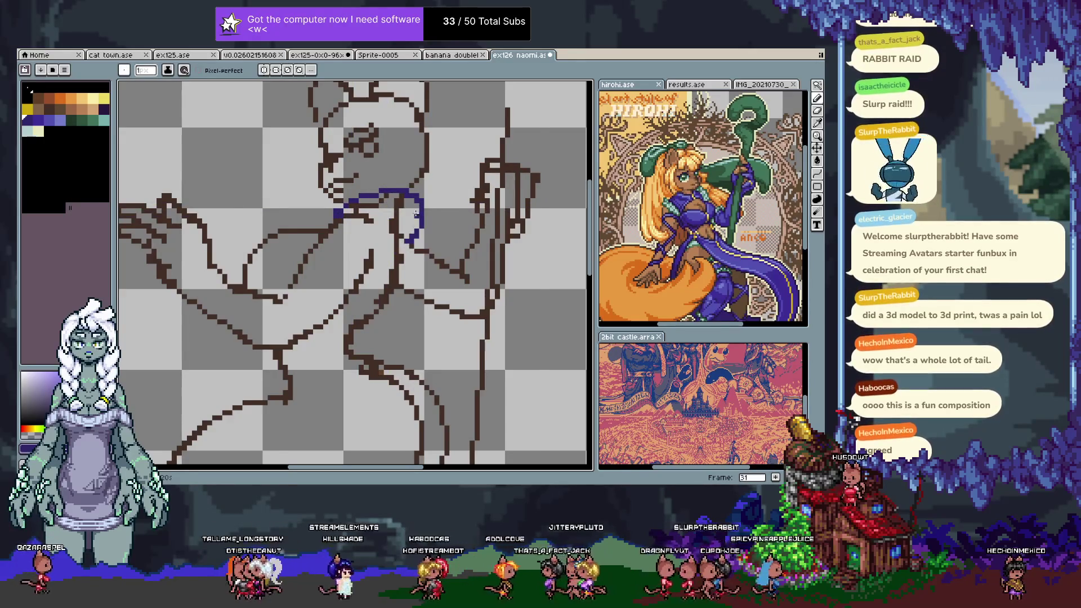
{"action": "key", "text": "ctrl+z"}
{"action": "key", "text": "ctrl+z"}
{"action": "key", "text": "ctrl+z"}
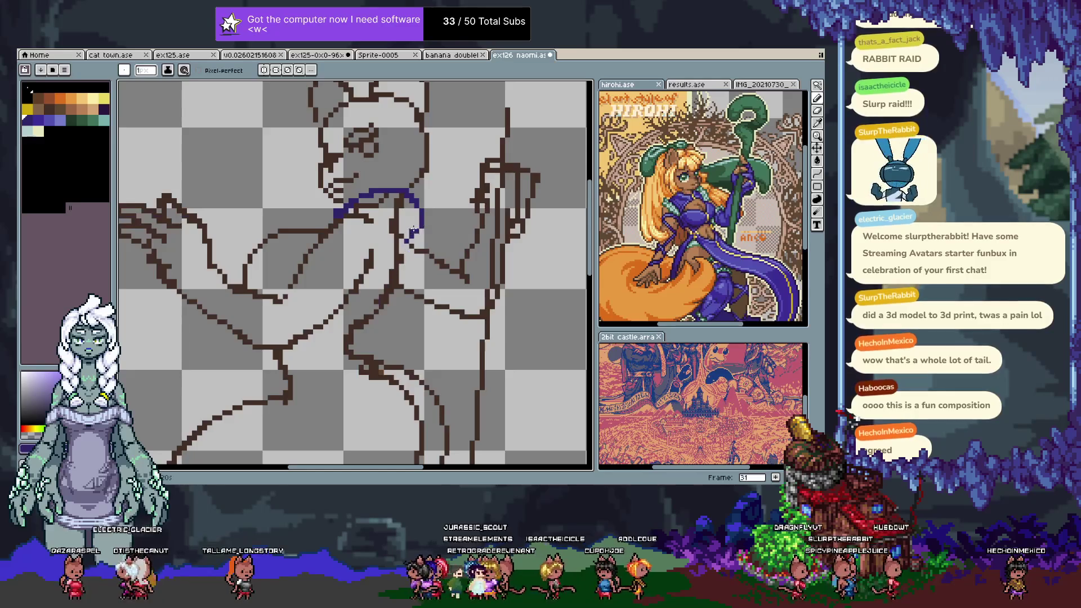
{"action": "key", "text": "ctrl+z"}
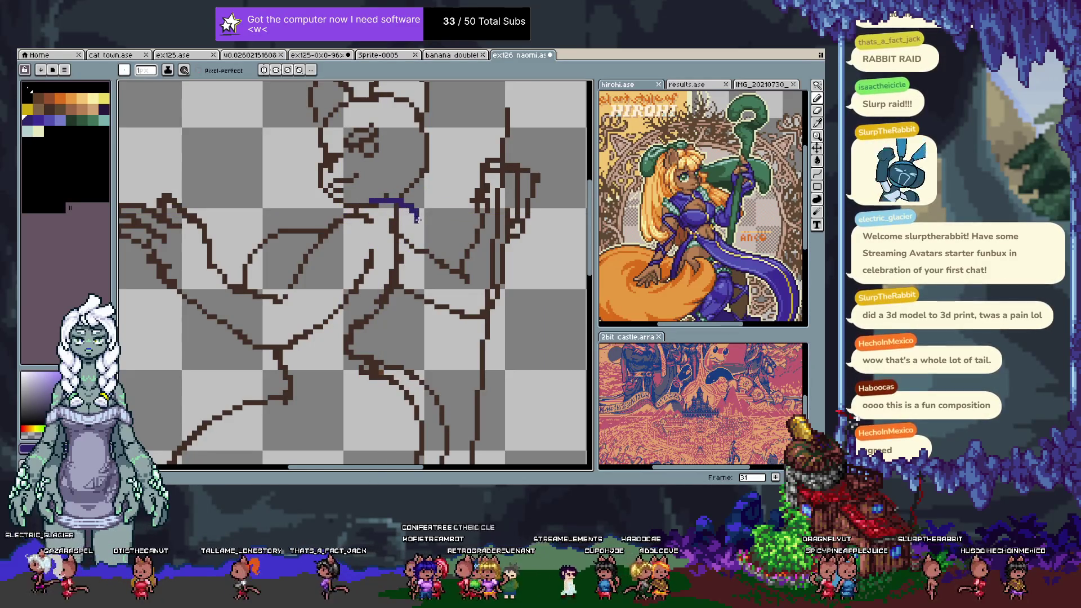
{"action": "key", "text": "ctrl+z"}
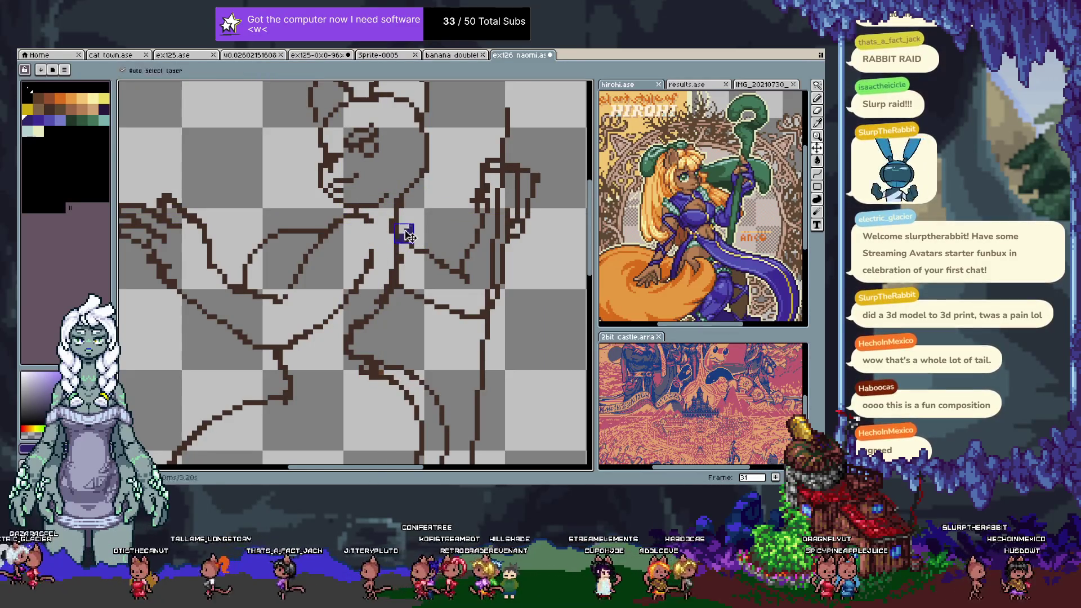
{"action": "mouse_move", "coordinate": [366, 219]}
{"action": "left_mouse_down"}
{"action": "mouse_move", "coordinate": [379, 241]}
{"action": "mouse_move", "coordinate": [403, 243]}
{"action": "left_mouse_up"}
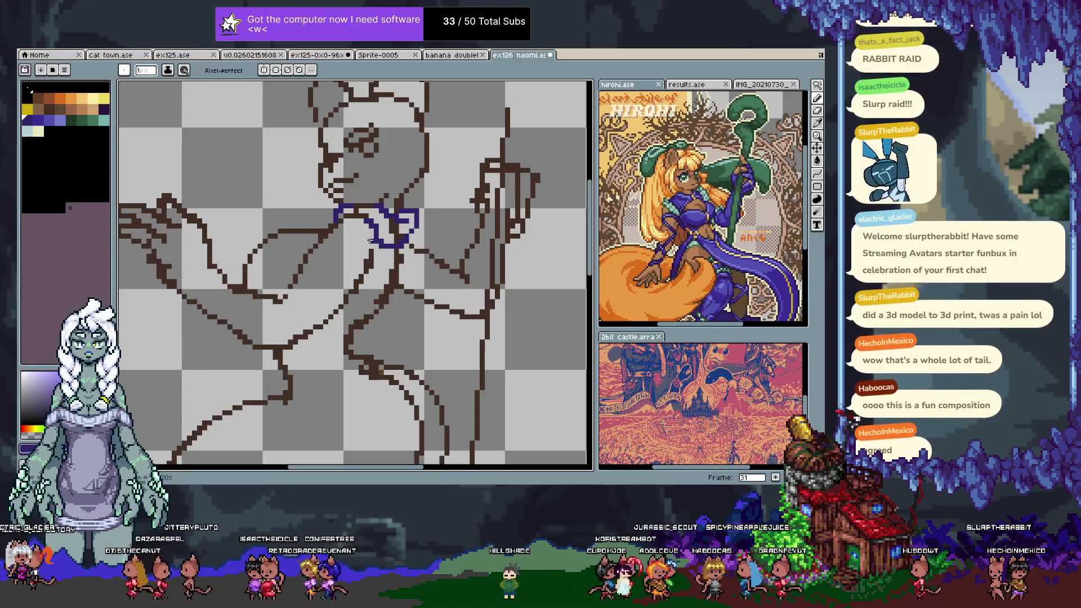
- Draw the collar outline across the neck in purple and begin filling it solid
{"action": "left_click", "coordinate": [51, 120]}
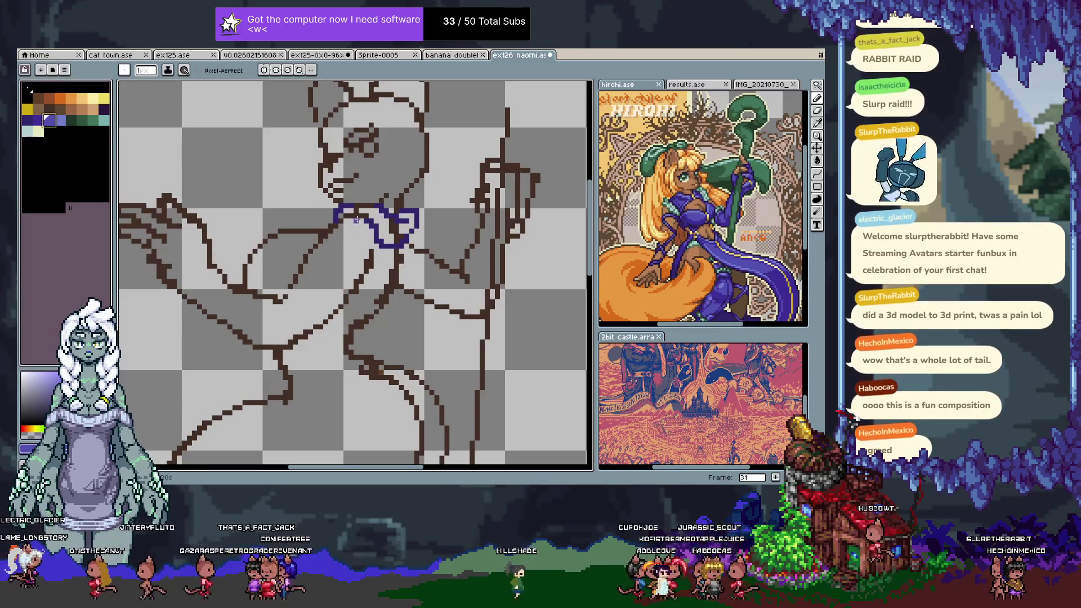
{"action": "left_click_drag", "start_coordinate": [341, 214], "coordinate": [376, 212]}
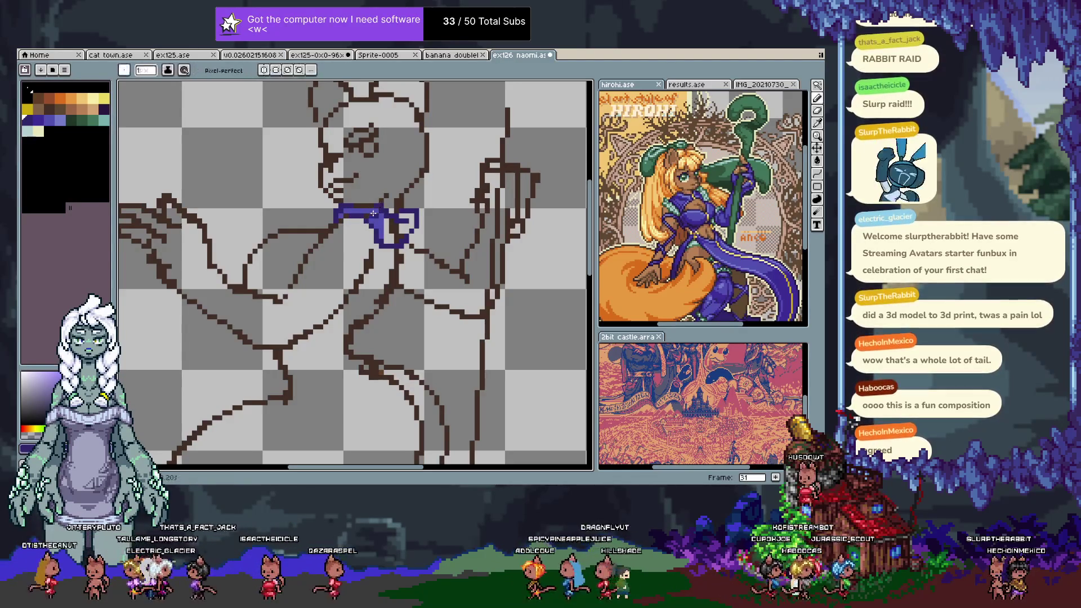
{"action": "mouse_move", "coordinate": [373, 213]}
{"action": "left_mouse_down"}
{"action": "mouse_move", "coordinate": [387, 242]}
{"action": "mouse_move", "coordinate": [390, 225]}
{"action": "left_mouse_up"}
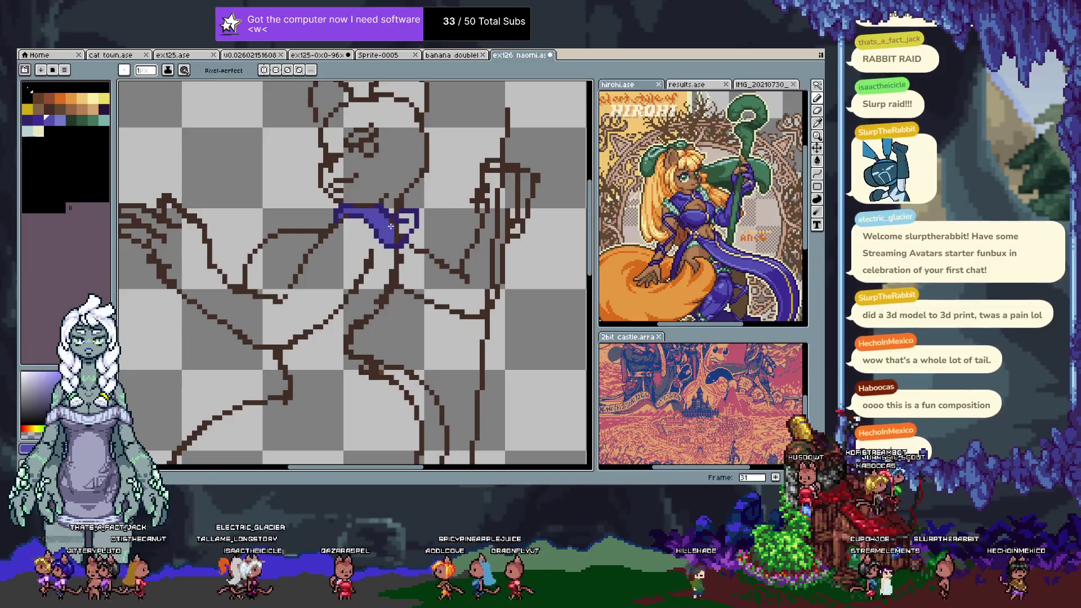
{"action": "mouse_move", "coordinate": [390, 225]}
{"action": "left_mouse_down"}
{"action": "mouse_move", "coordinate": [401, 238]}
{"action": "mouse_move", "coordinate": [411, 217]}
{"action": "mouse_move", "coordinate": [371, 236]}
{"action": "left_mouse_up"}
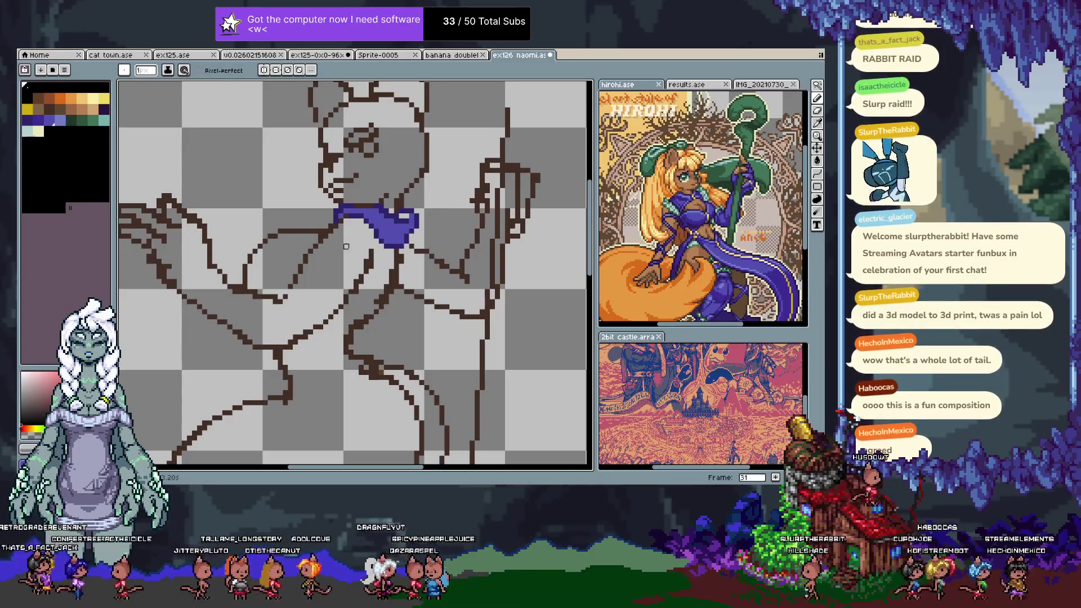
{"action": "left_click", "coordinate": [48, 119]}
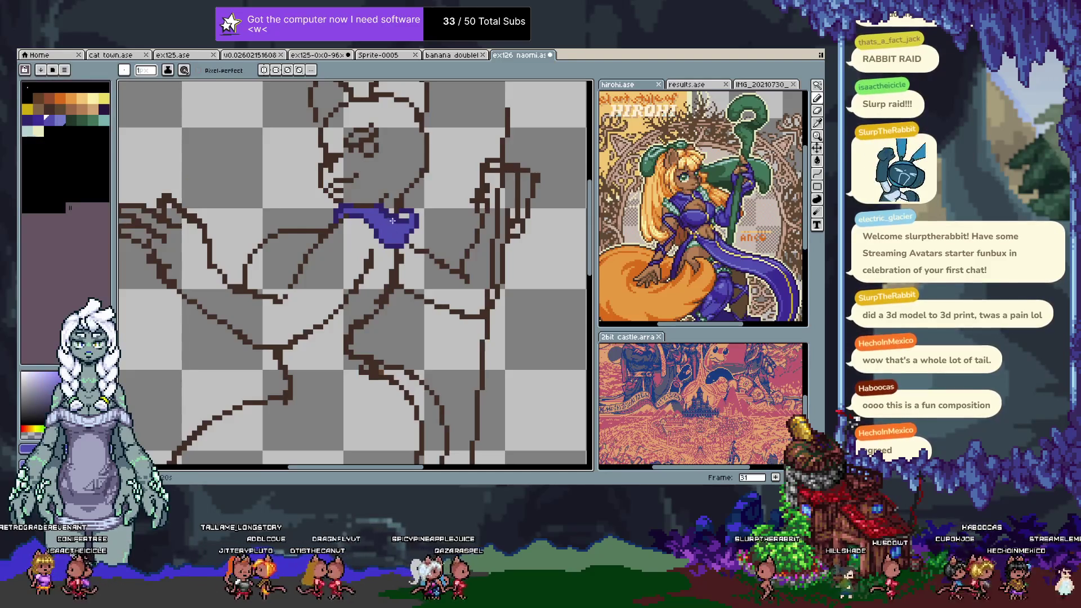
{"action": "left_click", "coordinate": [55, 120]}
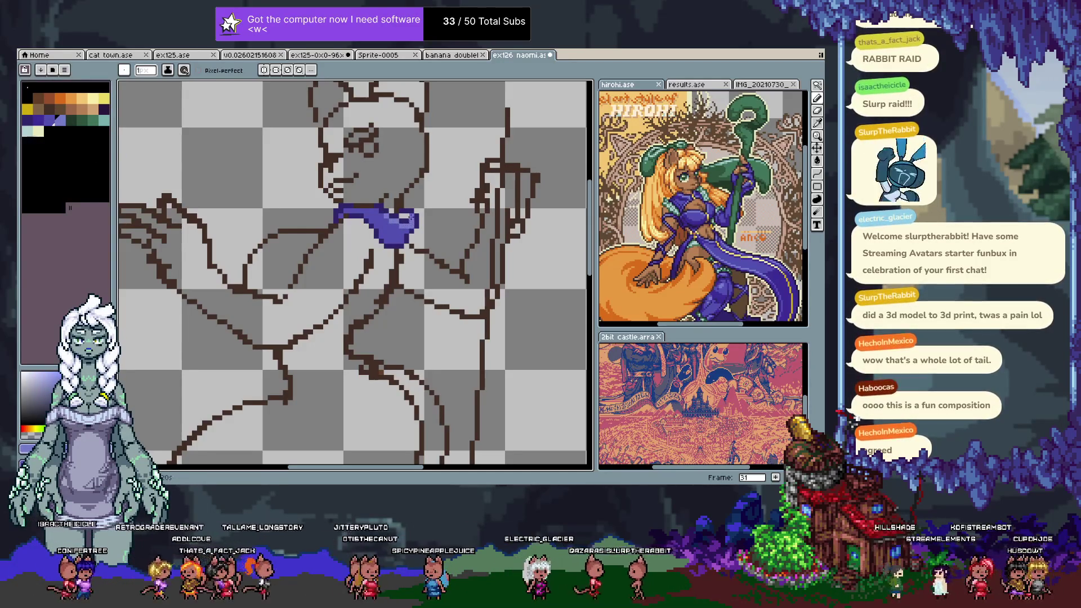
{"action": "key", "text": "alt"}
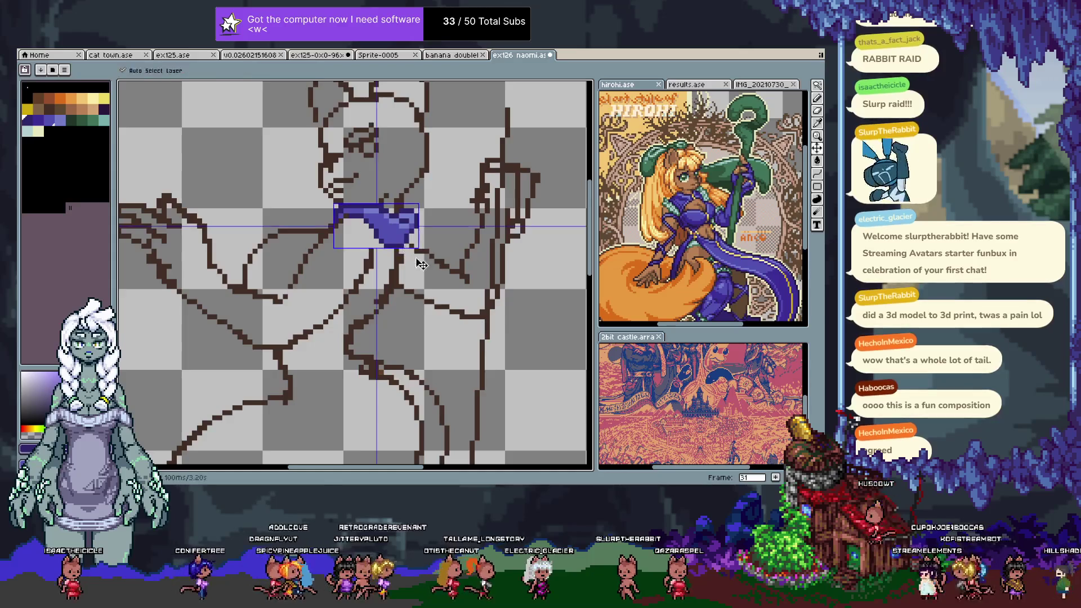
- On the next frame, sketch light-teal ribbon lines hanging from the collar down the chest
{"action": "key", "text": "Right"}
{"action": "left_click_drag", "start_coordinate": [403, 256], "coordinate": [424, 225]}
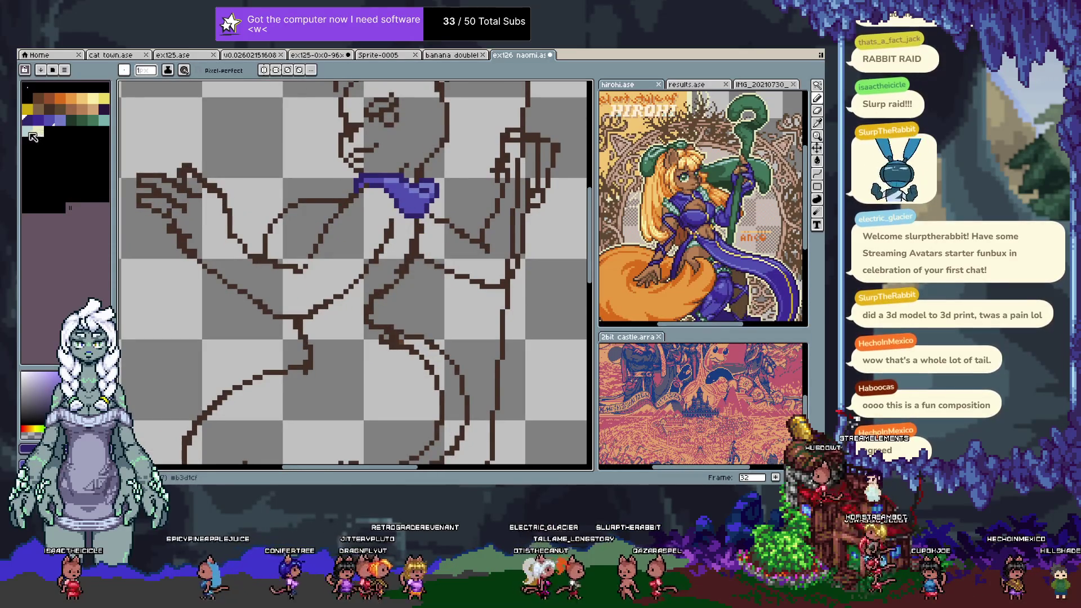
{"action": "left_click", "coordinate": [104, 121]}
{"action": "mouse_move", "coordinate": [421, 219]}
{"action": "left_mouse_down"}
{"action": "mouse_move", "coordinate": [409, 270]}
{"action": "mouse_move", "coordinate": [369, 304]}
{"action": "left_mouse_up"}
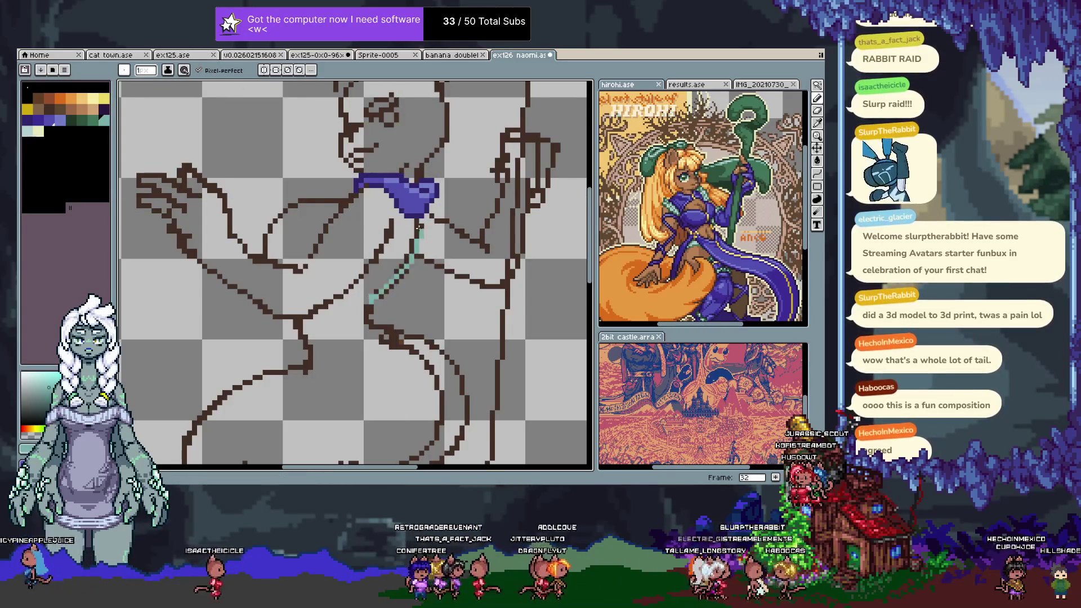
{"action": "left_click_drag", "start_coordinate": [418, 230], "coordinate": [363, 313]}
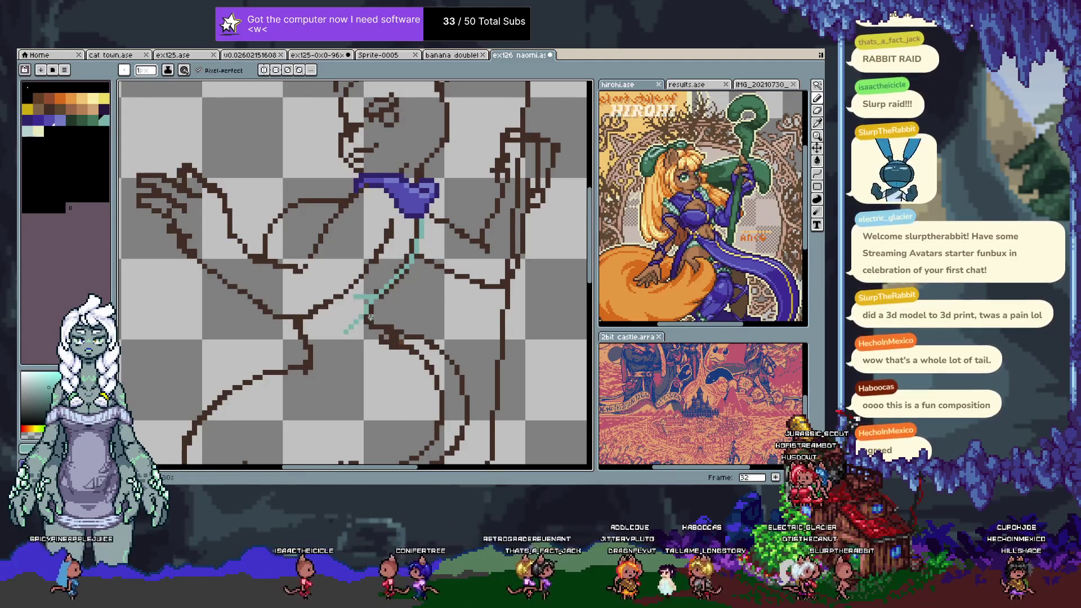
{"action": "key", "text": "ctrl+z"}
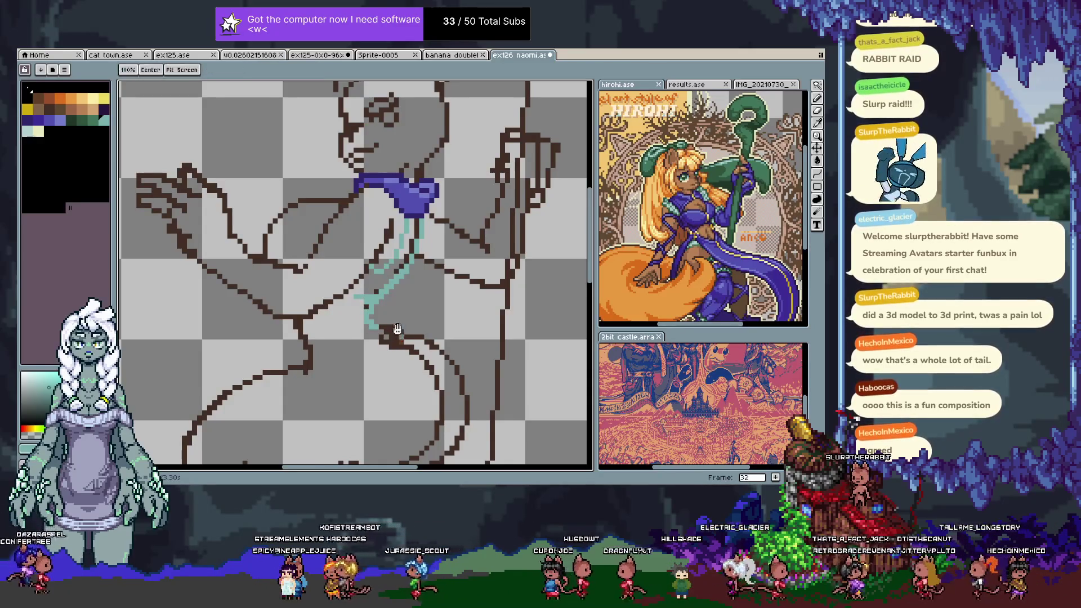
{"action": "left_click_drag", "start_coordinate": [399, 327], "coordinate": [400, 296]}
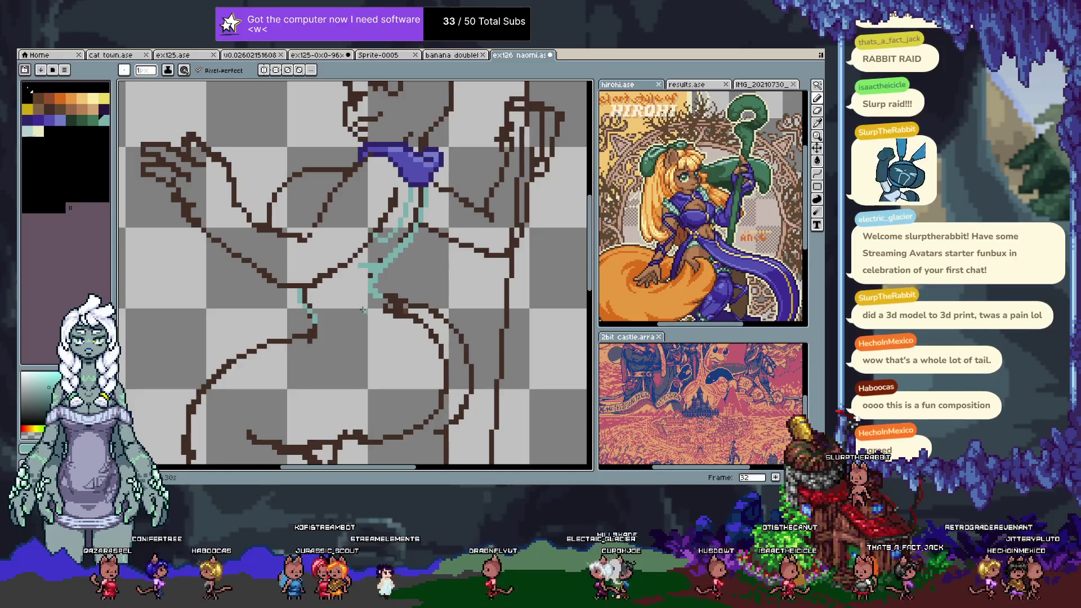
- Fill the teal-outlined ribbon strip pale yellow using the Pencil and Paint Bucket
{"action": "left_click", "coordinate": [38, 132]}
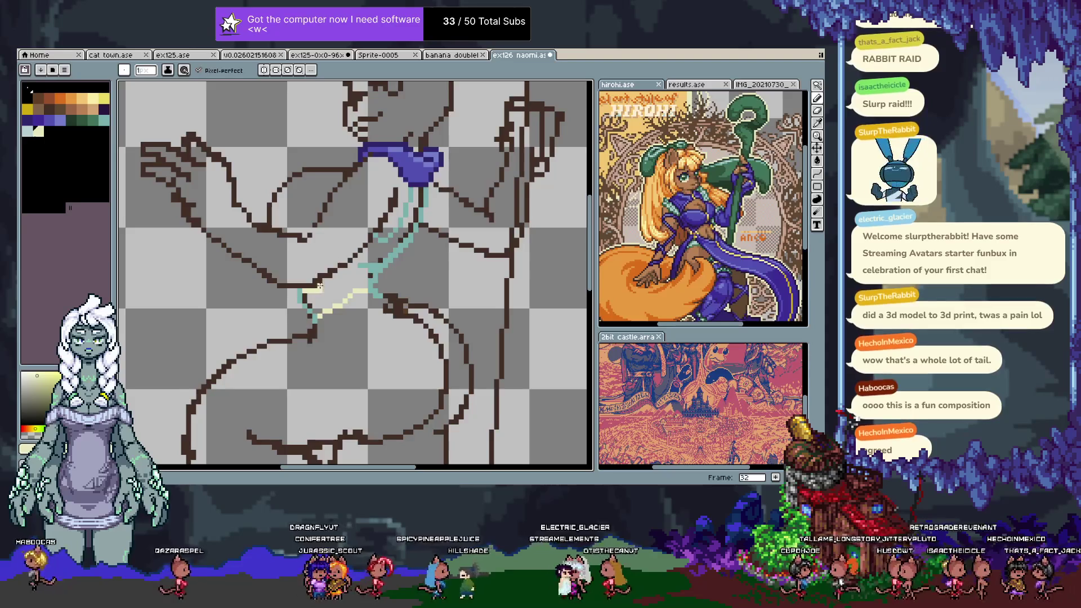
{"action": "left_click_drag", "start_coordinate": [337, 280], "coordinate": [367, 249]}
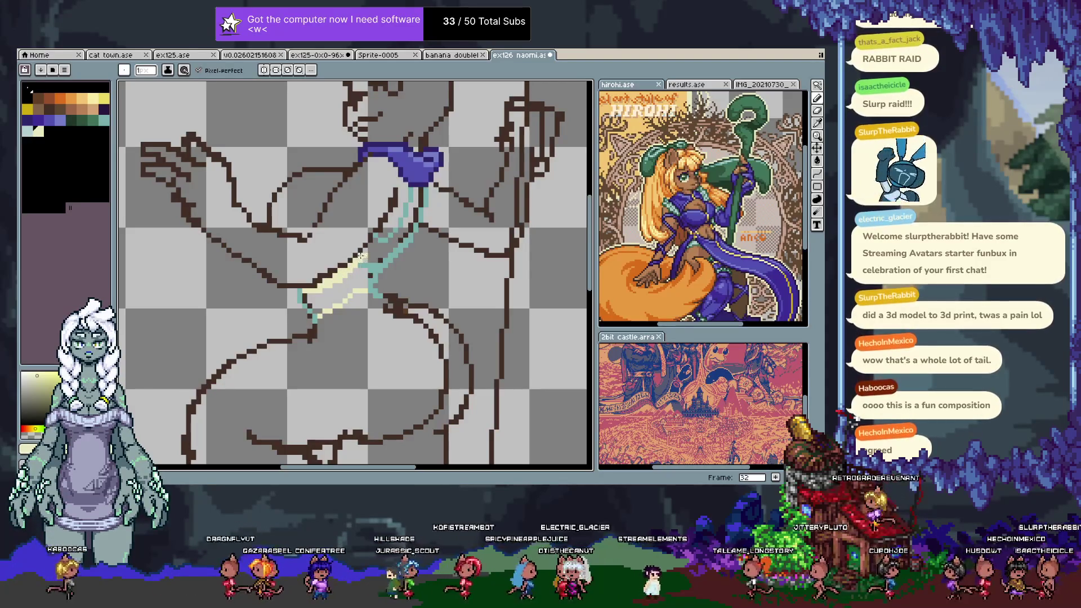
{"action": "key", "text": "g"}
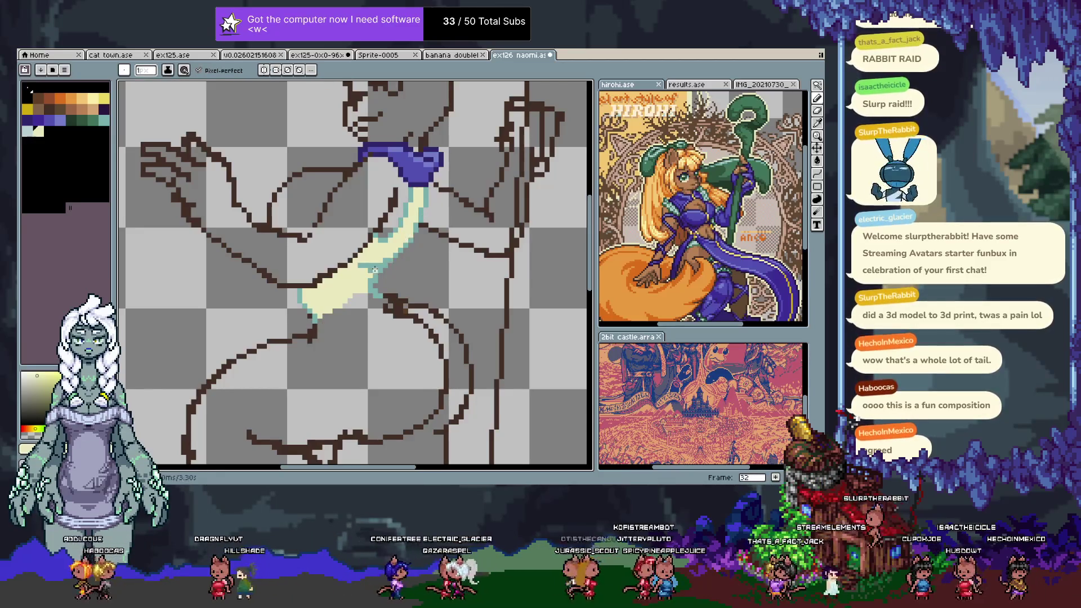
{"action": "left_click", "coordinate": [368, 288], "text": "alt"}
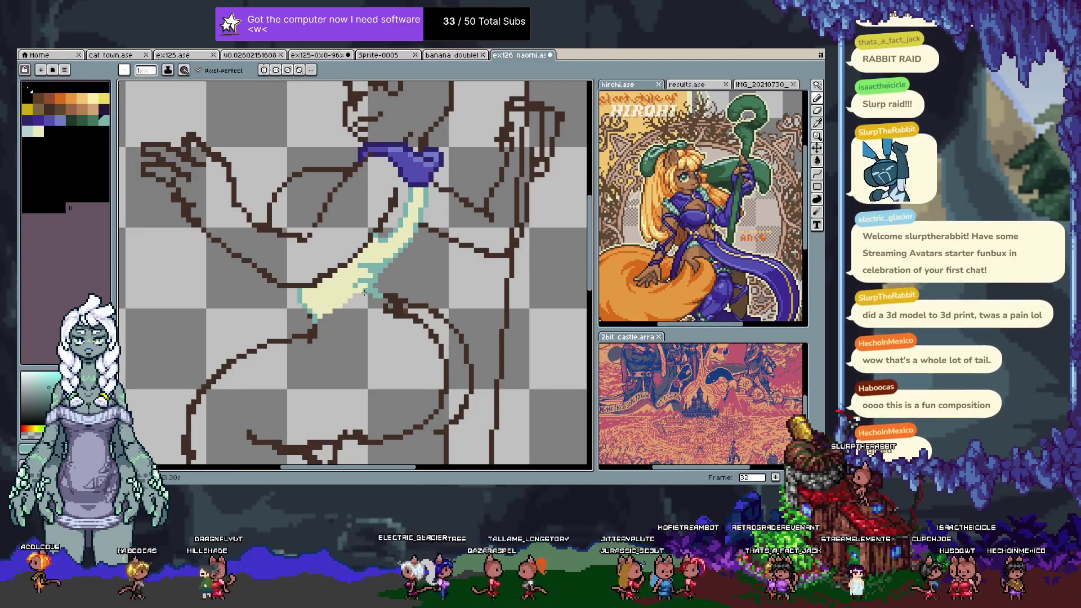
{"action": "left_click_drag", "start_coordinate": [360, 259], "coordinate": [378, 313]}
{"action": "key", "text": "space"}
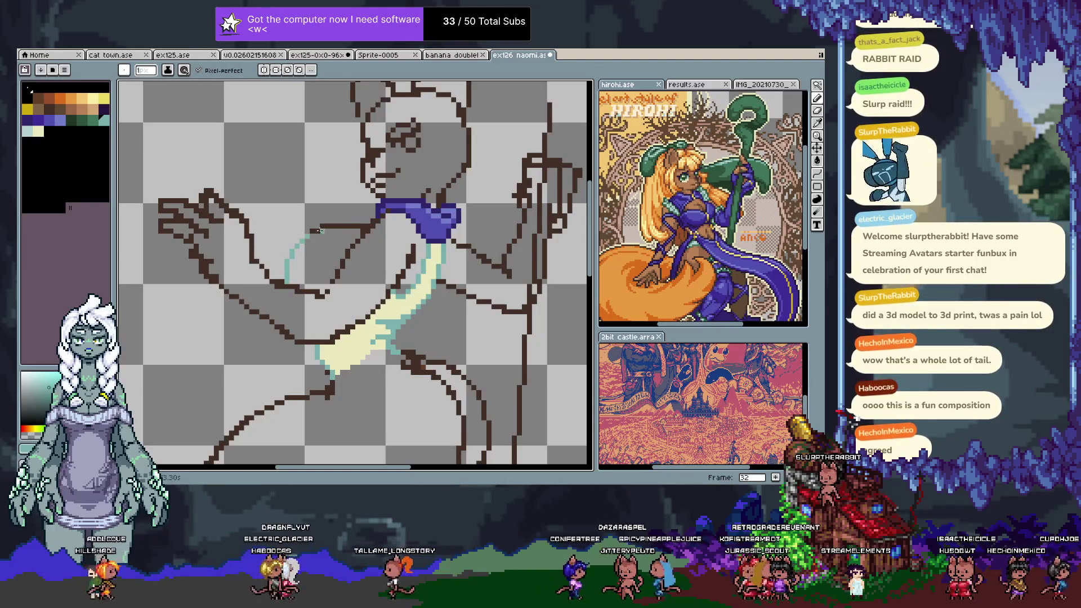
- Outline a teal ribbon loop toward the left shoulder and bucket-fill it pale yellow
{"action": "left_click_drag", "start_coordinate": [328, 229], "coordinate": [356, 225]}
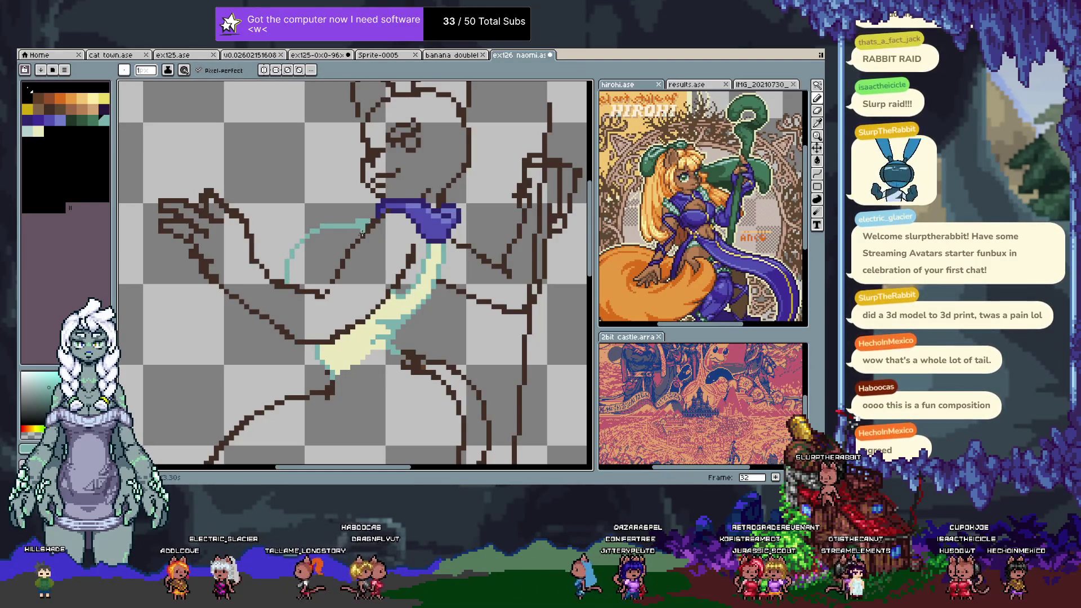
{"action": "left_click", "coordinate": [297, 277], "text": "alt"}
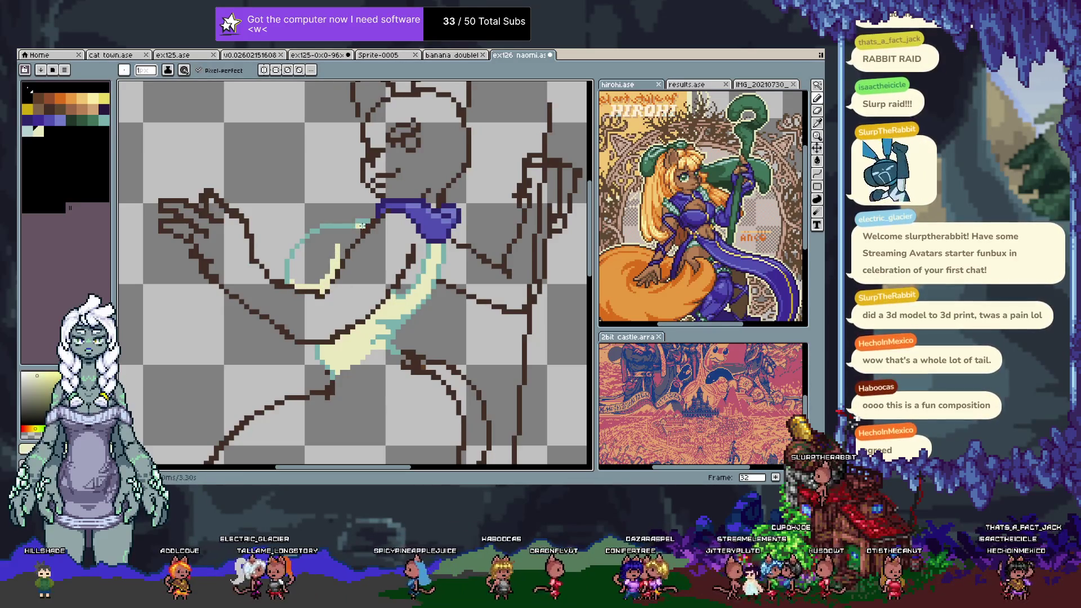
{"action": "left_click", "coordinate": [343, 256], "text": "alt"}
{"action": "key", "text": "g"}
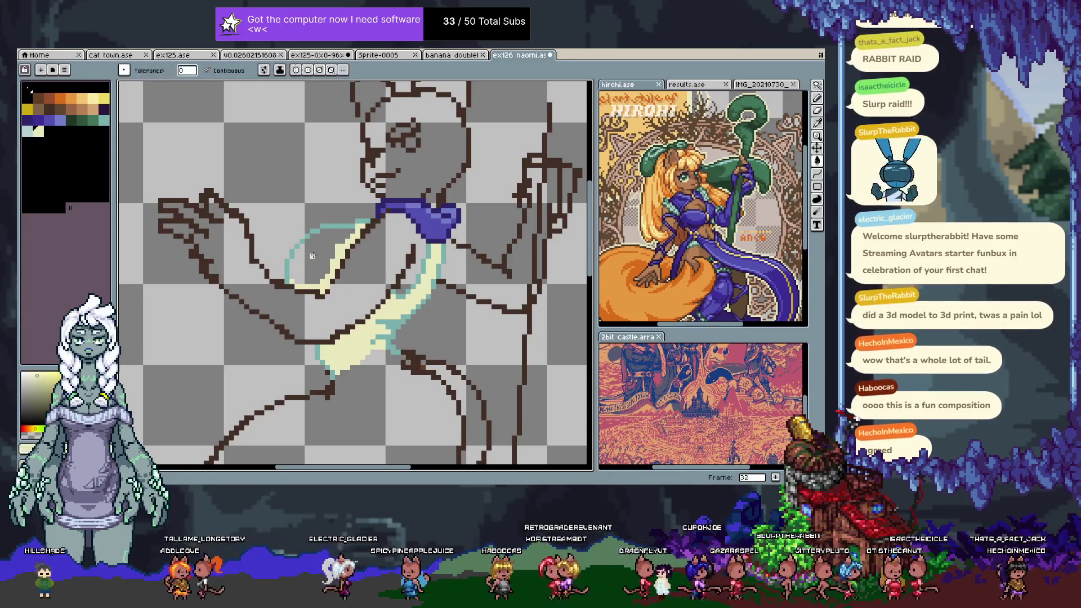
{"action": "left_click", "coordinate": [335, 264]}
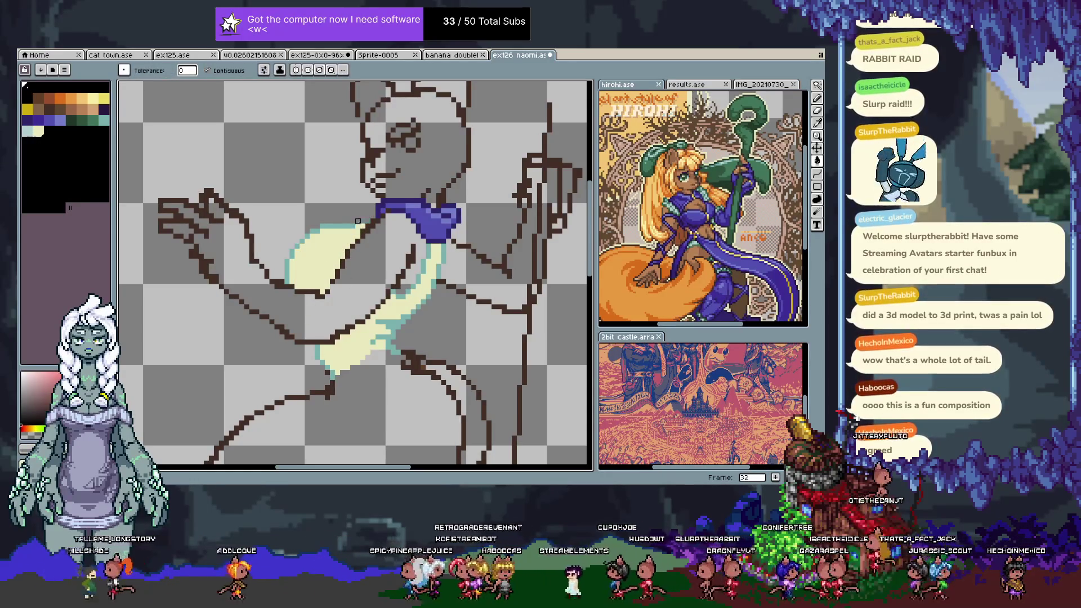
{"action": "left_click", "coordinate": [356, 226], "text": "alt"}
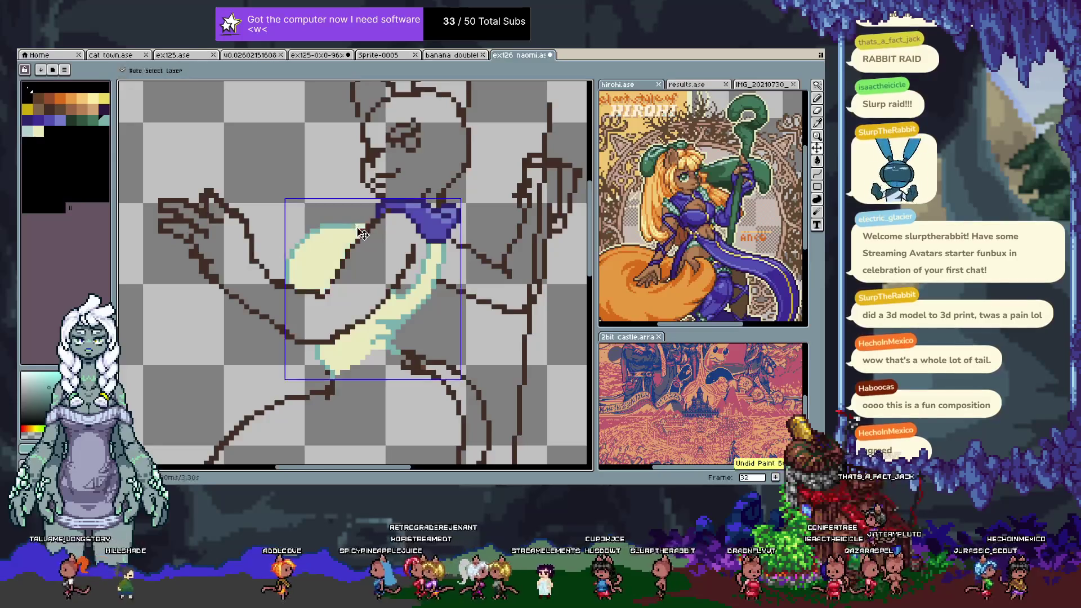
{"action": "key", "text": "b"}
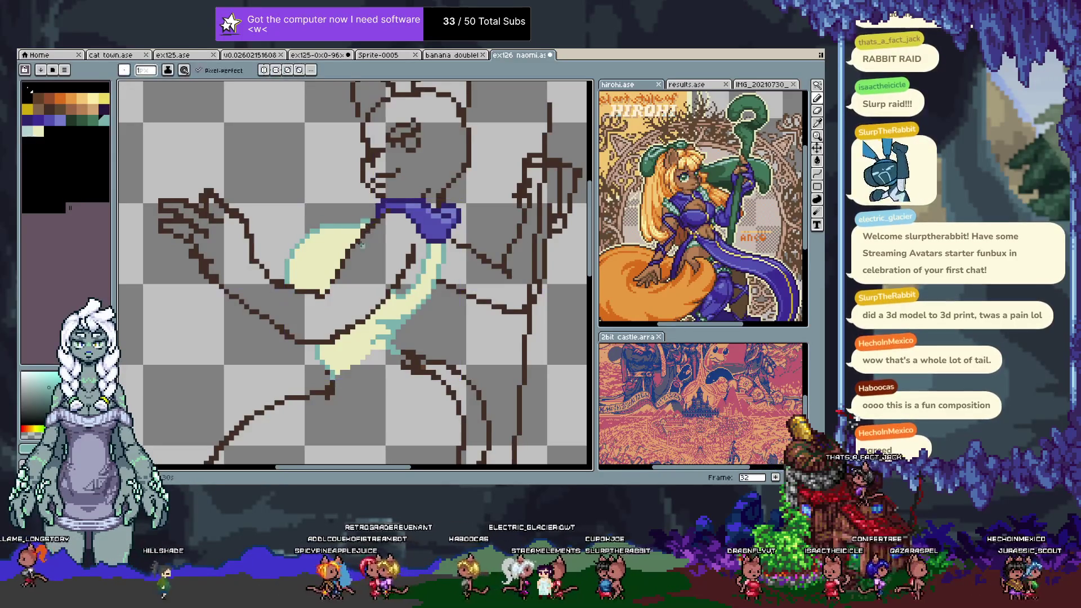
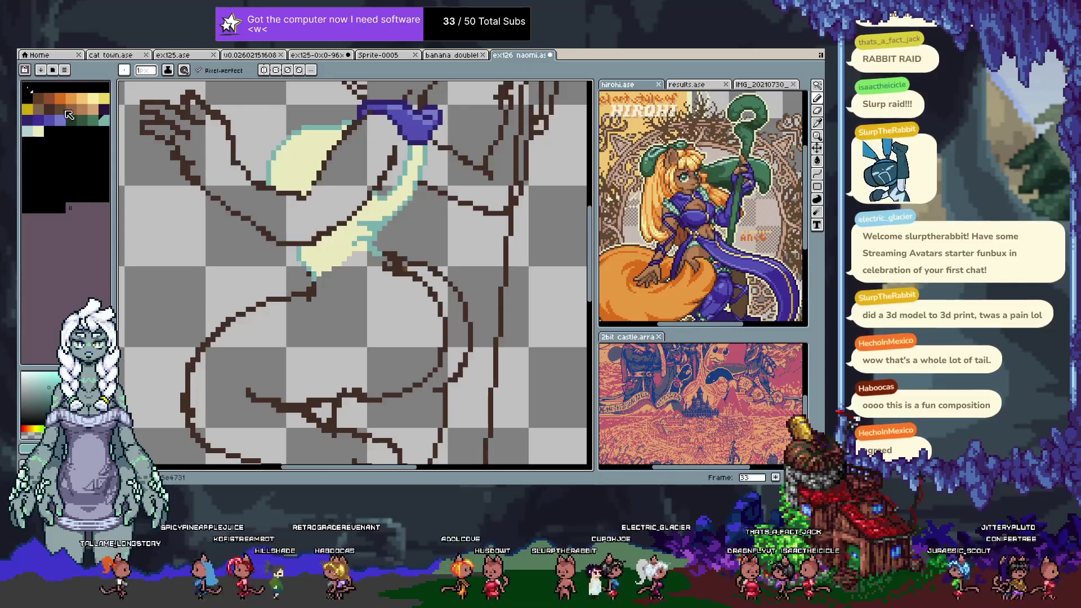
- Draw a dark purple skirt outline along the waist and hips, then add frame 34
{"action": "left_click", "coordinate": [26, 121]}
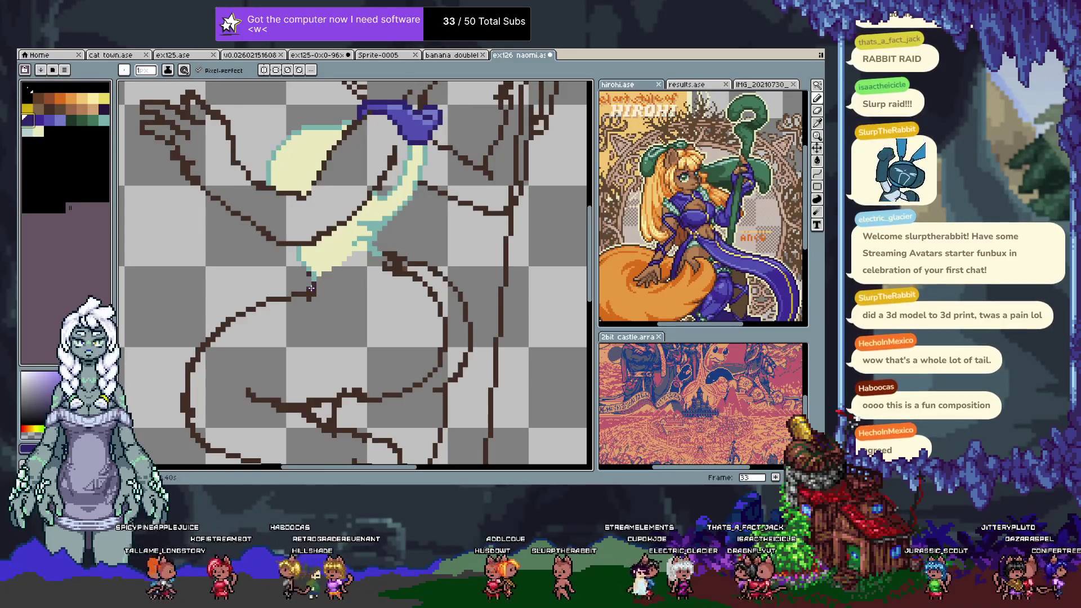
{"action": "mouse_move", "coordinate": [318, 289]}
{"action": "left_mouse_down"}
{"action": "mouse_move", "coordinate": [330, 263]}
{"action": "mouse_move", "coordinate": [367, 248]}
{"action": "left_mouse_up"}
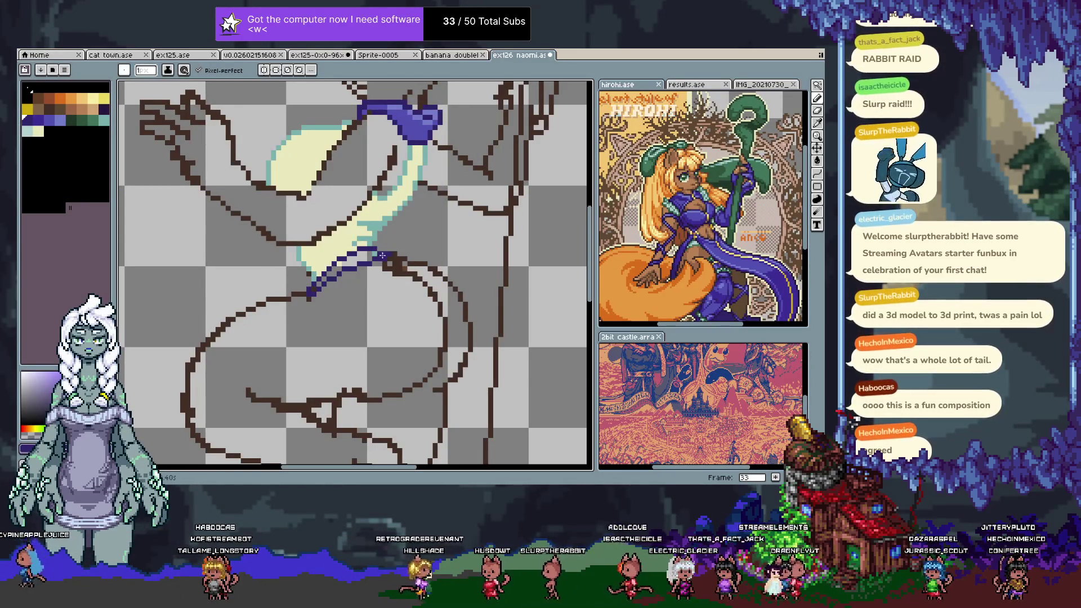
{"action": "mouse_move", "coordinate": [354, 294]}
{"action": "left_mouse_down"}
{"action": "mouse_move", "coordinate": [428, 293]}
{"action": "mouse_move", "coordinate": [424, 283]}
{"action": "left_mouse_up"}
{"action": "scroll", "coordinate": [370, 299], "scroll_direction": "down", "scroll_amount": 2}
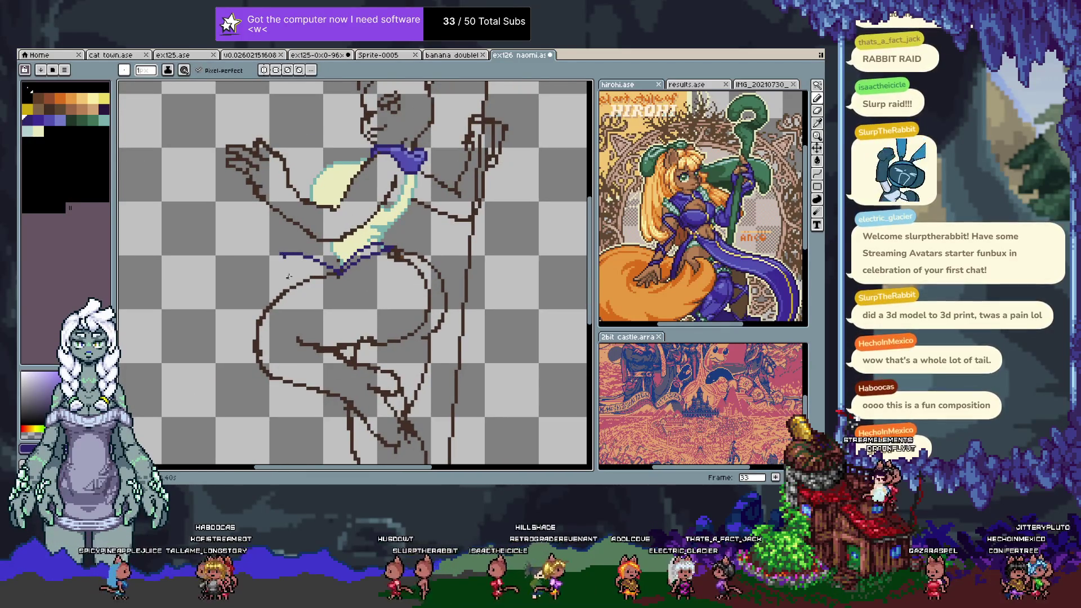
{"action": "mouse_move", "coordinate": [286, 274]}
{"action": "left_mouse_down"}
{"action": "mouse_move", "coordinate": [246, 253]}
{"action": "mouse_move", "coordinate": [278, 295]}
{"action": "mouse_move", "coordinate": [432, 269]}
{"action": "mouse_move", "coordinate": [435, 248]}
{"action": "mouse_move", "coordinate": [386, 246]}
{"action": "left_mouse_up"}
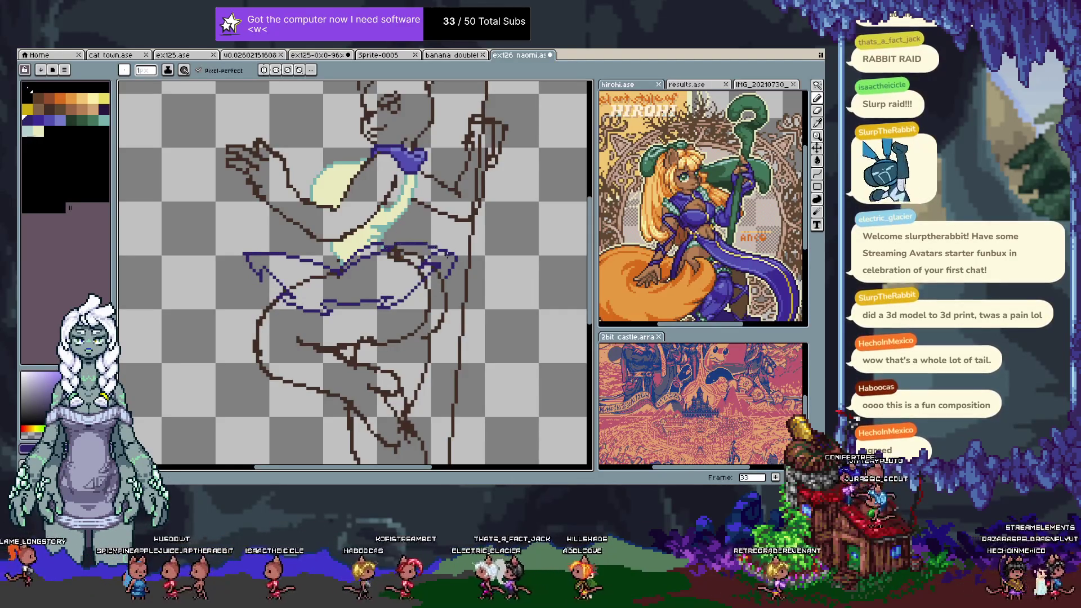
{"action": "key", "text": "alt+n"}
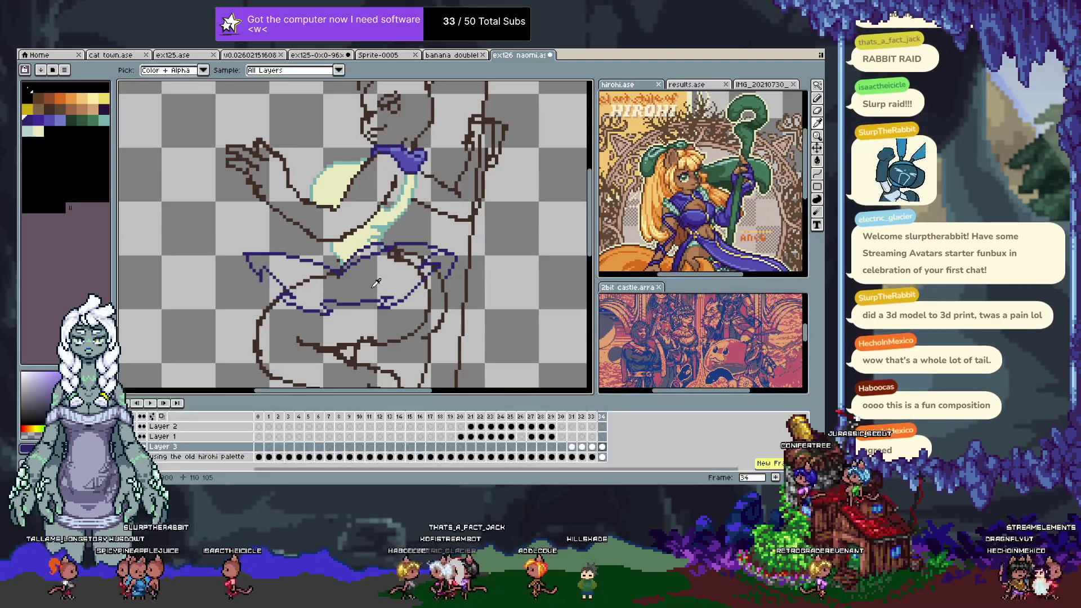
- Lasso a freehand selection around the hips, then deselect and return to frame 33
{"action": "key", "text": "Tab"}
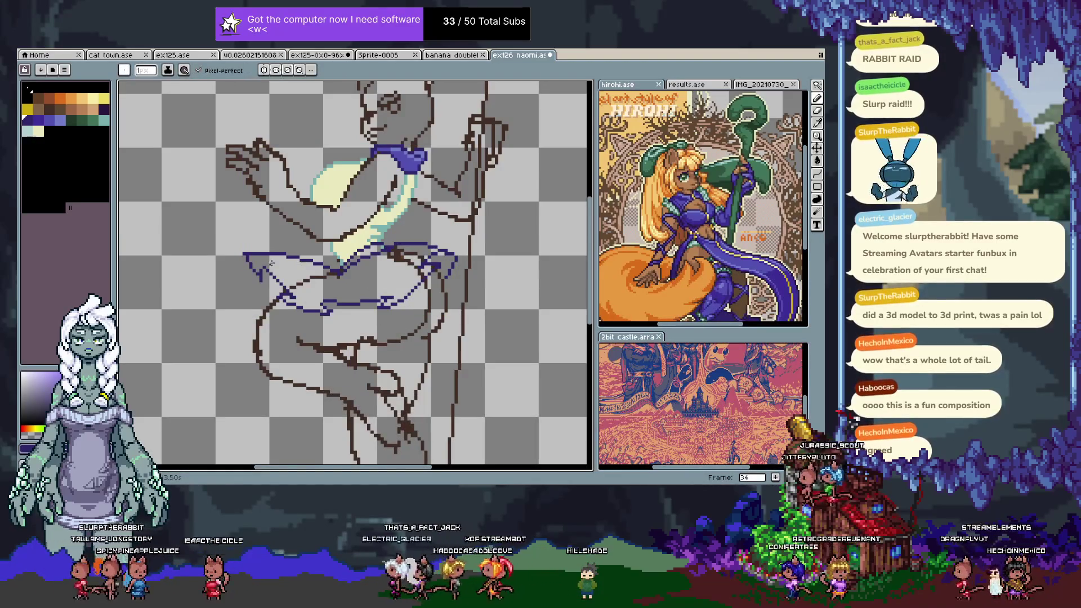
{"action": "key", "text": "q"}
{"action": "mouse_move", "coordinate": [232, 243]}
{"action": "left_mouse_down"}
{"action": "mouse_move", "coordinate": [420, 224]}
{"action": "mouse_move", "coordinate": [243, 229]}
{"action": "left_mouse_up"}
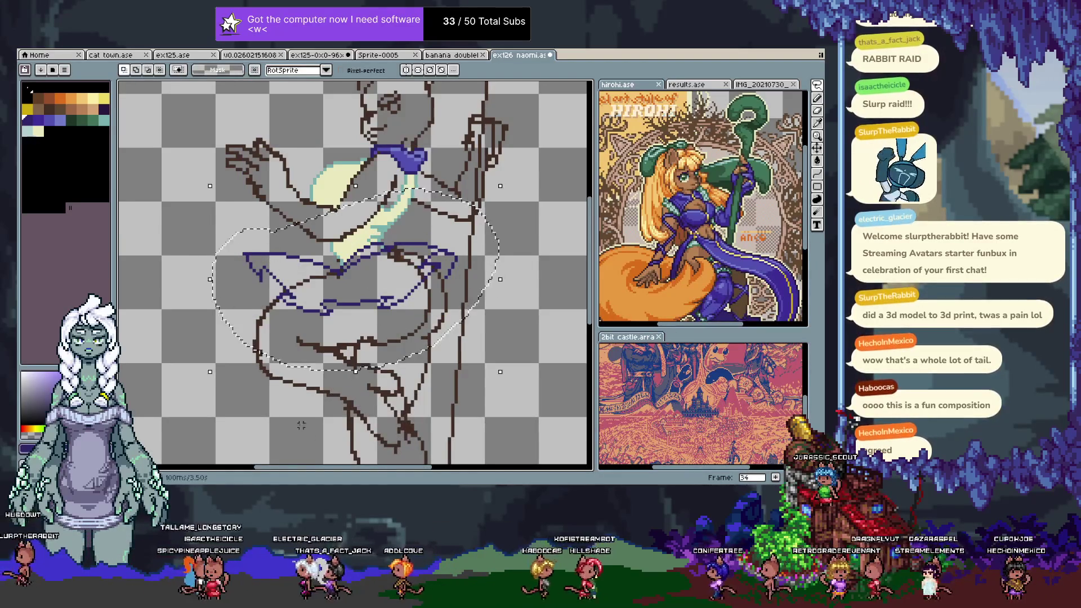
{"action": "key", "text": "ctrl+d"}
{"action": "key", "text": "comma"}
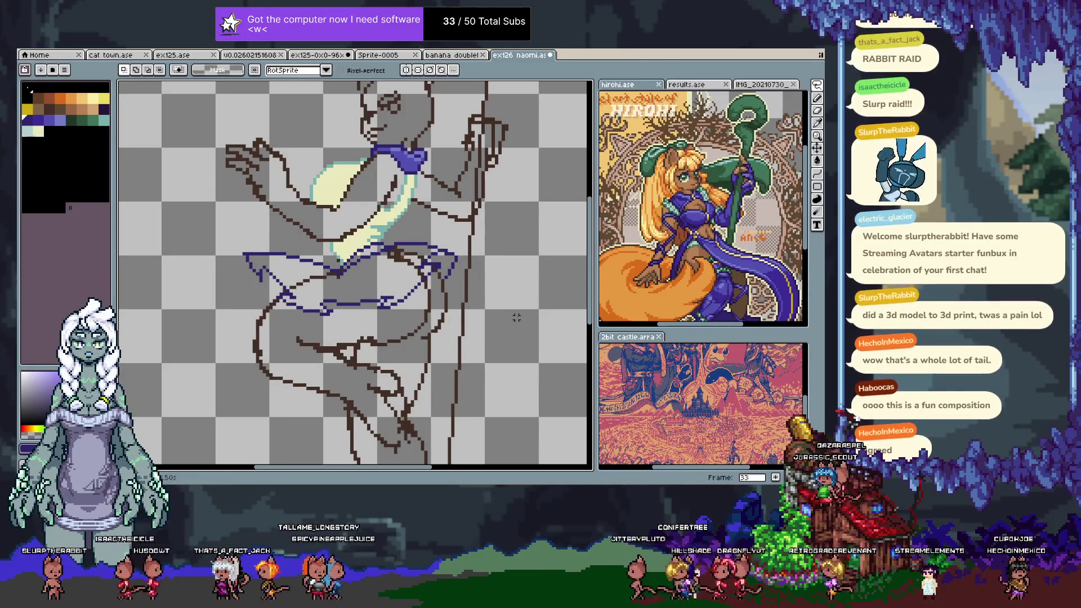
- On frame 34, redraw the left end of the skirt outline and a new hem loop
{"action": "key", "text": "period"}
{"action": "key", "text": "Tab"}
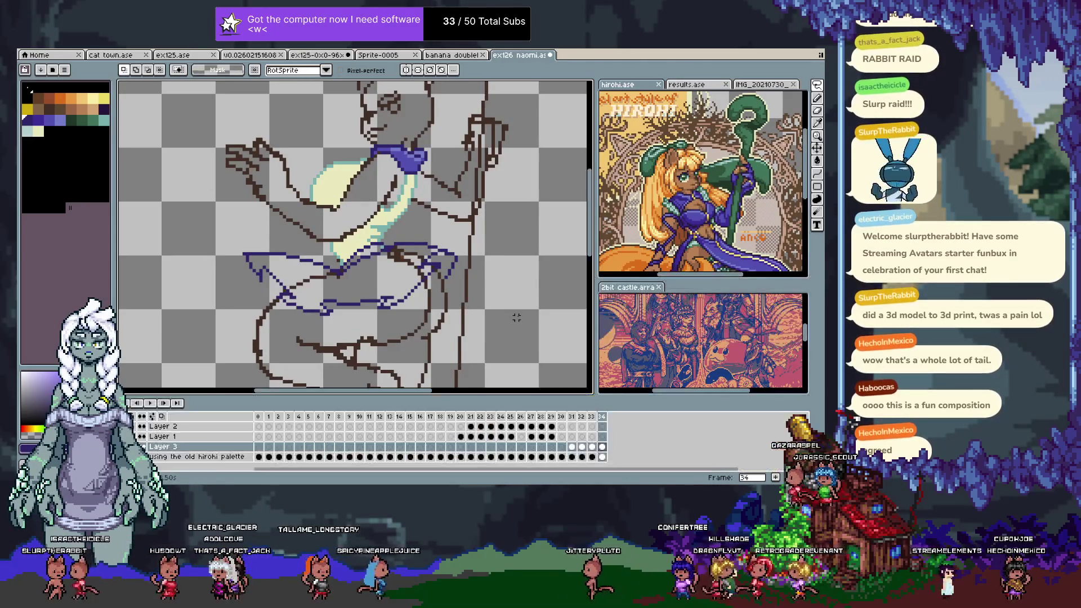
{"action": "key", "text": "period"}
{"action": "key", "text": "Tab"}
{"action": "key", "text": "b"}
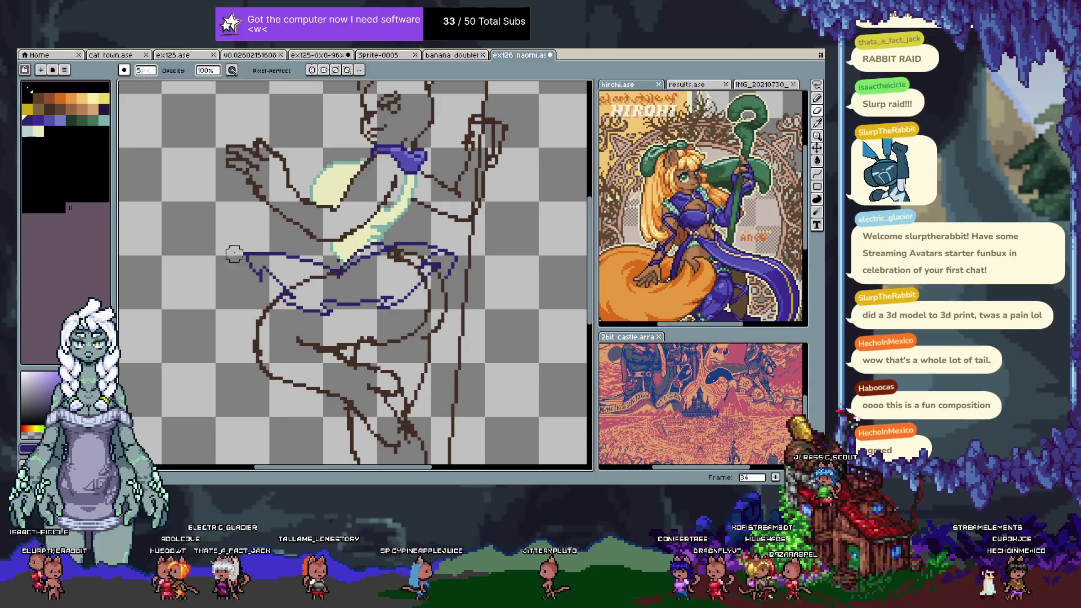
{"action": "left_click_drag", "start_coordinate": [264, 261], "coordinate": [453, 264]}
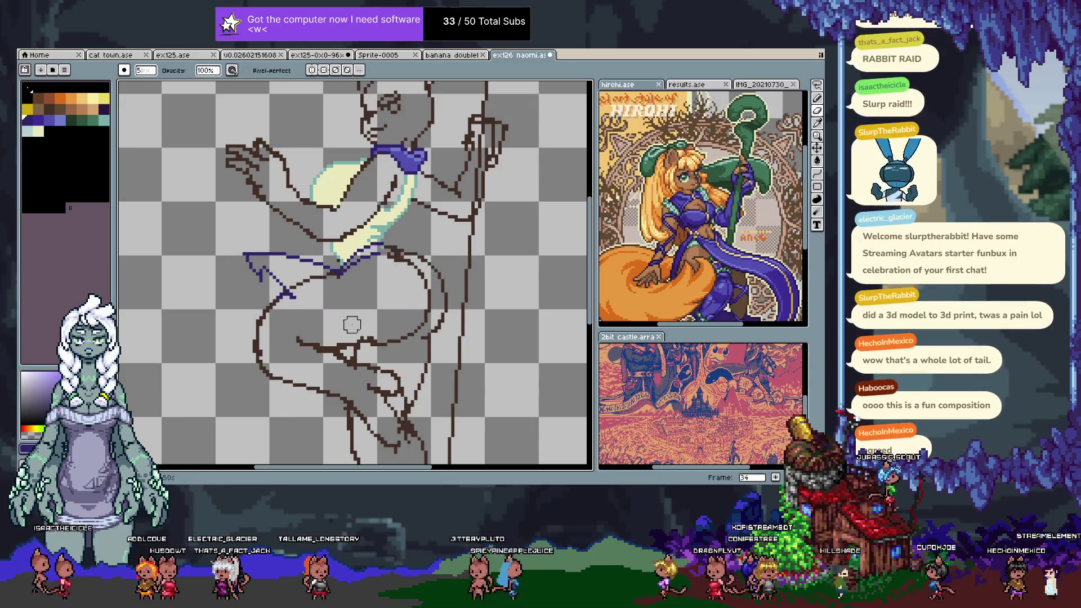
{"action": "mouse_move", "coordinate": [394, 298]}
{"action": "left_mouse_down"}
{"action": "mouse_move", "coordinate": [396, 241]}
{"action": "mouse_move", "coordinate": [345, 307]}
{"action": "left_mouse_up"}
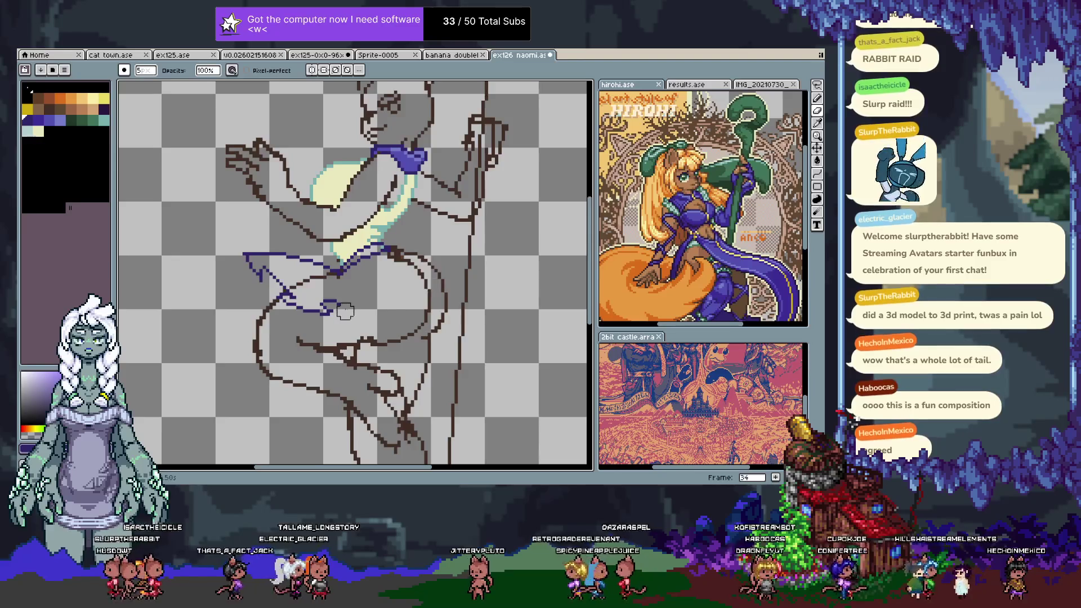
- Use the sampled outline blue to redraw the hem and a hip fold line, then show the purple-filled skirt
{"action": "key", "text": "i"}
{"action": "left_click", "coordinate": [283, 248]}
{"action": "key", "text": "b"}
{"action": "mouse_move", "coordinate": [326, 308]}
{"action": "left_mouse_down"}
{"action": "mouse_move", "coordinate": [393, 290]}
{"action": "mouse_move", "coordinate": [430, 254]}
{"action": "mouse_move", "coordinate": [388, 249]}
{"action": "left_mouse_up"}
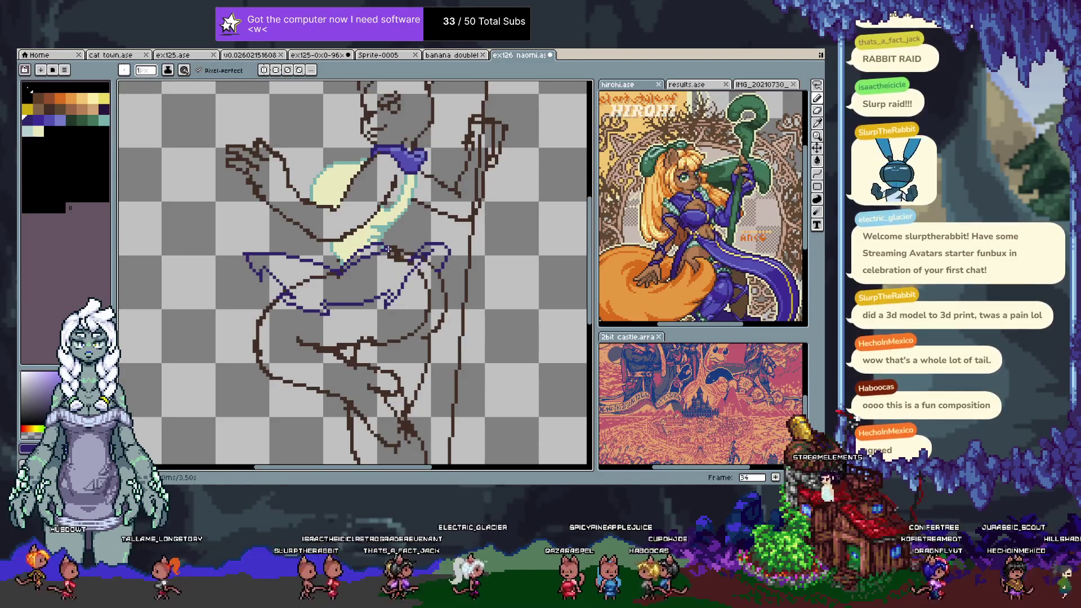
{"action": "key", "text": "ctrl+z"}
{"action": "key", "text": "ctrl+z"}
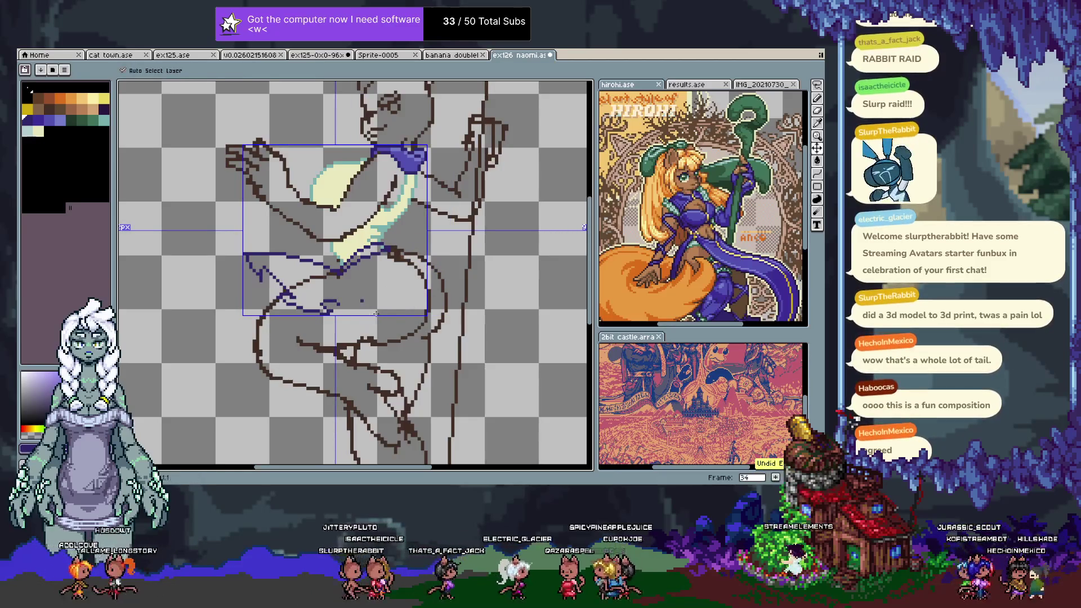
{"action": "key", "text": "ctrl+y"}
{"action": "key", "text": "ctrl+z"}
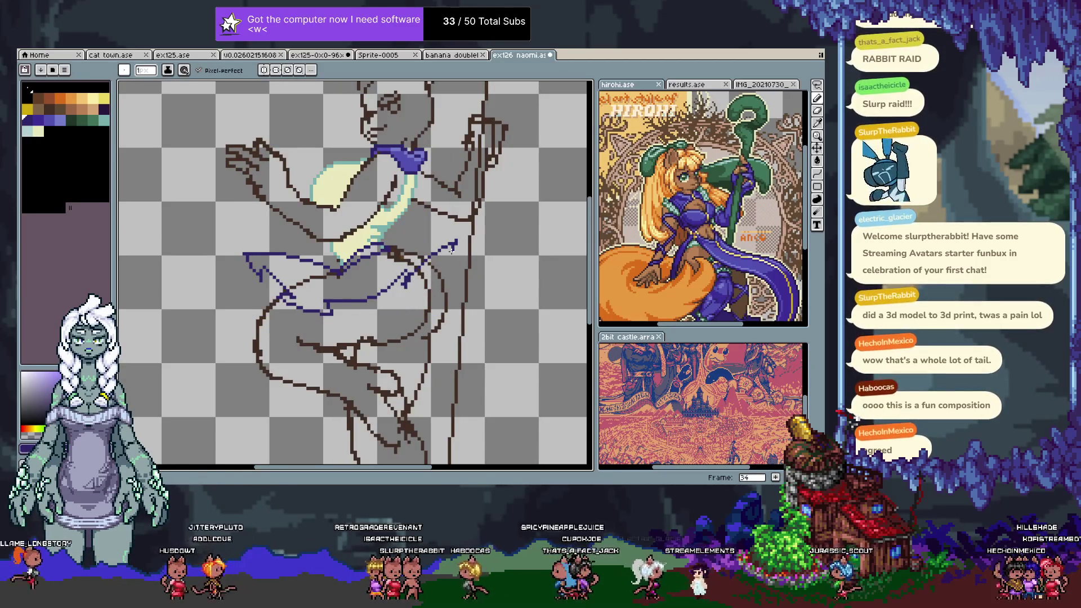
{"action": "key", "text": "ctrl+y"}
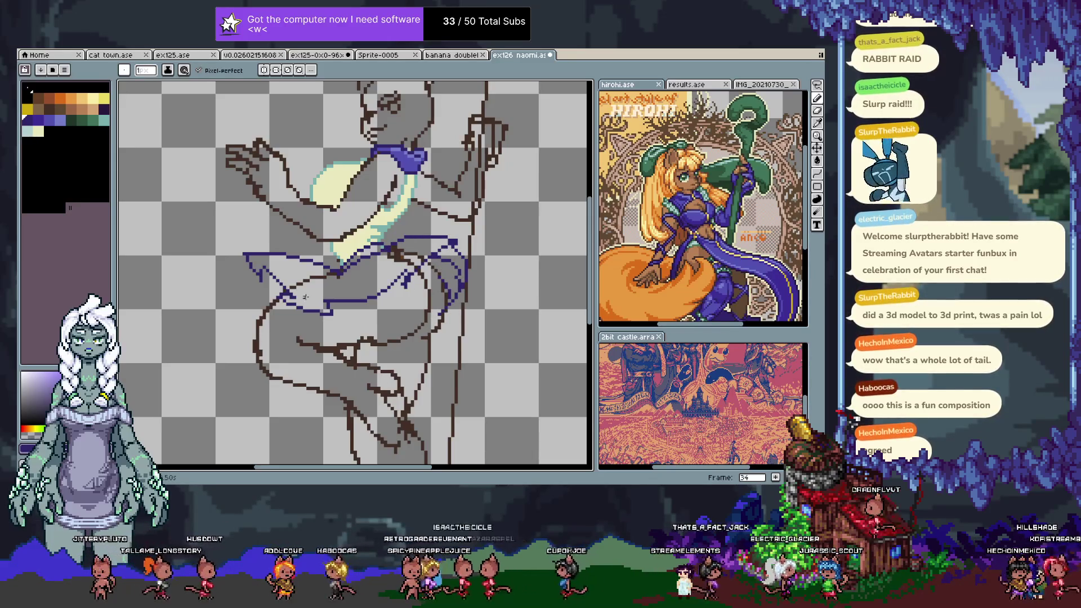
{"action": "left_click_drag", "start_coordinate": [245, 256], "coordinate": [252, 286]}
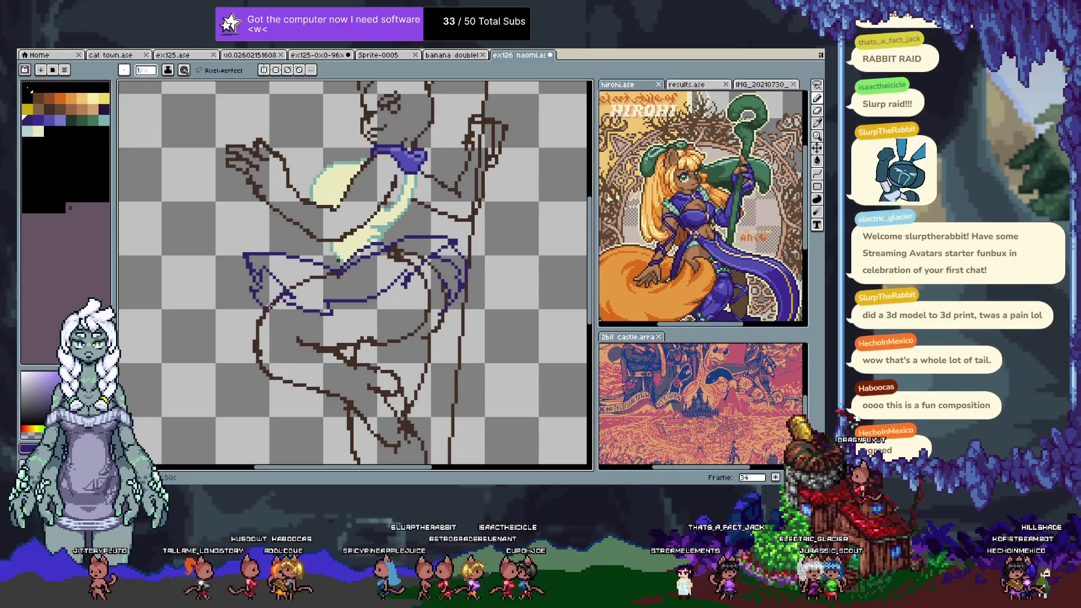
{"action": "left_click_drag", "start_coordinate": [335, 274], "coordinate": [342, 294]}
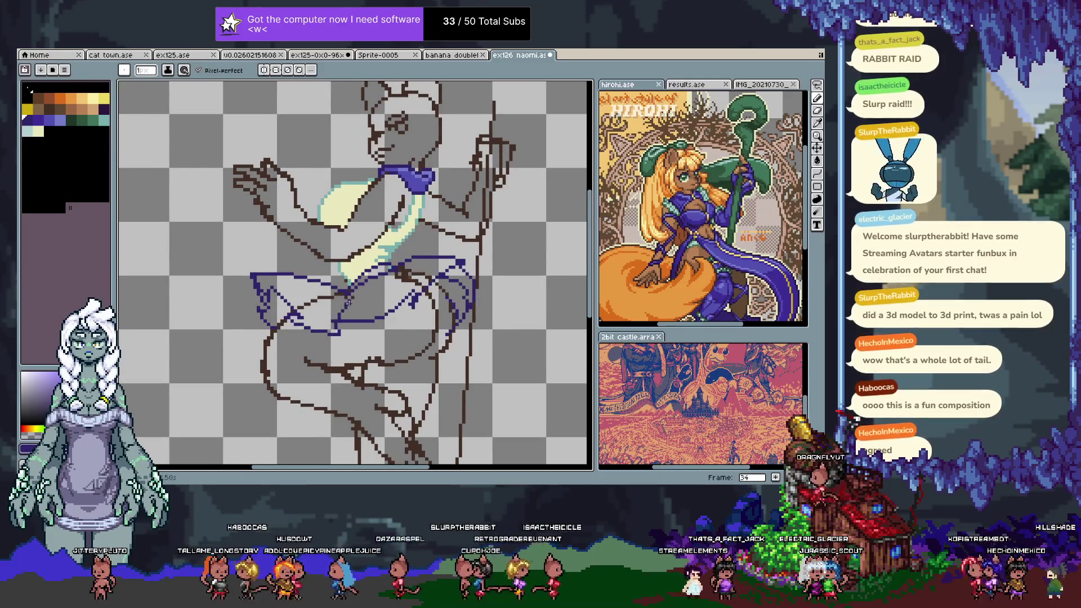
{"action": "left_click", "coordinate": [411, 293]}
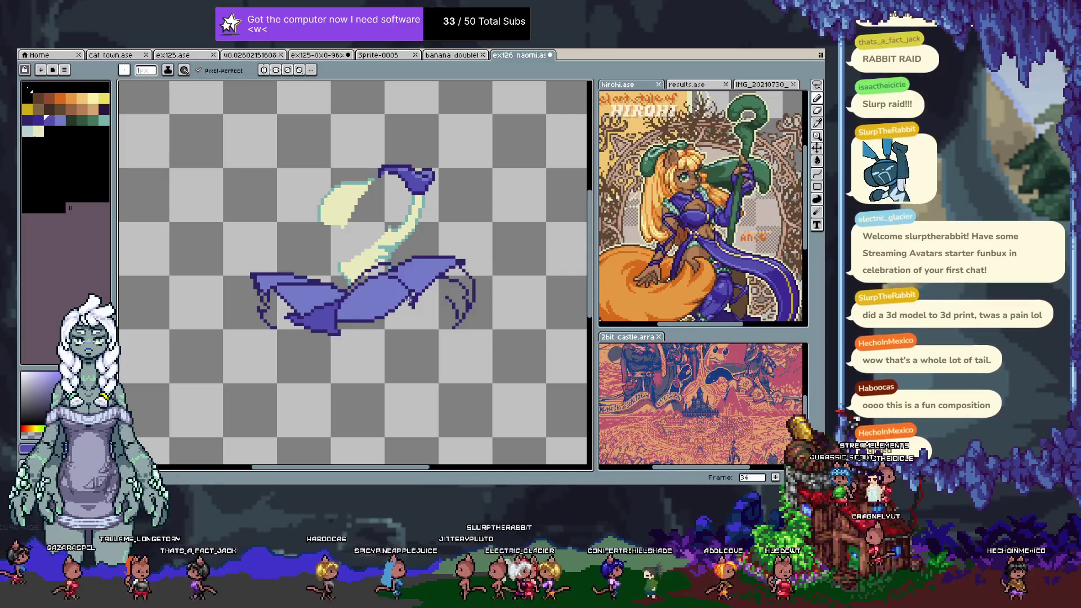
- Make the brown sketch layer visible again and re-centre the figure under the skirt
{"action": "key", "text": "ctrl"}
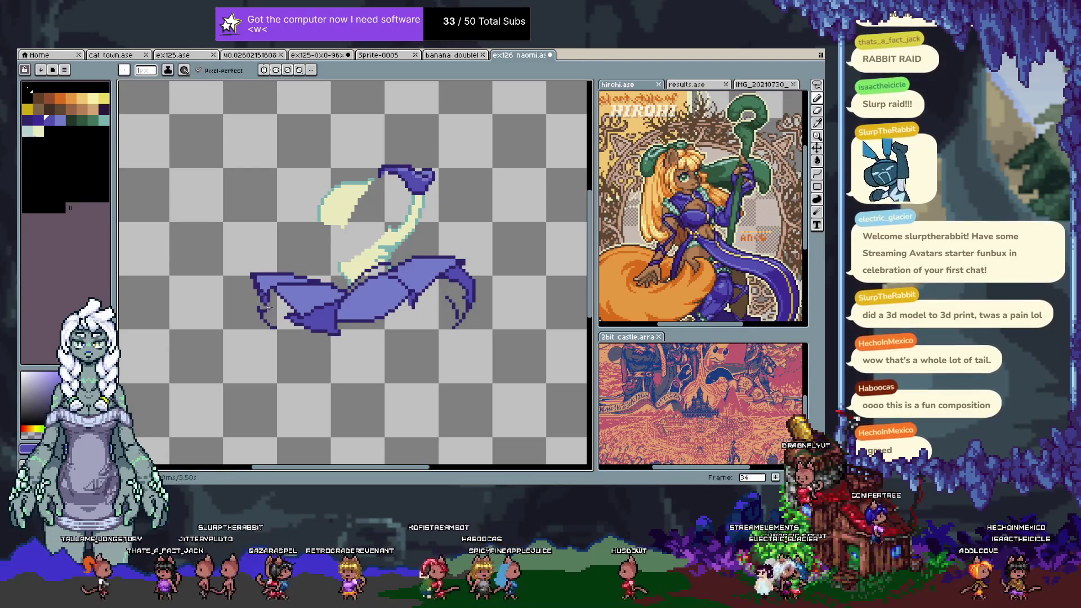
{"action": "key", "text": "Tab"}
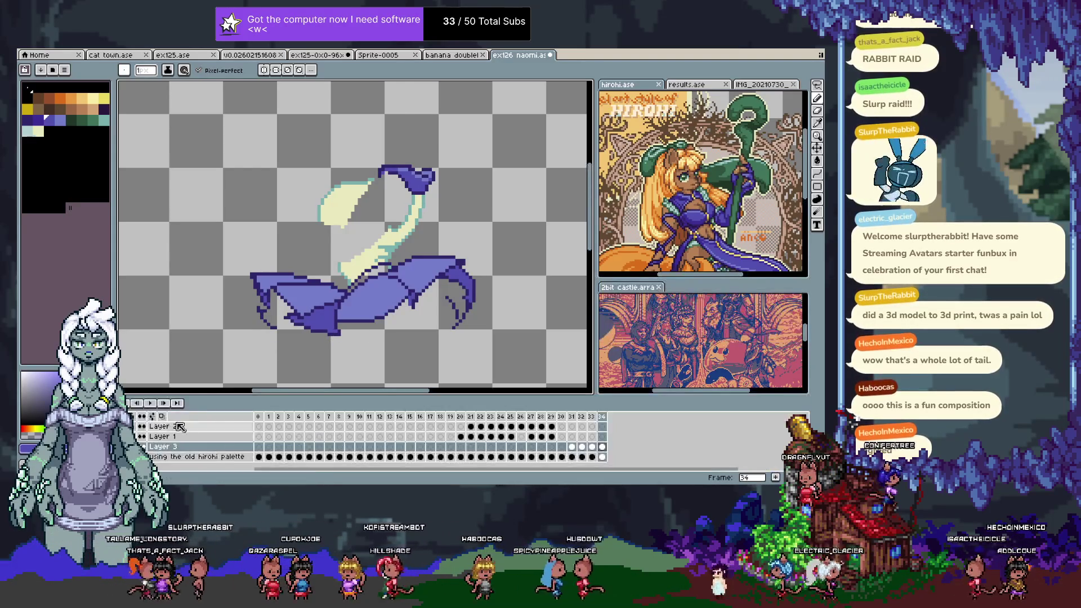
{"action": "left_click", "coordinate": [45, 428]}
{"action": "key", "text": "Tab"}
{"action": "left_click_drag", "start_coordinate": [397, 279], "coordinate": [374, 322]}
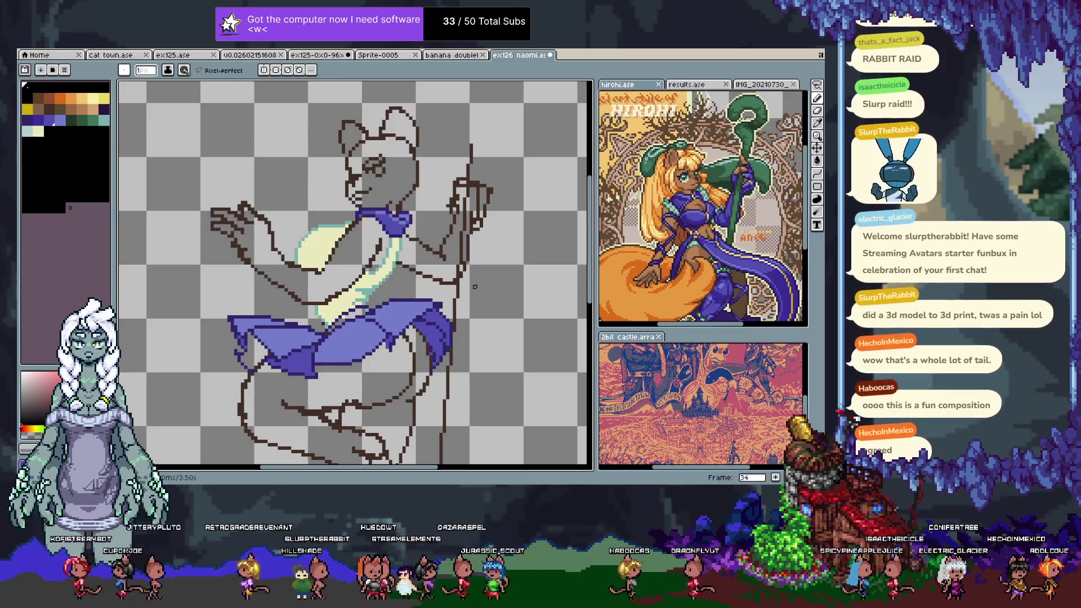
{"action": "left_click_drag", "start_coordinate": [421, 308], "coordinate": [427, 320]}
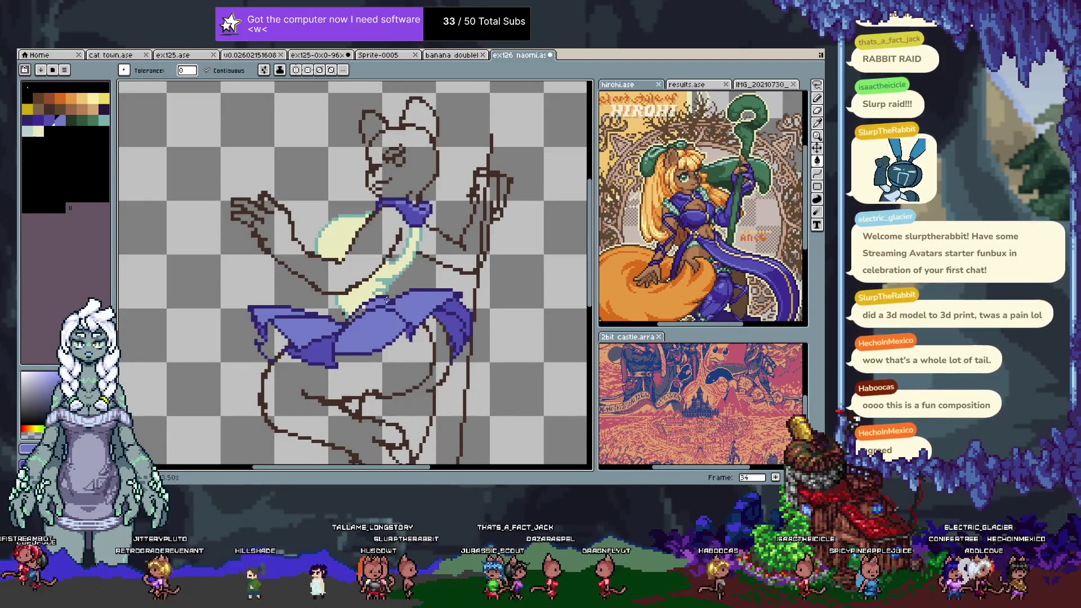
{"action": "key", "text": "i"}
{"action": "scroll", "coordinate": [374, 314], "scroll_direction": "up", "scroll_amount": 1}
{"action": "scroll", "coordinate": [363, 310], "scroll_direction": "up", "scroll_amount": 2}
{"action": "left_click", "coordinate": [360, 307]}
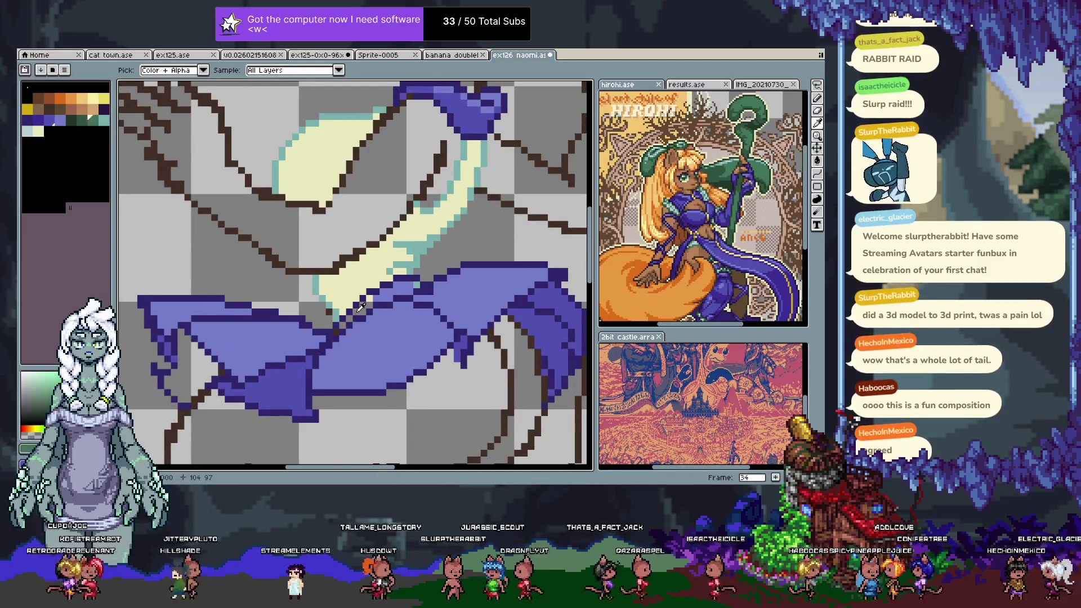
{"action": "key", "text": "b"}
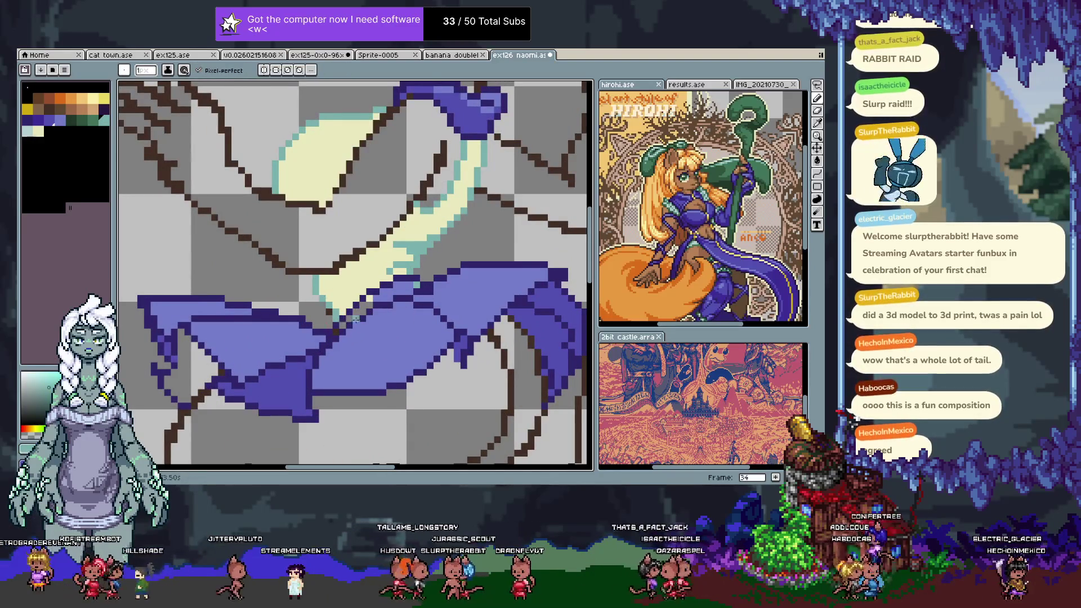
{"action": "left_click", "coordinate": [338, 335], "text": "alt"}
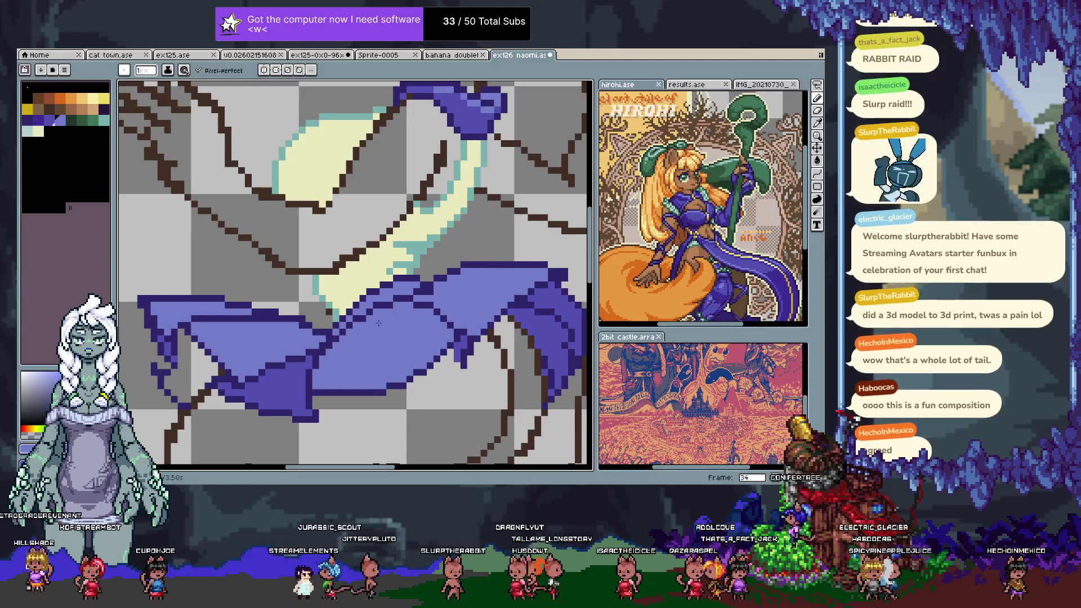
{"action": "left_click_drag", "start_coordinate": [367, 327], "coordinate": [377, 309]}
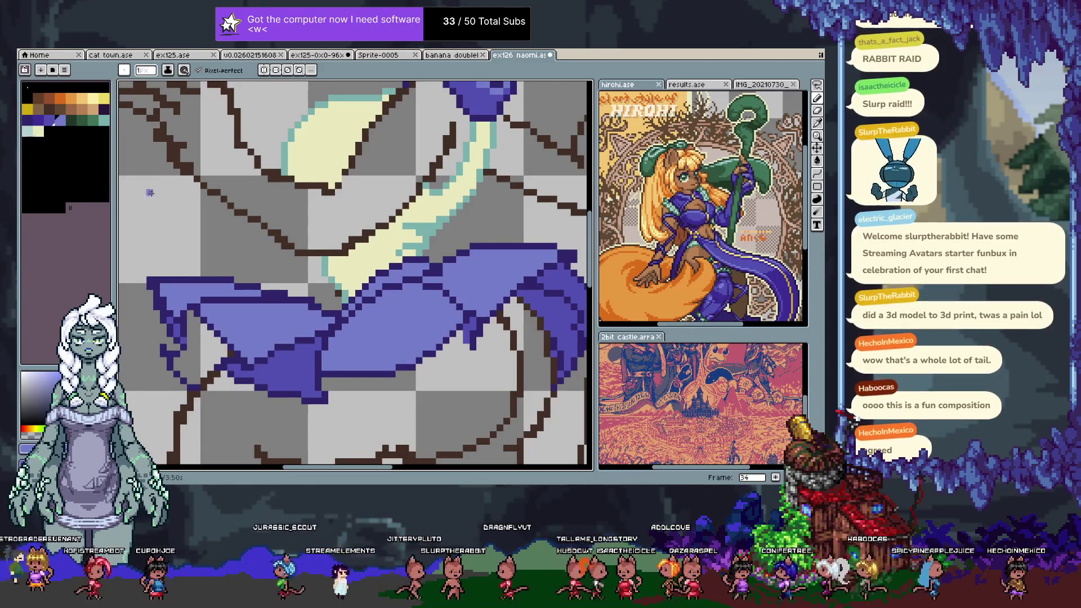
{"action": "left_click", "coordinate": [31, 120]}
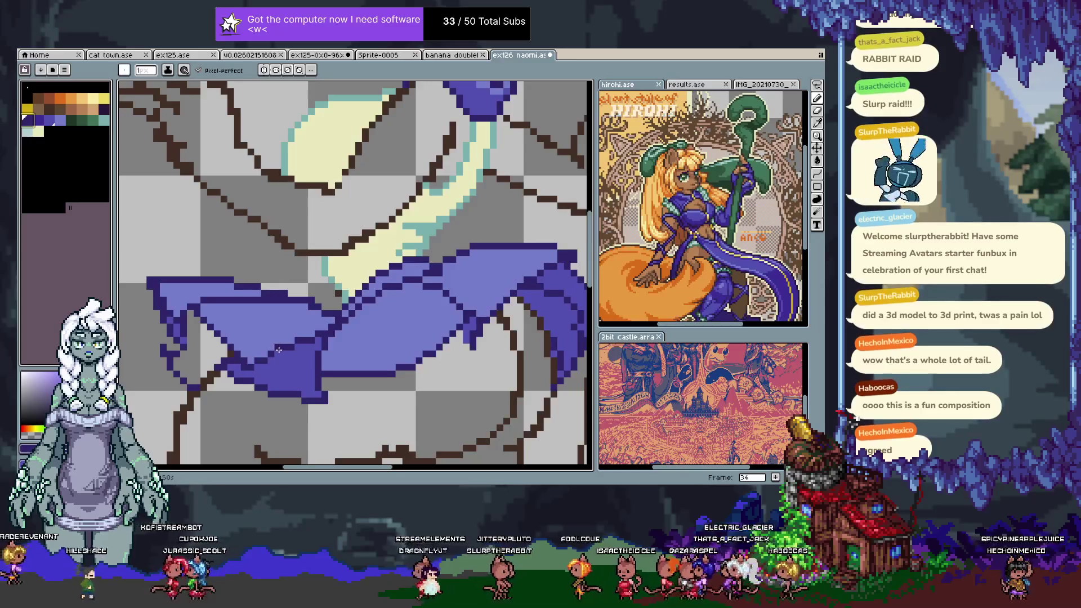
{"action": "left_click", "coordinate": [294, 378], "text": "alt"}
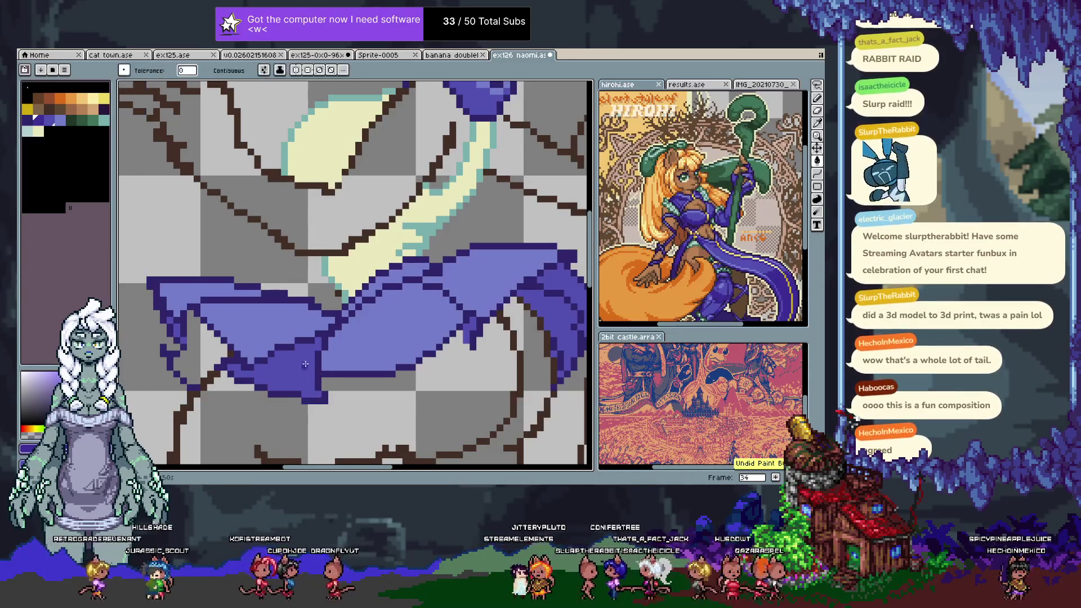
{"action": "left_click_drag", "start_coordinate": [333, 336], "coordinate": [315, 325]}
{"action": "scroll", "coordinate": [293, 312], "scroll_direction": "down", "scroll_amount": 1}
{"action": "scroll", "coordinate": [275, 300], "scroll_direction": "down", "scroll_amount": 1}
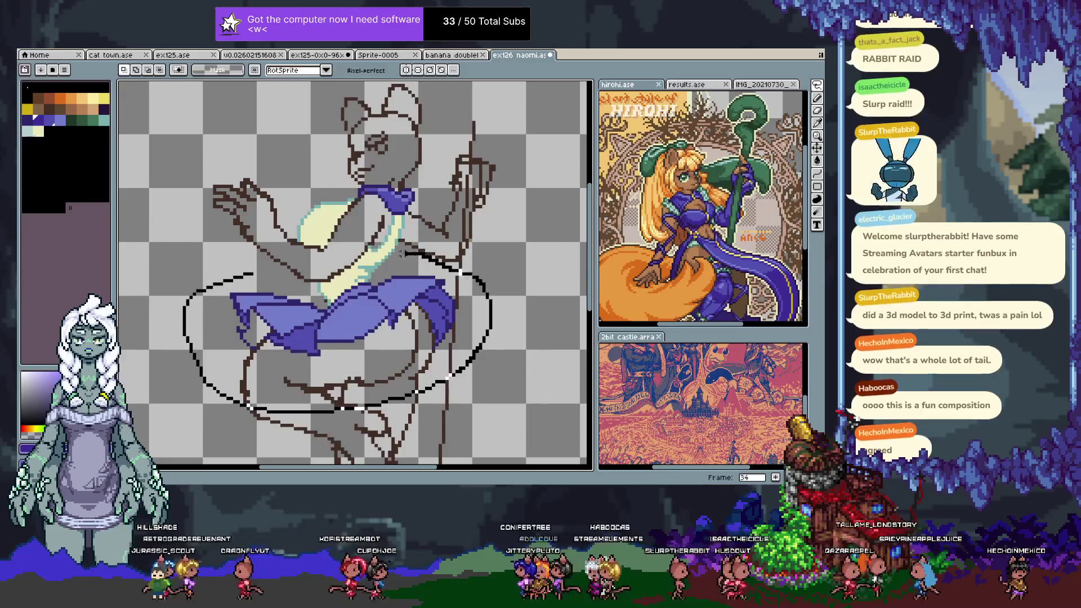
- Lasso the skirt and bucket-fill its pale upper-right section with the dark blue-purple
{"action": "left_click_drag", "start_coordinate": [237, 401], "coordinate": [293, 265]}
{"action": "key", "text": "w"}
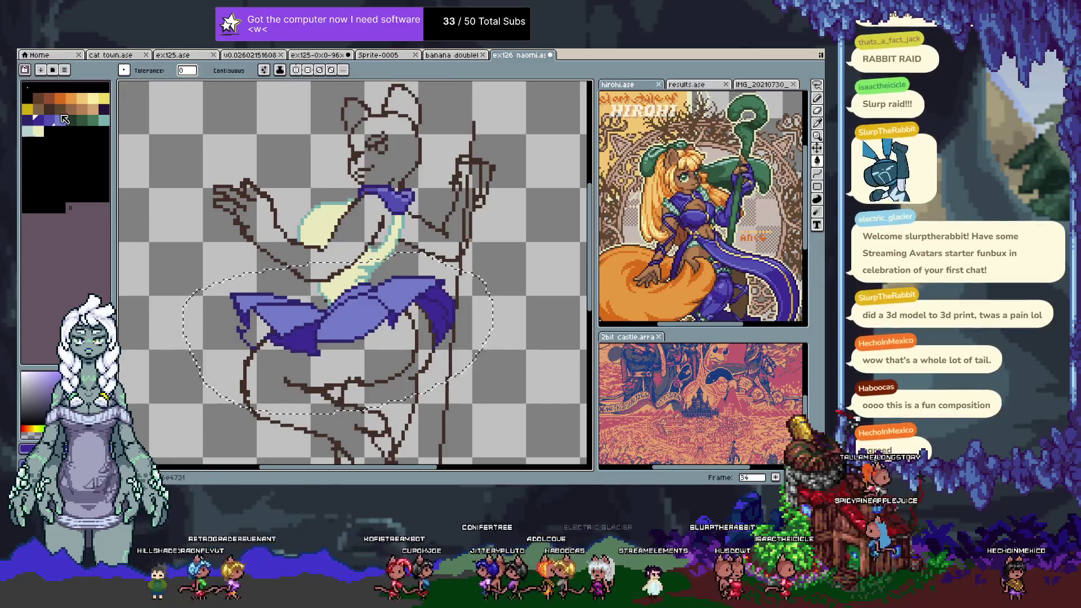
{"action": "left_click", "coordinate": [353, 331]}
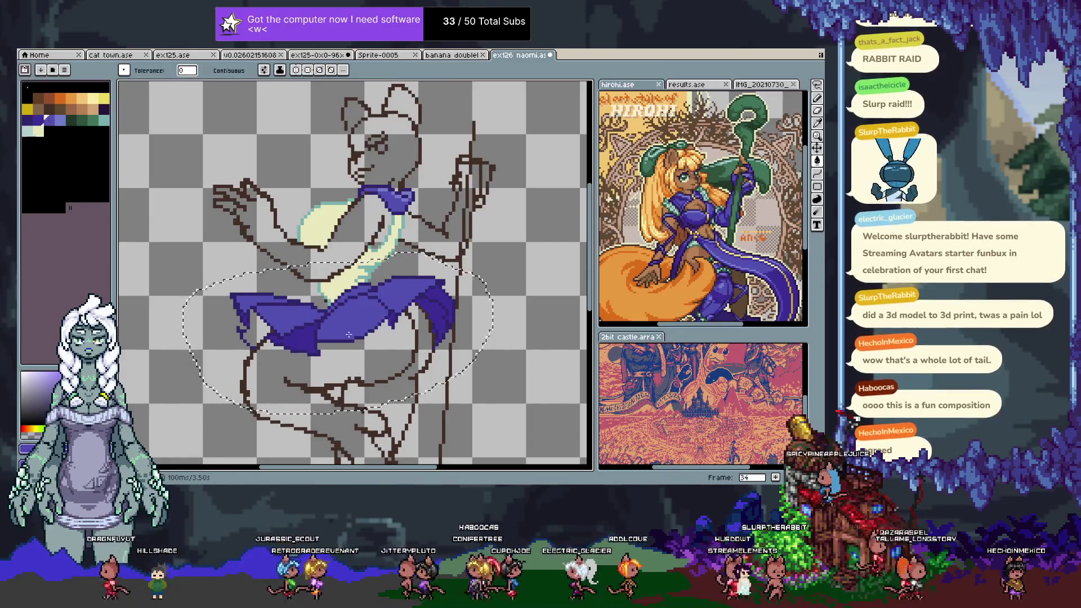
{"action": "key", "text": "v"}
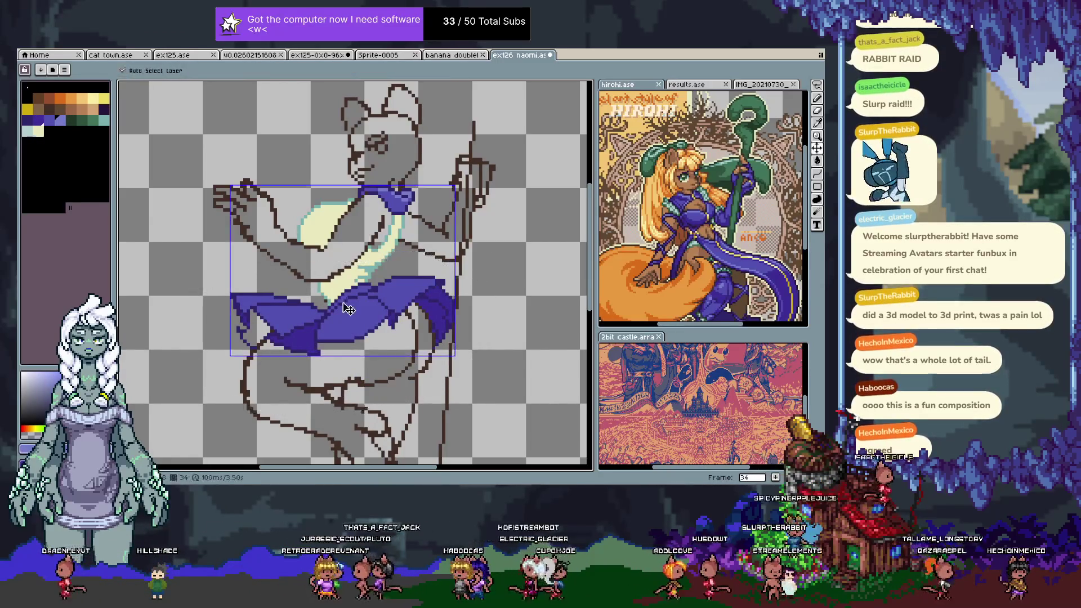
{"action": "scroll", "coordinate": [349, 287], "scroll_direction": "up", "scroll_amount": 3}
{"action": "key", "text": "w"}
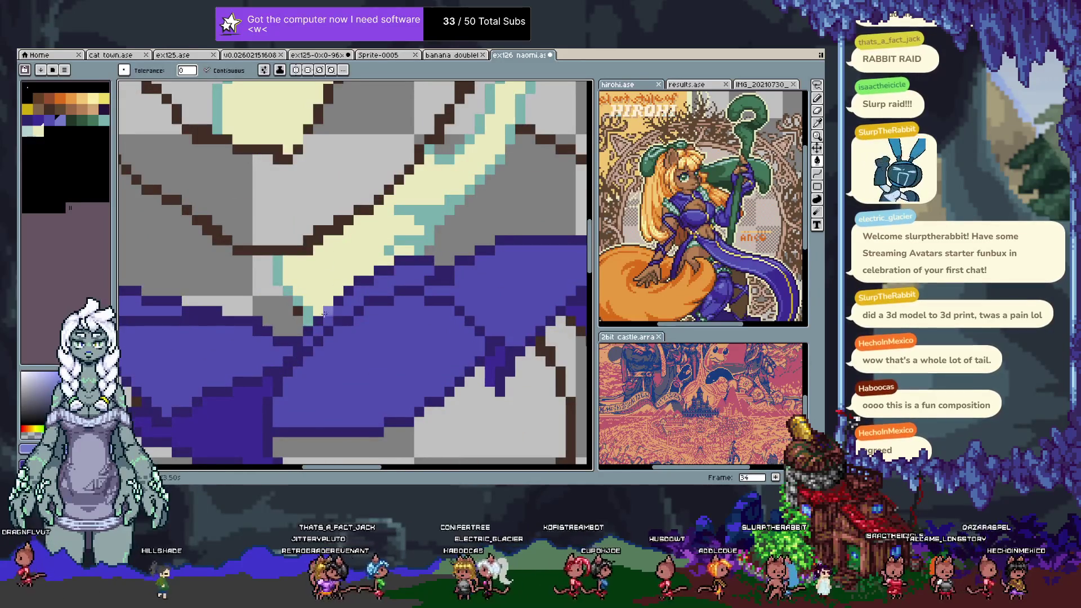
{"action": "key", "text": "b"}
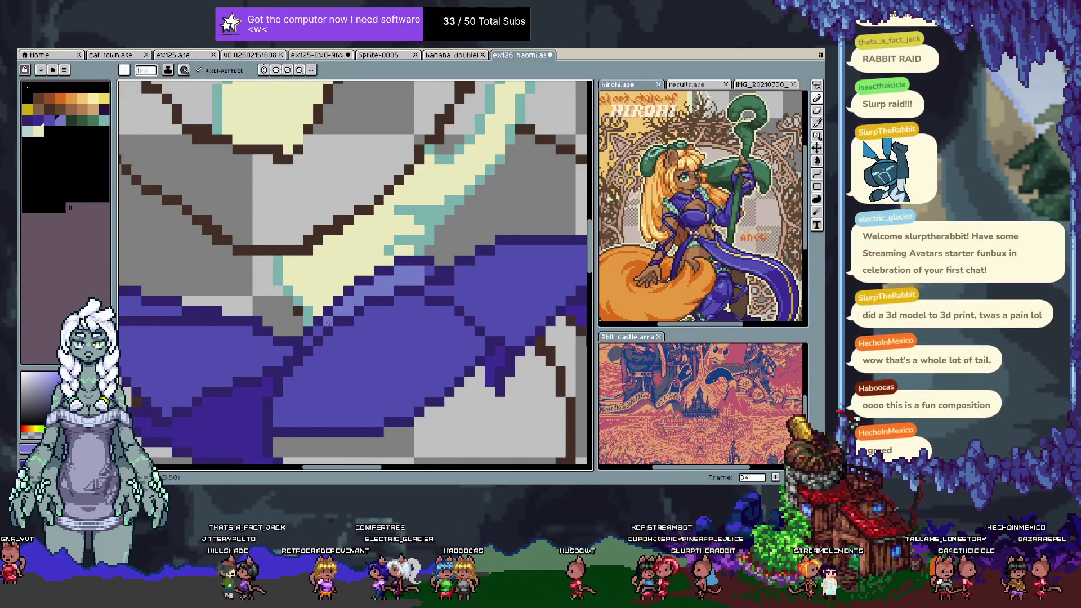
{"action": "scroll", "coordinate": [439, 340], "scroll_direction": "down", "scroll_amount": 5}
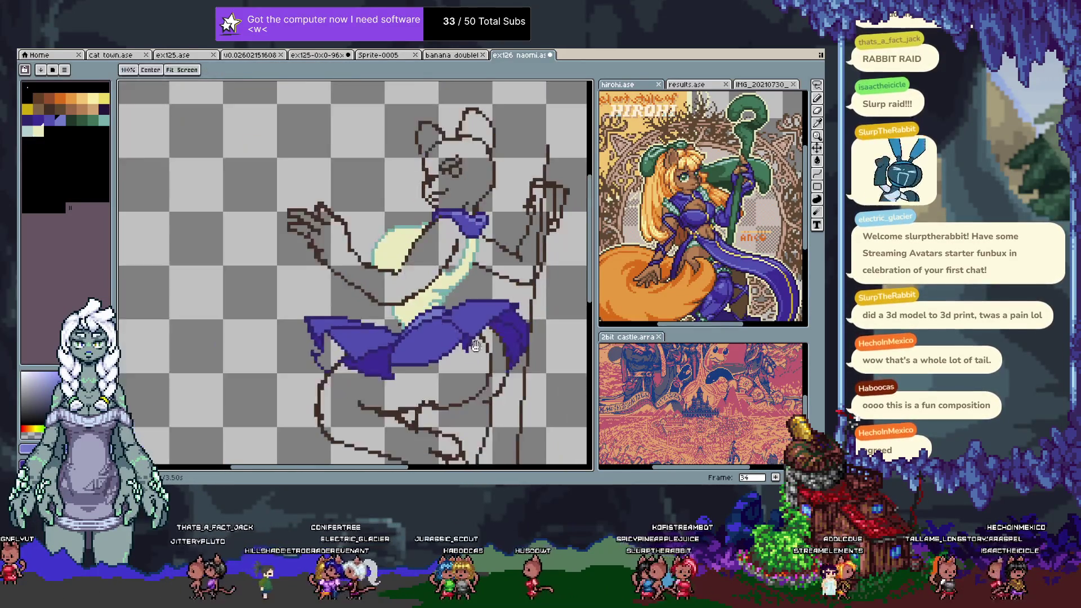
- Pick the dark blue and darken the skirt's lower-left edge
{"action": "scroll", "coordinate": [450, 338], "scroll_direction": "down", "scroll_amount": 1}
{"action": "scroll", "coordinate": [456, 336], "scroll_direction": "up", "scroll_amount": 1}
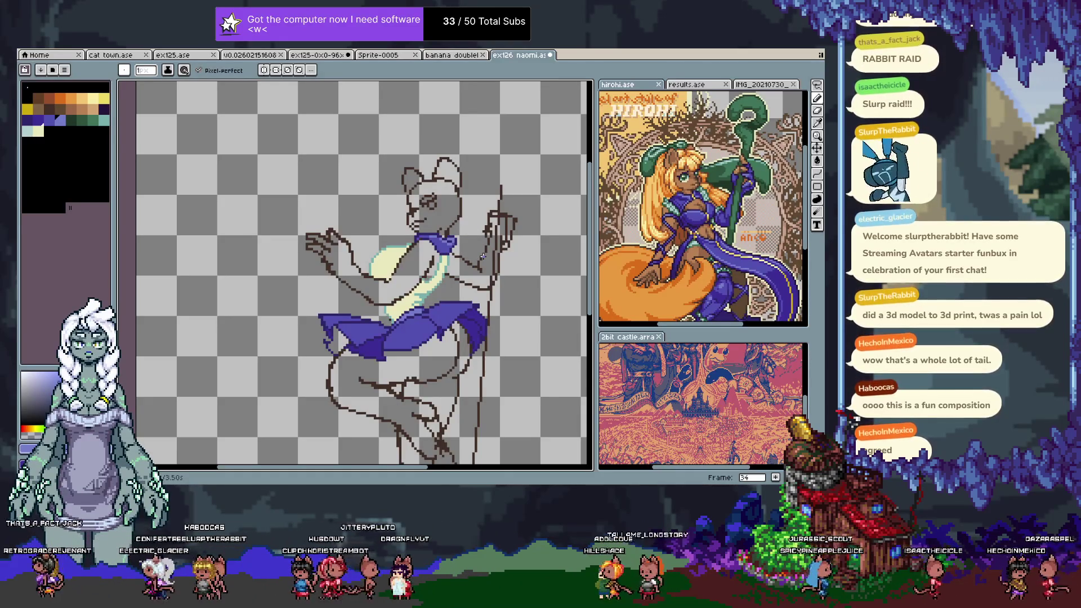
{"action": "scroll", "coordinate": [482, 256], "scroll_direction": "up", "scroll_amount": 1}
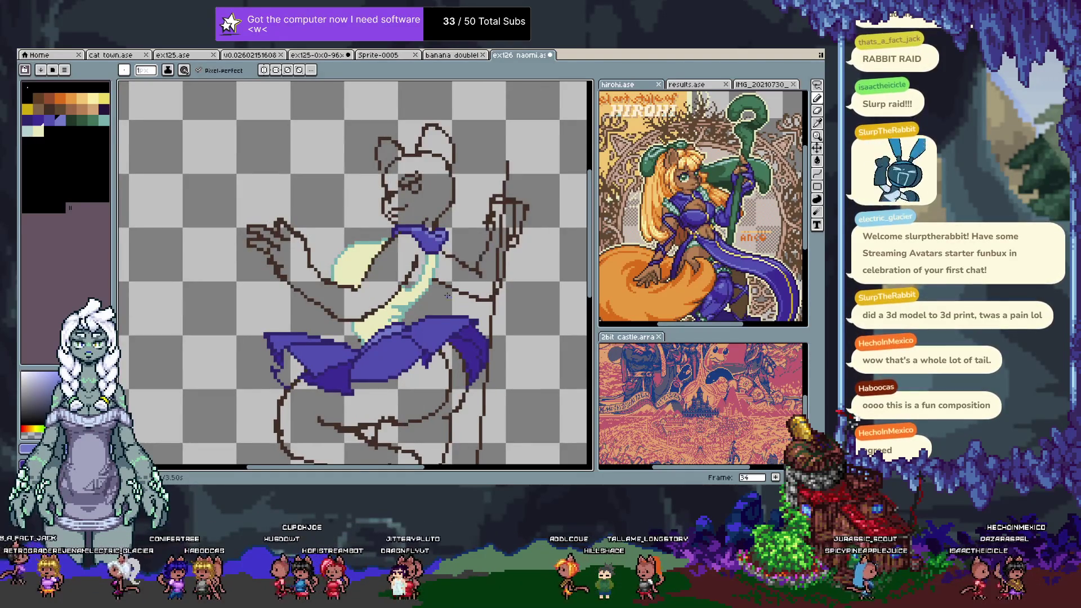
{"action": "scroll", "coordinate": [388, 297], "scroll_direction": "up", "scroll_amount": 1}
{"action": "left_click_drag", "start_coordinate": [387, 360], "coordinate": [398, 270]}
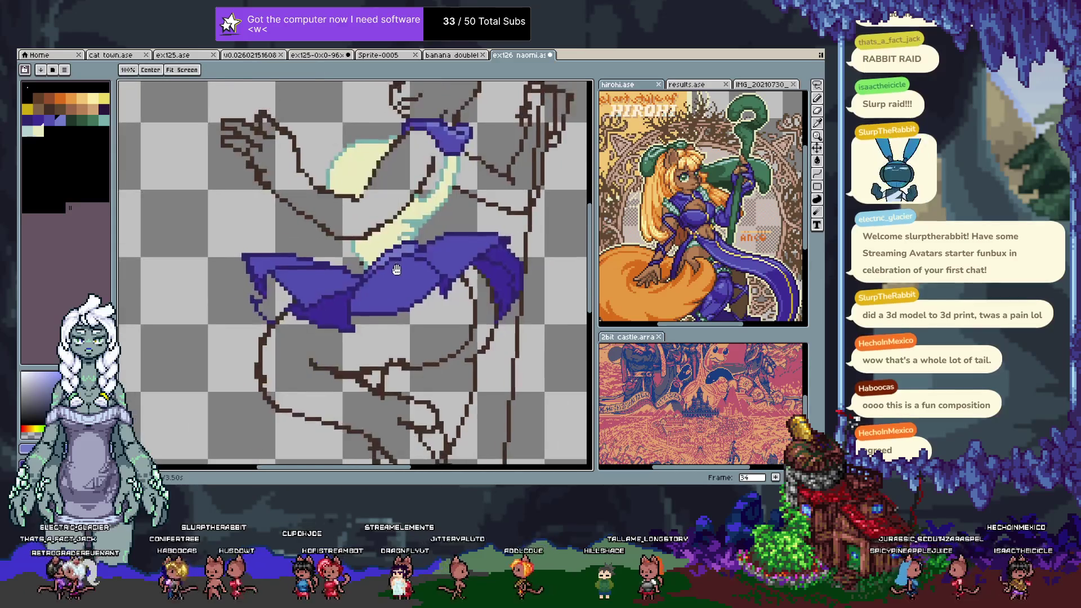
{"action": "left_click", "coordinate": [323, 297], "text": "alt"}
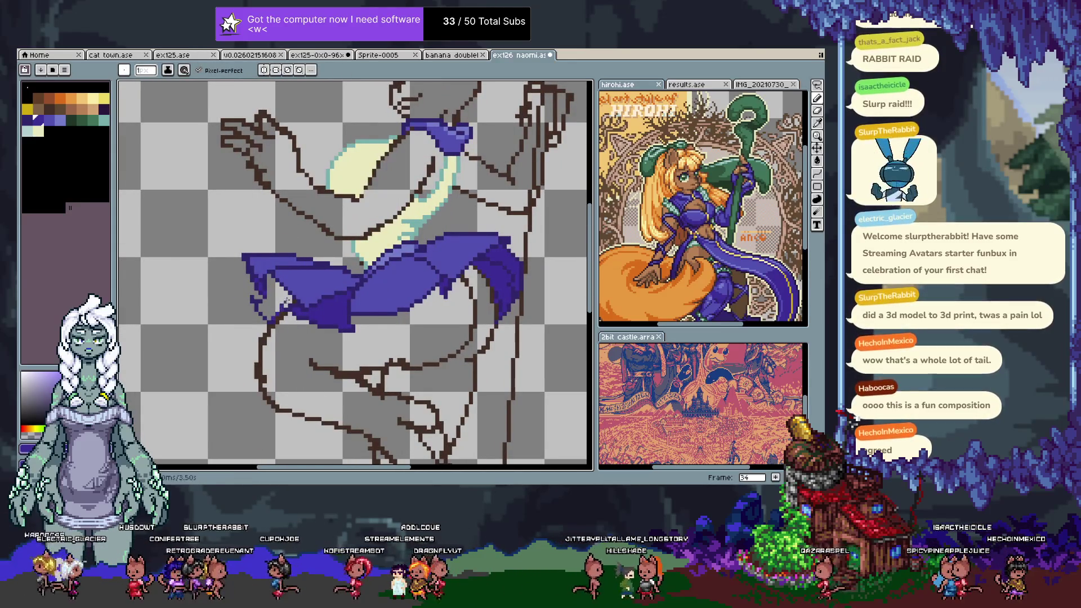
{"action": "left_click_drag", "start_coordinate": [287, 301], "coordinate": [293, 307]}
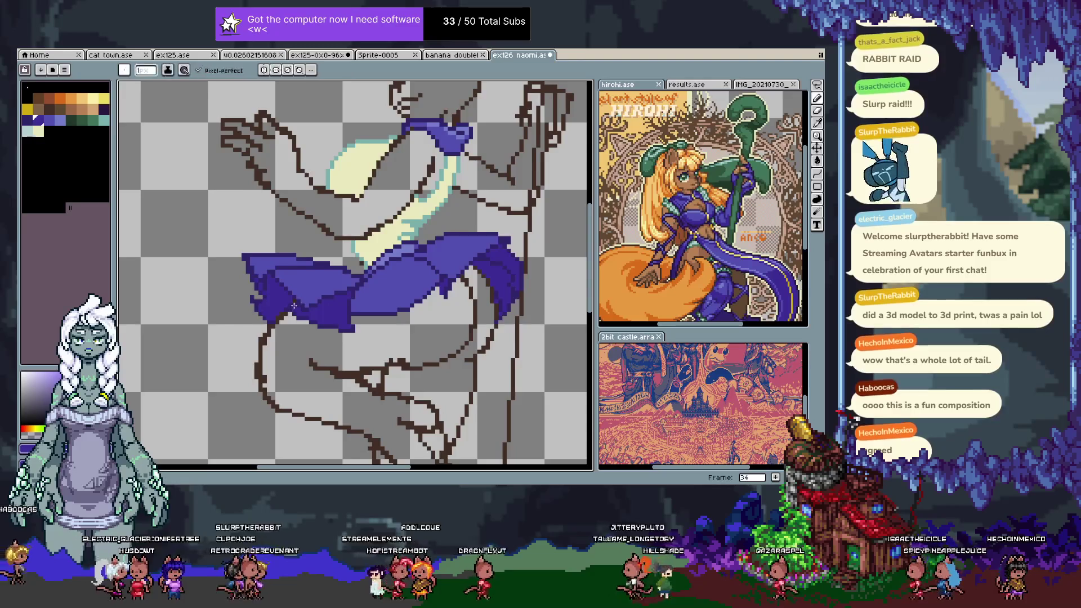
{"action": "key", "text": "ctrl"}
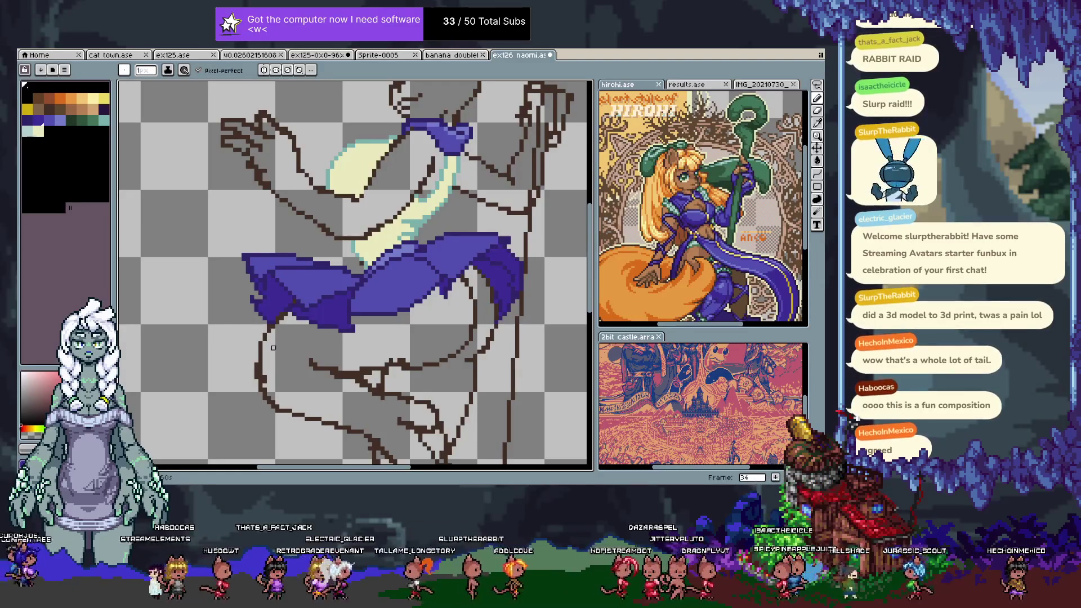
- Redraw the brown left hip outline bulging outward below the skirt
{"action": "key", "text": "i"}
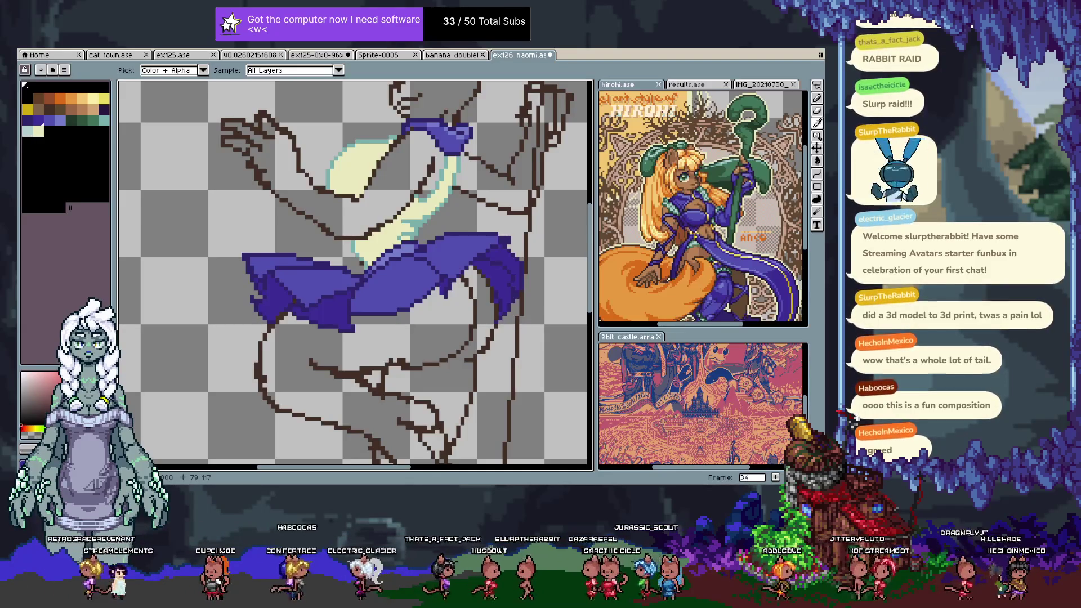
{"action": "key", "text": "b"}
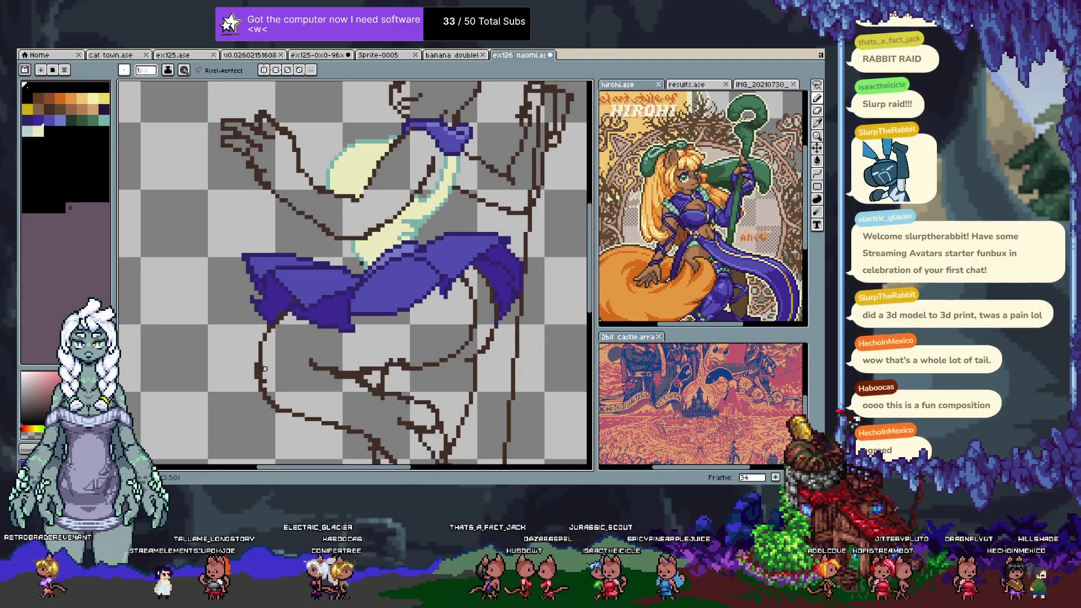
{"action": "left_click_drag", "start_coordinate": [265, 373], "coordinate": [282, 309]}
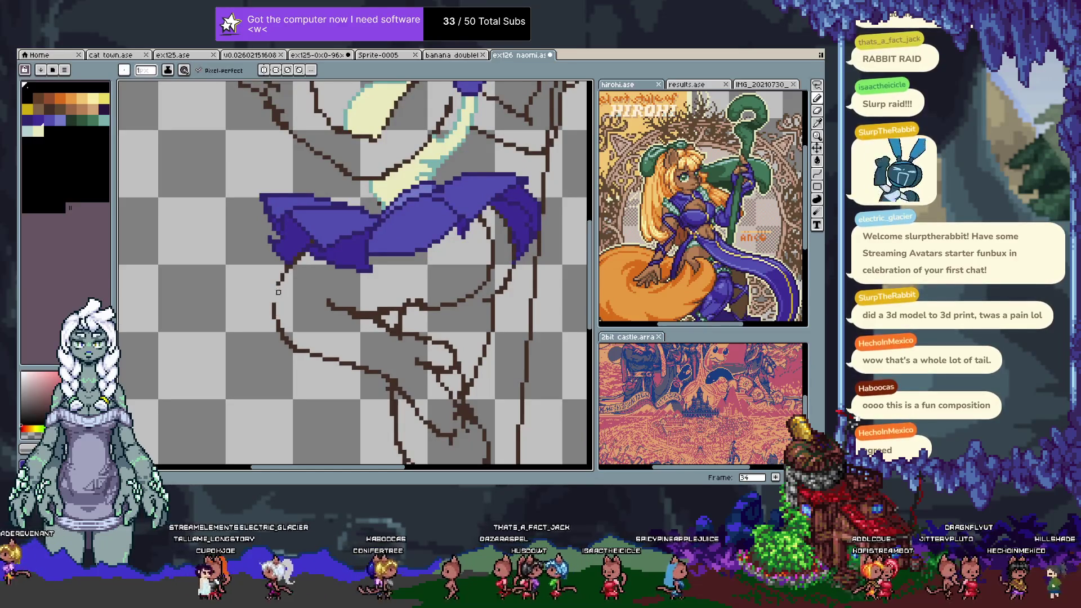
{"action": "key", "text": "ctrl+z"}
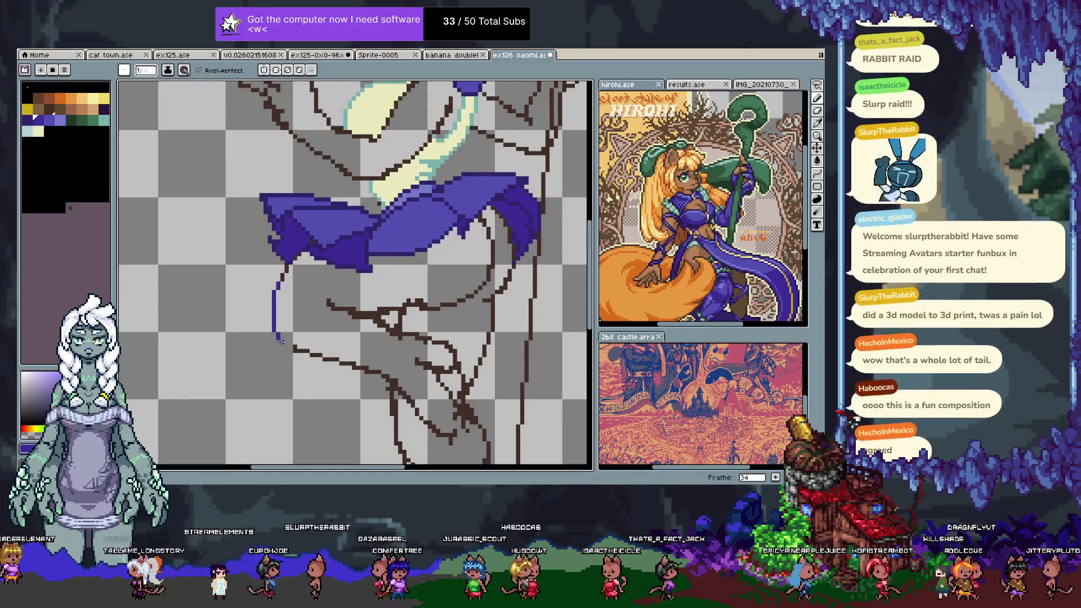
{"action": "left_click_drag", "start_coordinate": [282, 341], "coordinate": [316, 354]}
{"action": "key", "text": "ctrl+z"}
{"action": "left_click_drag", "start_coordinate": [278, 284], "coordinate": [274, 318]}
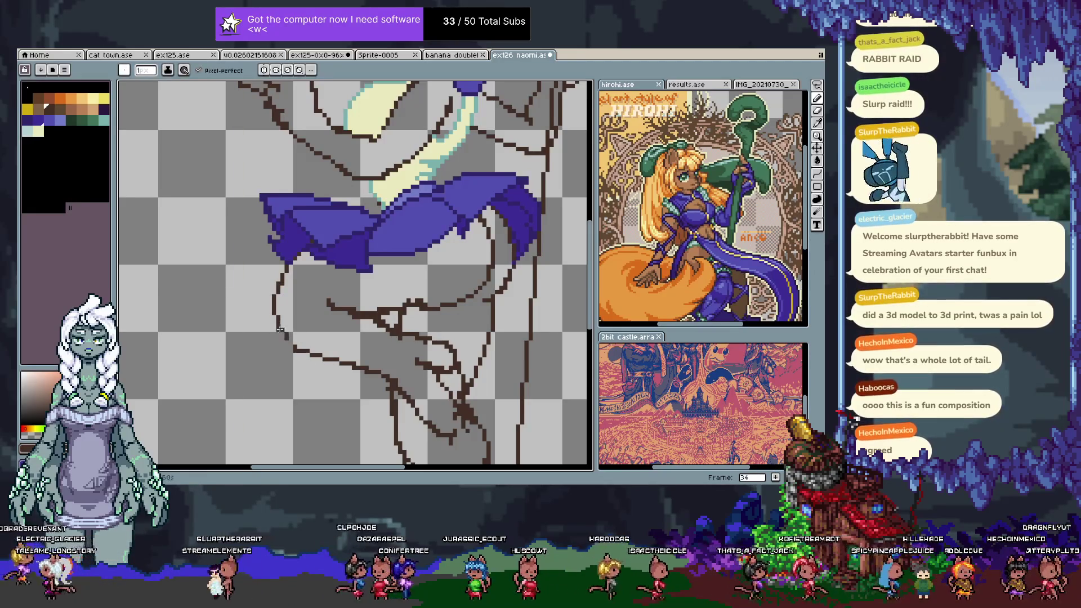
{"action": "left_click_drag", "start_coordinate": [273, 289], "coordinate": [282, 326]}
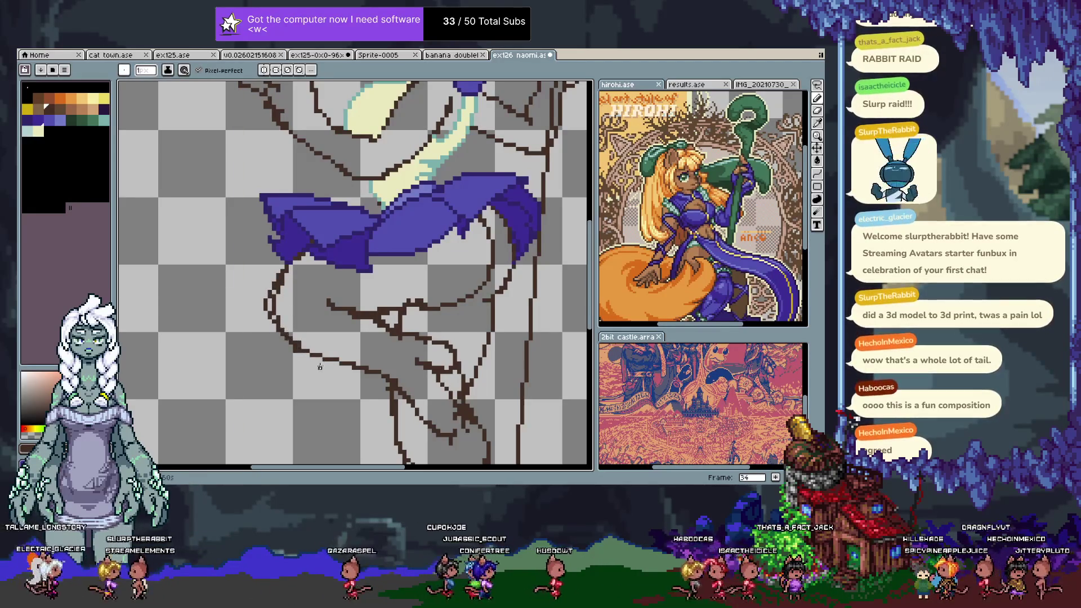
- Replace the old brown leg line with a new leg line running further down
{"action": "key", "text": "e"}
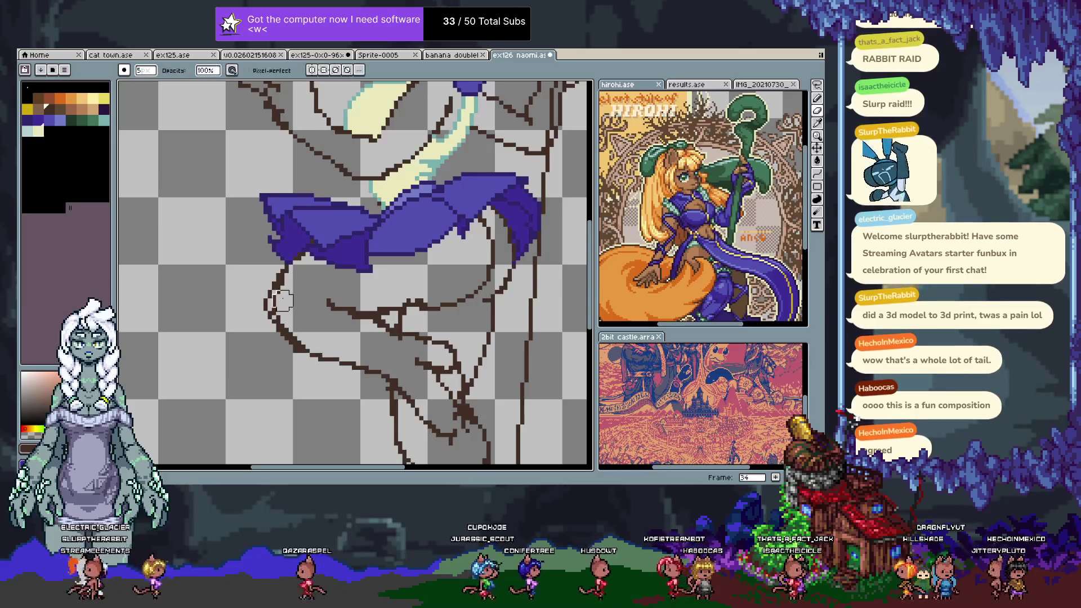
{"action": "left_click_drag", "start_coordinate": [277, 304], "coordinate": [325, 361]}
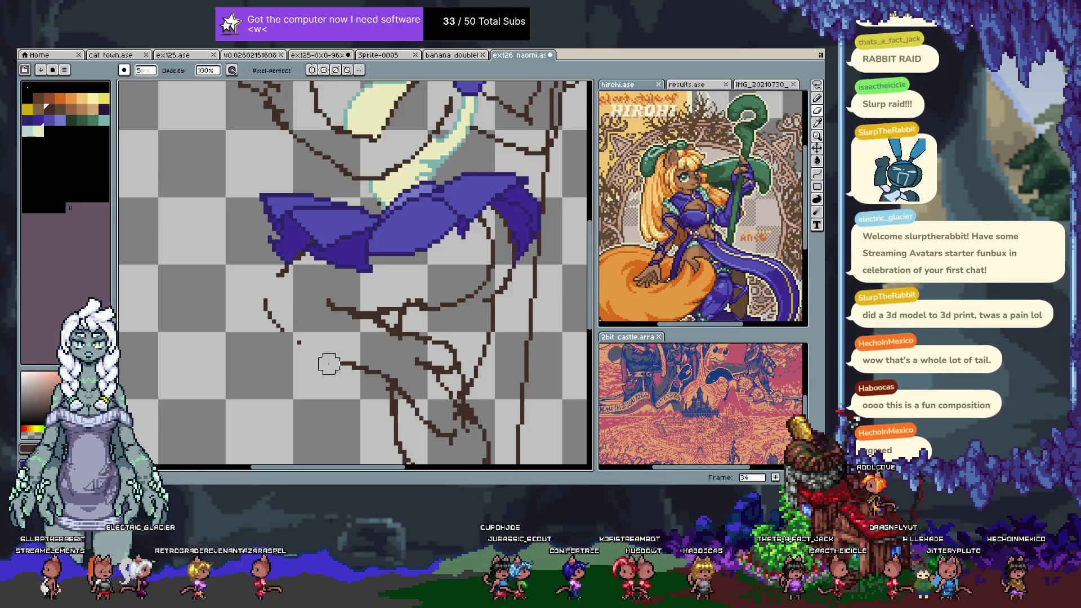
{"action": "key", "text": "b"}
{"action": "key", "text": "ctrl+z"}
{"action": "key", "text": "ctrl+z"}
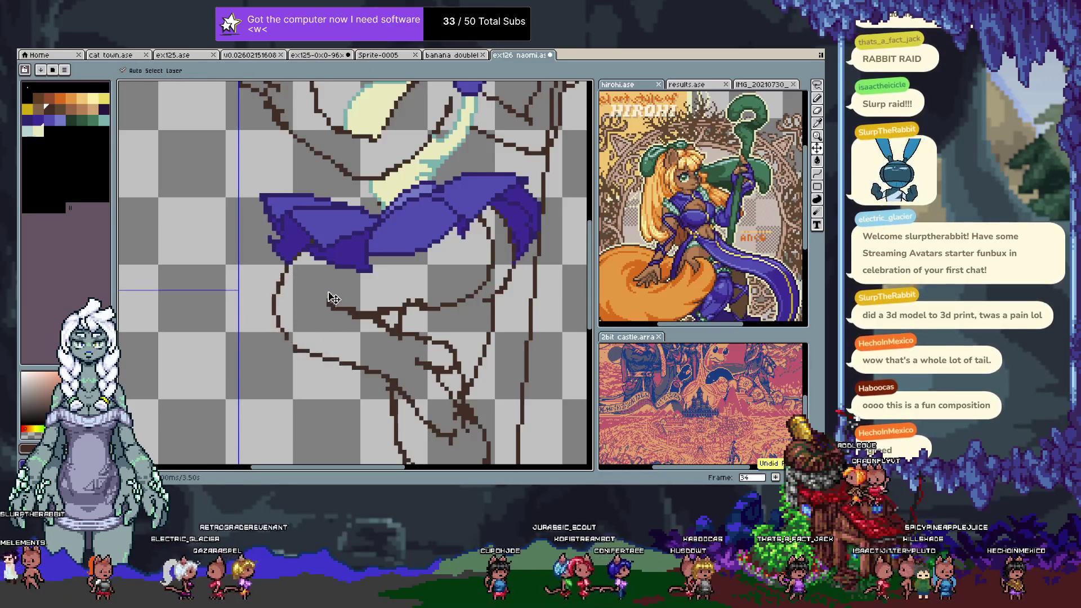
{"action": "key", "text": "b"}
{"action": "left_click_drag", "start_coordinate": [290, 266], "coordinate": [262, 307]}
{"action": "key", "text": "ctrl+z"}
{"action": "left_click_drag", "start_coordinate": [287, 266], "coordinate": [270, 323]}
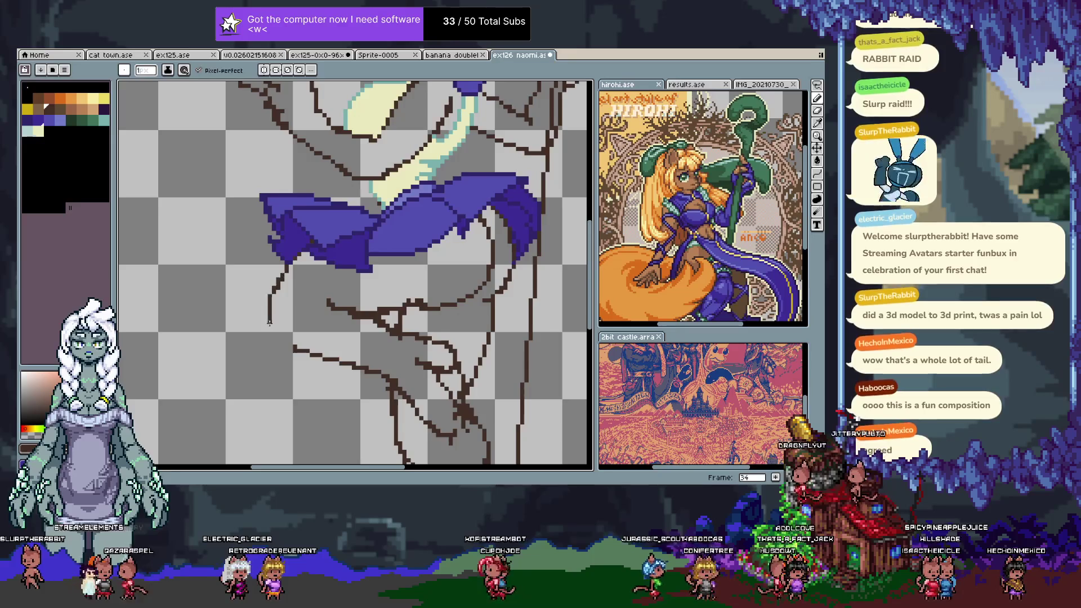
- Try a thin diagonal leg stroke, undoing it and restoring the left outline stroke
{"action": "key", "text": "e"}
{"action": "left_click_drag", "start_coordinate": [329, 304], "coordinate": [375, 313]}
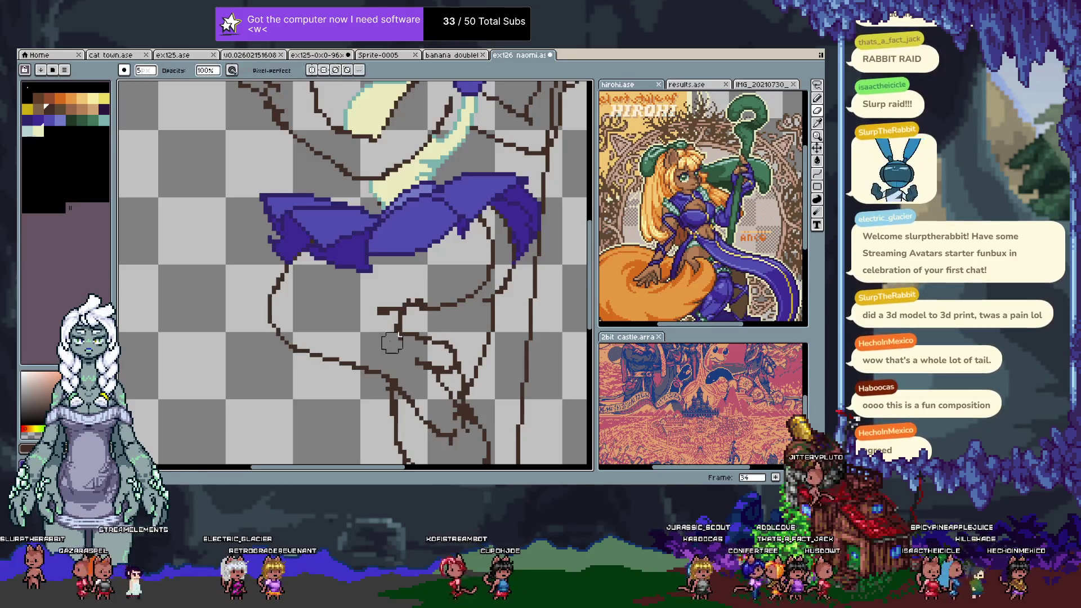
{"action": "key", "text": "b"}
{"action": "key", "text": "ctrl+z"}
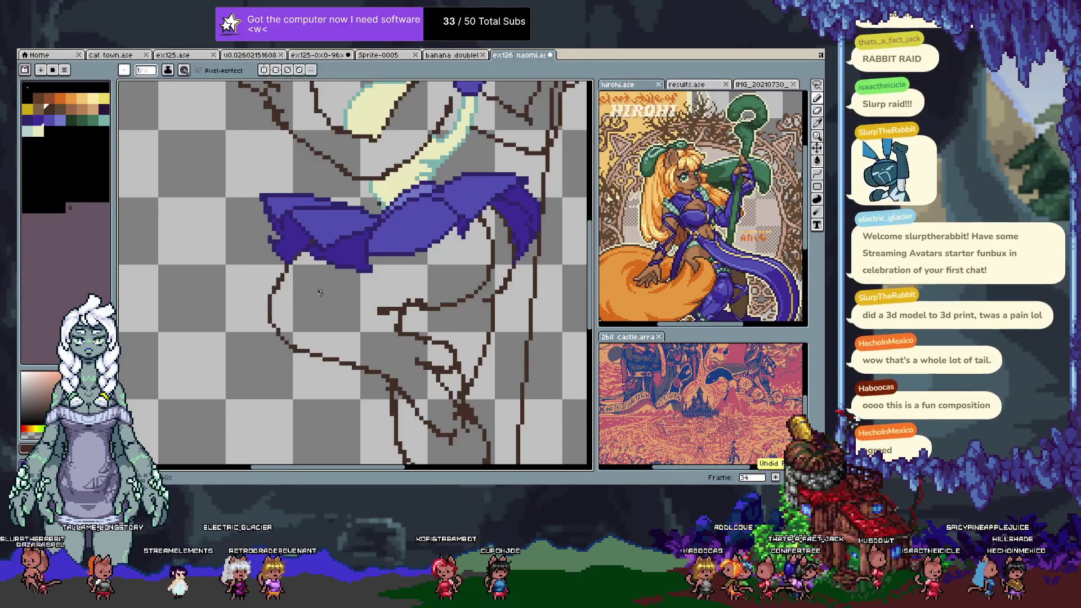
{"action": "key", "text": "ctrl+z"}
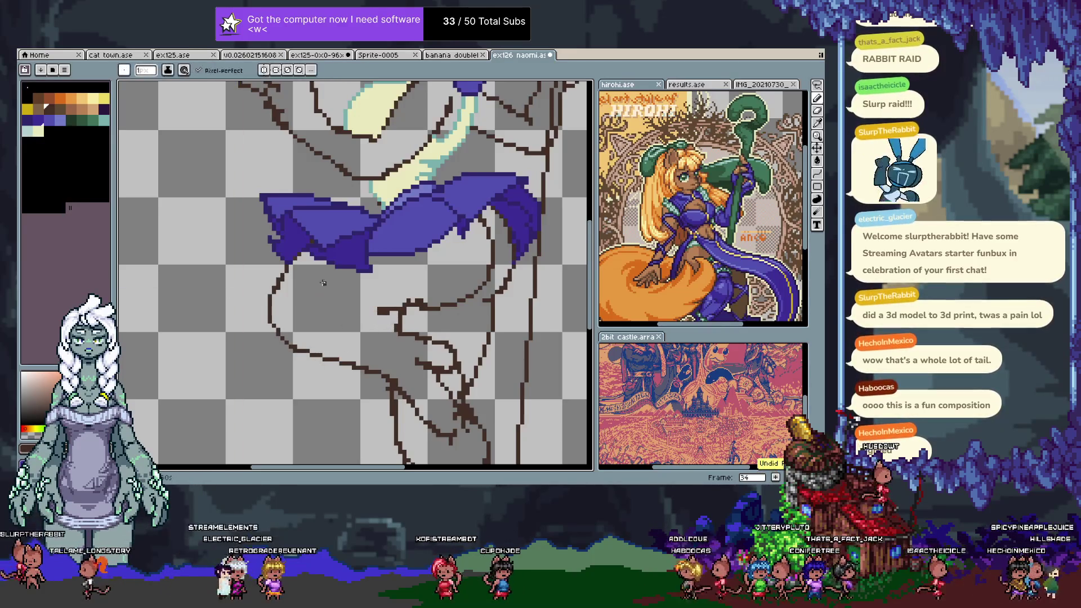
{"action": "left_click_drag", "start_coordinate": [329, 287], "coordinate": [358, 317]}
{"action": "key", "text": "ctrl+z"}
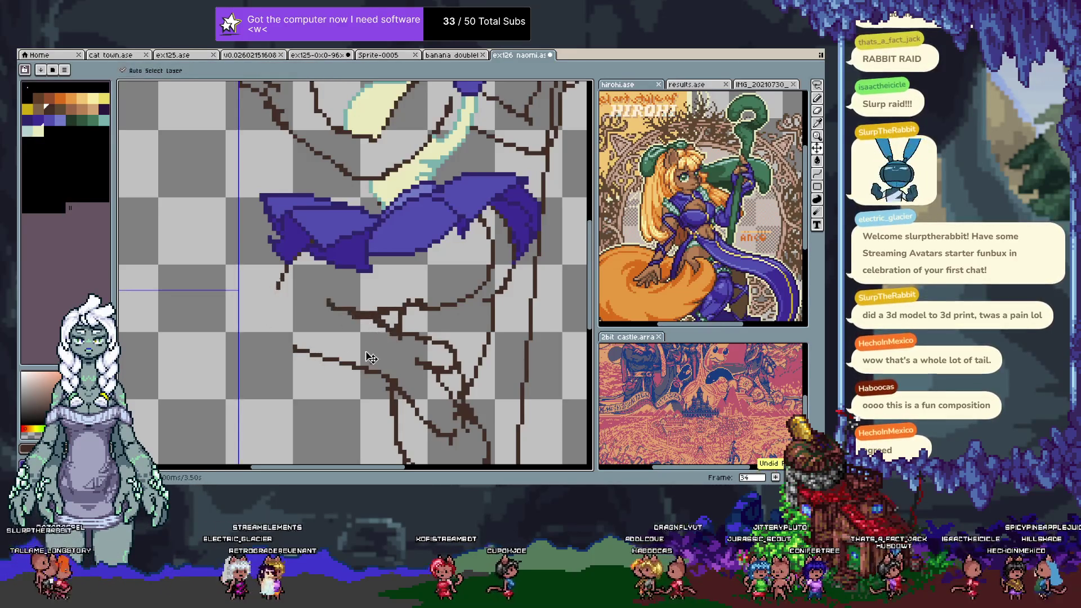
{"action": "key", "text": "ctrl+y"}
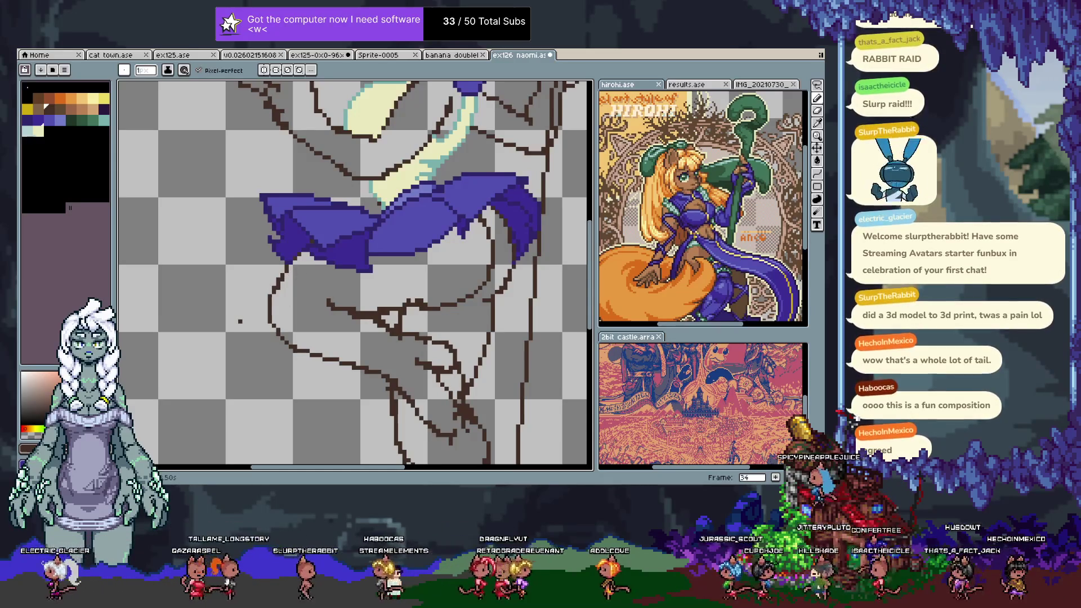
- Erase old lower-left sketch lines and connect the dark leg line to the skirt's edge
{"action": "key", "text": "e"}
{"action": "left_click_drag", "start_coordinate": [332, 354], "coordinate": [271, 273]}
{"action": "mouse_move", "coordinate": [270, 317]}
{"action": "left_mouse_down"}
{"action": "mouse_move", "coordinate": [277, 272]}
{"action": "mouse_move", "coordinate": [370, 314]}
{"action": "left_mouse_up"}
{"action": "key", "text": "b"}
{"action": "mouse_move", "coordinate": [331, 358]}
{"action": "left_mouse_down"}
{"action": "mouse_move", "coordinate": [311, 343]}
{"action": "mouse_move", "coordinate": [313, 251]}
{"action": "left_mouse_up"}
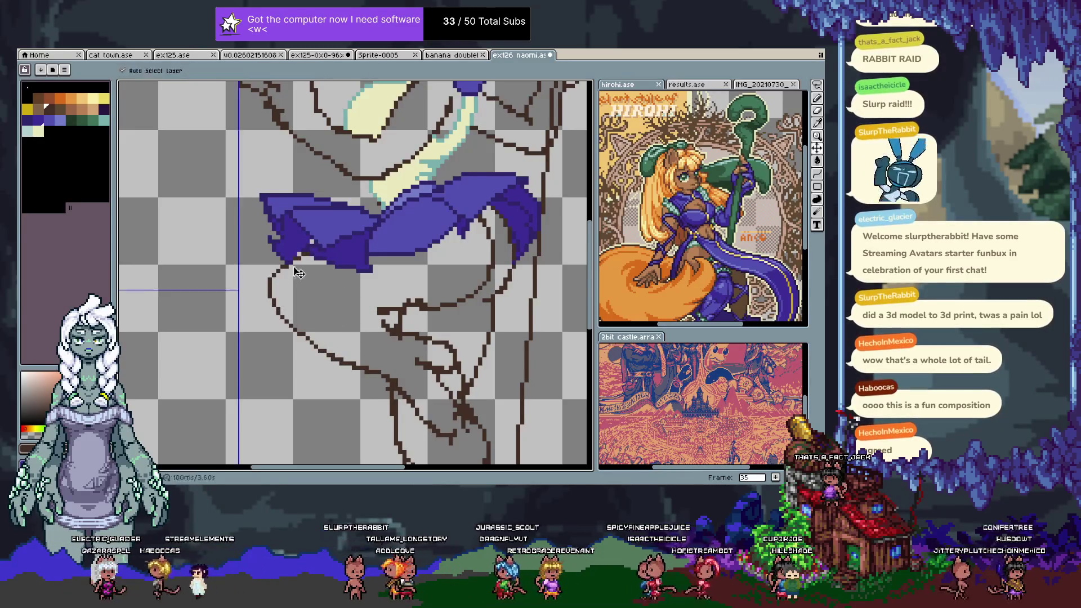
{"action": "key", "text": "ctrl+z"}
{"action": "mouse_move", "coordinate": [274, 280]}
{"action": "left_mouse_down"}
{"action": "mouse_move", "coordinate": [283, 264]}
{"action": "mouse_move", "coordinate": [377, 309]}
{"action": "left_mouse_up"}
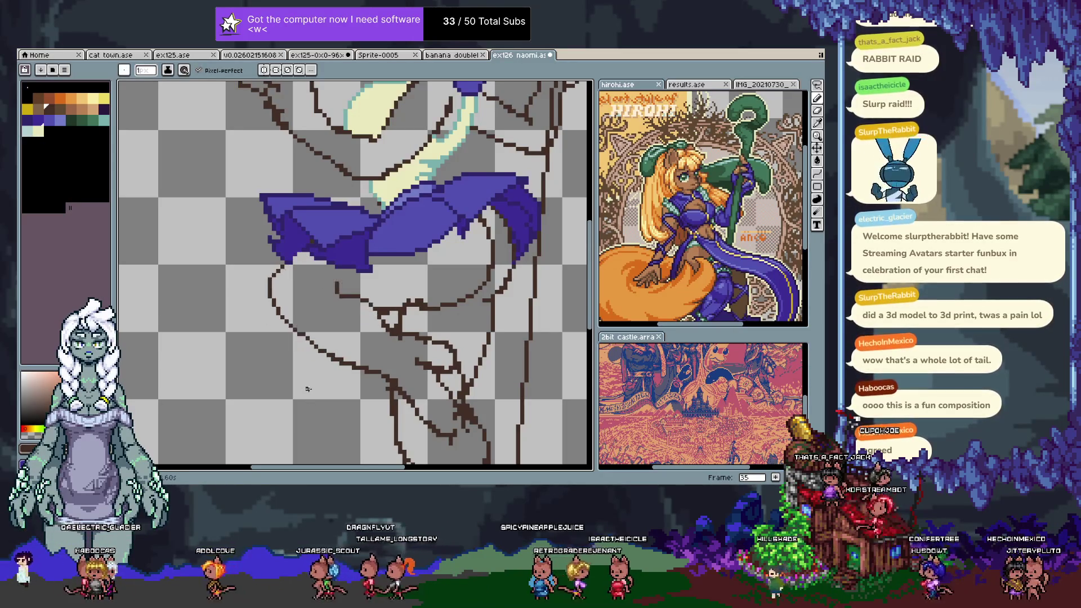
{"action": "key", "text": "Tab"}
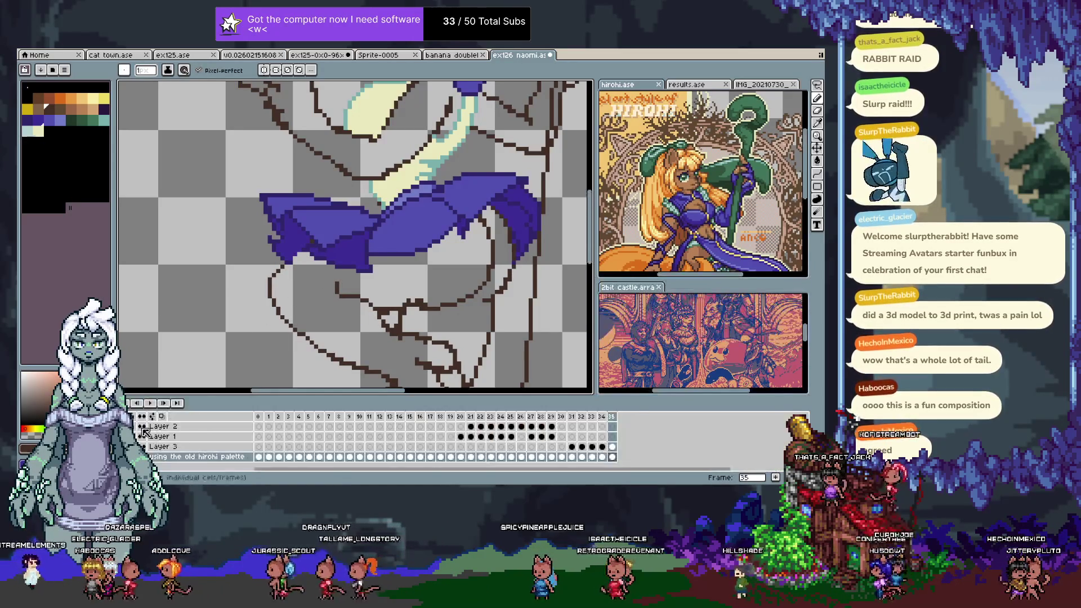
- Pan to the hip sketch and pick the dark brown outline colour
{"action": "key", "text": "Tab"}
{"action": "left_click_drag", "start_coordinate": [396, 265], "coordinate": [363, 232]}
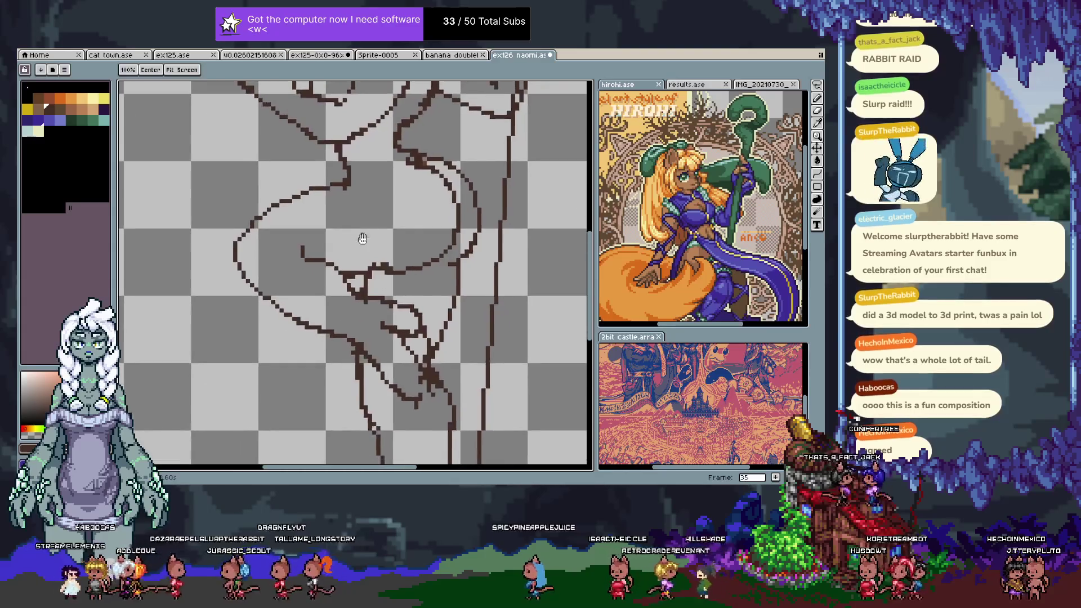
{"action": "left_click_drag", "start_coordinate": [394, 295], "coordinate": [430, 389]}
{"action": "key", "text": "v"}
{"action": "key", "text": "b"}
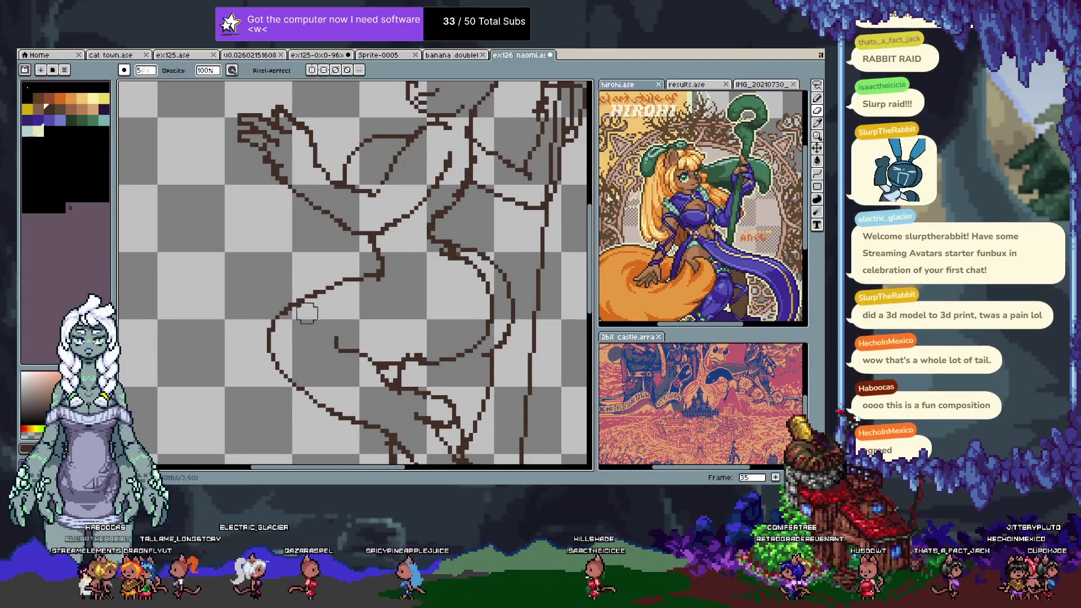
{"action": "key", "text": "e"}
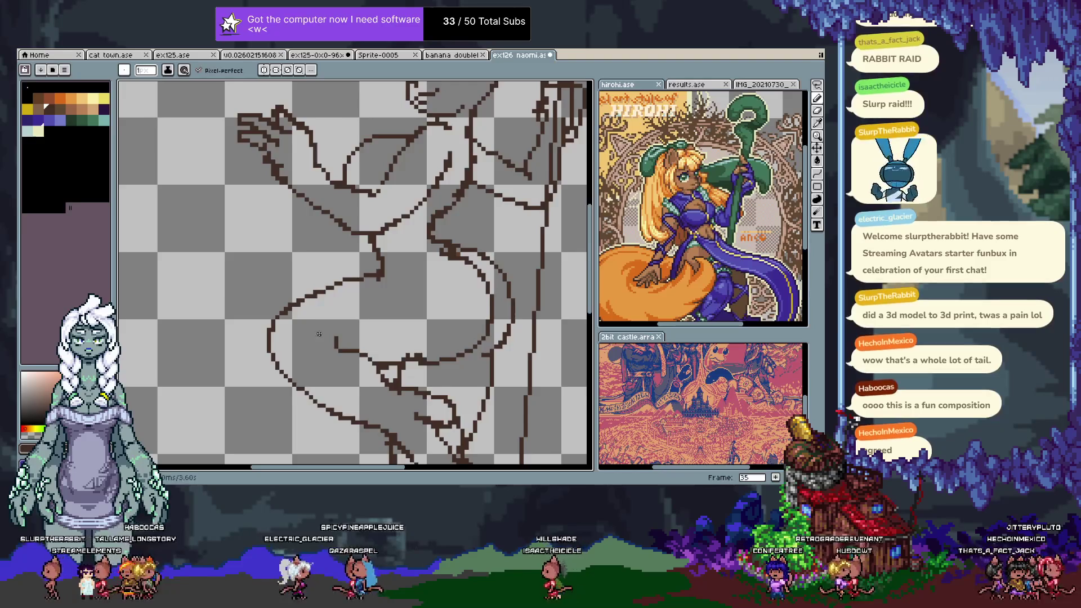
{"action": "left_click_drag", "start_coordinate": [319, 334], "coordinate": [327, 312]}
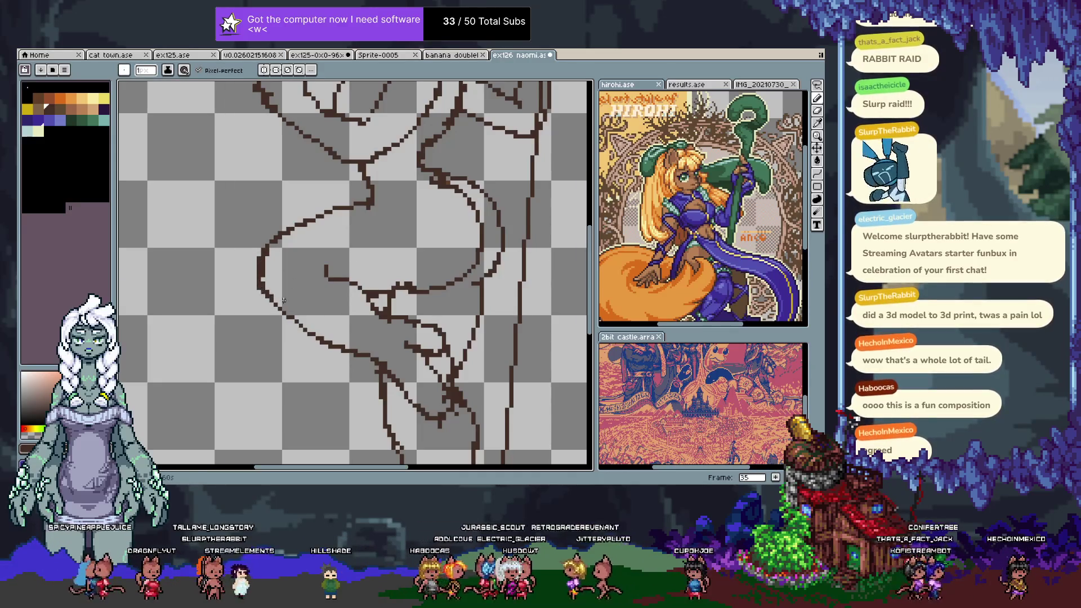
{"action": "left_click", "coordinate": [271, 245], "text": "alt"}
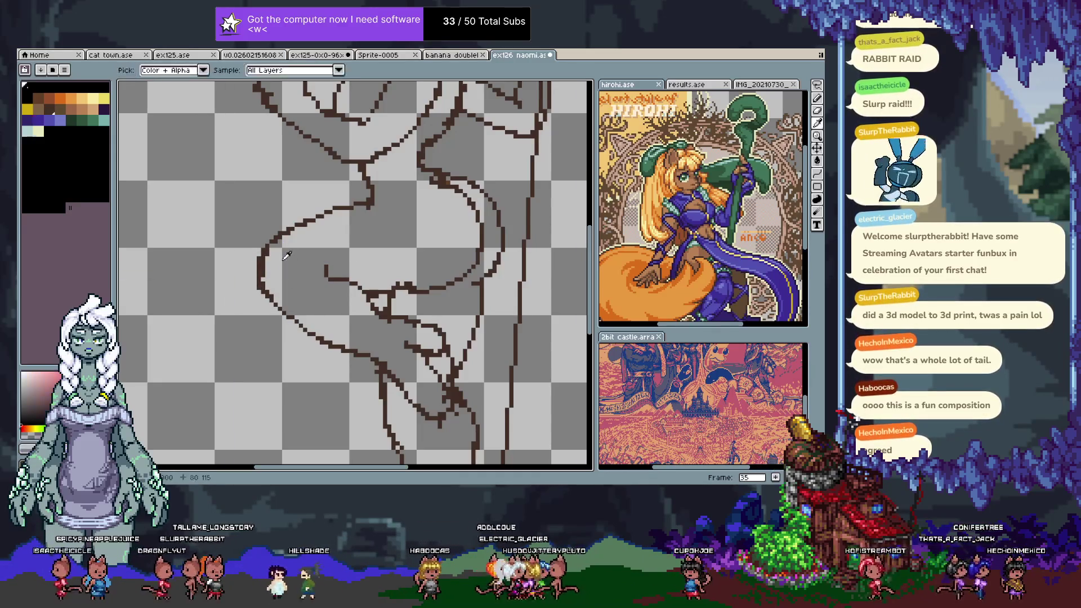
- Compare frames 34 and 35, then draw a yellow guide stroke over the hip on frame 34
{"action": "key", "text": "Tab"}
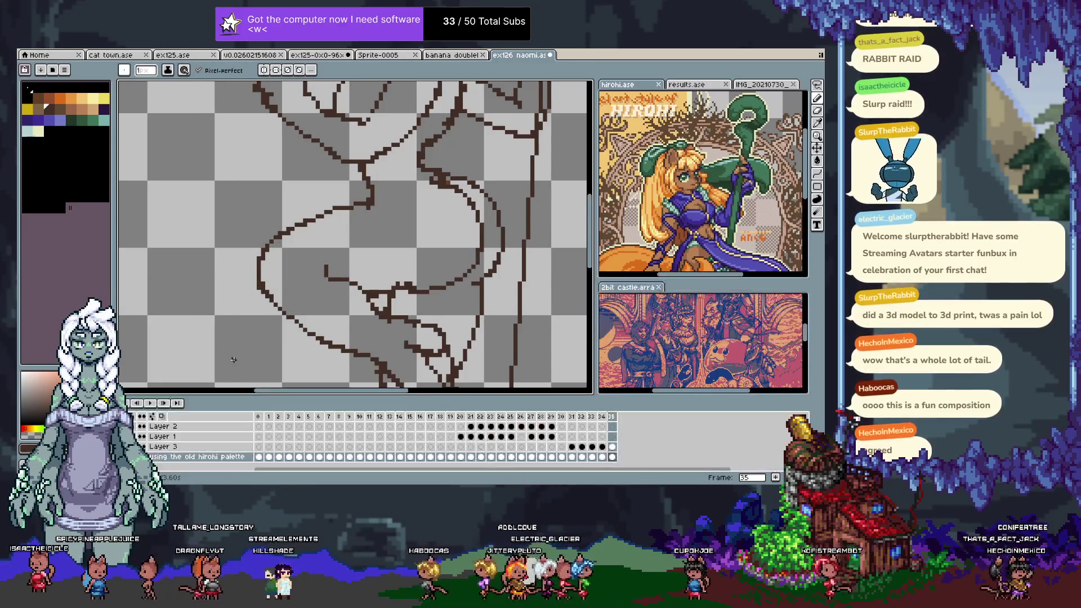
{"action": "key", "text": "Left"}
{"action": "key", "text": "Tab"}
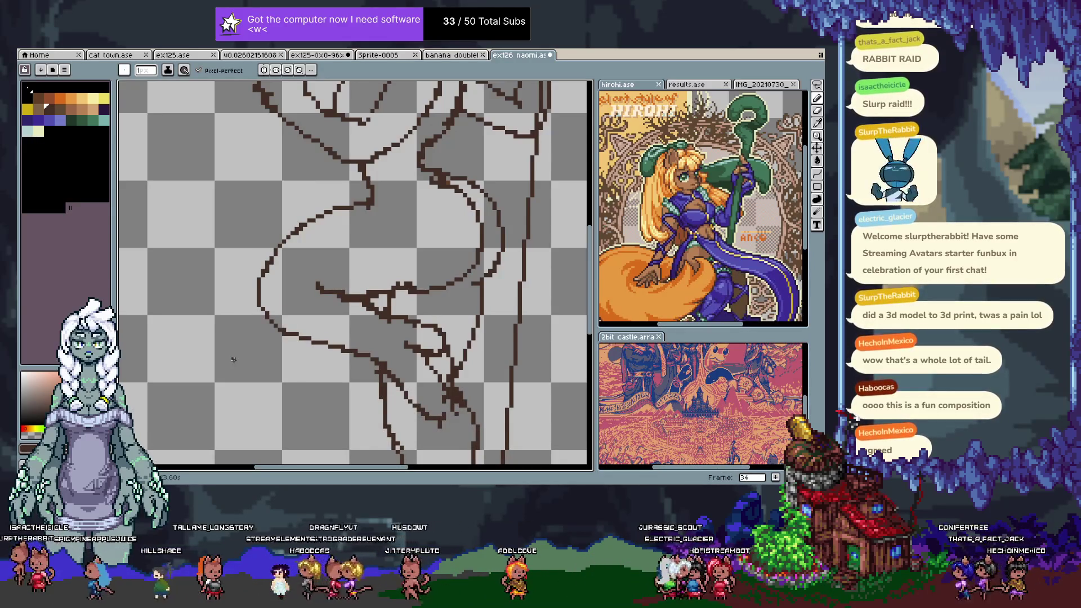
{"action": "key", "text": "Right"}
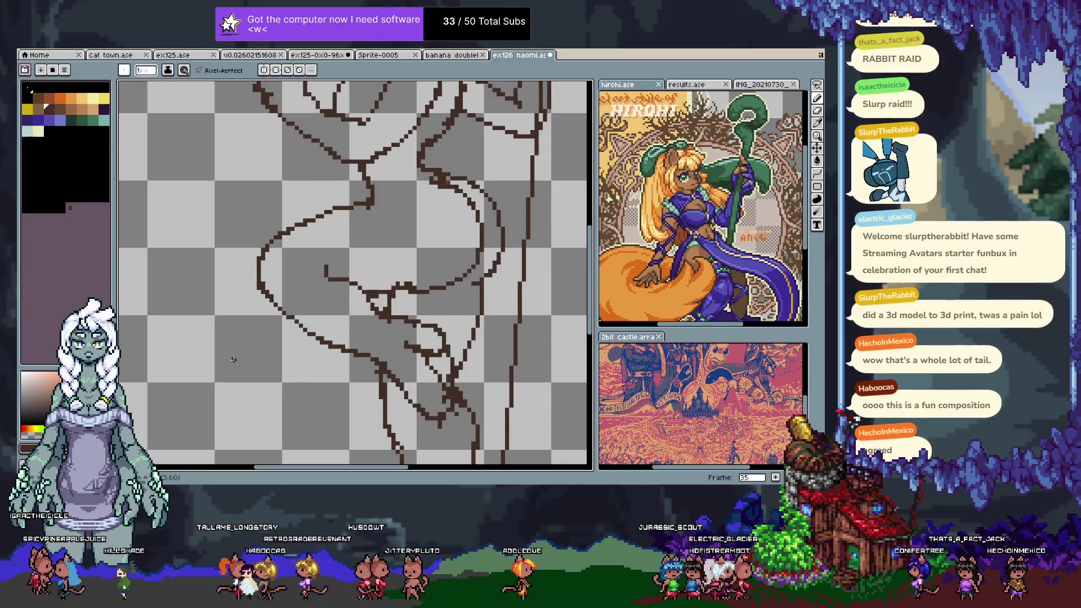
{"action": "key", "text": "Left"}
{"action": "key", "text": "Right"}
{"action": "key", "text": "Left"}
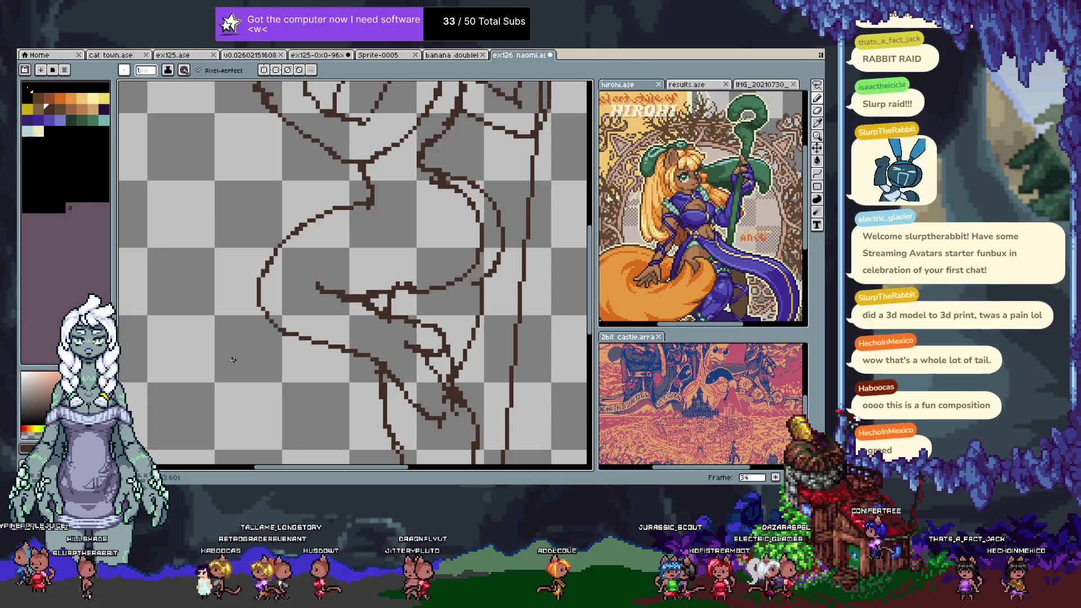
{"action": "key", "text": "Right"}
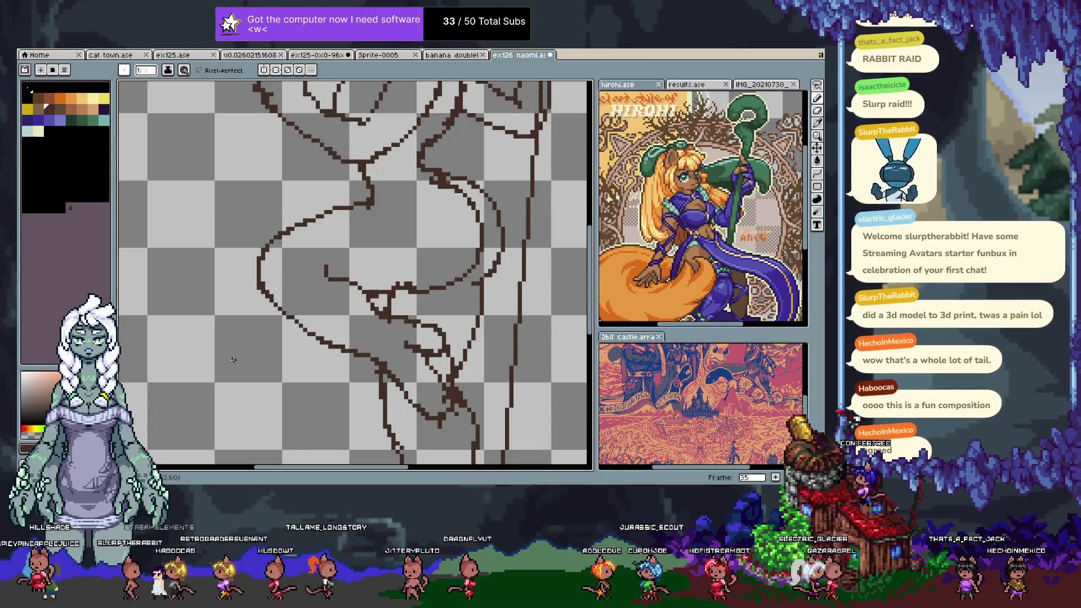
{"action": "key", "text": "Left"}
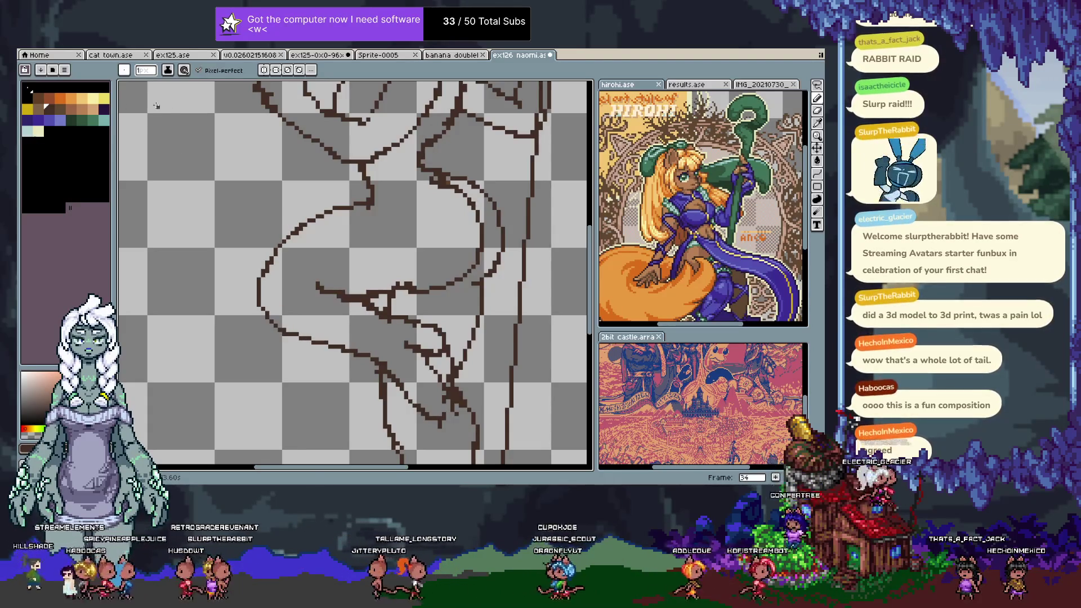
{"action": "key", "text": "x"}
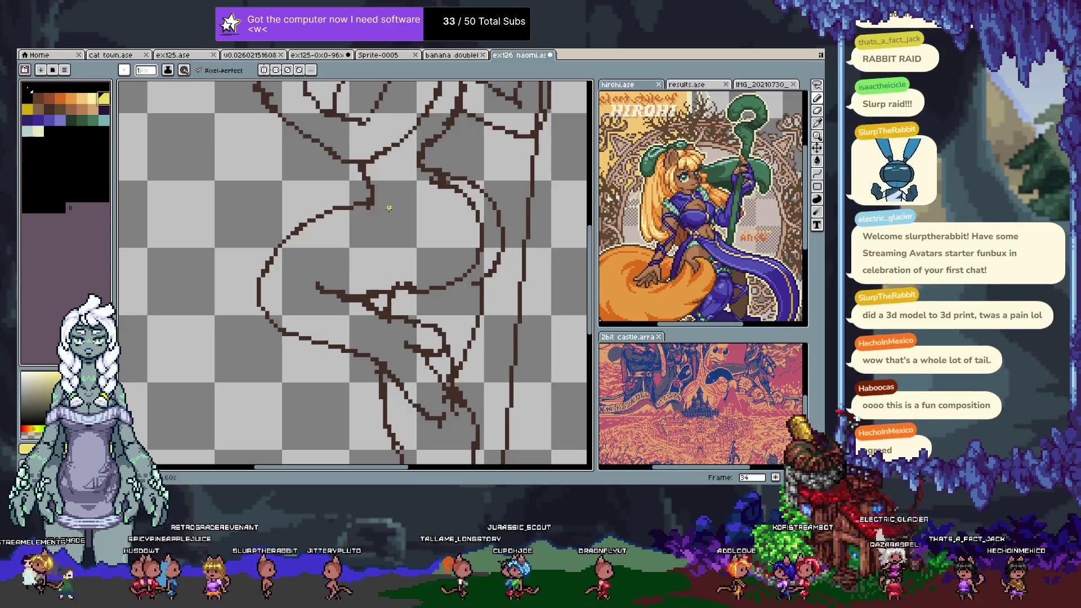
{"action": "mouse_move", "coordinate": [424, 181]}
{"action": "left_mouse_down"}
{"action": "mouse_move", "coordinate": [422, 231]}
{"action": "mouse_move", "coordinate": [430, 183]}
{"action": "left_mouse_up"}
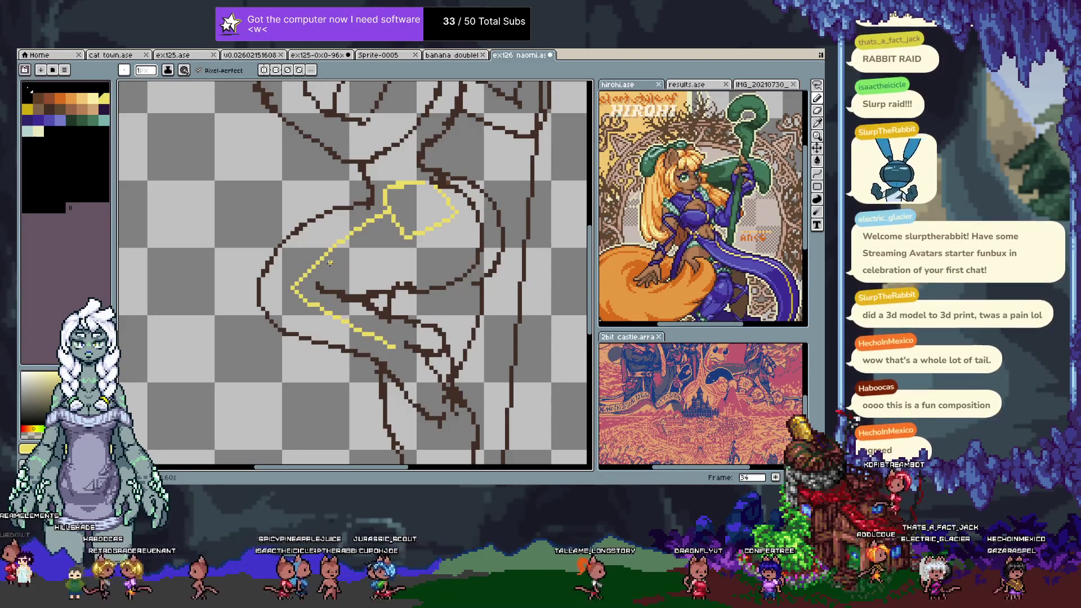
- Undo the yellow guide strokes and step between frames 34 and 35
{"action": "key", "text": "period"}
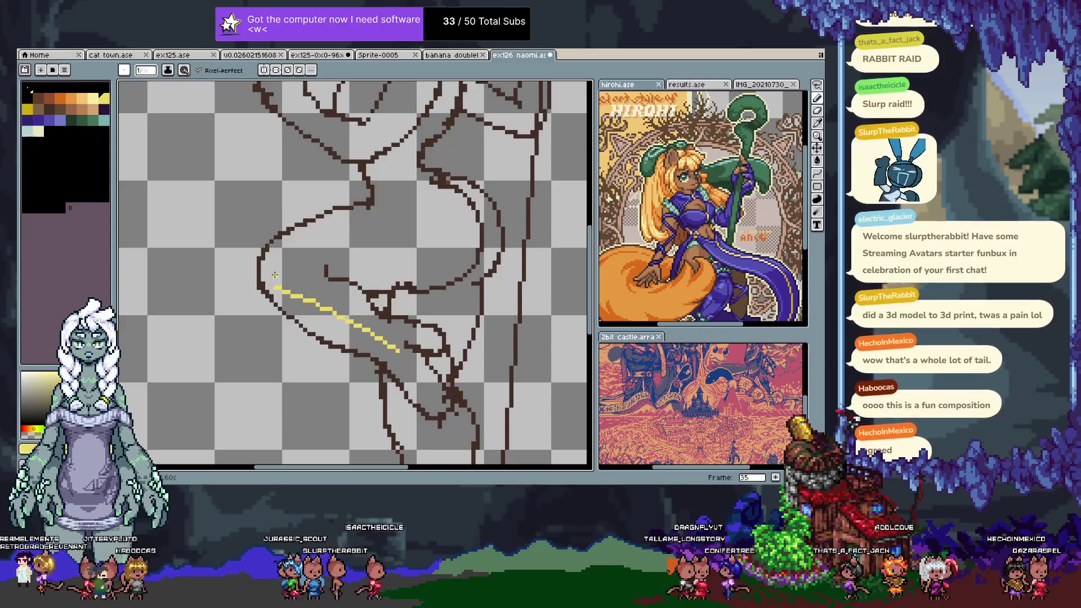
{"action": "key", "text": "v"}
{"action": "key", "text": "ctrl+z"}
{"action": "key", "text": "ctrl+z"}
{"action": "key", "text": "comma"}
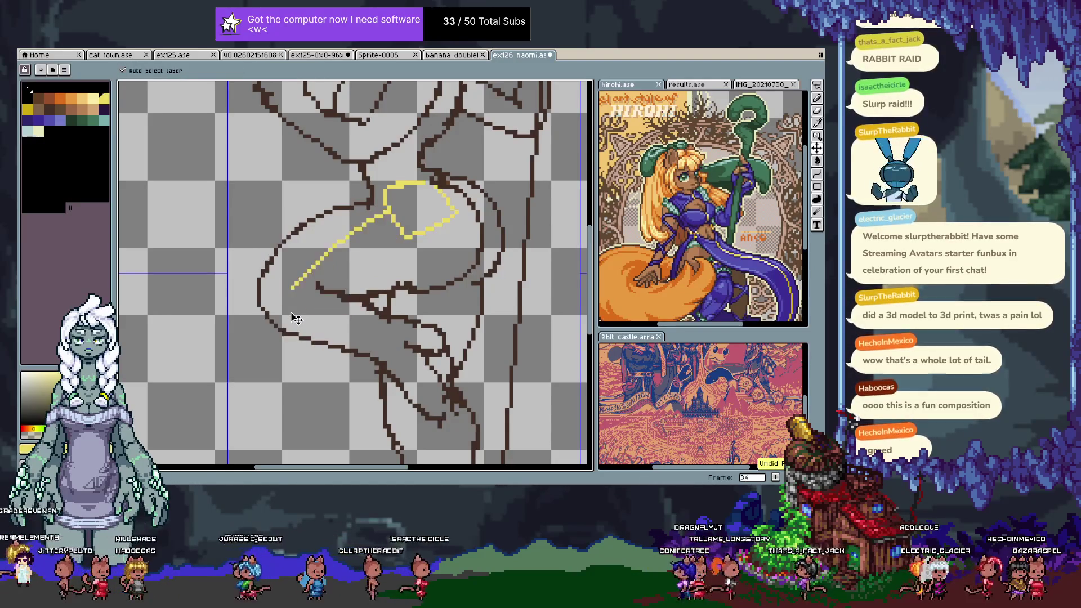
{"action": "key", "text": "b"}
{"action": "key", "text": "comma"}
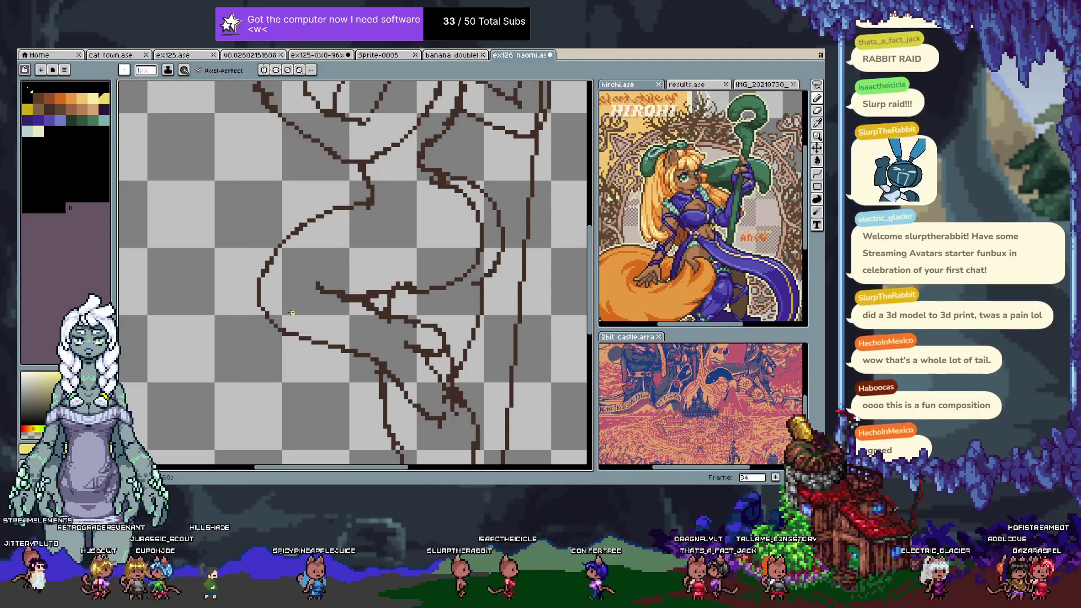
{"action": "key", "text": "period"}
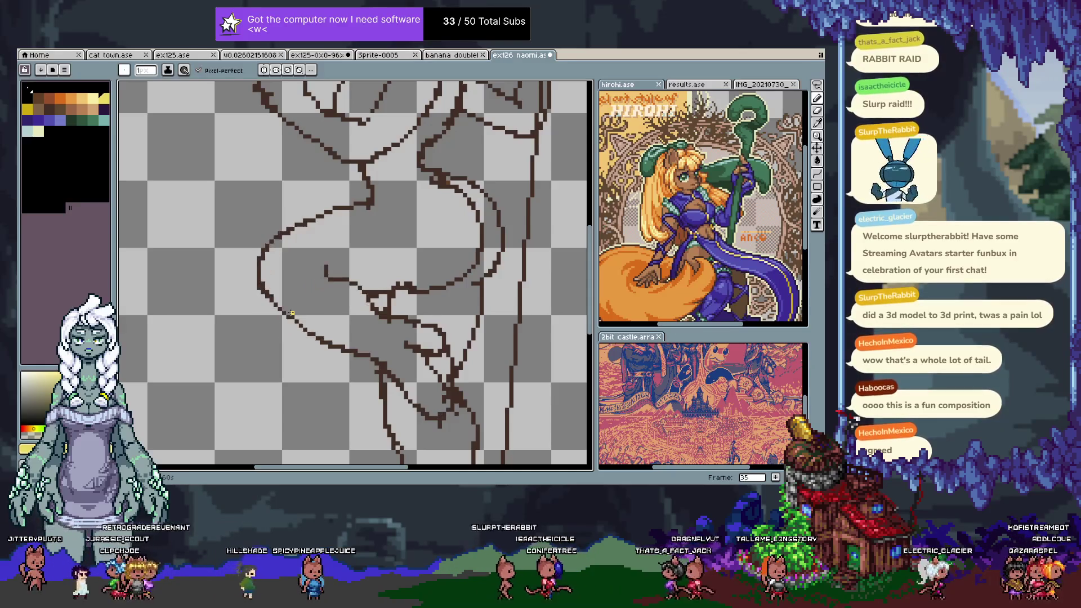
{"action": "key", "text": "comma"}
- Add a new frame after frame 34 and go to frame 36
{"action": "key", "text": "Tab"}
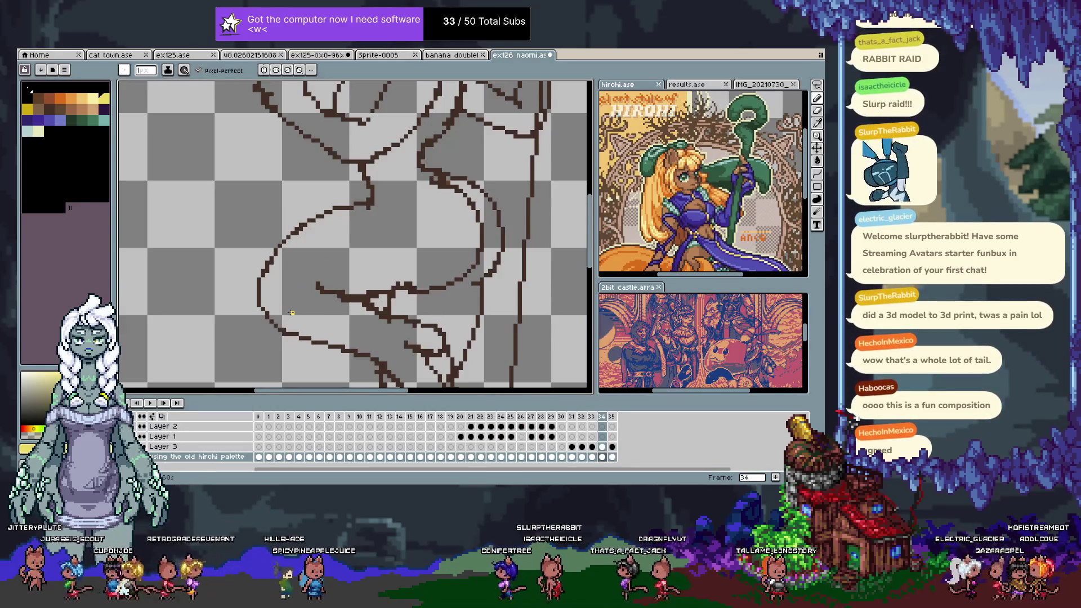
{"action": "key", "text": "alt+n"}
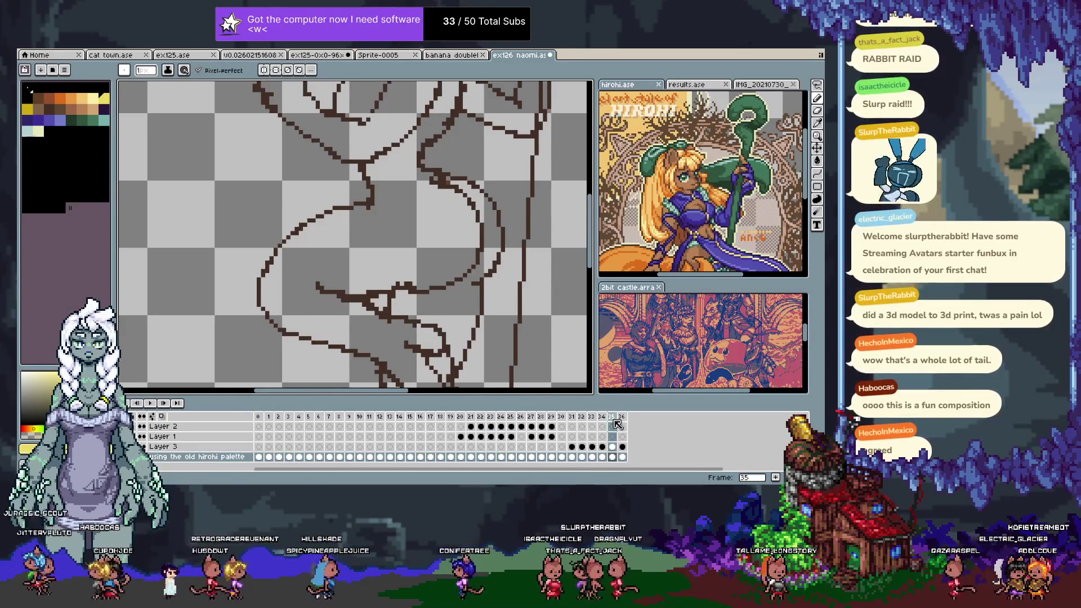
{"action": "left_click", "coordinate": [622, 419]}
- Try redrawing the short hip line and right-hand contour, undoing both attempts
{"action": "key", "text": "Tab"}
{"action": "key", "text": "b"}
{"action": "left_click_drag", "start_coordinate": [313, 284], "coordinate": [360, 297]}
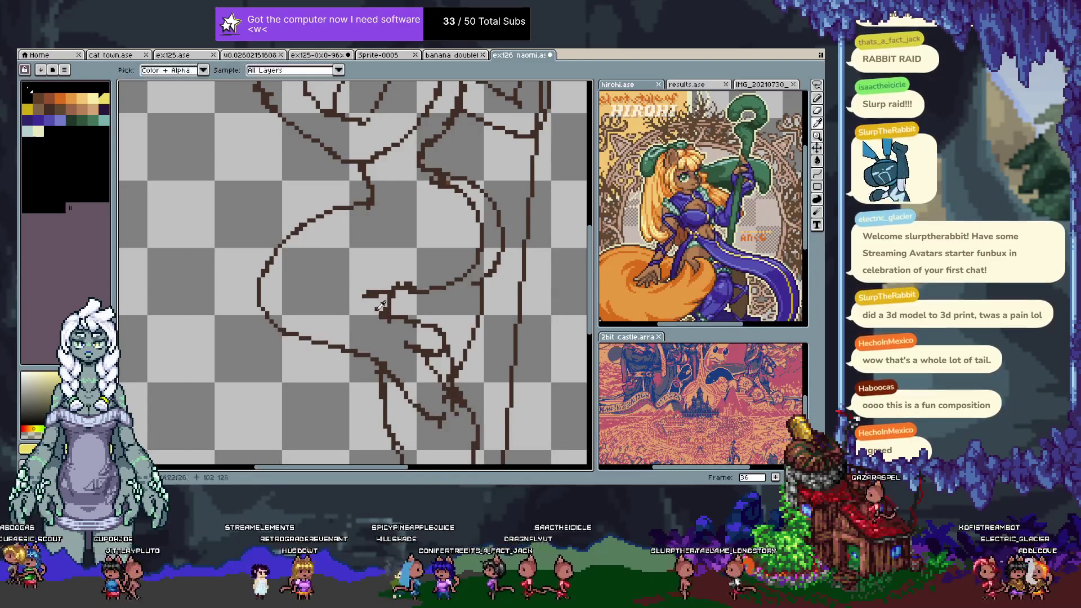
{"action": "key", "text": "b"}
{"action": "key", "text": "ctrl+z"}
{"action": "left_click_drag", "start_coordinate": [304, 275], "coordinate": [388, 320]}
{"action": "key", "text": "ctrl+z"}
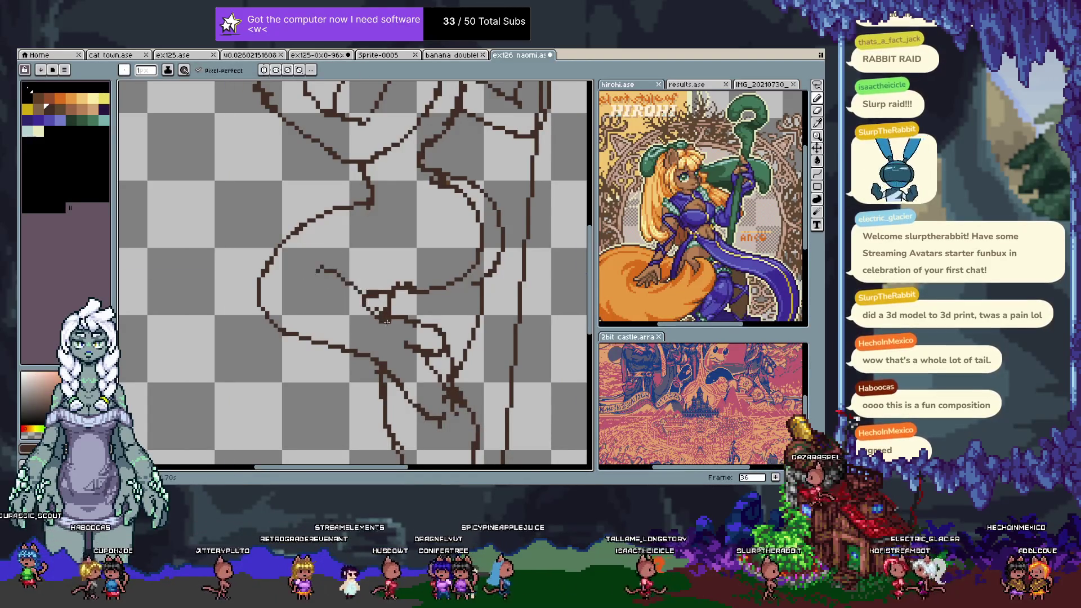
{"action": "left_click_drag", "start_coordinate": [478, 264], "coordinate": [401, 280]}
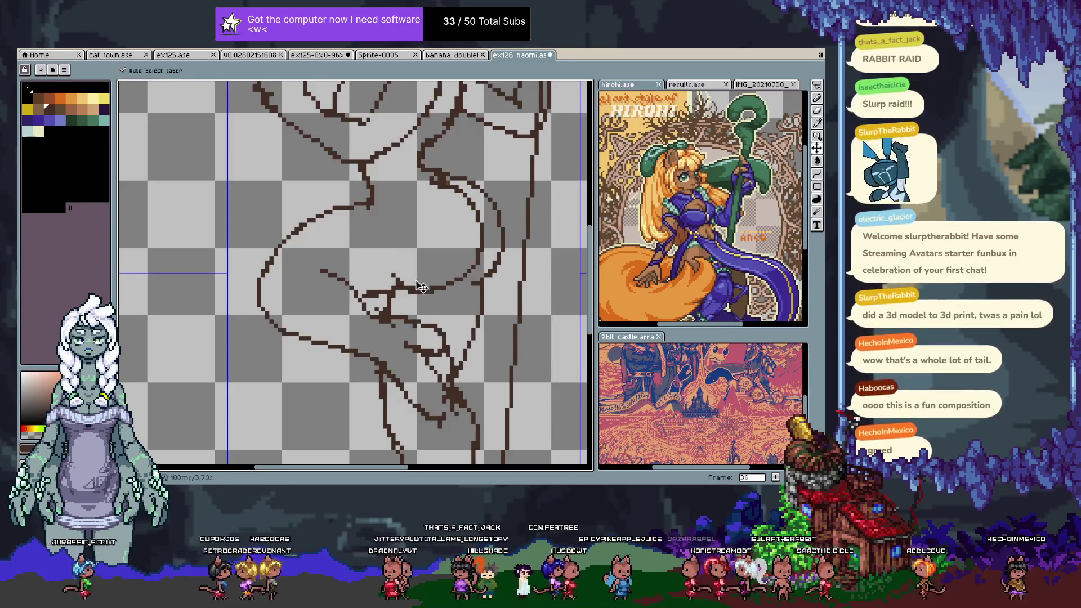
{"action": "key", "text": "ctrl+z"}
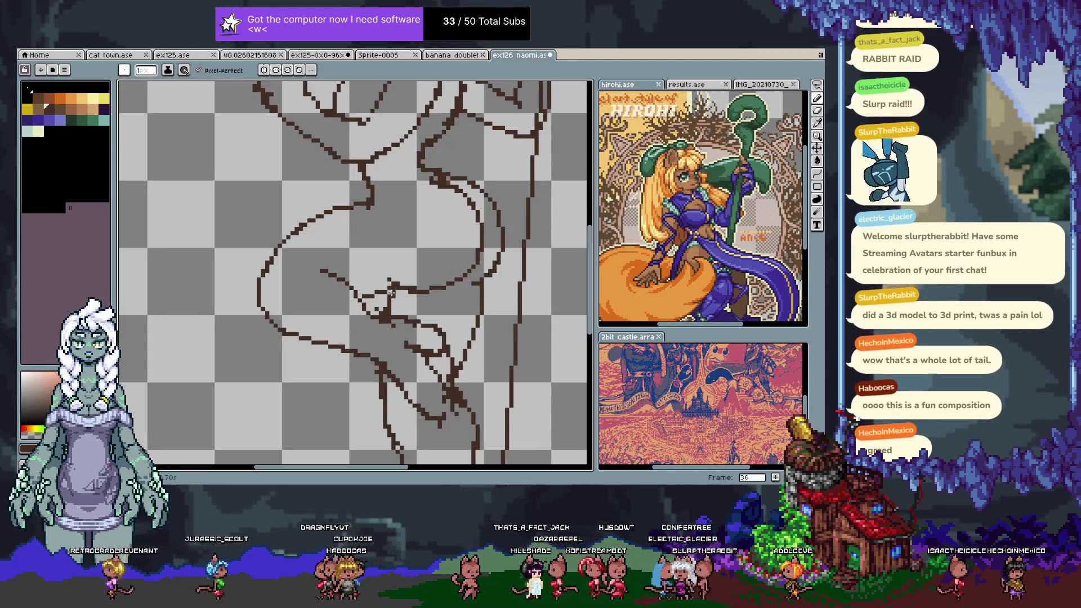
- Pan up to the legs and redraw the left leg contour line
{"action": "key", "text": "x"}
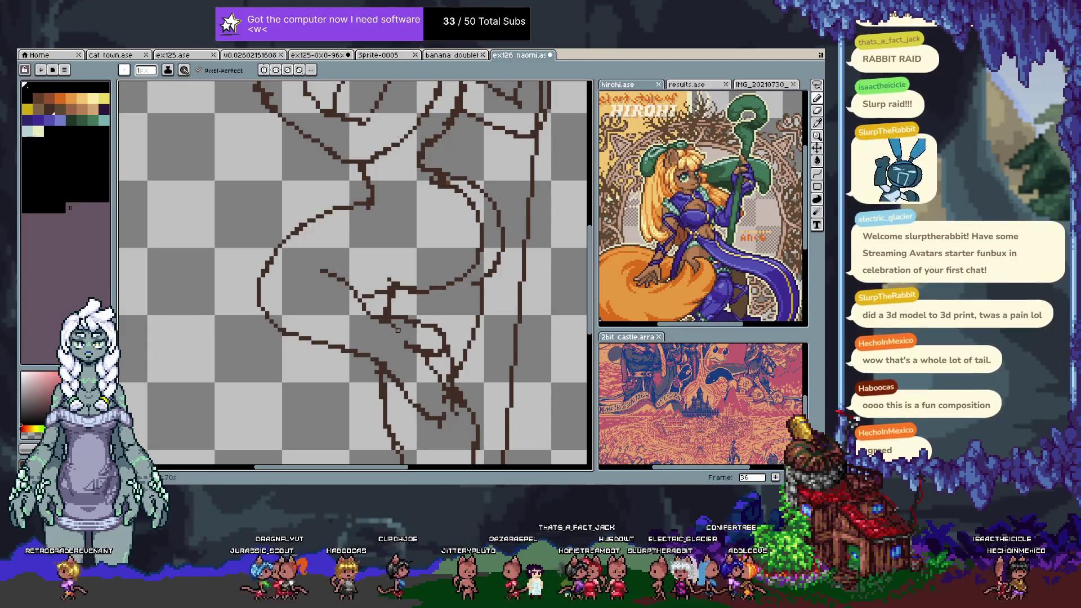
{"action": "left_click_drag", "start_coordinate": [385, 301], "coordinate": [375, 214]}
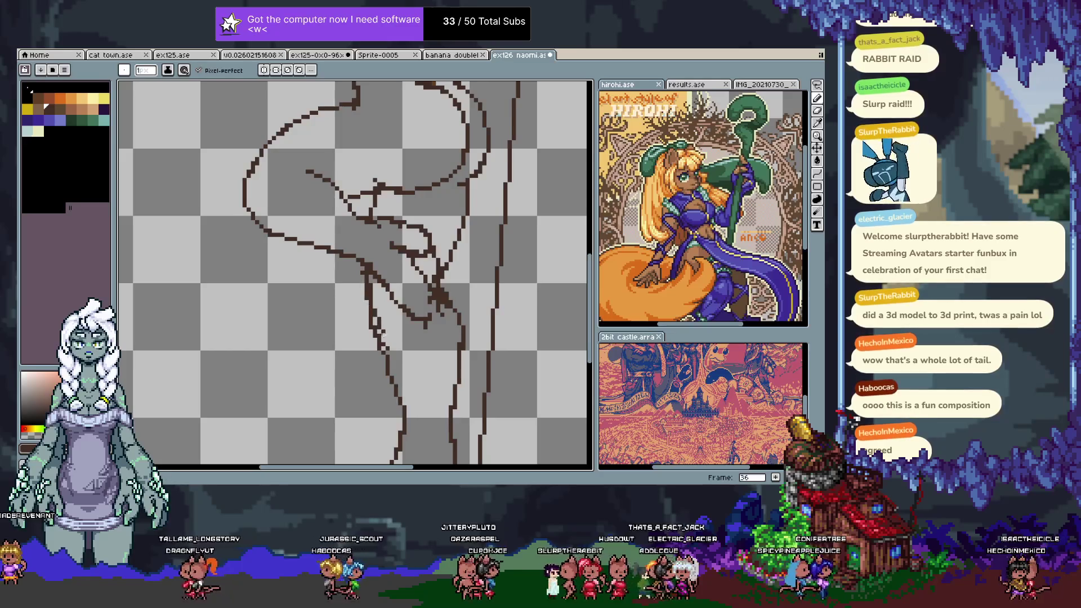
{"action": "left_click_drag", "start_coordinate": [375, 315], "coordinate": [376, 213]}
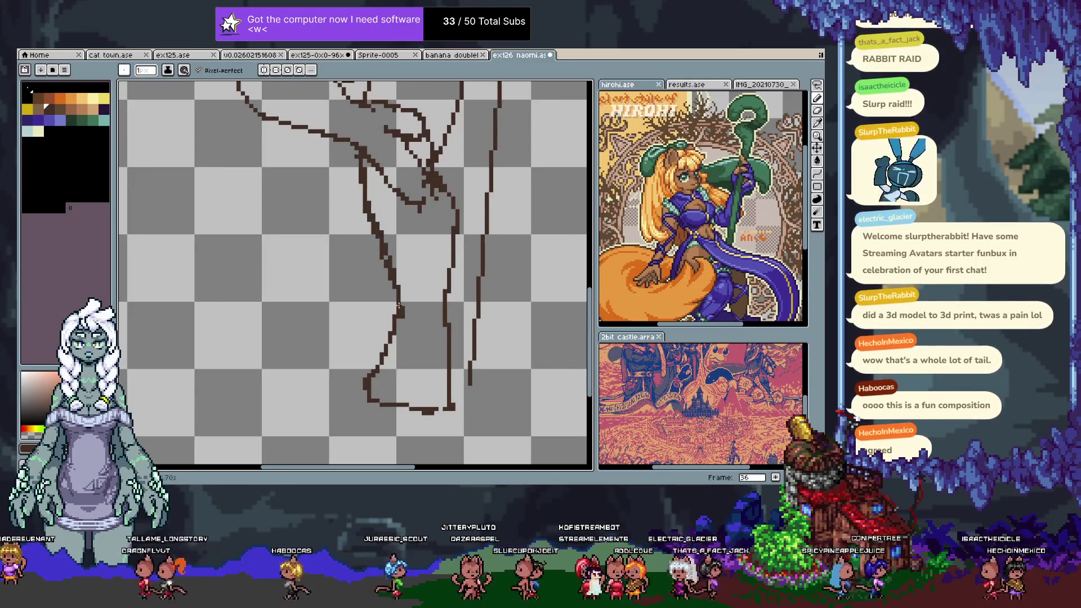
{"action": "left_click_drag", "start_coordinate": [363, 169], "coordinate": [401, 315]}
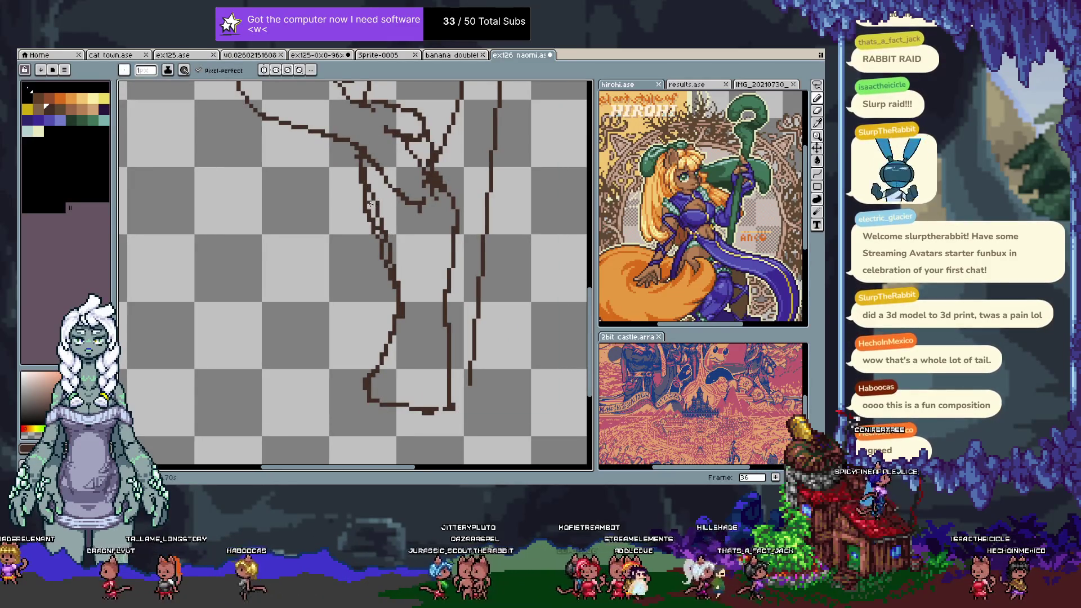
{"action": "key", "text": "e"}
{"action": "key", "text": "b"}
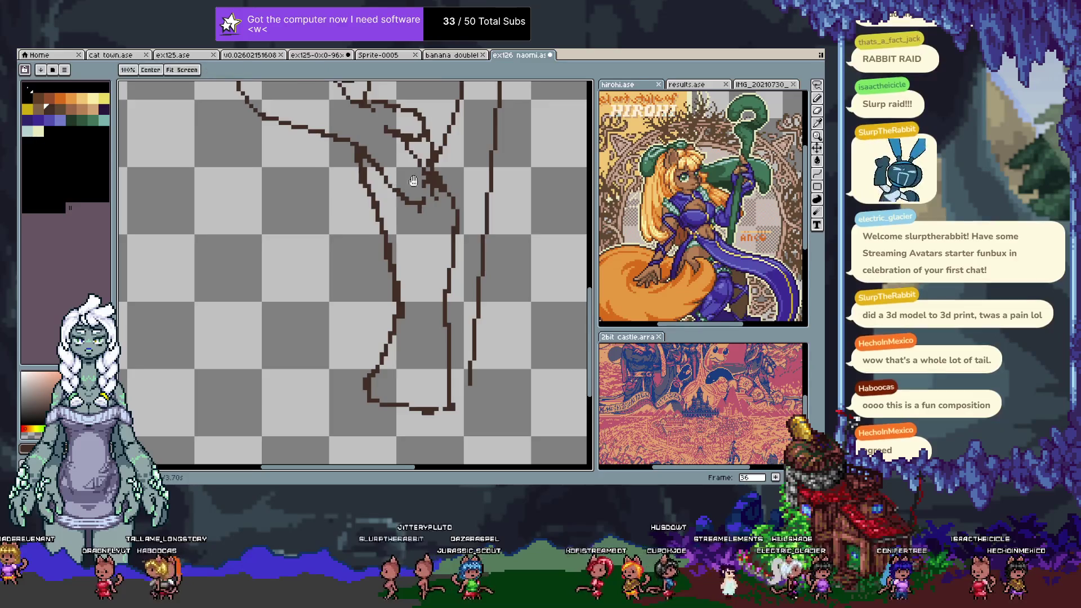
- Erase the old line beside the new leg contour and bring the torso into view
{"action": "left_click_drag", "start_coordinate": [449, 219], "coordinate": [426, 270]}
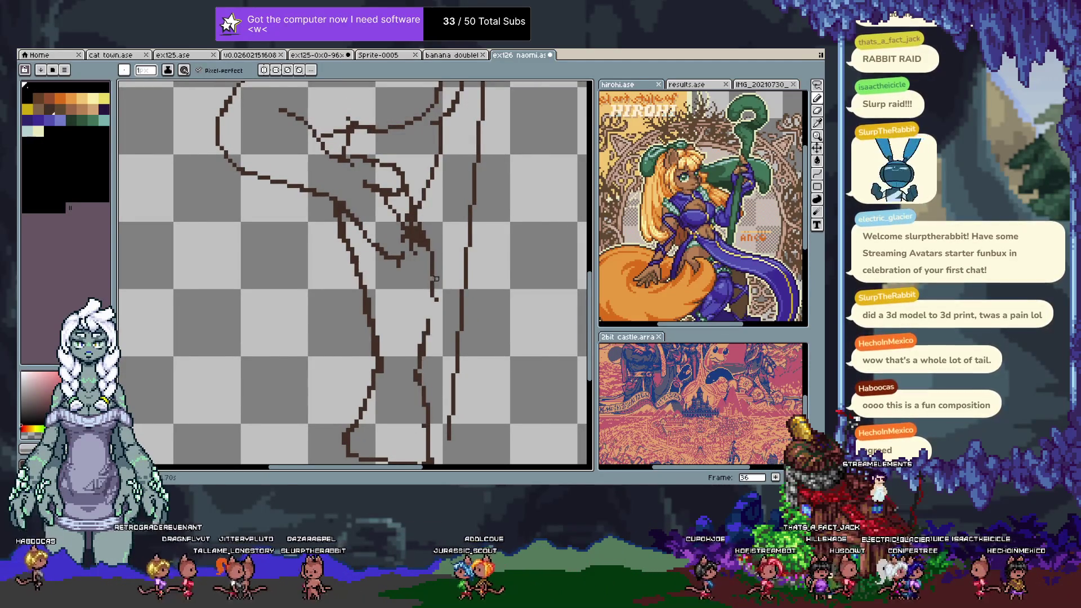
{"action": "key", "text": "e"}
{"action": "left_click_drag", "start_coordinate": [431, 307], "coordinate": [425, 248]}
{"action": "key", "text": "b"}
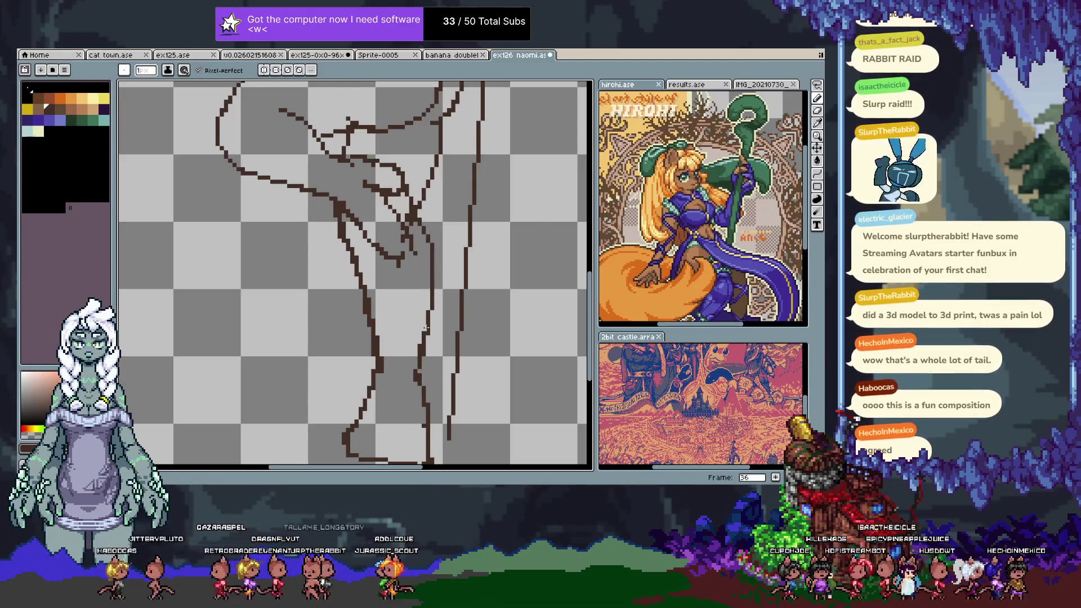
{"action": "key", "text": "space"}
{"action": "left_click_drag", "start_coordinate": [428, 319], "coordinate": [414, 388]}
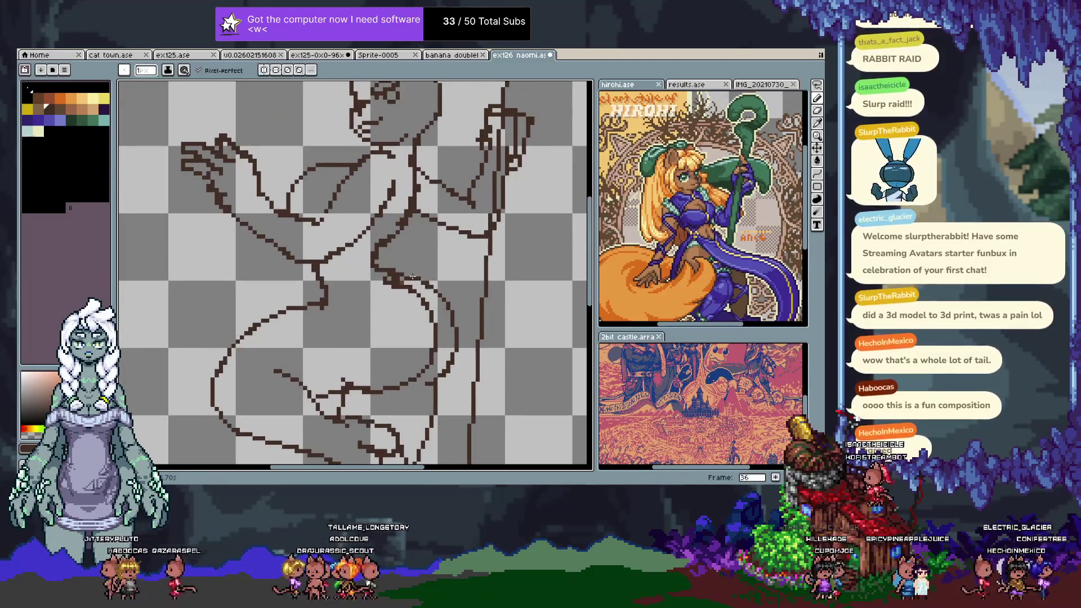
{"action": "left_click_drag", "start_coordinate": [417, 278], "coordinate": [428, 301]}
{"action": "key", "text": "Tab"}
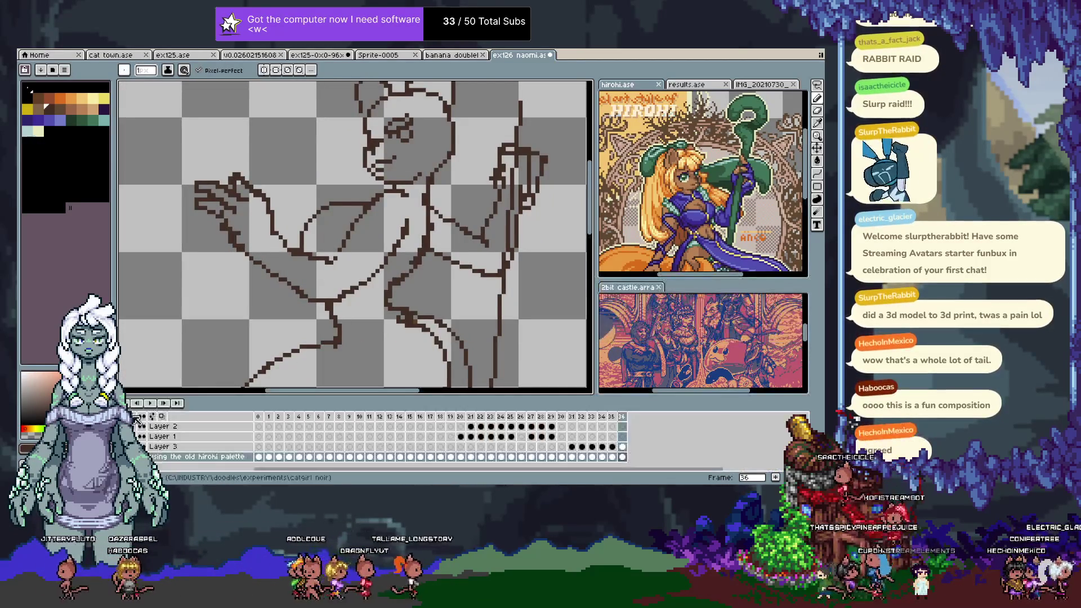
- Show the purple skirt and cream sash layers, centre the skirt, and undo the teal test strokes
{"action": "left_click", "coordinate": [143, 417]}
{"action": "key", "text": "Tab"}
{"action": "left_click_drag", "start_coordinate": [366, 343], "coordinate": [366, 252]}
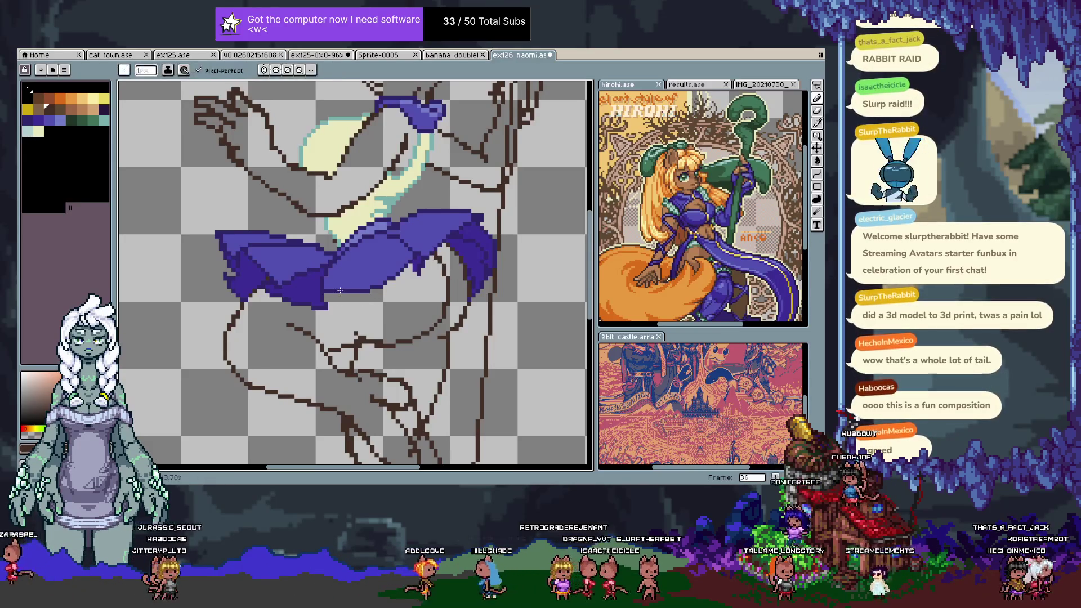
{"action": "left_click_drag", "start_coordinate": [420, 319], "coordinate": [404, 289]}
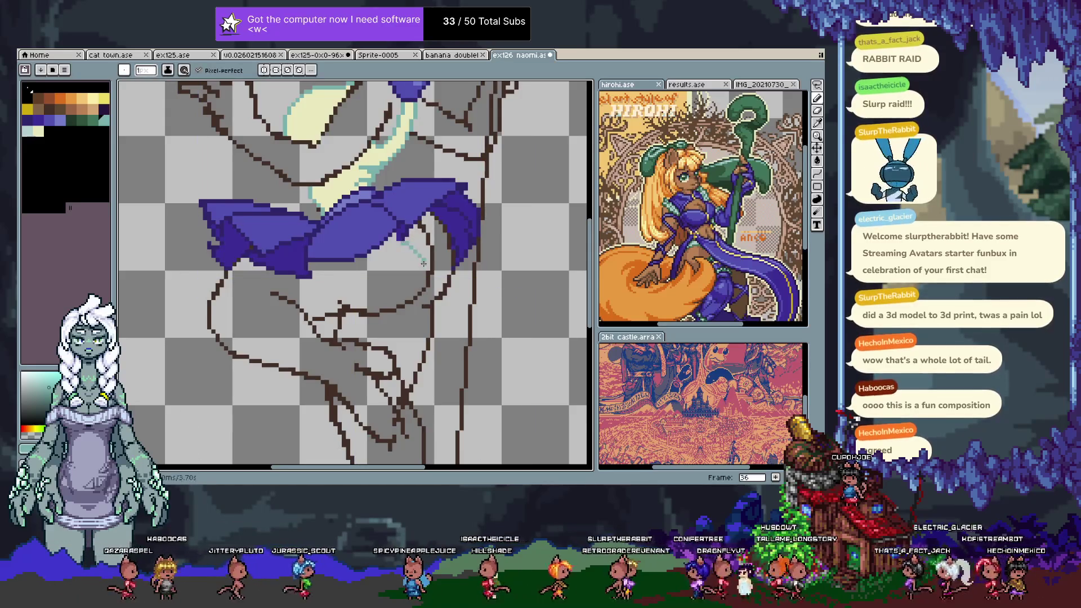
{"action": "left_click_drag", "start_coordinate": [428, 264], "coordinate": [414, 242]}
{"action": "key", "text": "ctrl+z"}
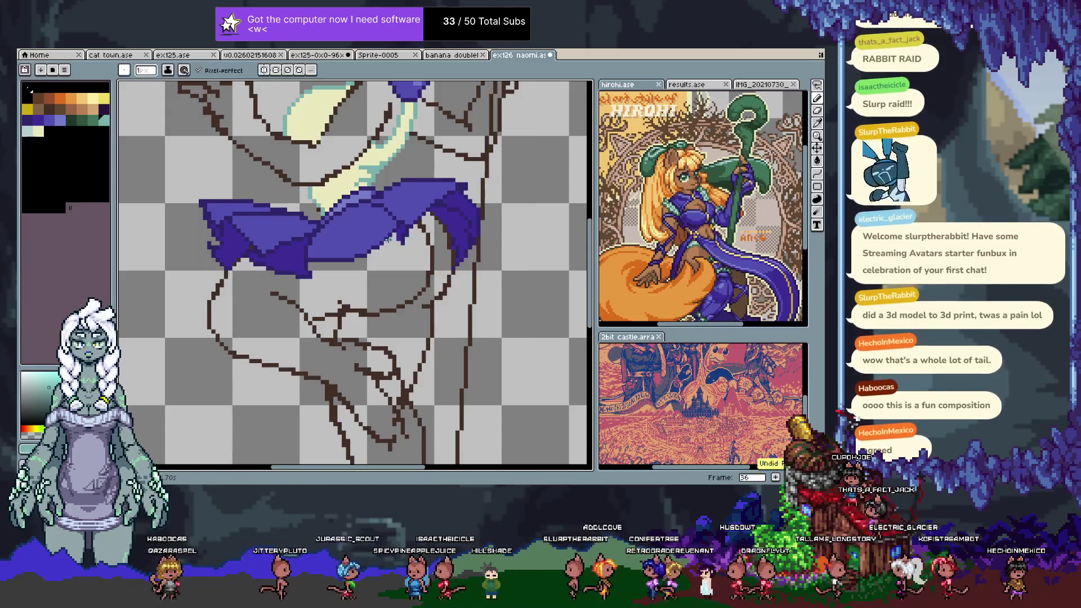
{"action": "key", "text": "ctrl+z"}
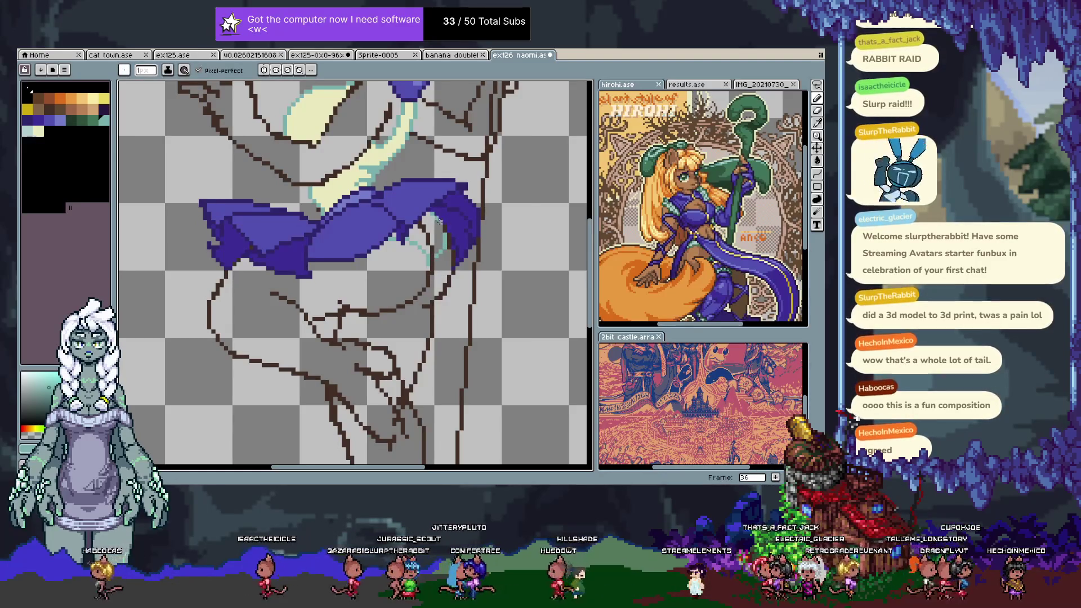
{"action": "key", "text": "ctrl+z"}
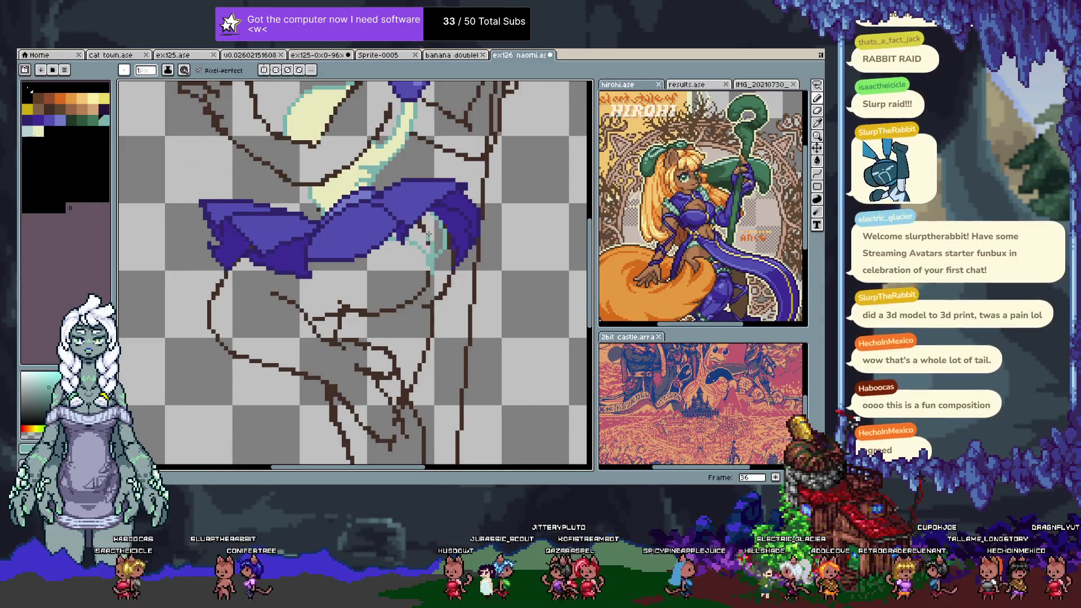
- Pick the cream colour, try the fill tool, then return to the pencil with another colour
{"action": "left_click", "coordinate": [420, 236], "text": "alt"}
{"action": "key", "text": "g"}
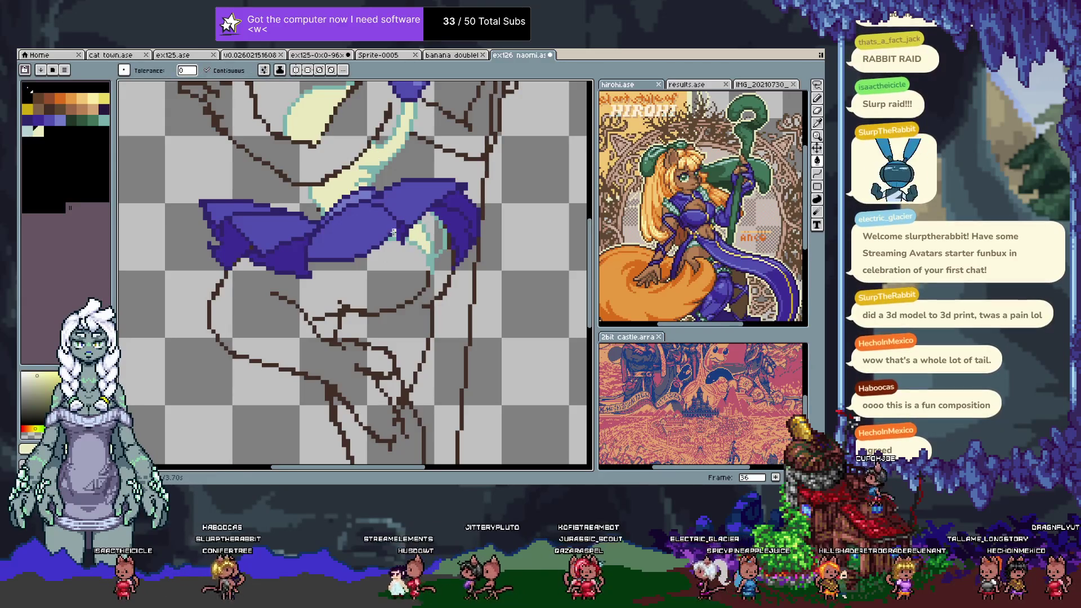
{"action": "key", "text": "b"}
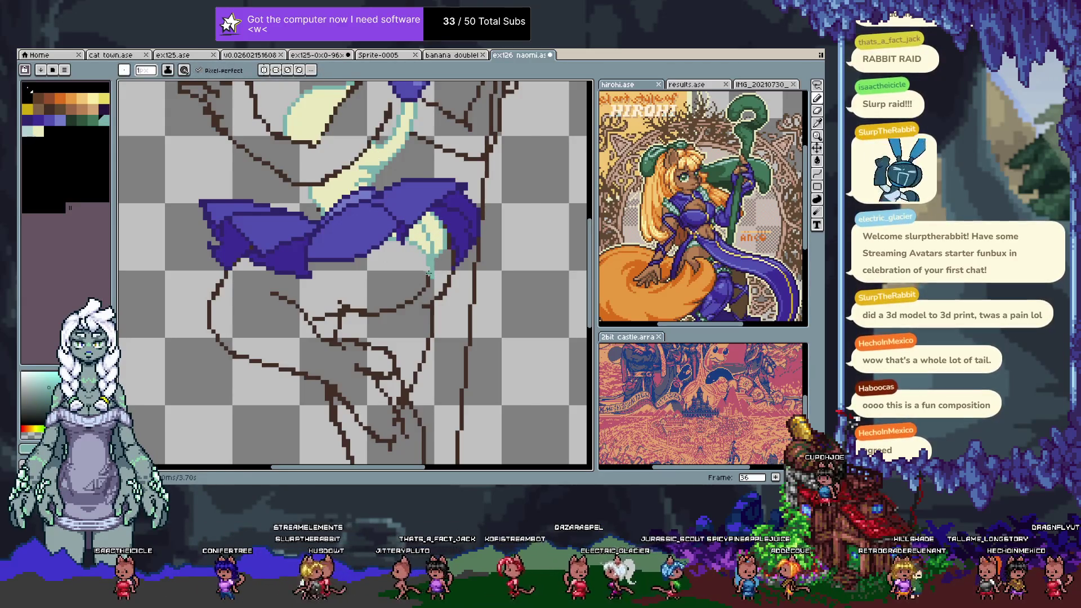
{"action": "left_click", "coordinate": [428, 273], "text": "alt"}
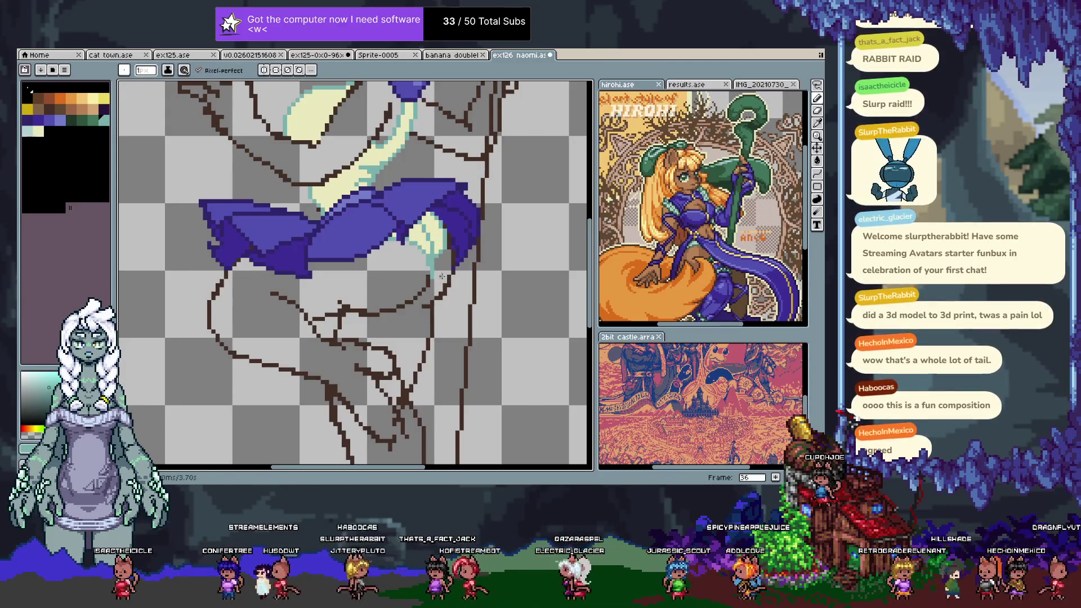
{"action": "left_click_drag", "start_coordinate": [443, 283], "coordinate": [411, 352]}
{"action": "key", "text": "space"}
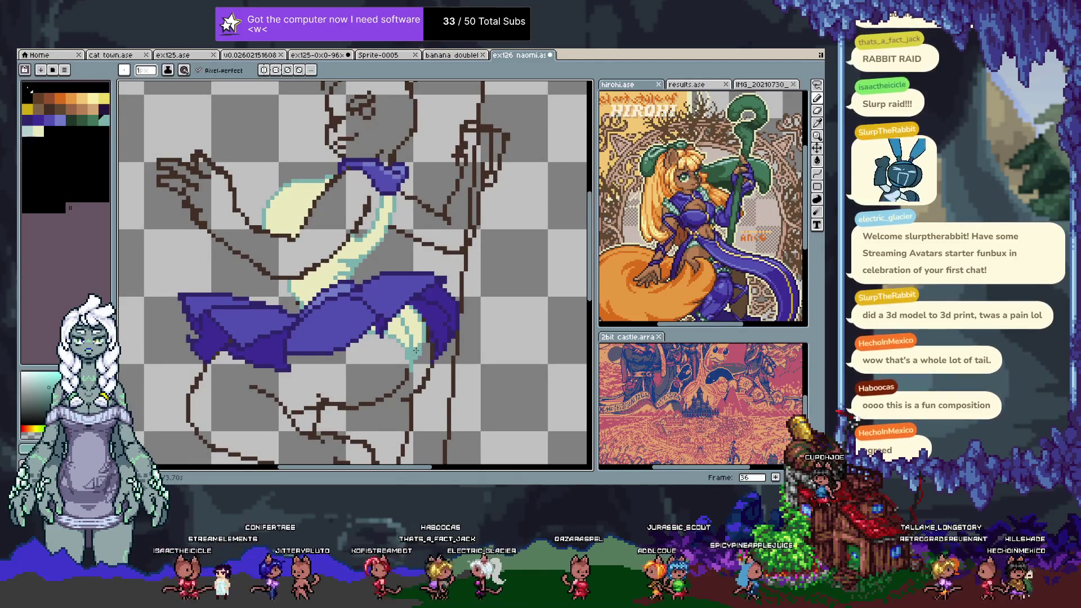
- Sample the sash's pale cream as drawing colour, switch to a 5px round brush, then advance a frame
{"action": "left_click", "coordinate": [415, 351], "text": "alt"}
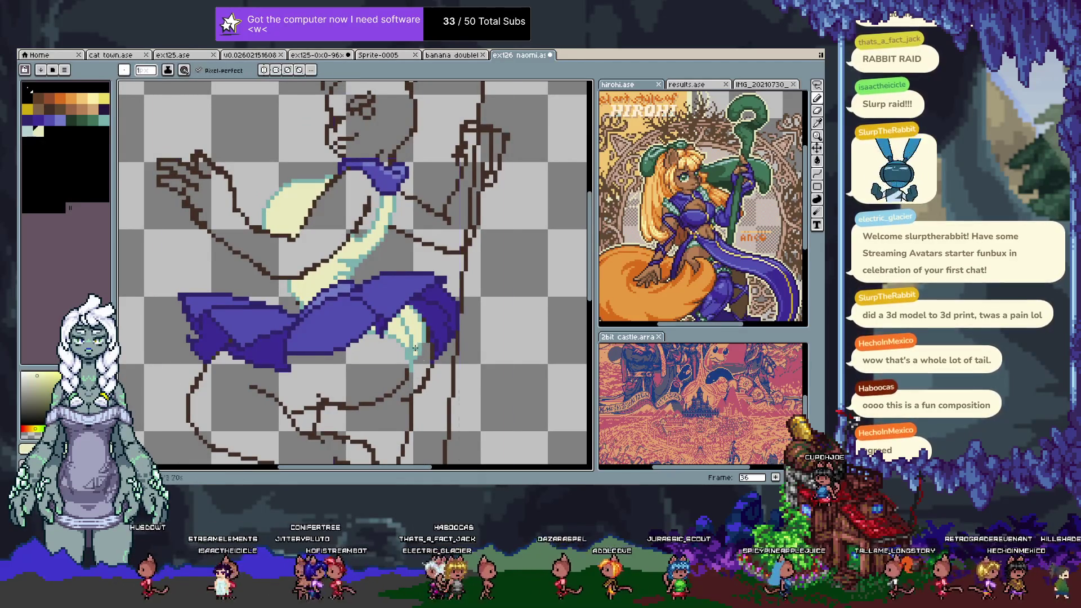
{"action": "key", "text": "ctrl+z"}
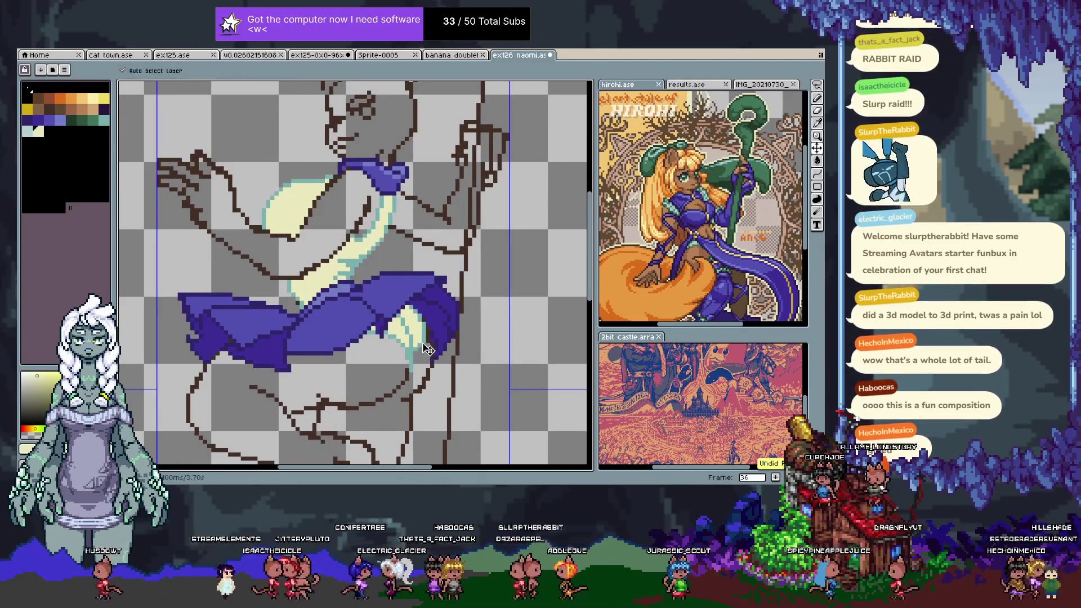
{"action": "left_click", "coordinate": [416, 355], "text": "alt"}
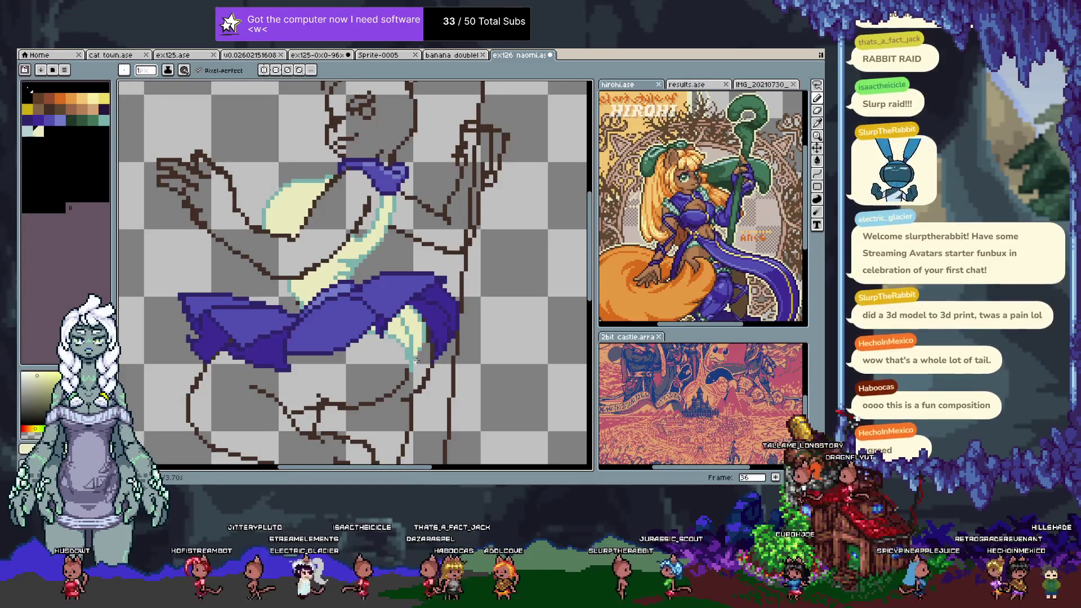
{"action": "key", "text": "ctrl"}
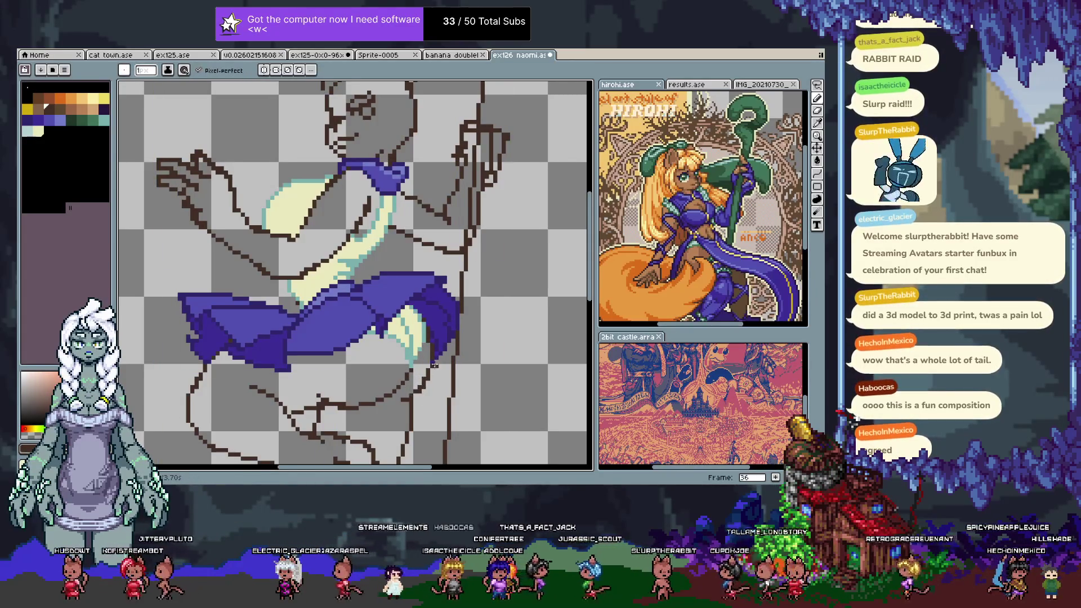
{"action": "key", "text": "ctrl"}
{"action": "key", "text": "alt"}
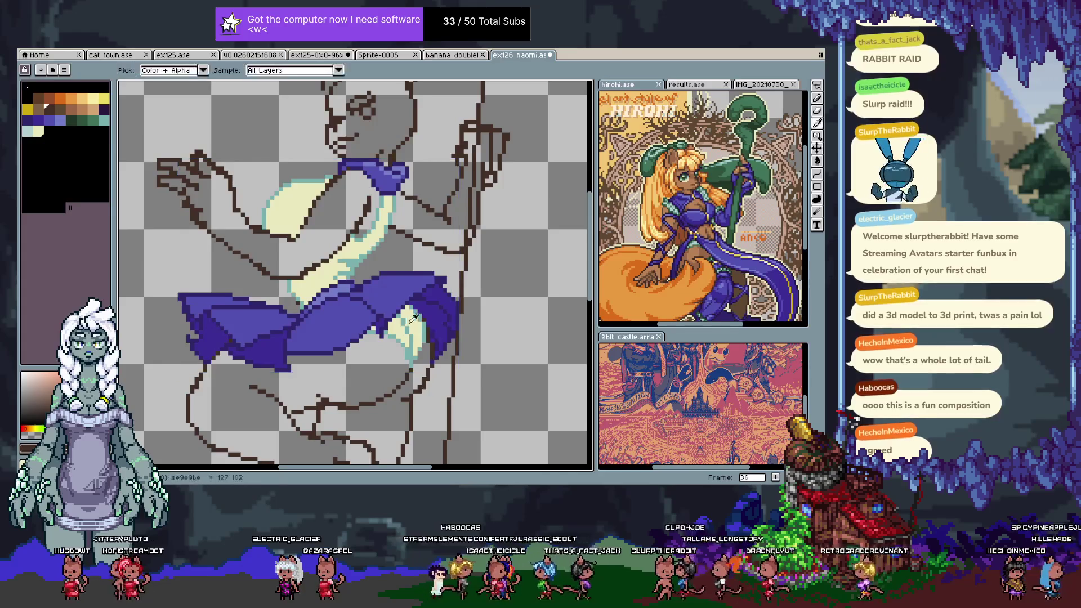
{"action": "left_click", "coordinate": [405, 321], "text": "alt"}
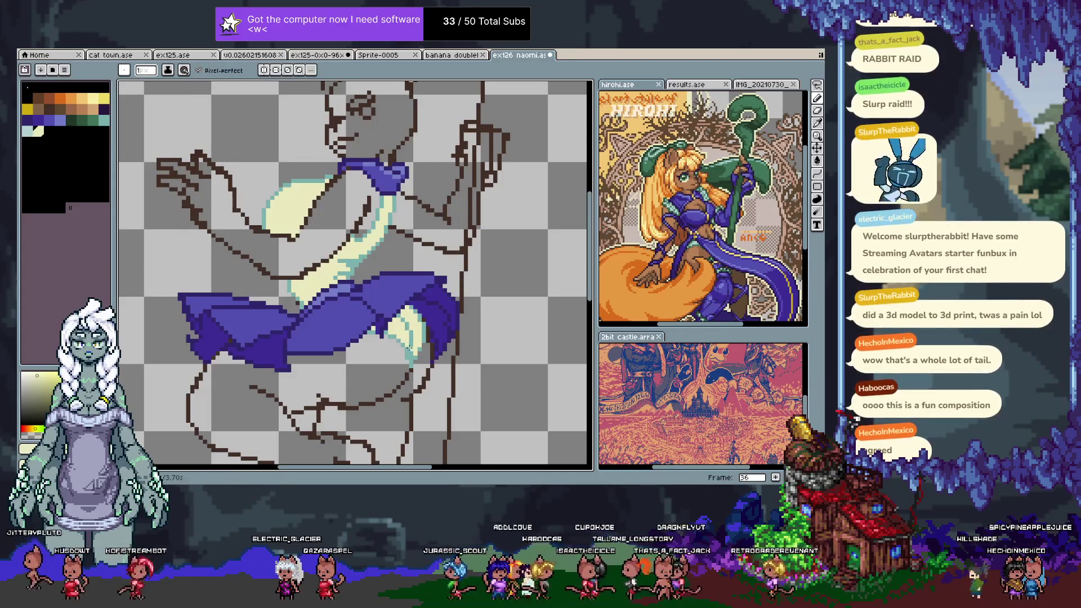
{"action": "key", "text": "e"}
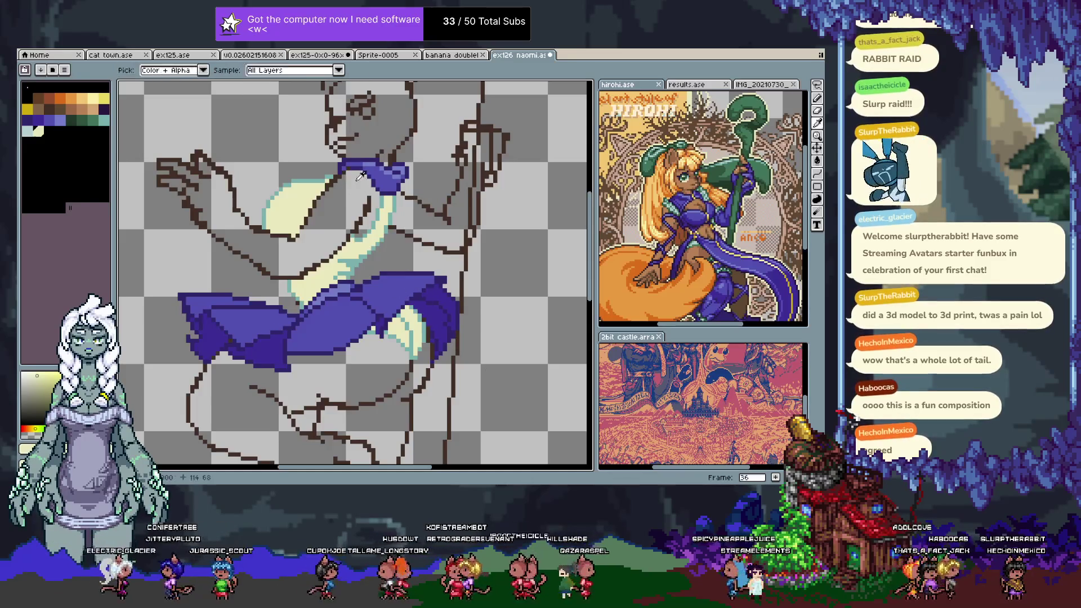
{"action": "key", "text": "Right"}
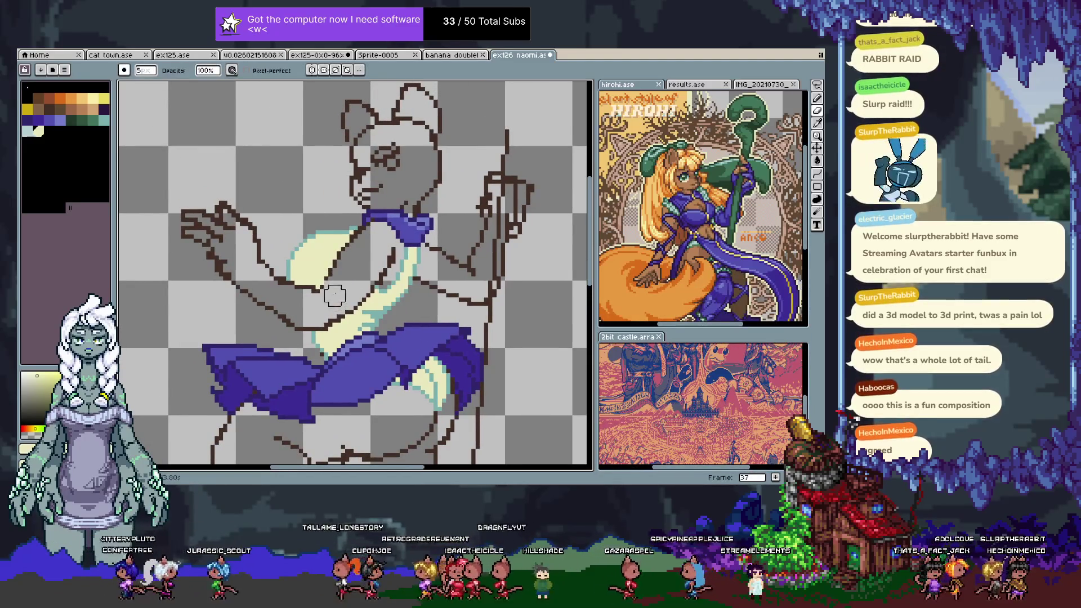
- Return to a 1px pencil with the brown outline colour and pan to the character's head
{"action": "key", "text": "e"}
{"action": "left_click", "coordinate": [324, 282], "text": "alt"}
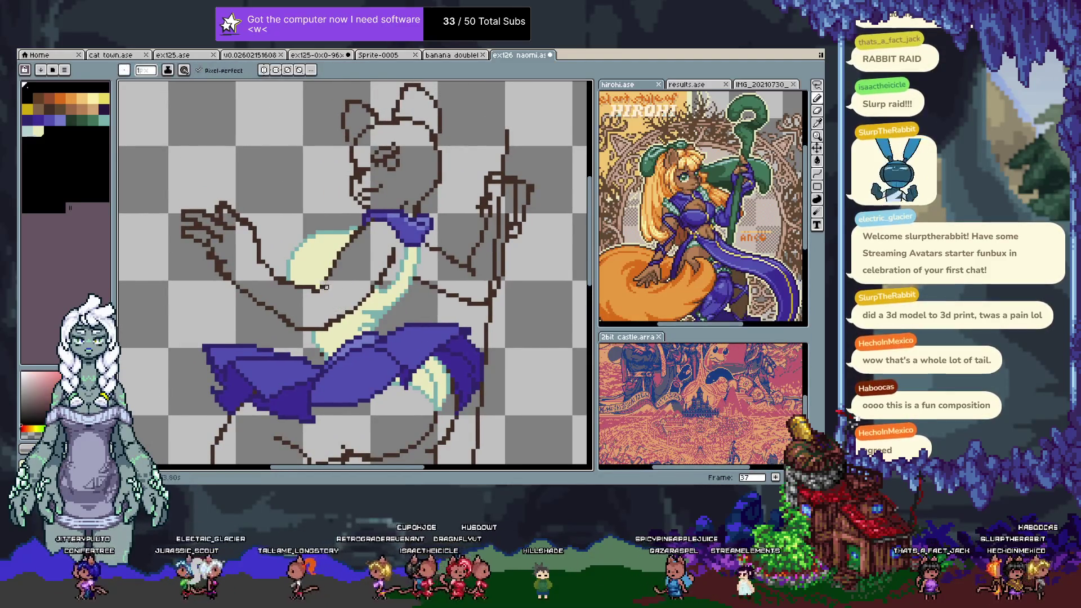
{"action": "key", "text": "ctrl+z"}
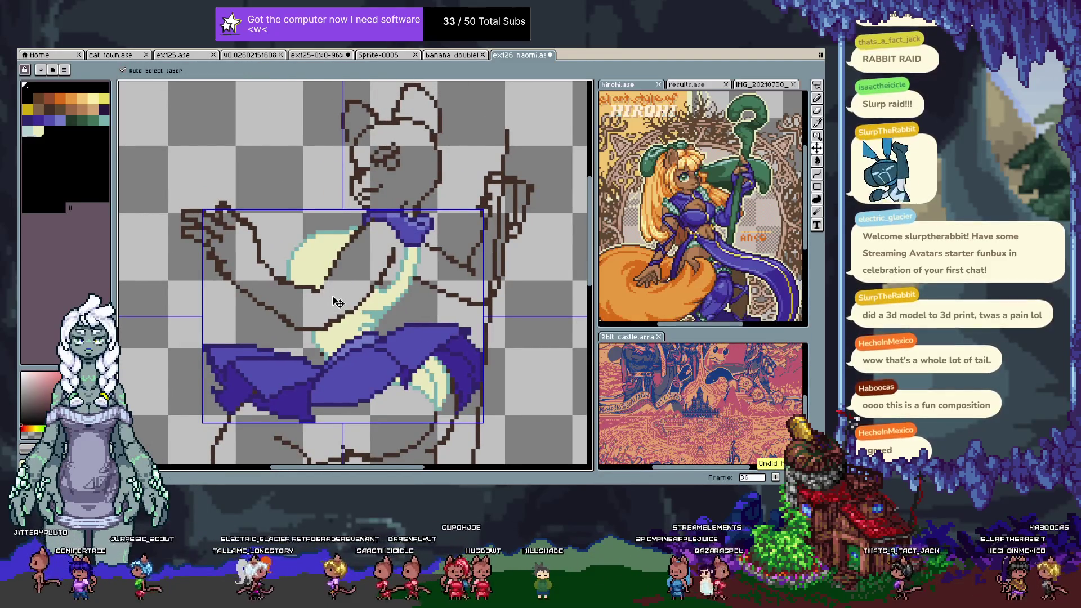
{"action": "key", "text": "ctrl+y"}
{"action": "key", "text": "ctrl+y"}
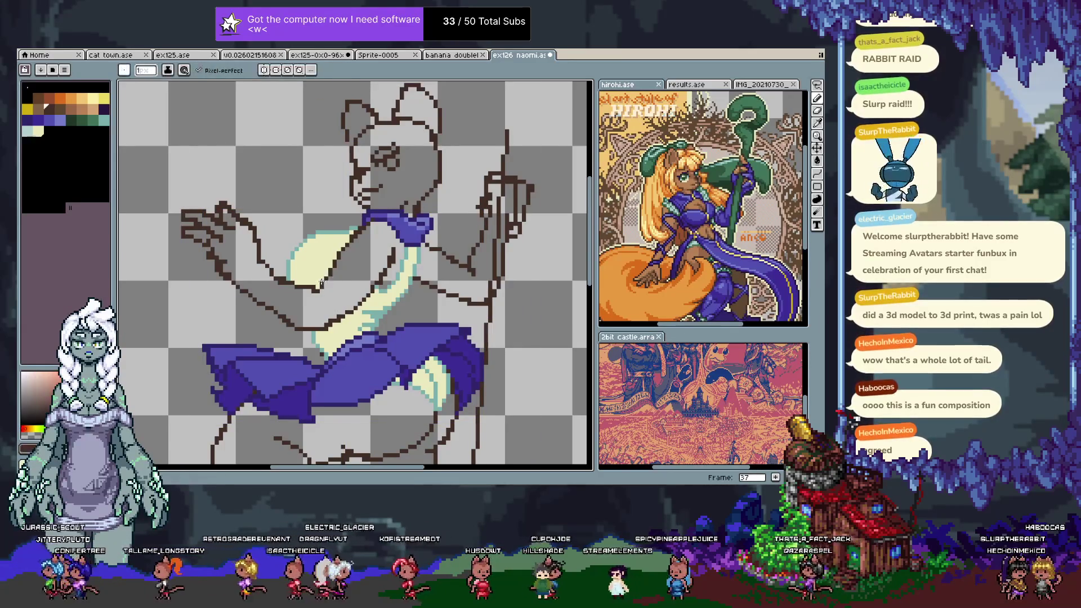
{"action": "left_click_drag", "start_coordinate": [319, 329], "coordinate": [341, 326]}
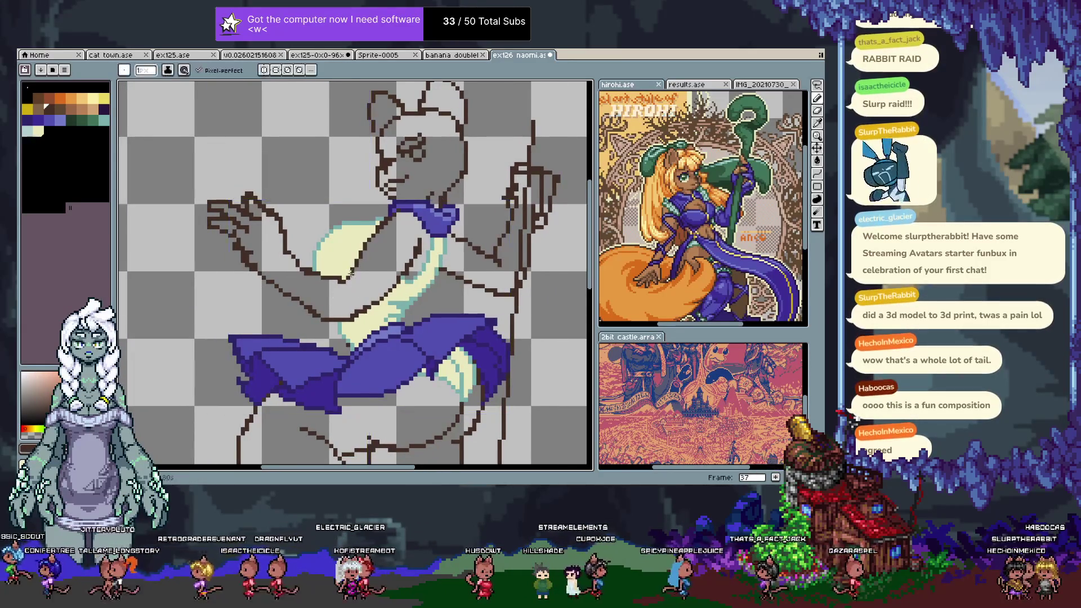
- Undo the last stroke and pan the view toward the upper left, back on the pencil
{"action": "key", "text": "Tab"}
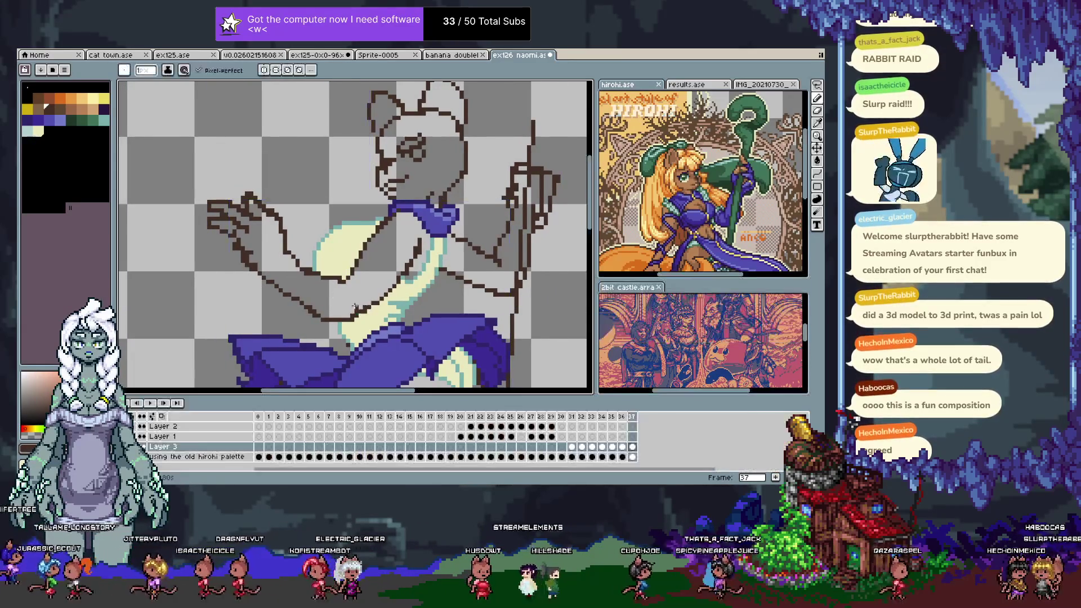
{"action": "key", "text": "Tab"}
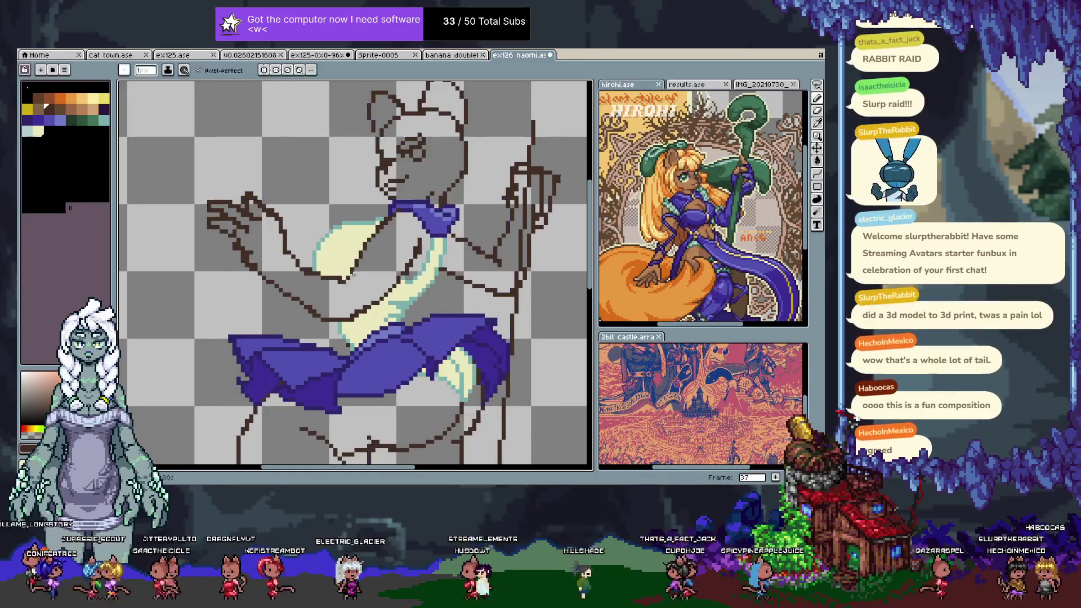
{"action": "key", "text": "ctrl+z"}
{"action": "key", "text": "i"}
{"action": "key", "text": "b"}
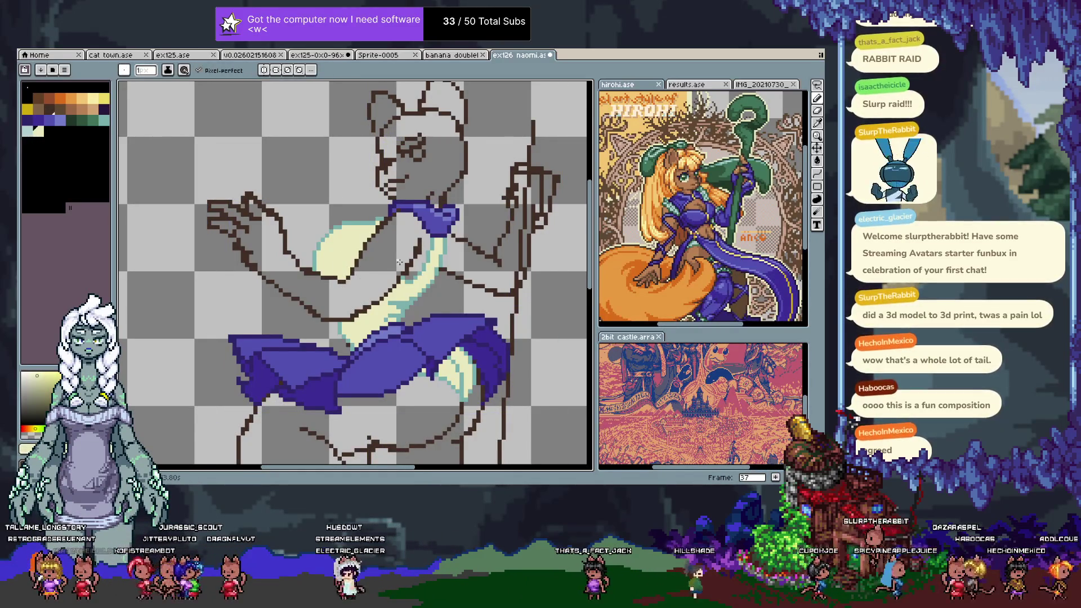
{"action": "key", "text": "h"}
{"action": "left_click_drag", "start_coordinate": [431, 245], "coordinate": [378, 222]}
{"action": "key", "text": "b"}
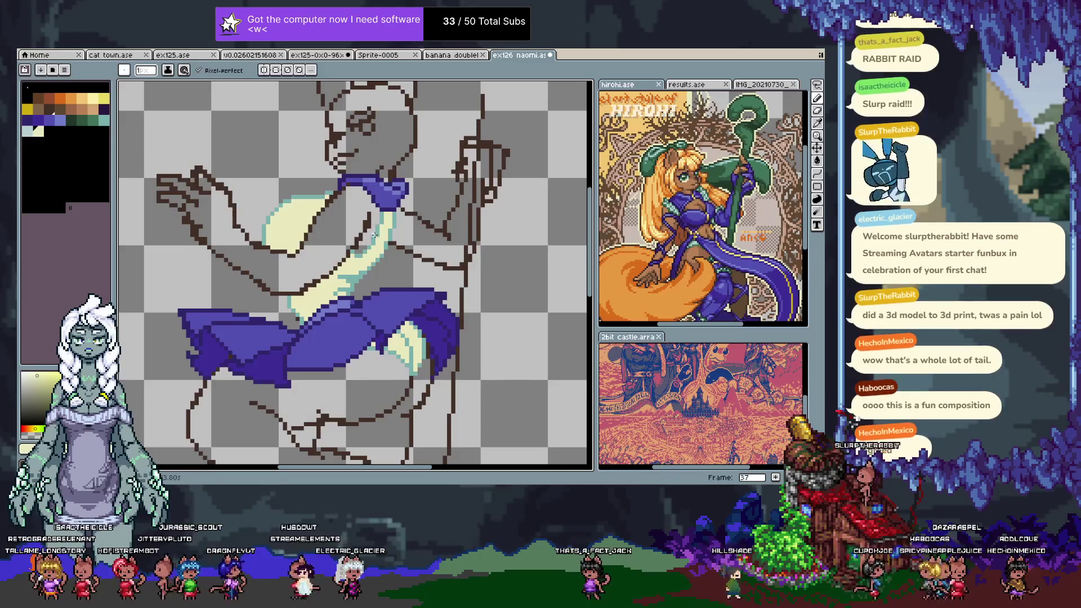
- Advance to the next frame, pick a new palette colour, and check the layer bounds with Move
{"action": "key", "text": "Tab"}
{"action": "key", "text": "Tab"}
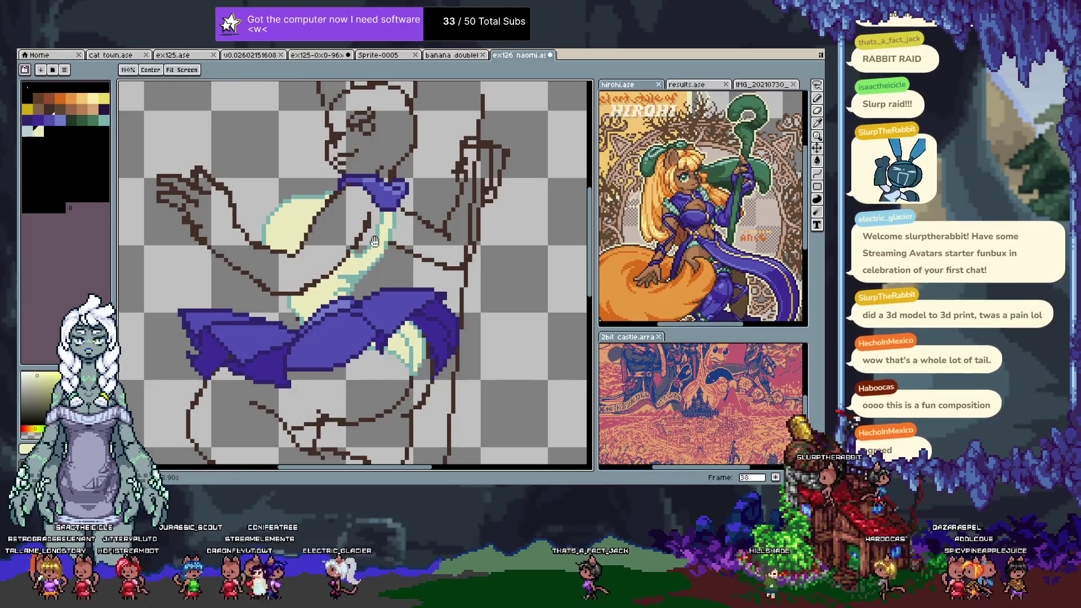
{"action": "key", "text": "Right"}
{"action": "left_click", "coordinate": [340, 233], "text": "alt"}
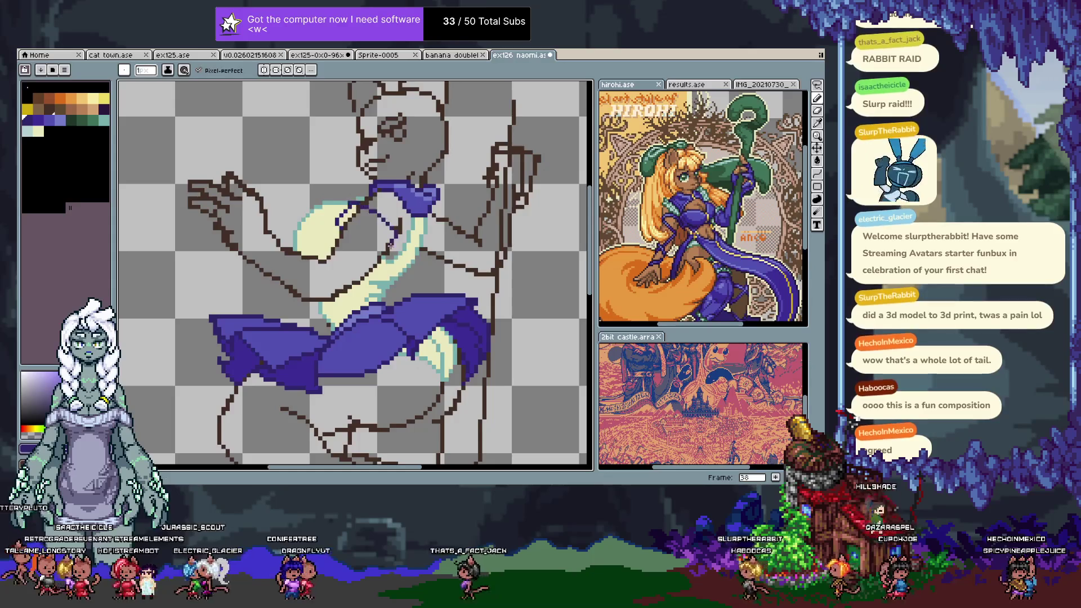
{"action": "key", "text": "v"}
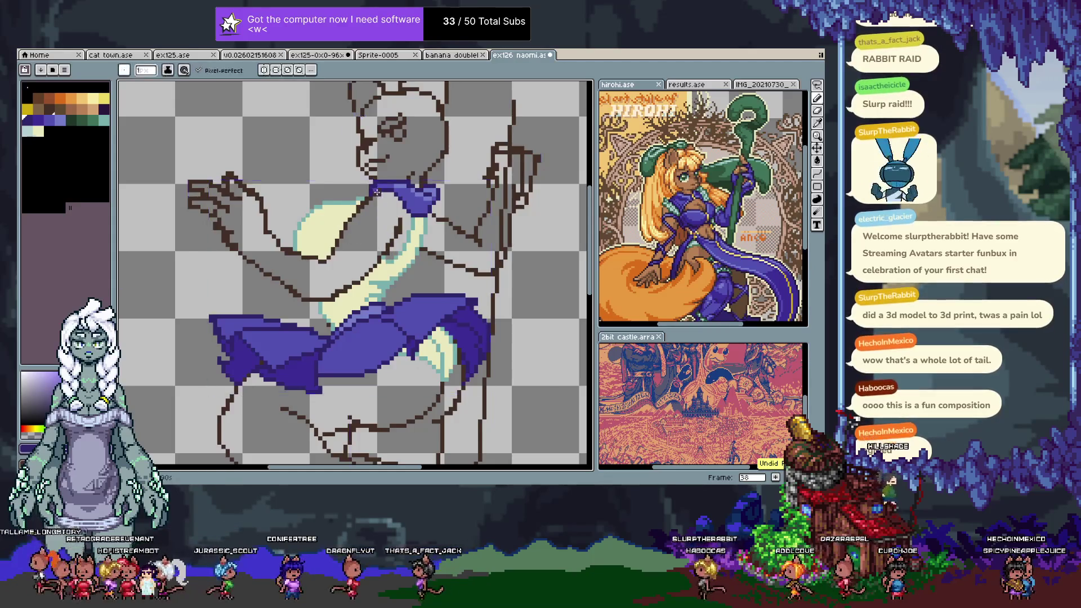
{"action": "key", "text": "b"}
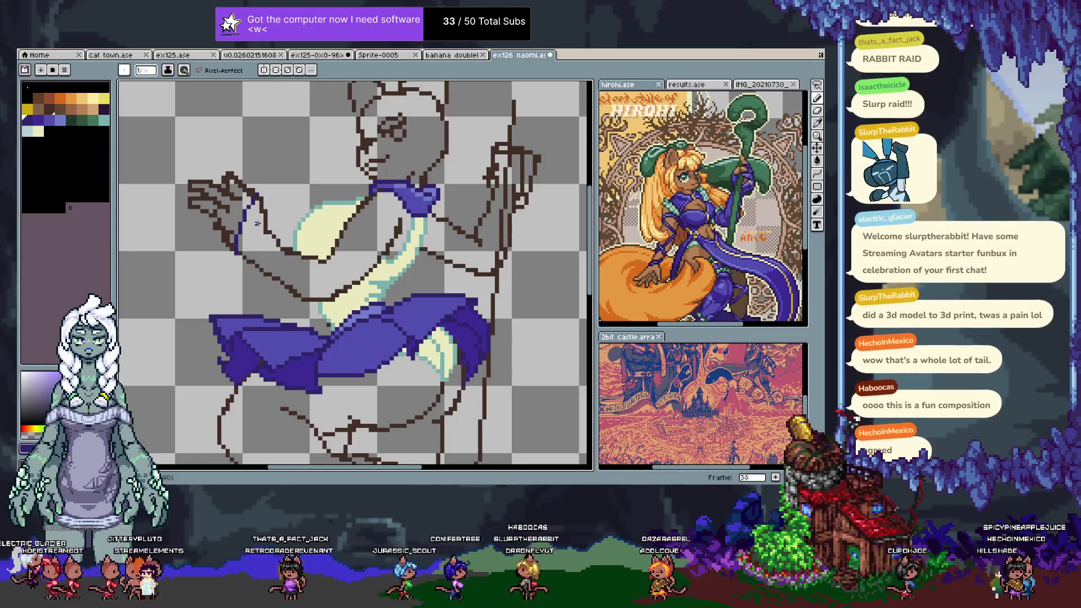
- Draw a blue guide line along the arm, erase part of it, and keep the right-arm stroke
{"action": "scroll", "coordinate": [329, 273], "scroll_direction": "down", "scroll_amount": 3}
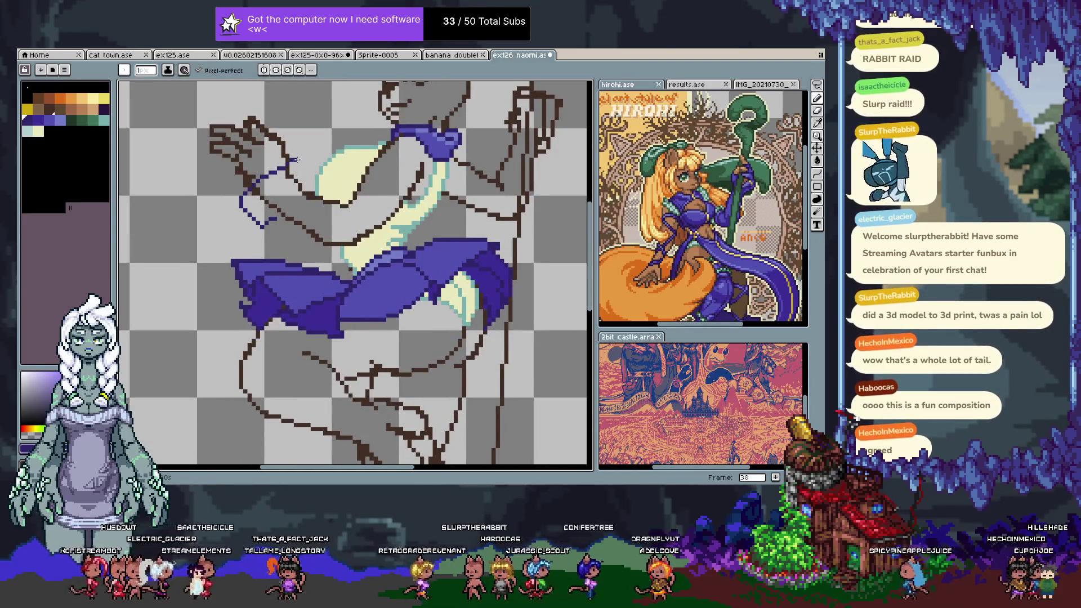
{"action": "left_click", "coordinate": [275, 218], "text": "shift"}
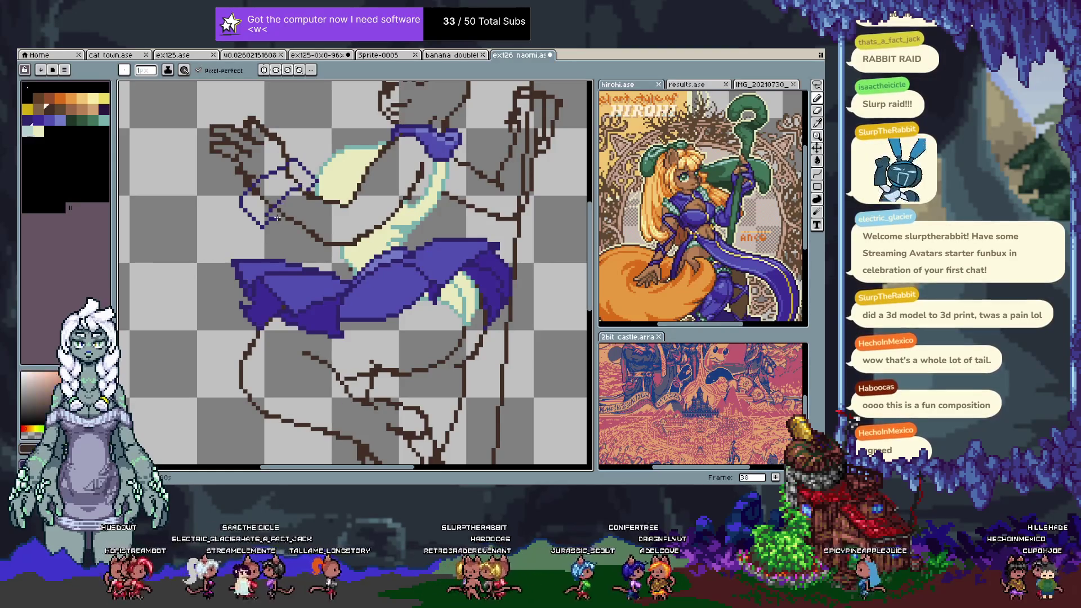
{"action": "key", "text": "x"}
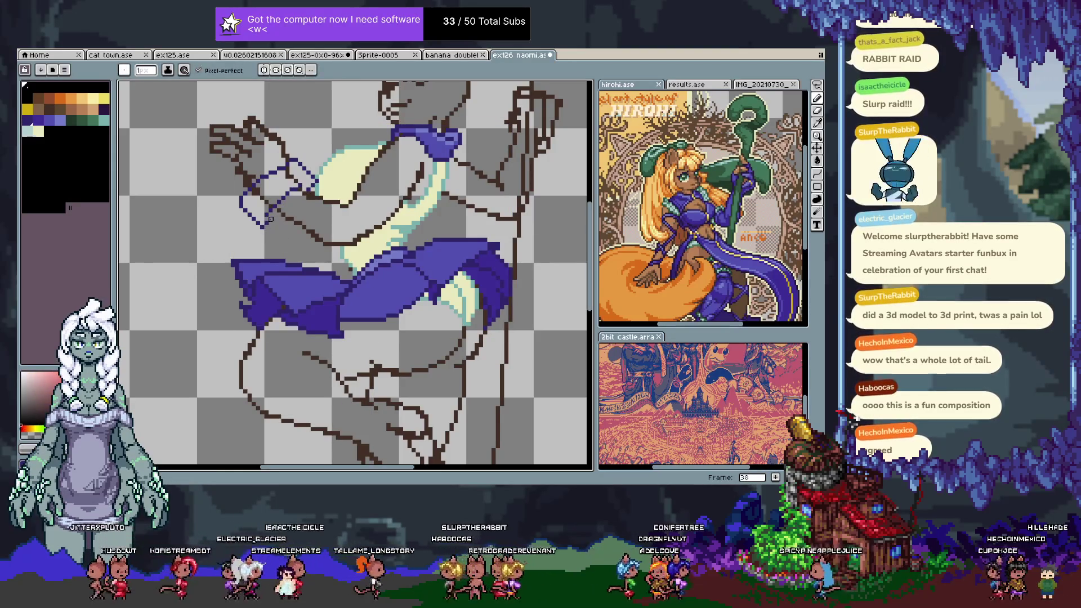
{"action": "left_click", "coordinate": [310, 189], "text": "shift"}
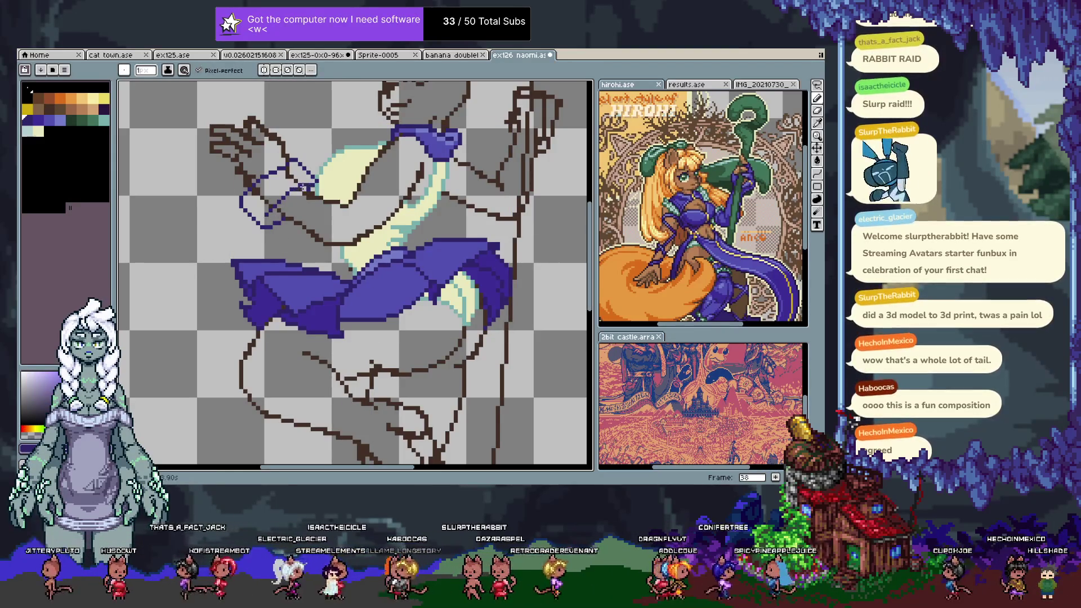
{"action": "left_click_drag", "start_coordinate": [304, 184], "coordinate": [281, 224]}
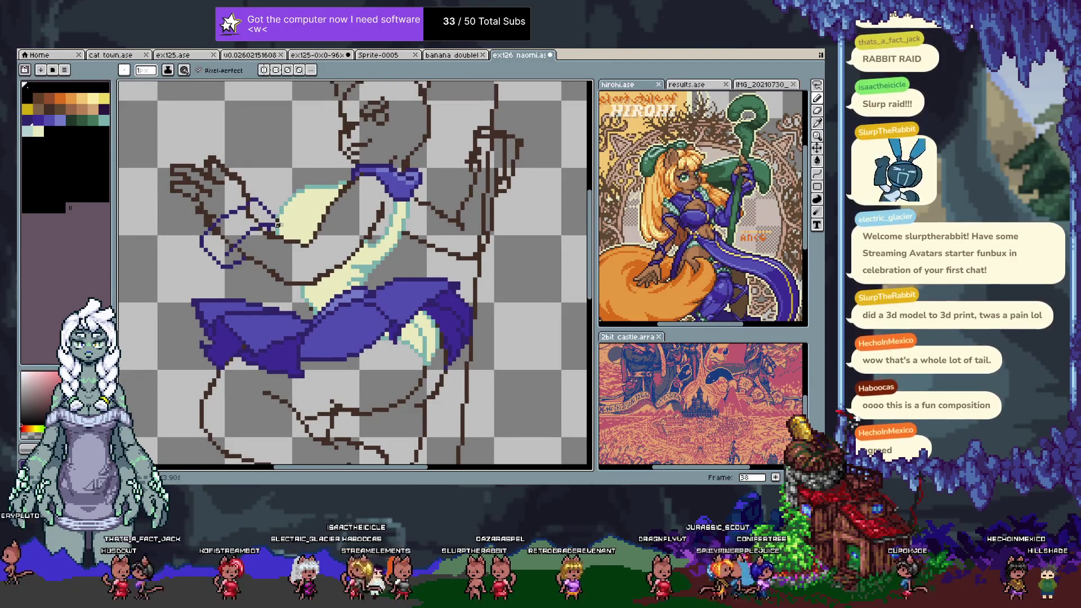
{"action": "scroll", "coordinate": [315, 247], "scroll_direction": "right", "scroll_amount": 3}
{"action": "scroll", "coordinate": [360, 231], "scroll_direction": "up", "scroll_amount": 2}
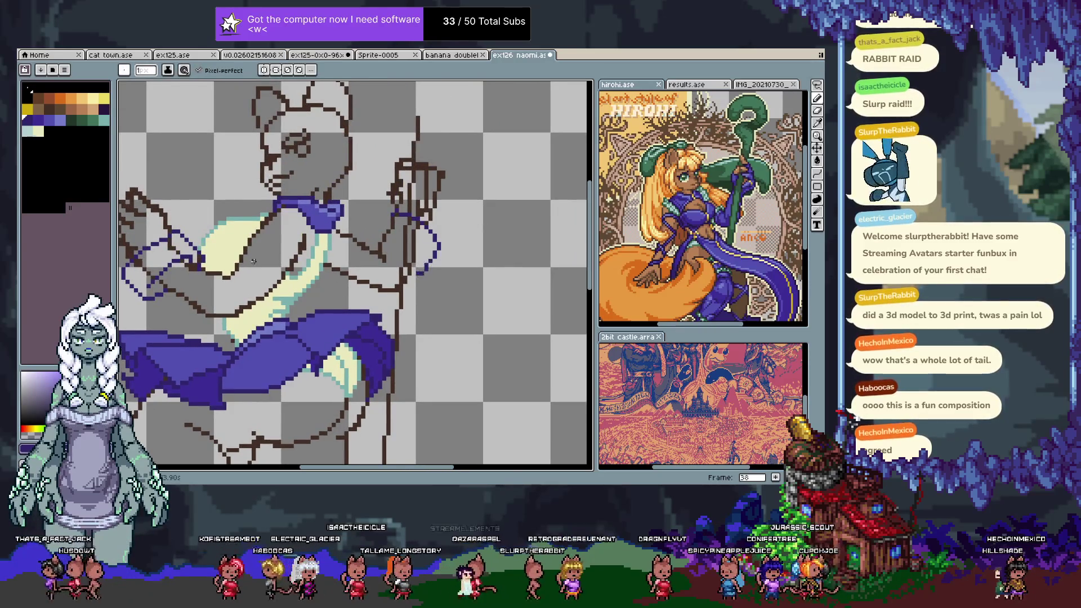
{"action": "scroll", "coordinate": [394, 236], "scroll_direction": "left", "scroll_amount": 5}
{"action": "key", "text": "ctrl+z"}
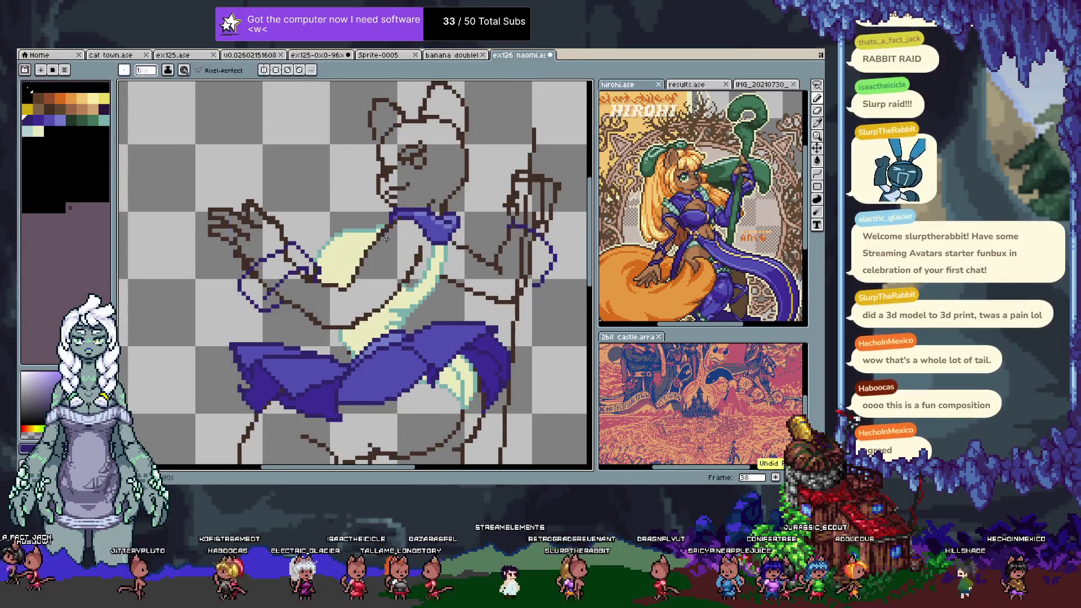
{"action": "key", "text": "ctrl+z"}
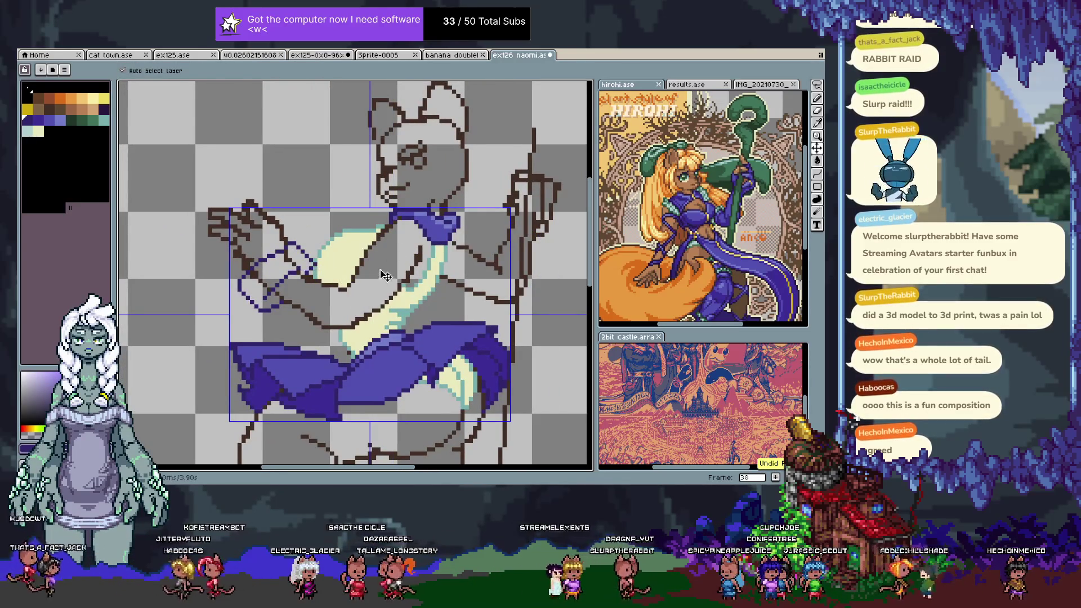
{"action": "key", "text": "ctrl+y"}
- Draw a dark blue-purple curve along the chest outline, then step back a frame to compare
{"action": "left_click_drag", "start_coordinate": [372, 232], "coordinate": [407, 263]}
{"action": "key", "text": "ctrl+z"}
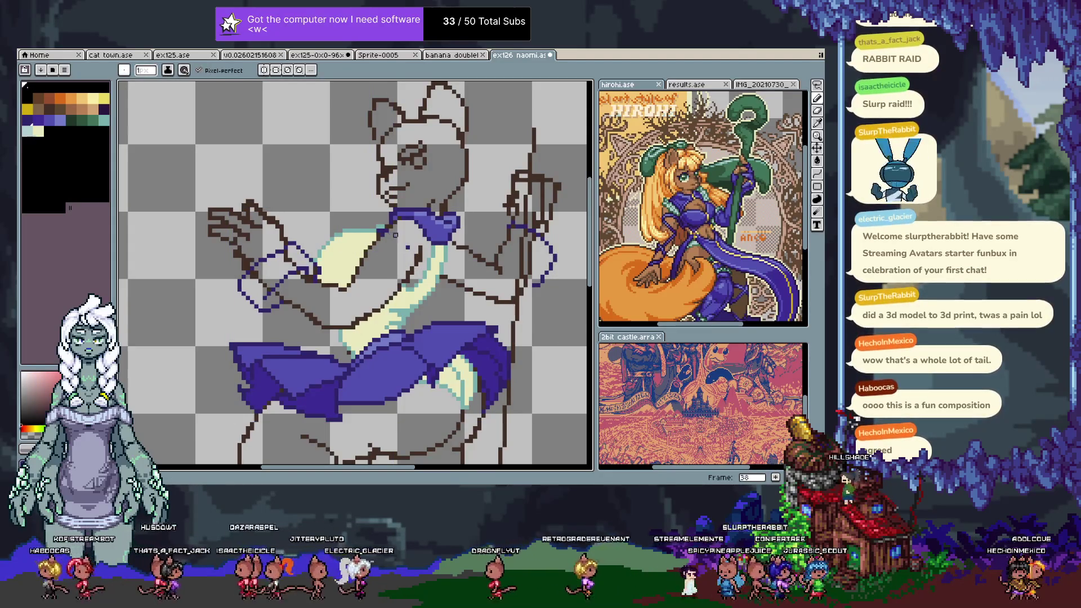
{"action": "left_click", "coordinate": [369, 245], "text": "alt"}
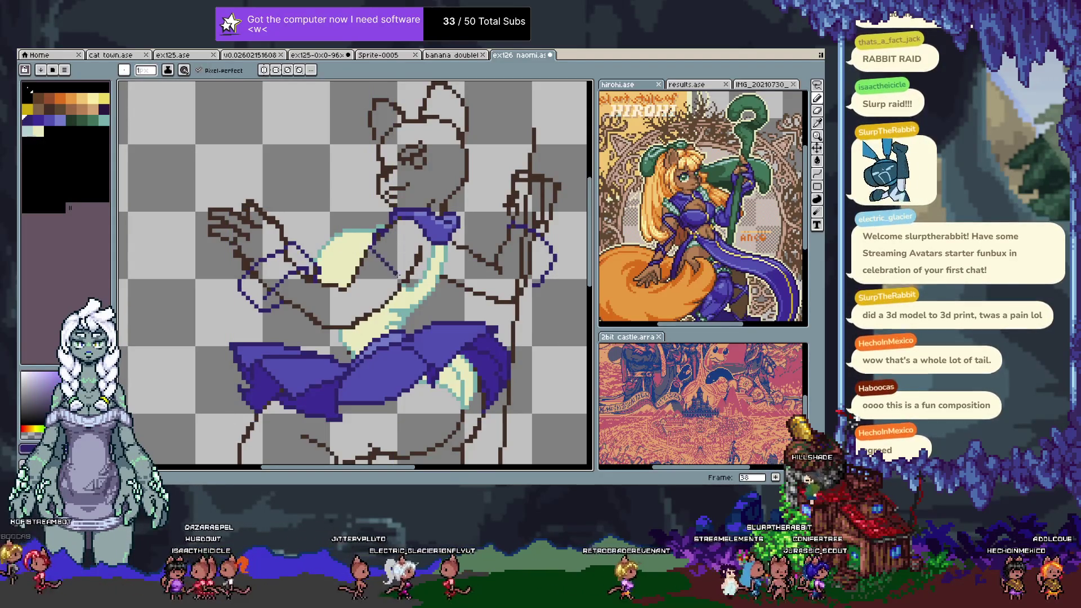
{"action": "left_click_drag", "start_coordinate": [371, 246], "coordinate": [399, 255]}
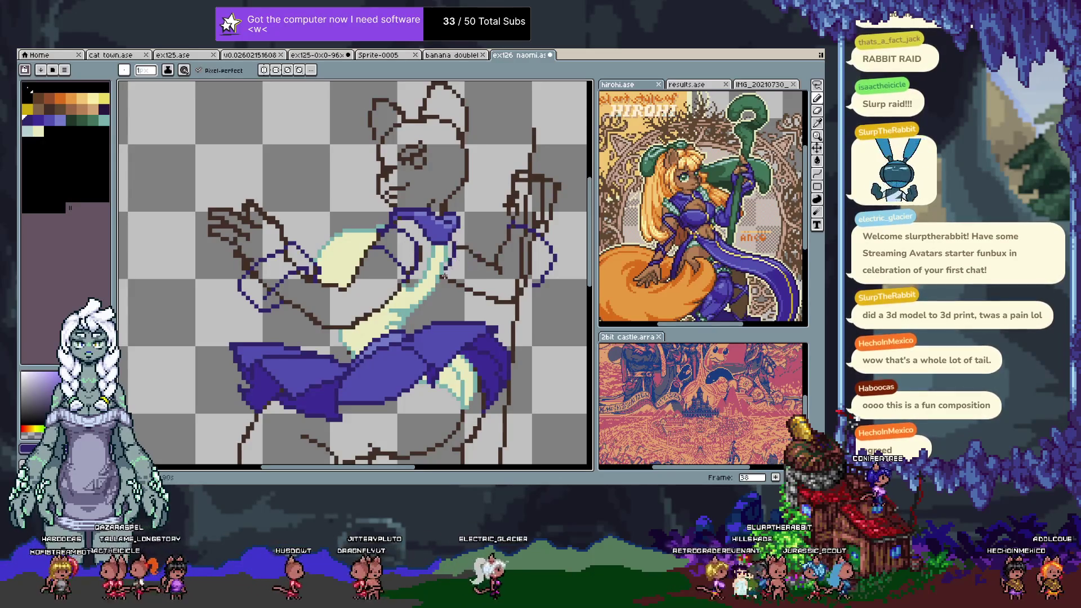
{"action": "key", "text": "Left"}
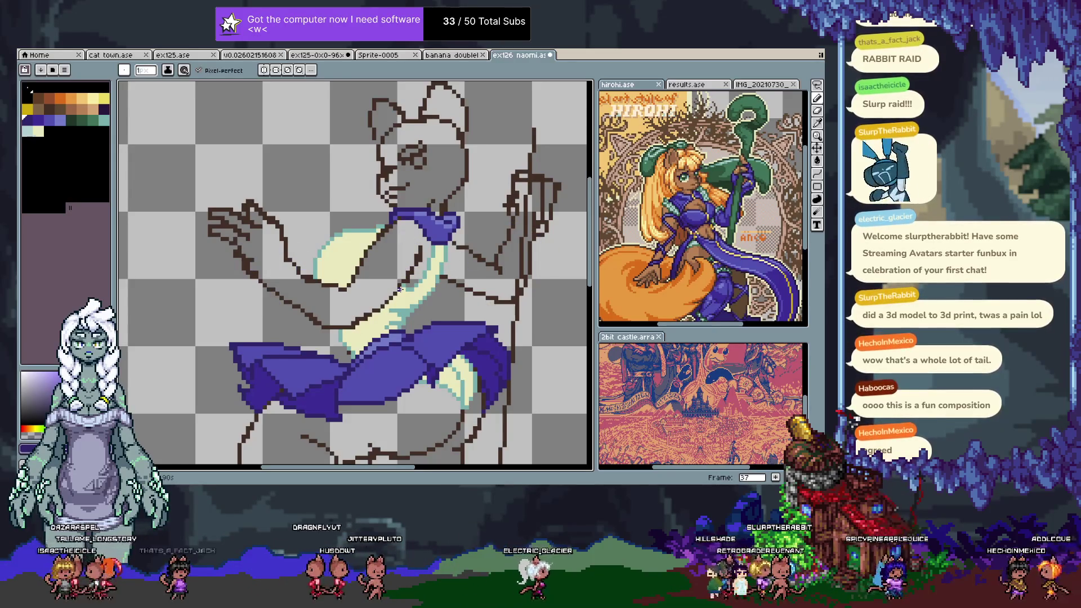
- On the next frame, sketch navy lines across the hand and along the arm, then undo them
{"action": "key", "text": "Tab"}
{"action": "key", "text": "Tab"}
{"action": "key", "text": "Right"}
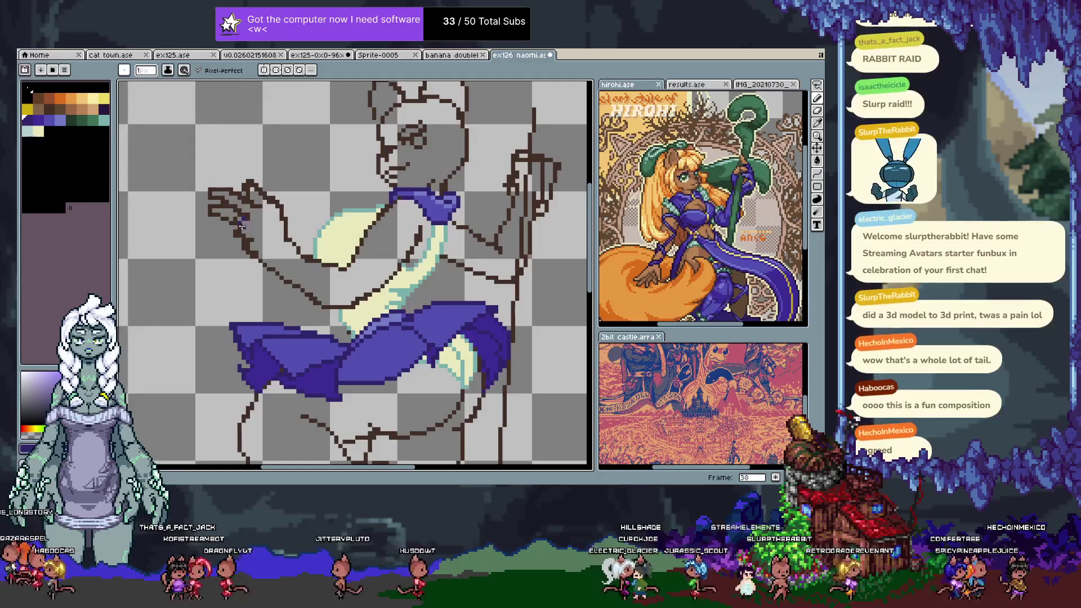
{"action": "mouse_move", "coordinate": [241, 225]}
{"action": "left_mouse_down"}
{"action": "mouse_move", "coordinate": [287, 228]}
{"action": "mouse_move", "coordinate": [257, 260]}
{"action": "left_mouse_up"}
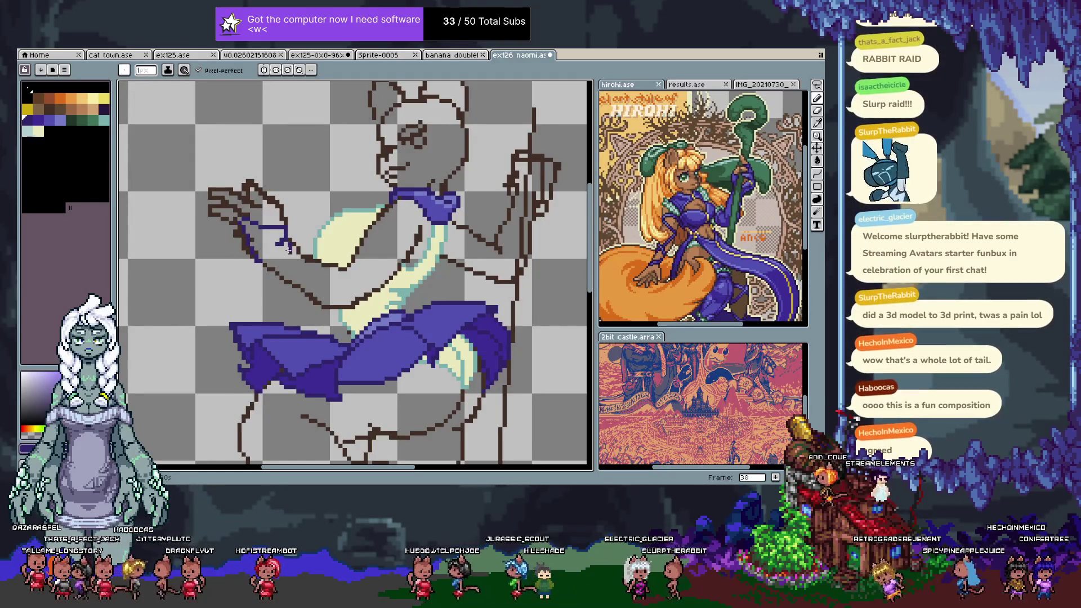
{"action": "key", "text": "ctrl+z"}
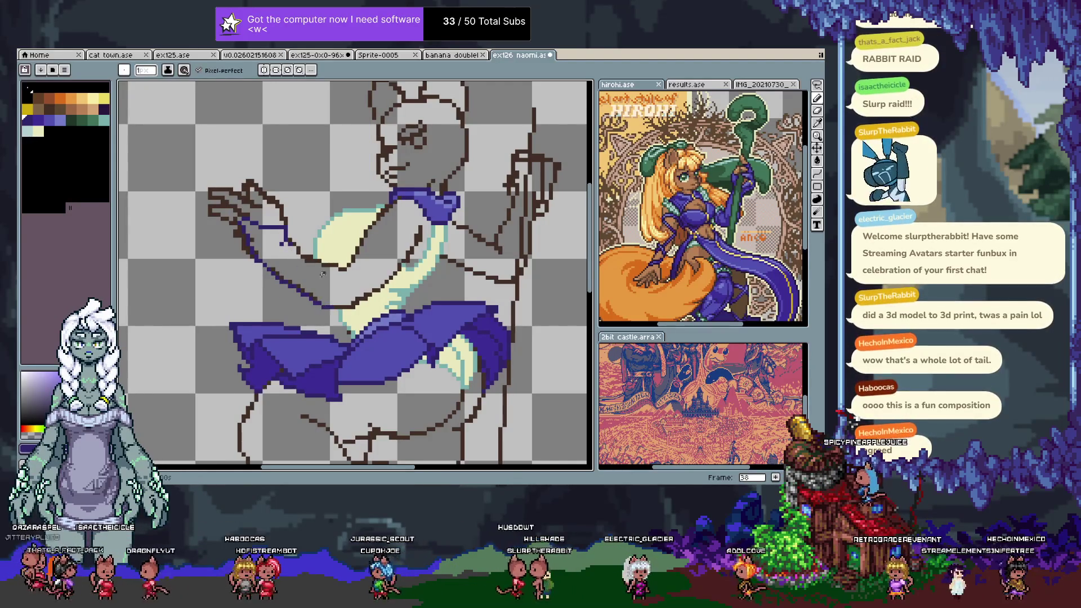
{"action": "left_click_drag", "start_coordinate": [324, 263], "coordinate": [382, 297]}
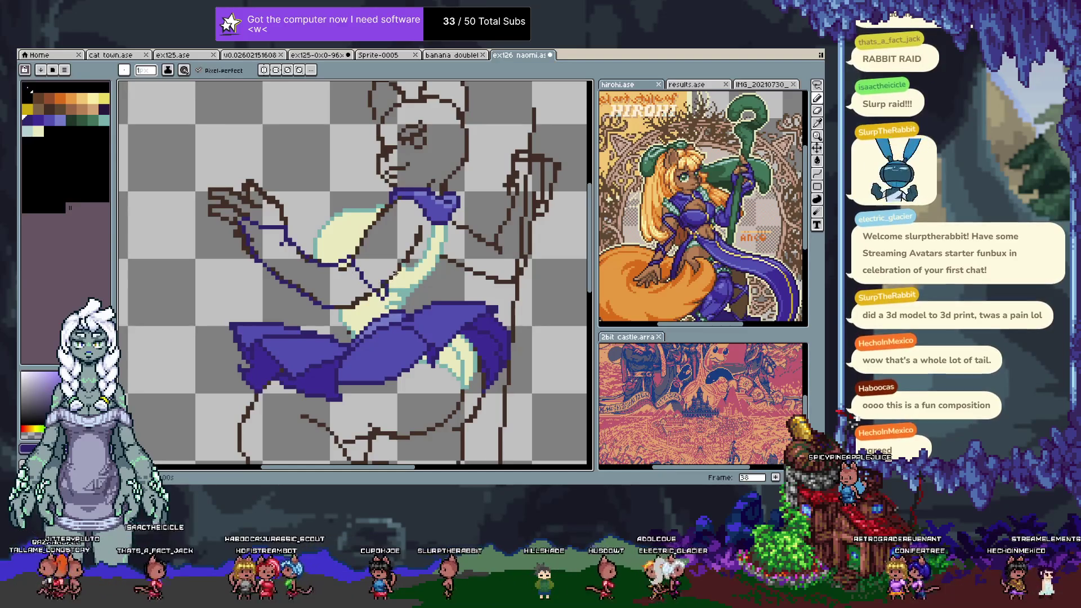
{"action": "left_click_drag", "start_coordinate": [338, 263], "coordinate": [379, 266]}
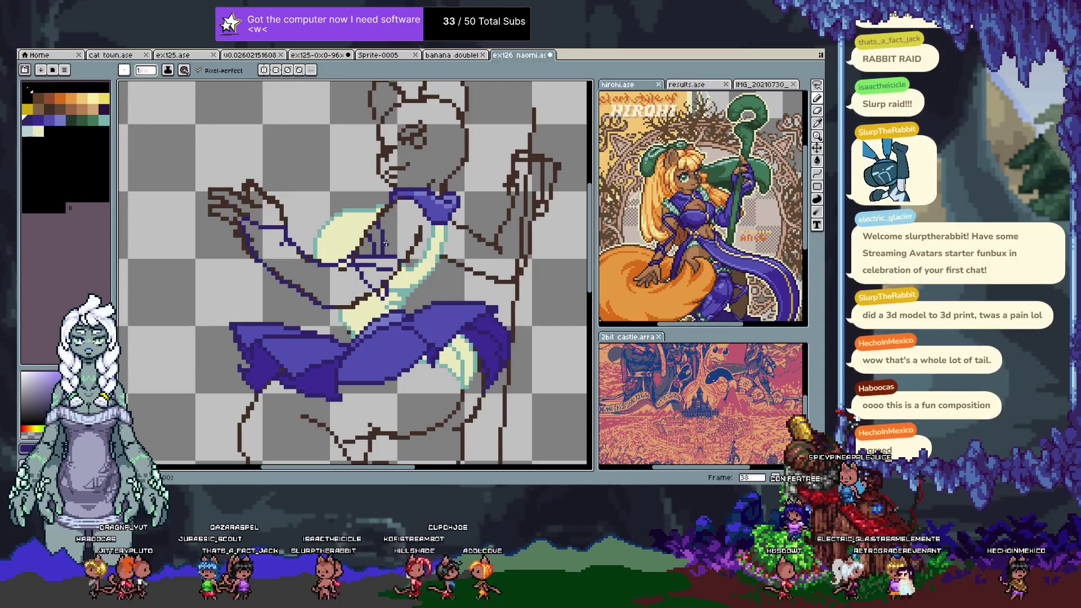
{"action": "key", "text": "ctrl+z"}
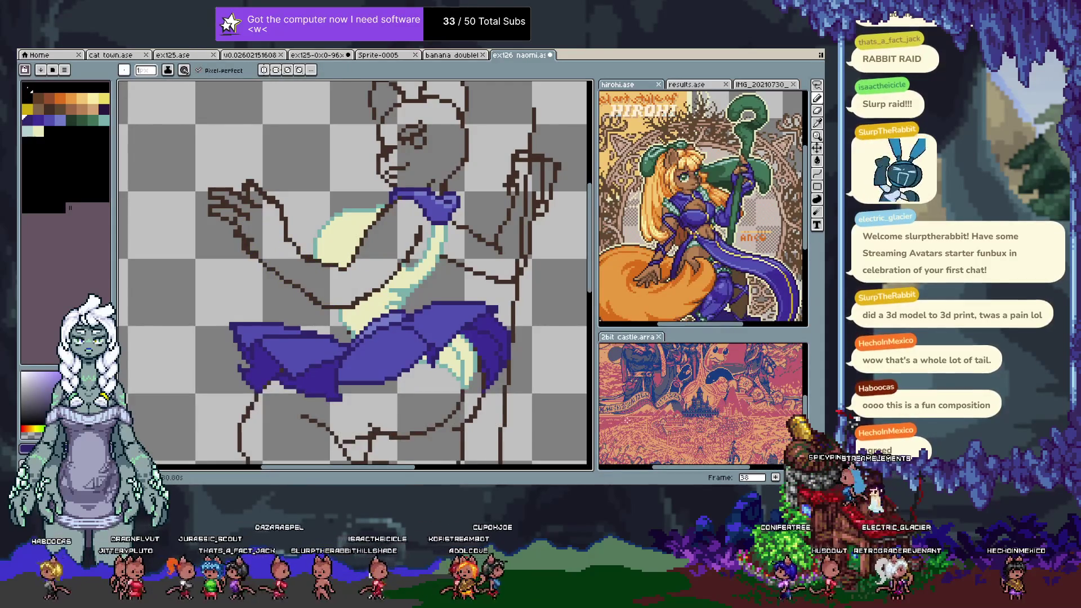
{"action": "key", "text": "Tab"}
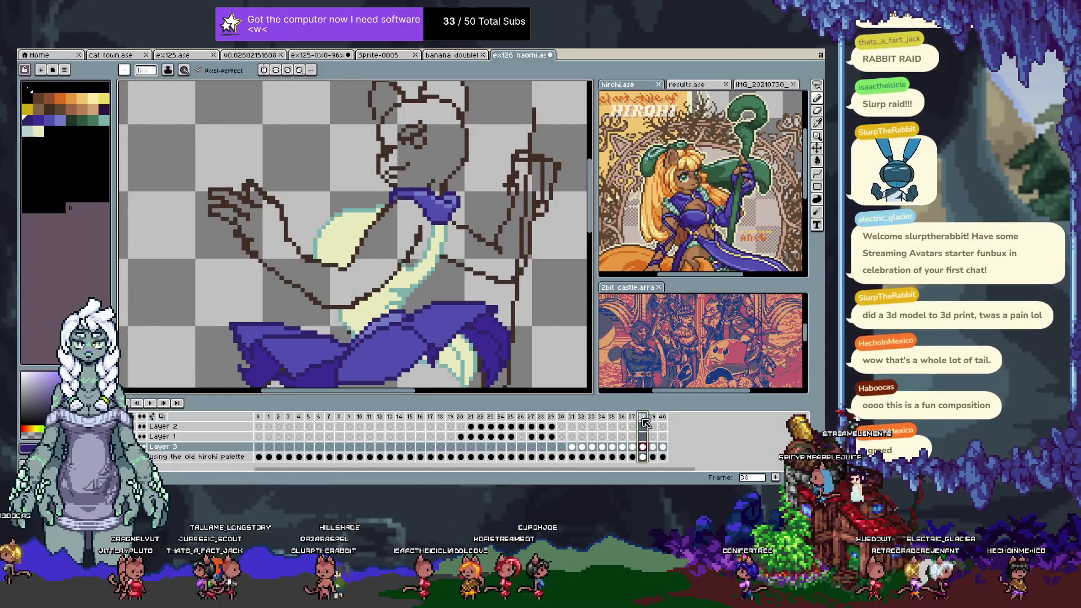
- Compare frames 40 and 39 in the timeline, settle on frame 40, and hide the timeline
{"action": "left_click", "coordinate": [663, 417]}
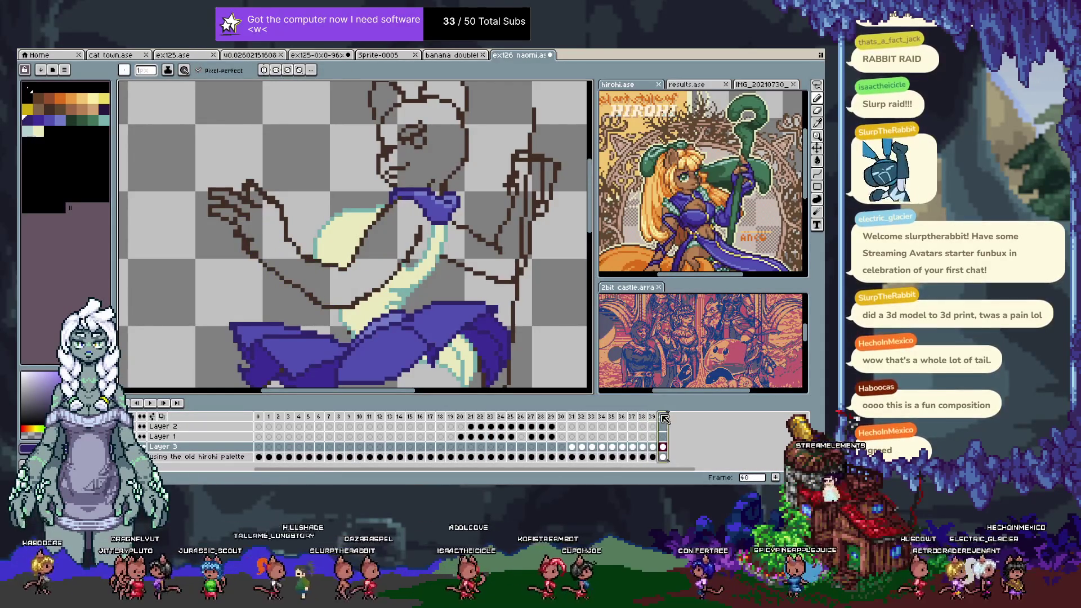
{"action": "left_click", "coordinate": [651, 417]}
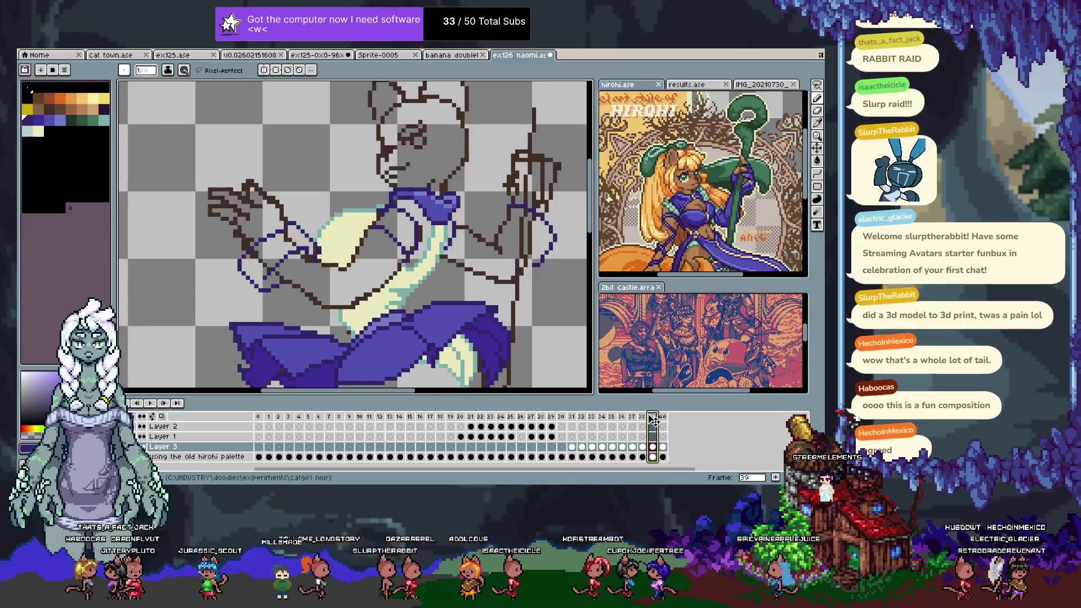
{"action": "key", "text": "Right"}
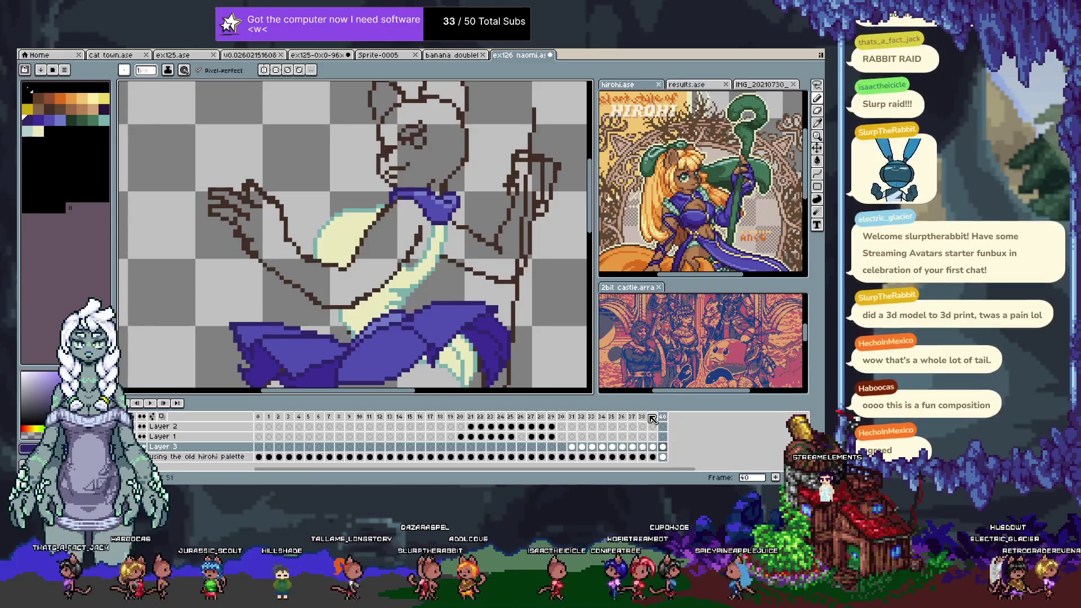
{"action": "key", "text": "Tab"}
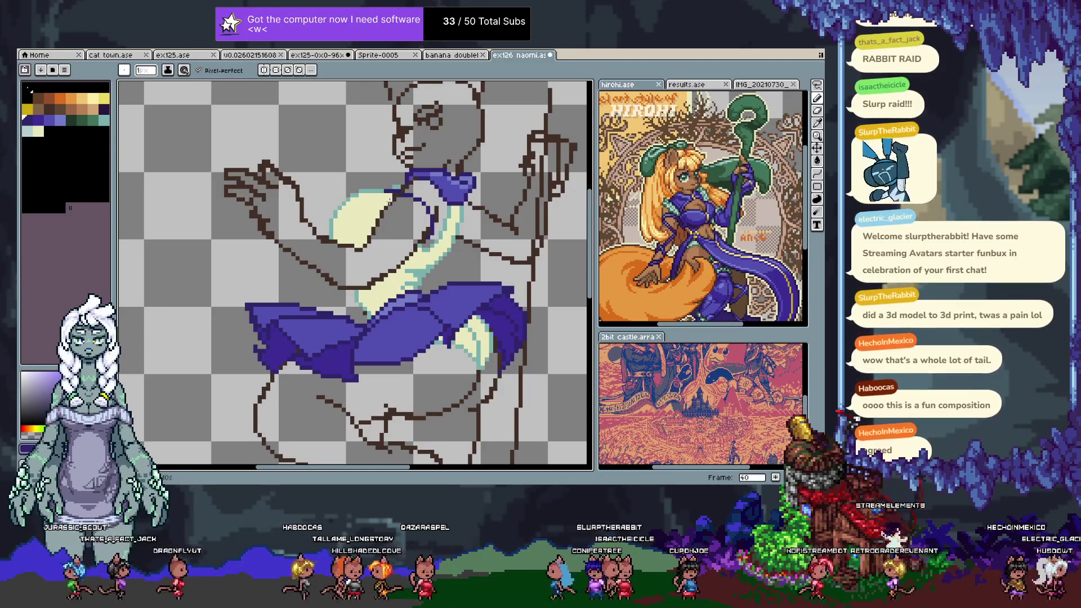
{"action": "key", "text": "ctrl+z"}
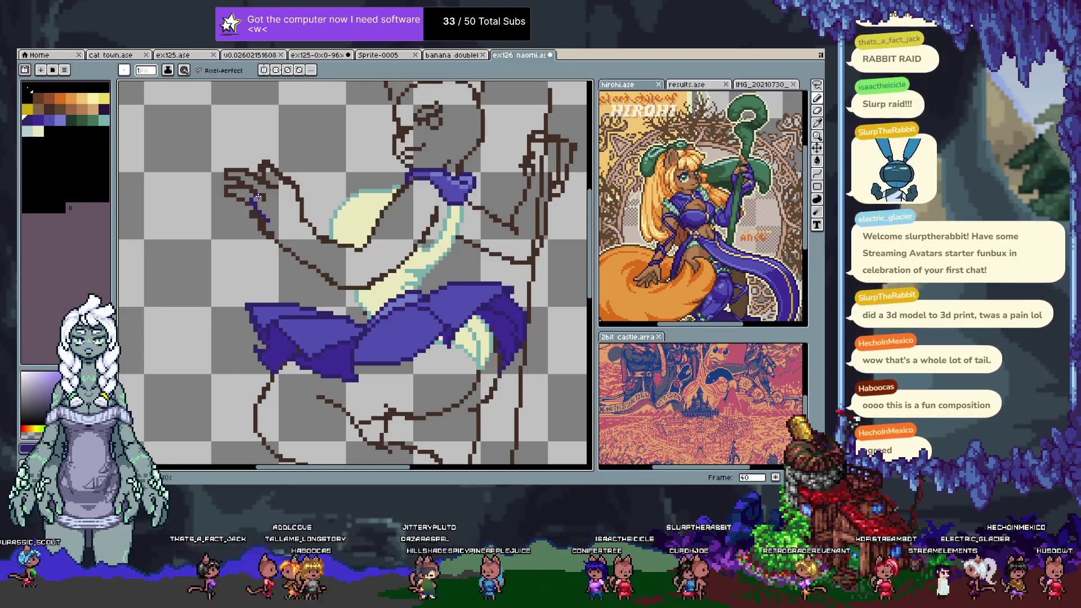
{"action": "left_click_drag", "start_coordinate": [257, 197], "coordinate": [304, 221]}
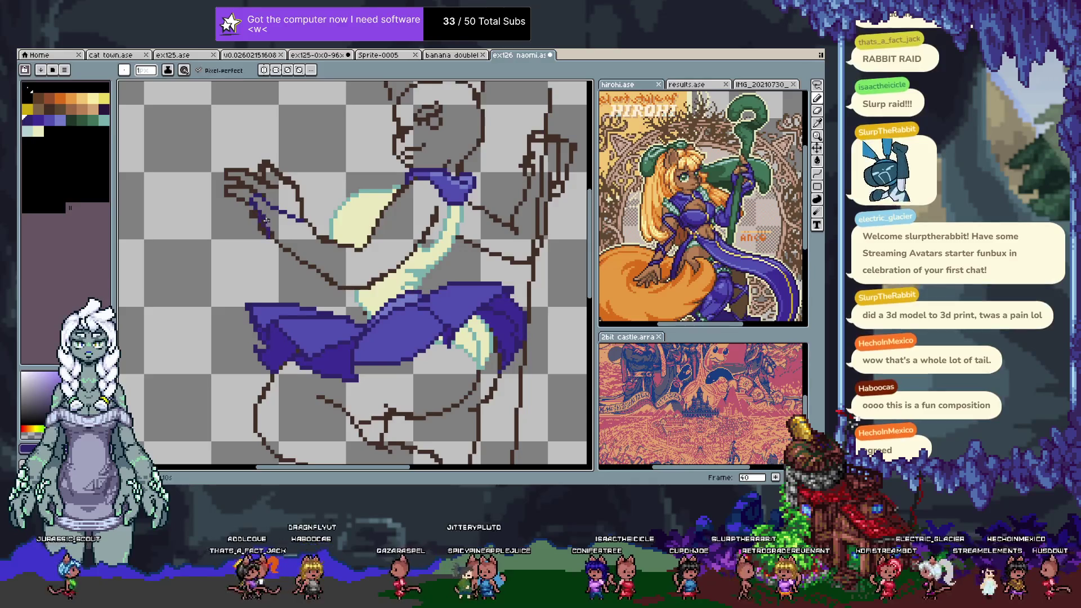
{"action": "key", "text": "ctrl+z"}
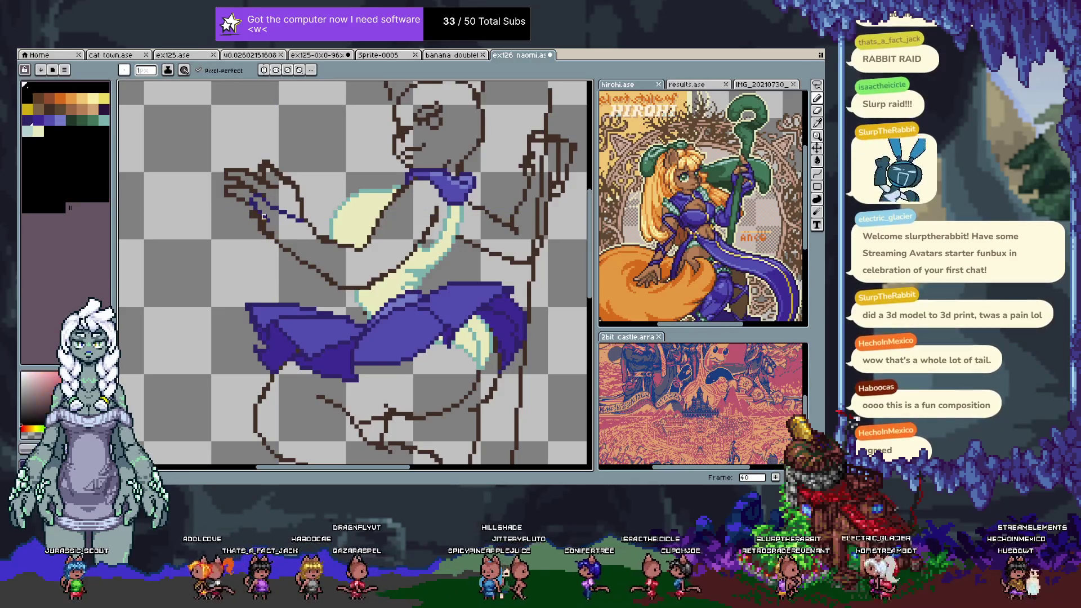
{"action": "left_click_drag", "start_coordinate": [268, 220], "coordinate": [276, 238]}
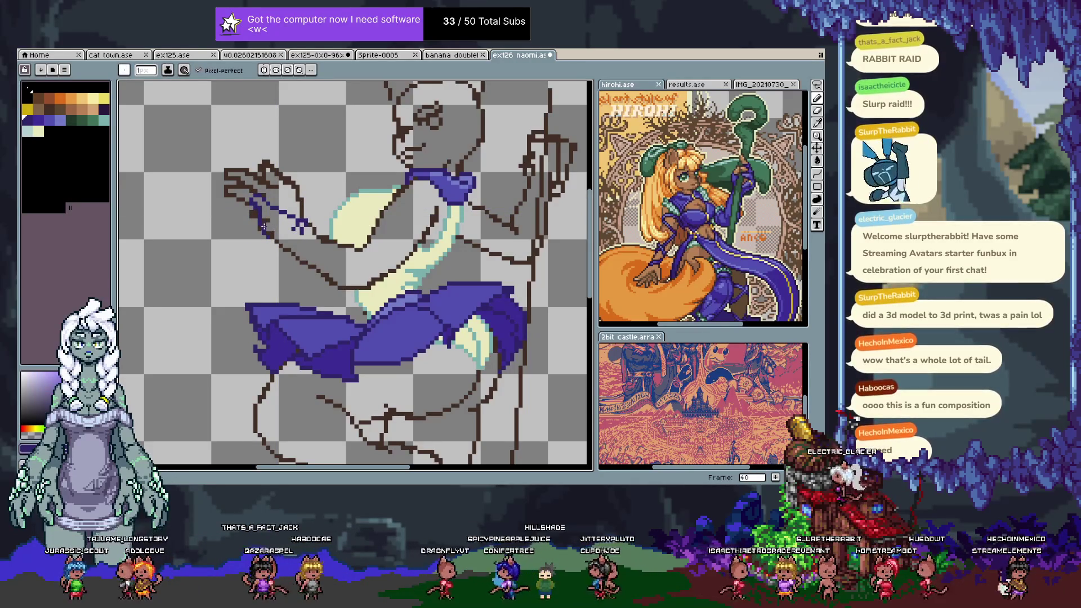
{"action": "left_click_drag", "start_coordinate": [272, 236], "coordinate": [330, 282]}
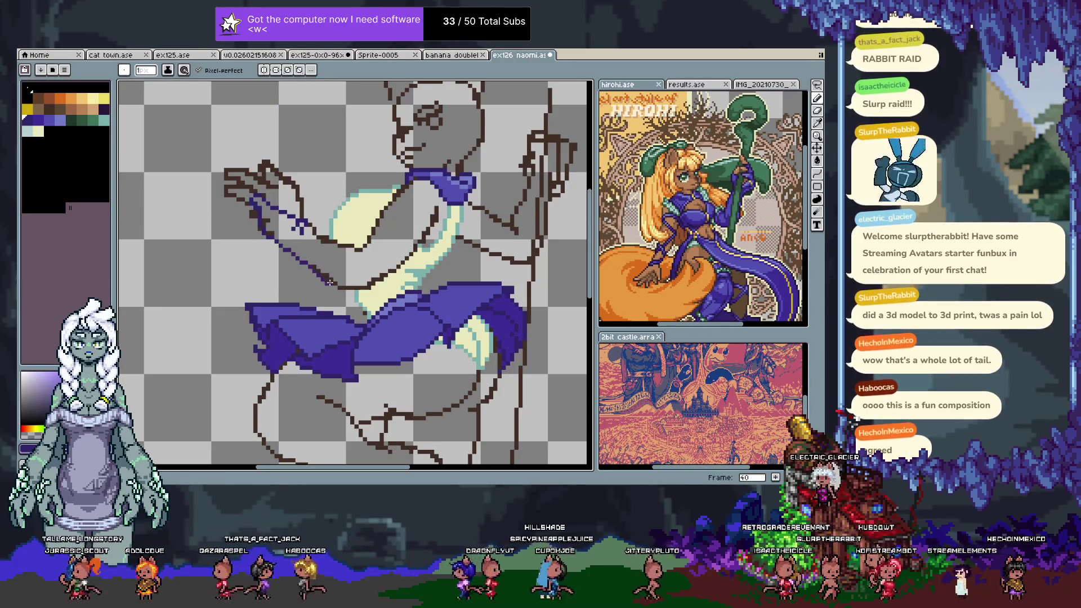
{"action": "left_click_drag", "start_coordinate": [314, 229], "coordinate": [350, 246]}
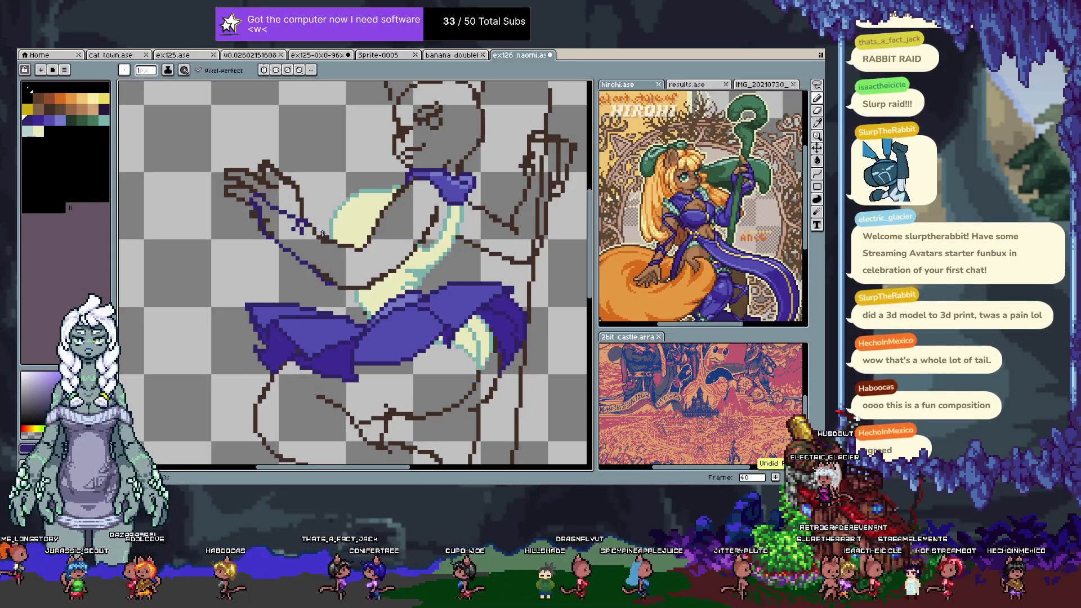
{"action": "left_click_drag", "start_coordinate": [369, 232], "coordinate": [419, 269]}
{"action": "key", "text": "ctrl+z"}
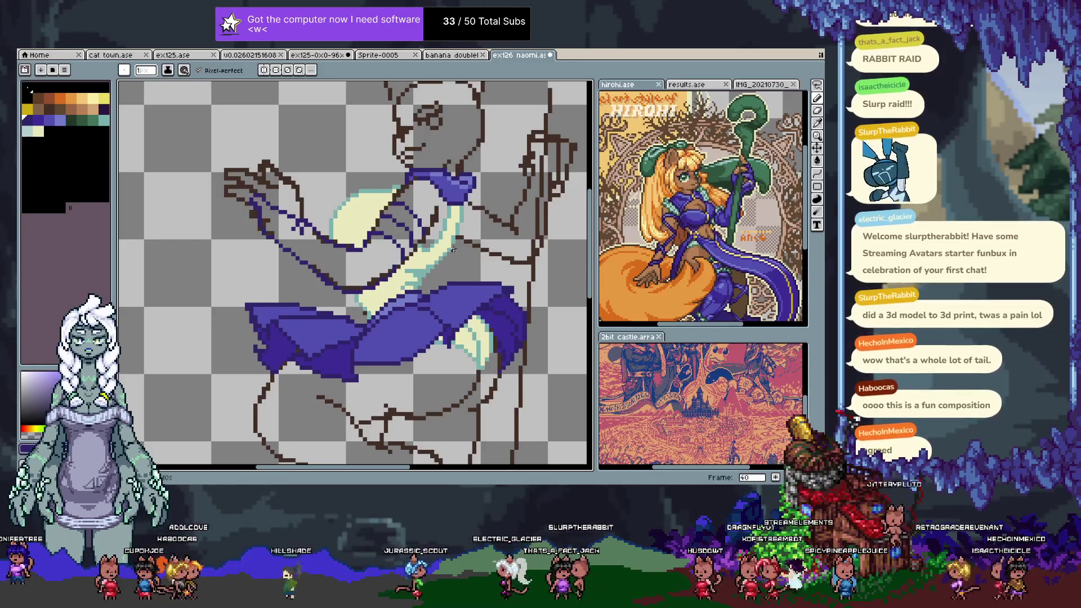
{"action": "left_click_drag", "start_coordinate": [481, 271], "coordinate": [406, 236]}
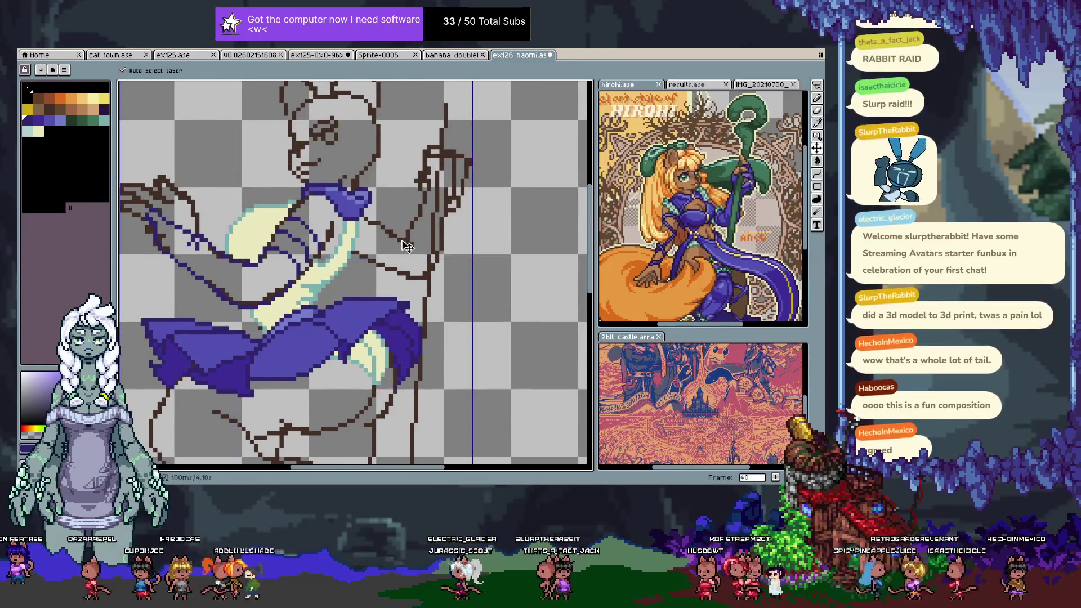
- Sample the dark brown of a sketch line and scroll down to the lower body
{"action": "left_click", "coordinate": [405, 237], "text": "alt"}
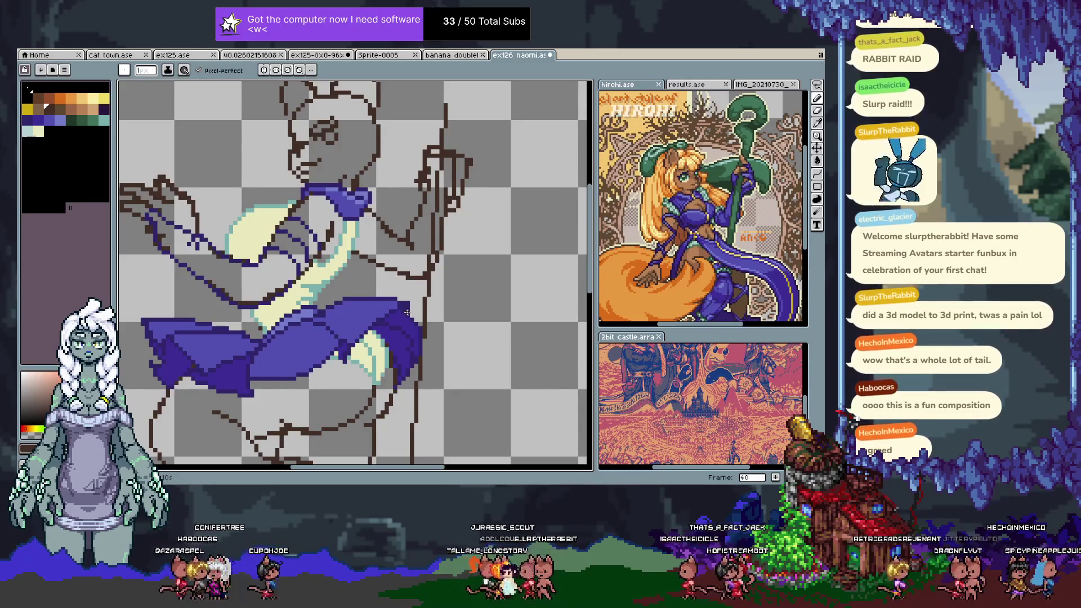
{"action": "scroll", "coordinate": [401, 275], "scroll_direction": "left", "scroll_amount": 3}
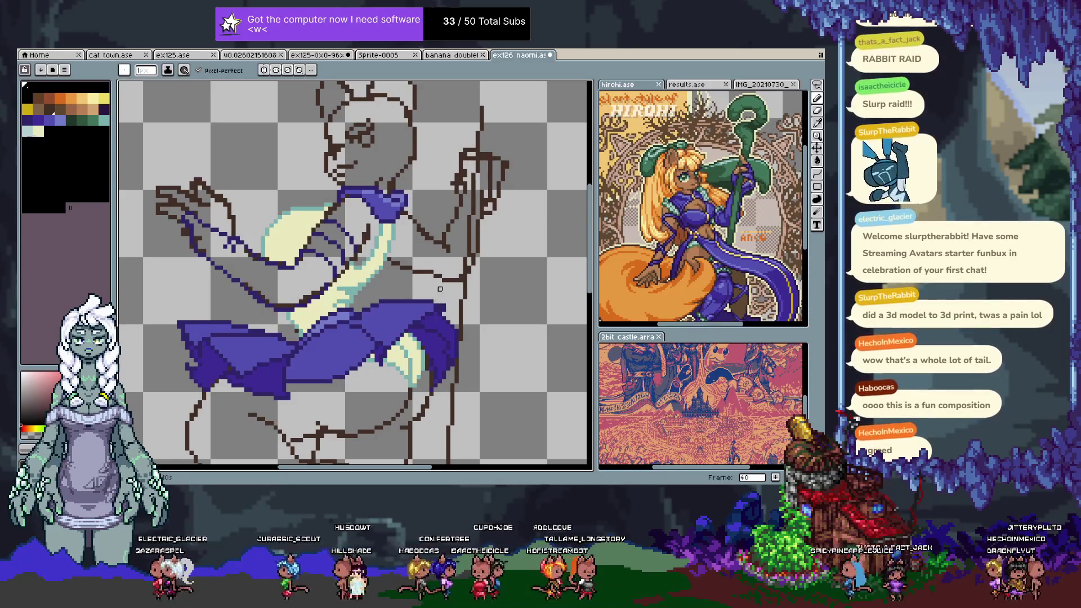
{"action": "key", "text": "Tab"}
{"action": "key", "text": "Tab"}
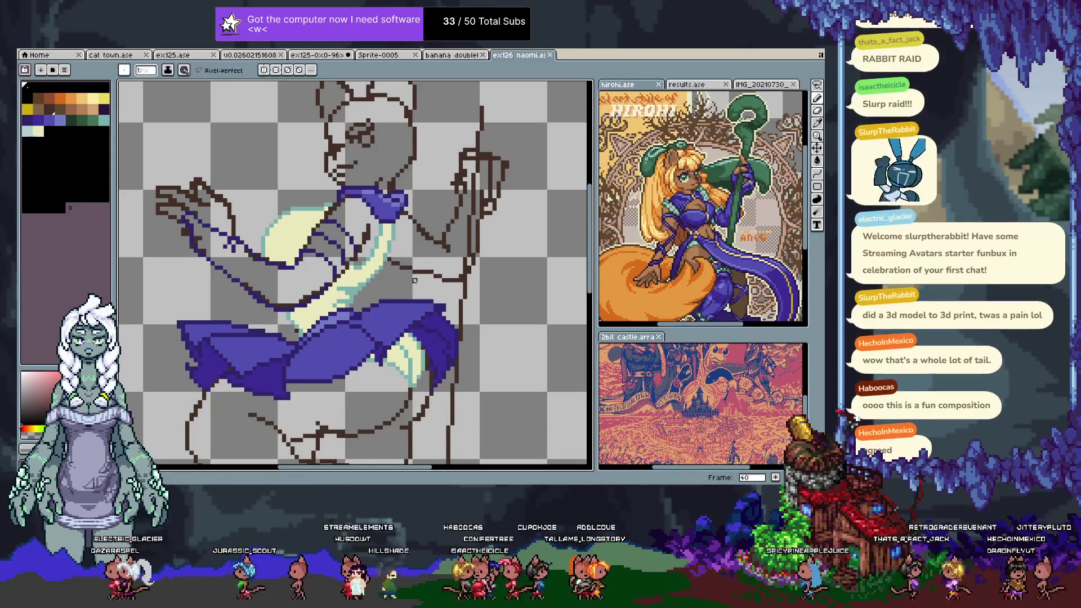
{"action": "scroll", "coordinate": [418, 279], "scroll_direction": "down", "scroll_amount": 2}
{"action": "scroll", "coordinate": [420, 315], "scroll_direction": "down", "scroll_amount": 2}
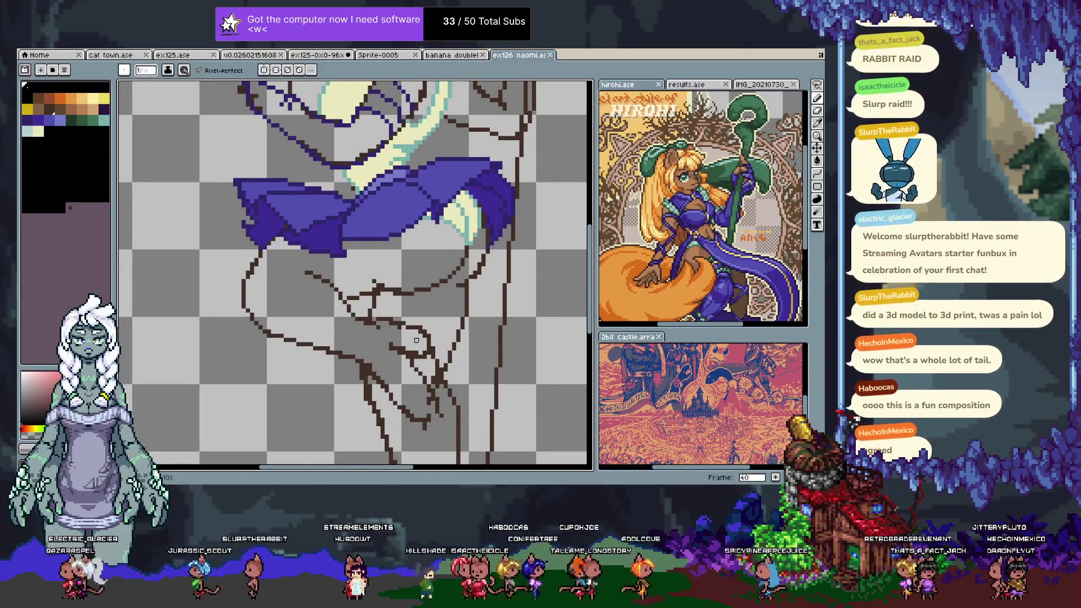
- Try several blue and brown strokes along the hip and thigh, undoing each one
{"action": "scroll", "coordinate": [420, 341], "scroll_direction": "up", "scroll_amount": 3}
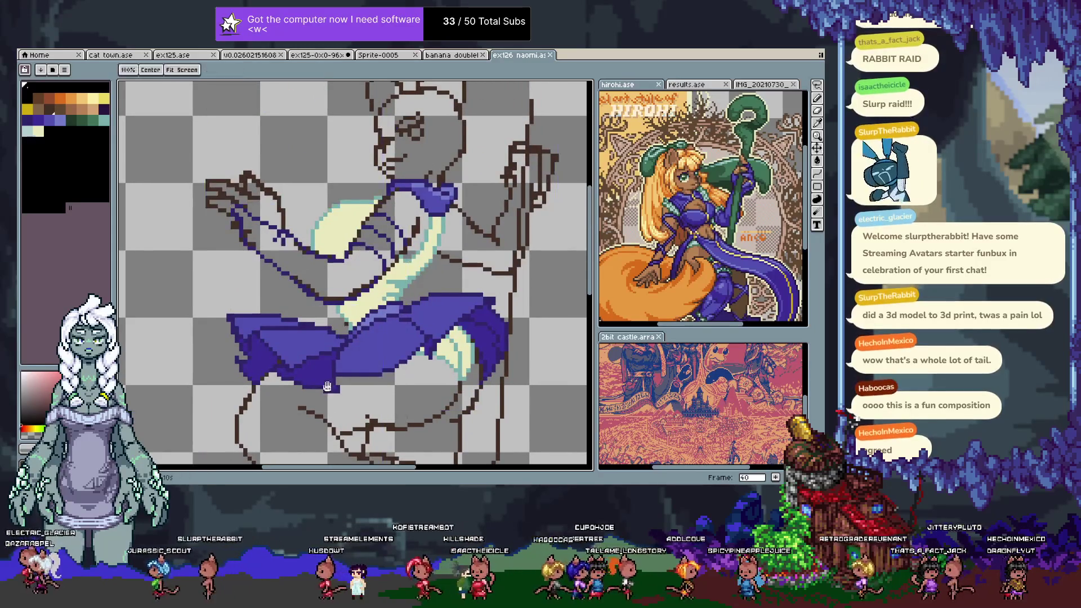
{"action": "left_click_drag", "start_coordinate": [333, 363], "coordinate": [310, 335]}
{"action": "key", "text": "i"}
{"action": "key", "text": "b"}
{"action": "scroll", "coordinate": [316, 304], "scroll_direction": "down", "scroll_amount": 2}
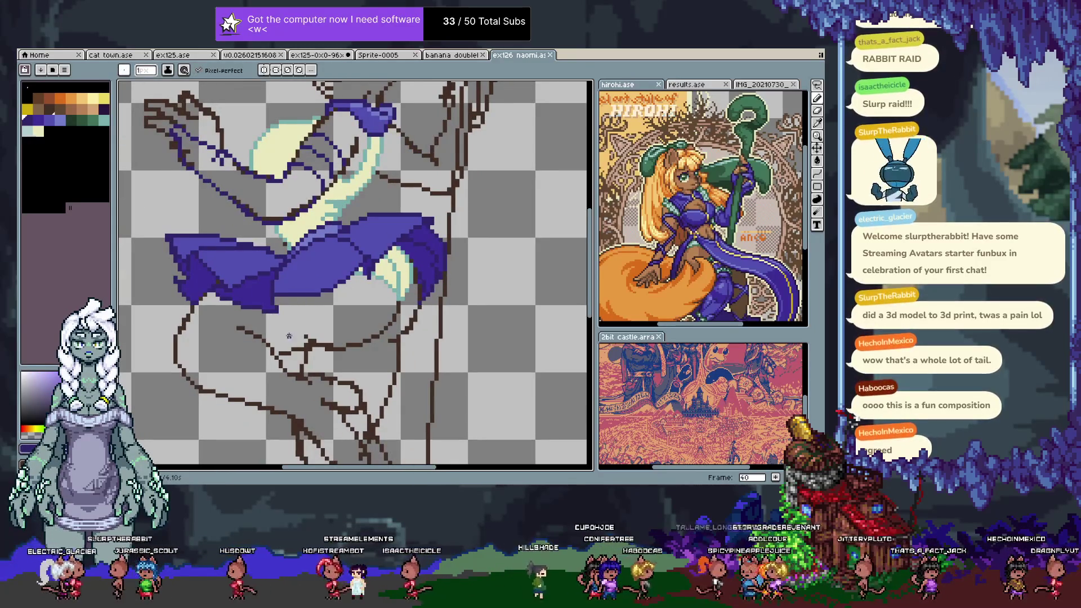
{"action": "scroll", "coordinate": [270, 287], "scroll_direction": "down", "scroll_amount": 2}
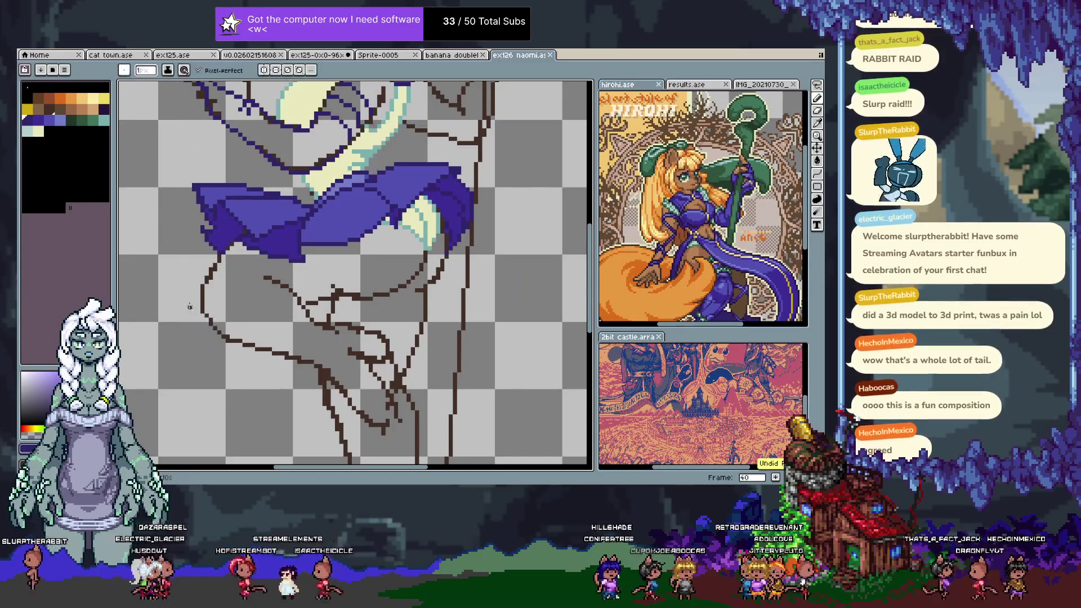
{"action": "key", "text": "ctrl+z"}
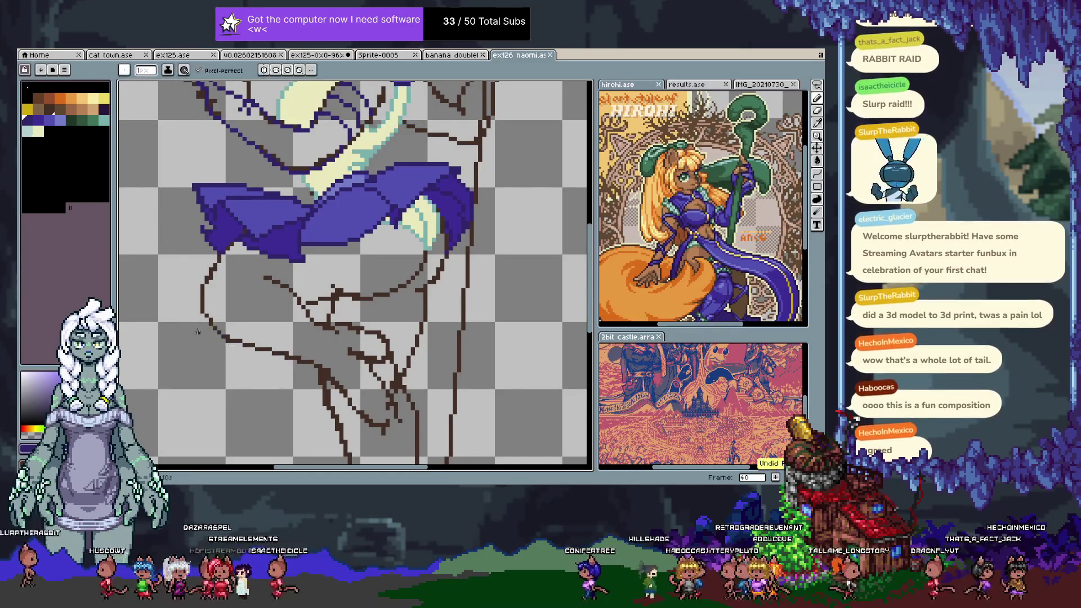
{"action": "mouse_move", "coordinate": [184, 325]}
{"action": "left_mouse_down"}
{"action": "mouse_move", "coordinate": [225, 339]}
{"action": "mouse_move", "coordinate": [215, 311]}
{"action": "left_mouse_up"}
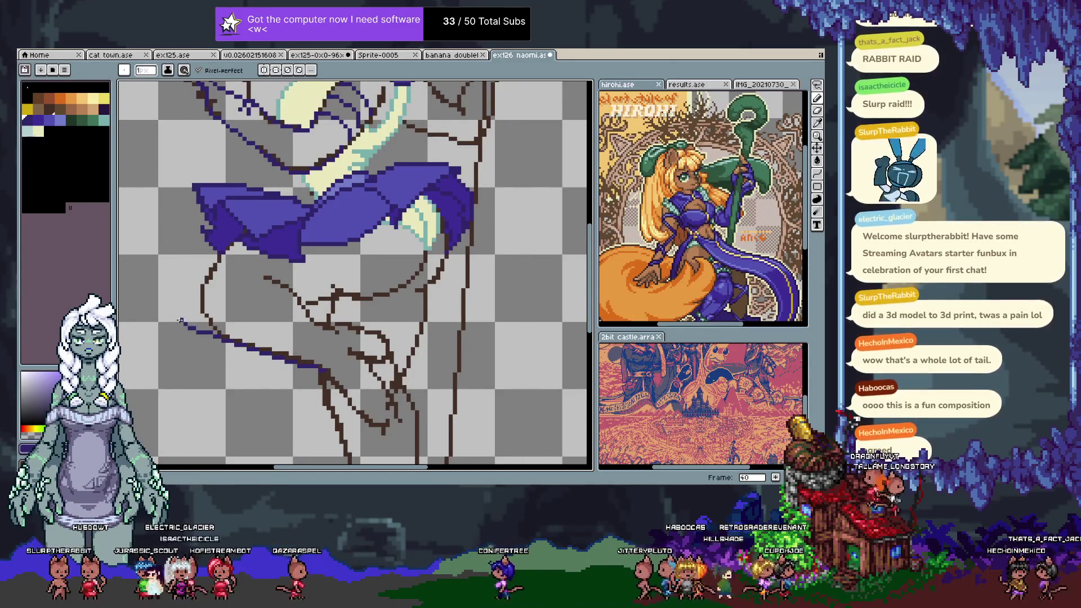
{"action": "key", "text": "ctrl+z"}
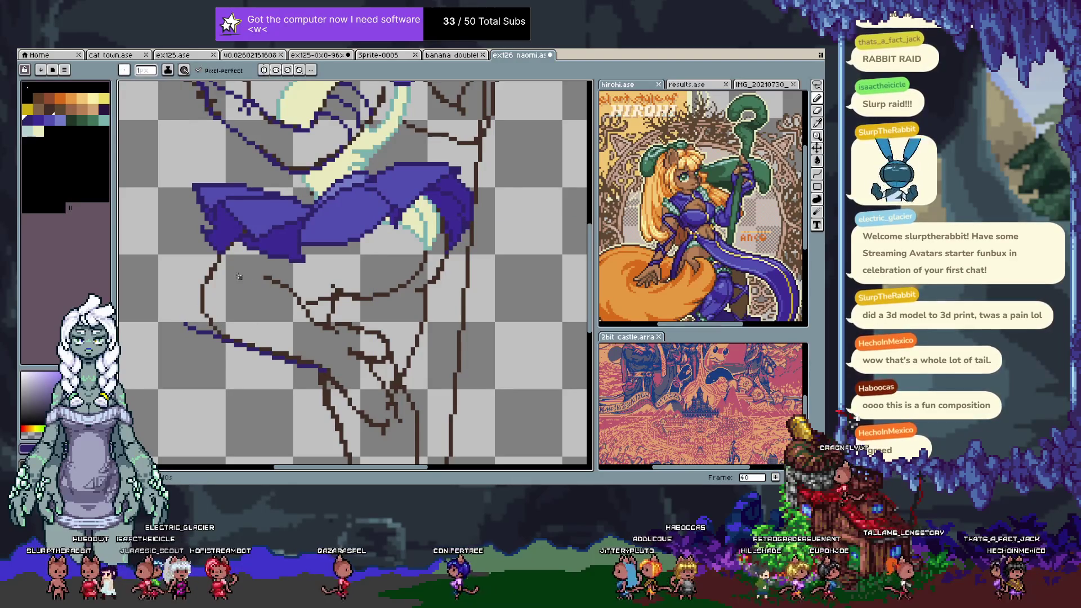
{"action": "left_click_drag", "start_coordinate": [235, 325], "coordinate": [269, 280]}
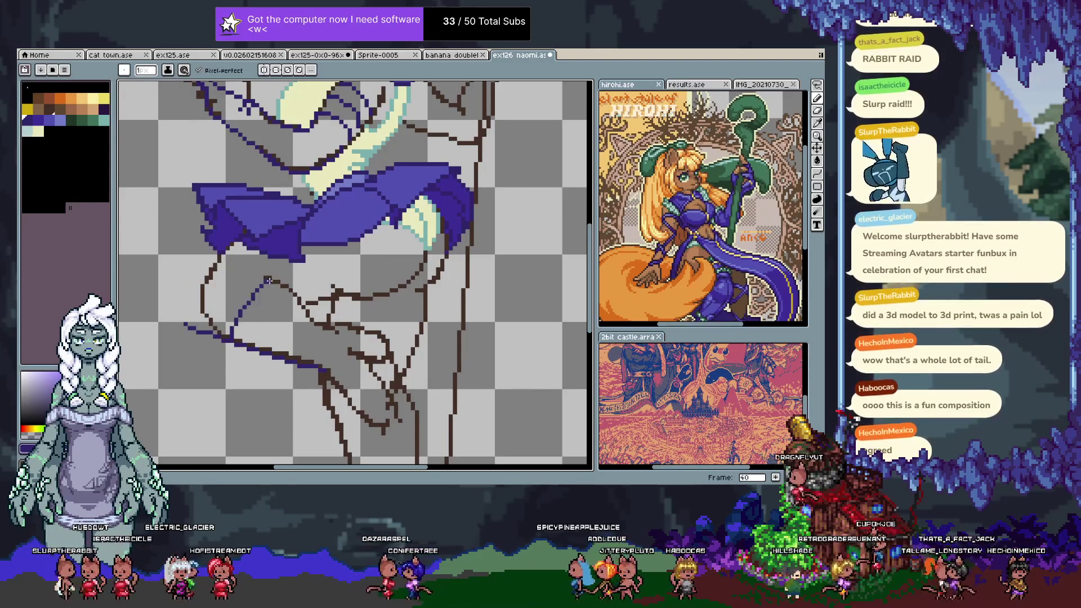
{"action": "key", "text": "ctrl+z"}
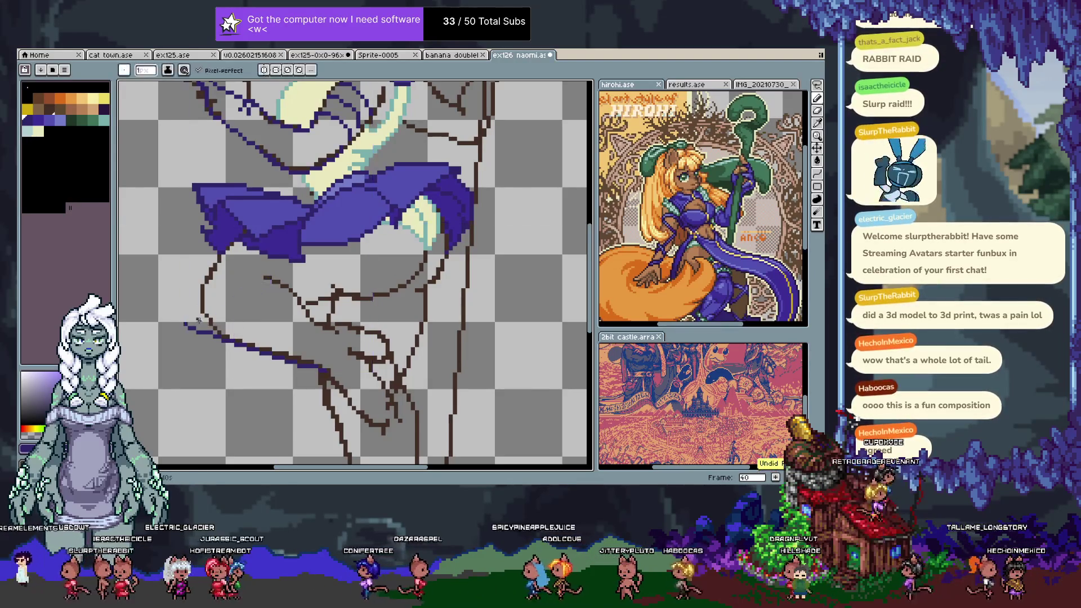
{"action": "left_click_drag", "start_coordinate": [192, 324], "coordinate": [227, 343]}
{"action": "key", "text": "ctrl+z"}
- Trace the navy leg outline down from the skirt, ending in a small loop
{"action": "mouse_move", "coordinate": [189, 327]}
{"action": "left_mouse_down"}
{"action": "mouse_move", "coordinate": [190, 303]}
{"action": "mouse_move", "coordinate": [291, 290]}
{"action": "left_mouse_up"}
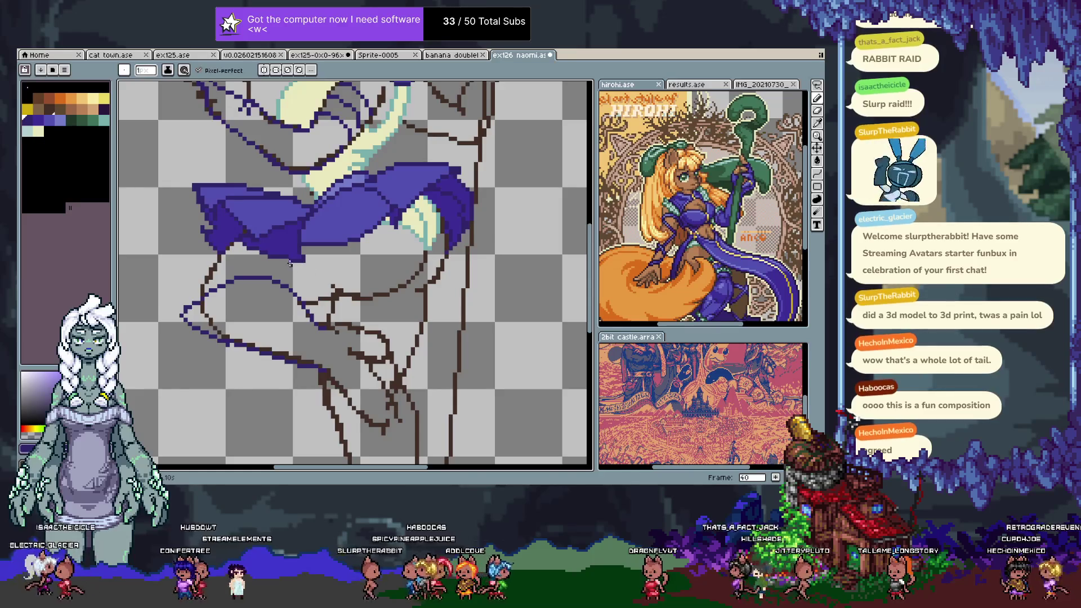
{"action": "key", "text": "ctrl+z"}
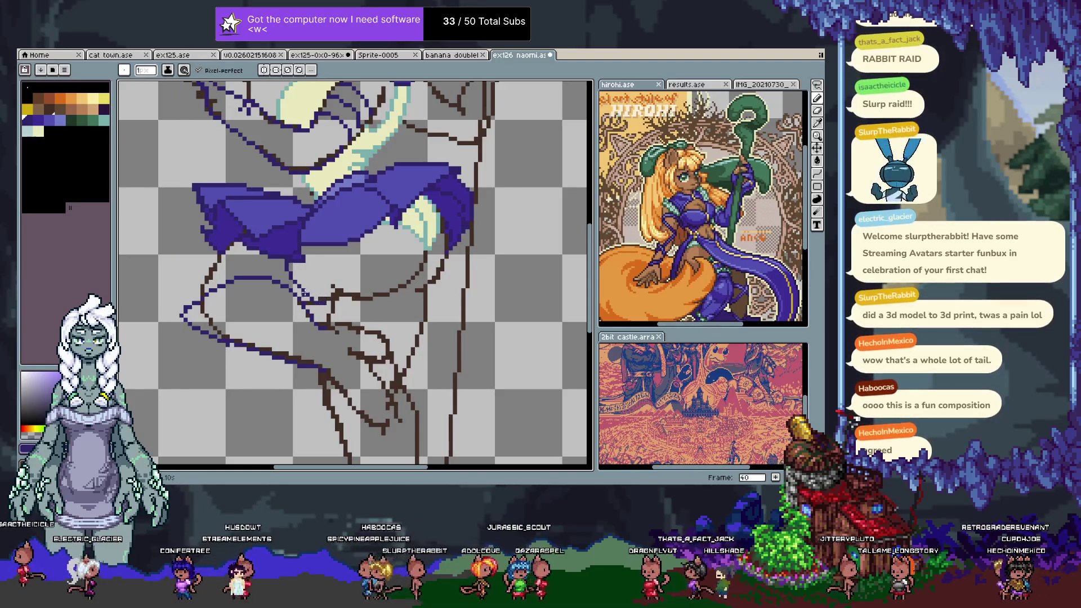
{"action": "key", "text": "ctrl+z"}
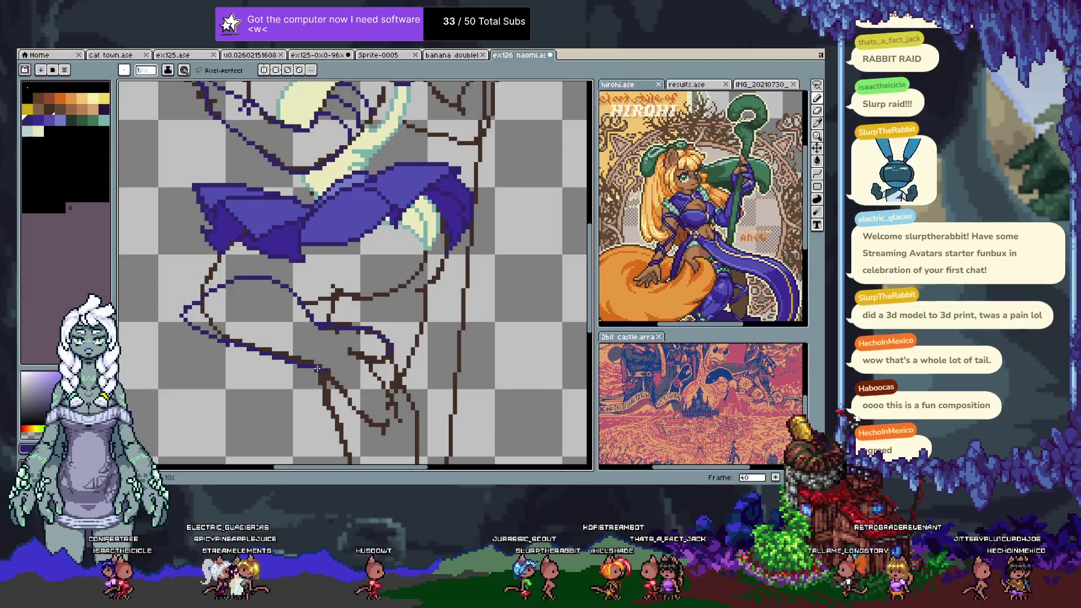
{"action": "left_click_drag", "start_coordinate": [325, 383], "coordinate": [386, 423]}
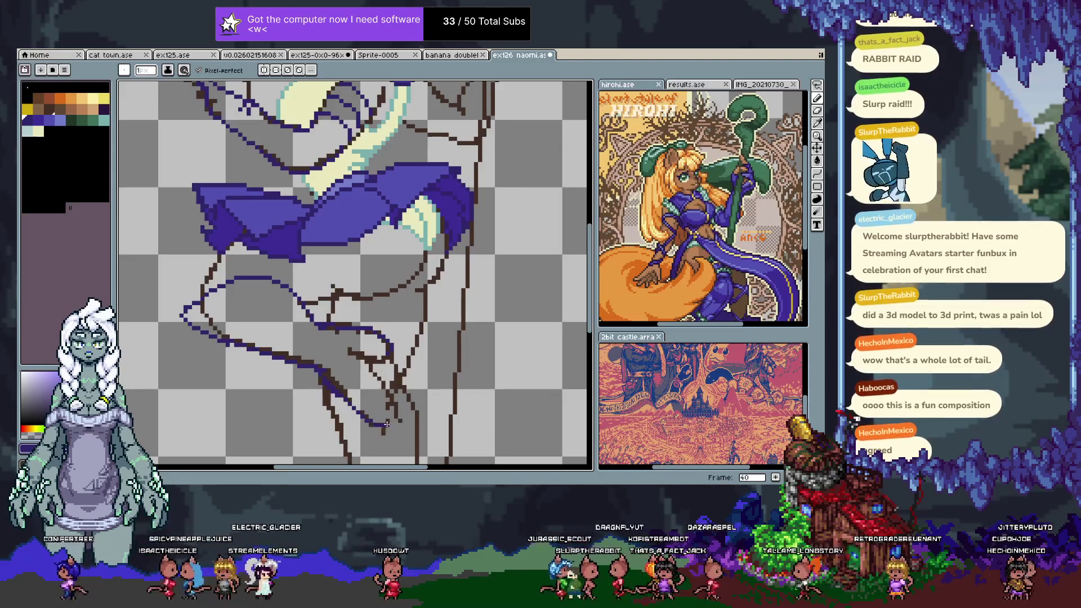
{"action": "left_click_drag", "start_coordinate": [369, 378], "coordinate": [396, 373]}
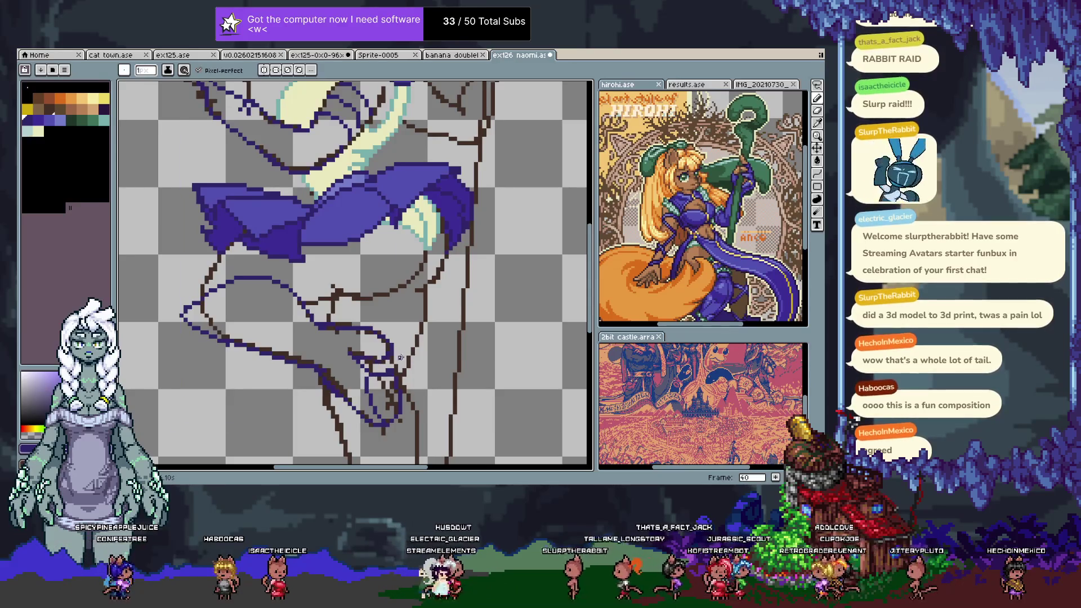
{"action": "key", "text": "Tab"}
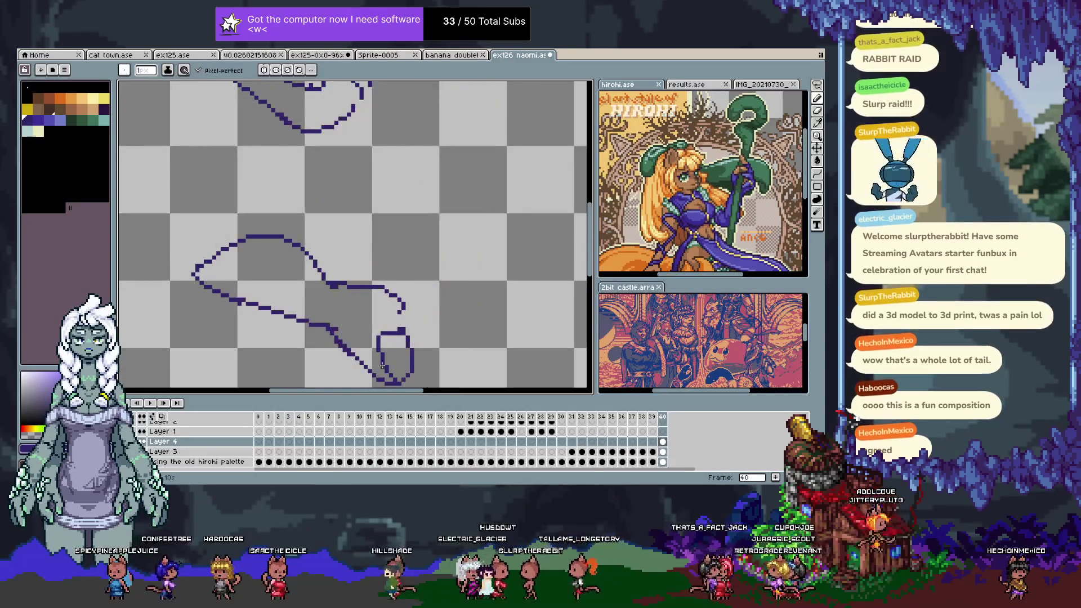
- Undo the last stroke pixels and turn the sketch and skirt layers back on
{"action": "key", "text": "Tab"}
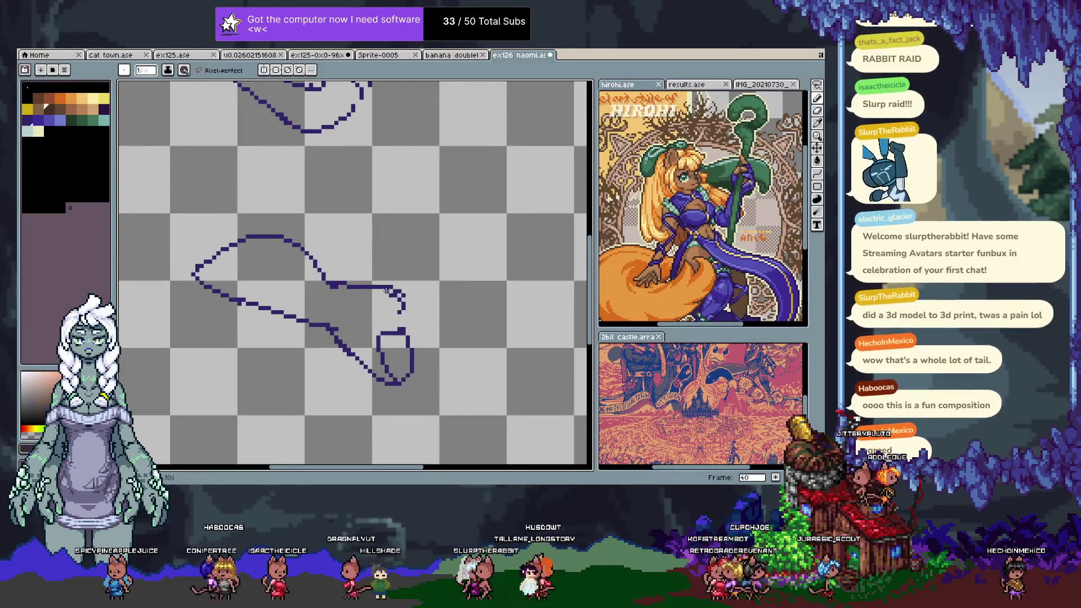
{"action": "key", "text": "ctrl+z"}
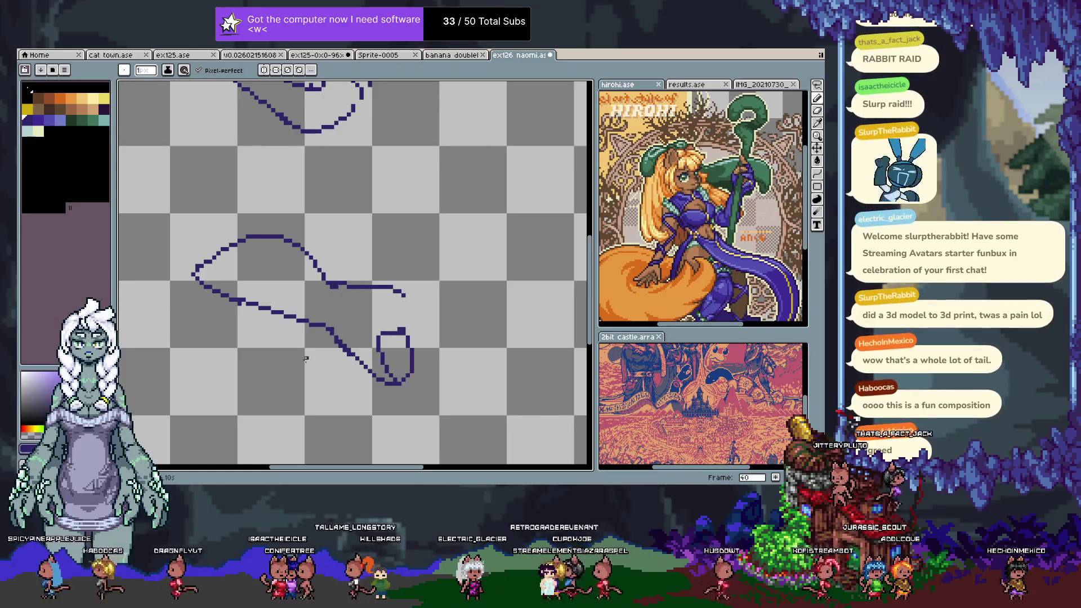
{"action": "key", "text": "Tab"}
{"action": "left_click", "coordinate": [141, 422]}
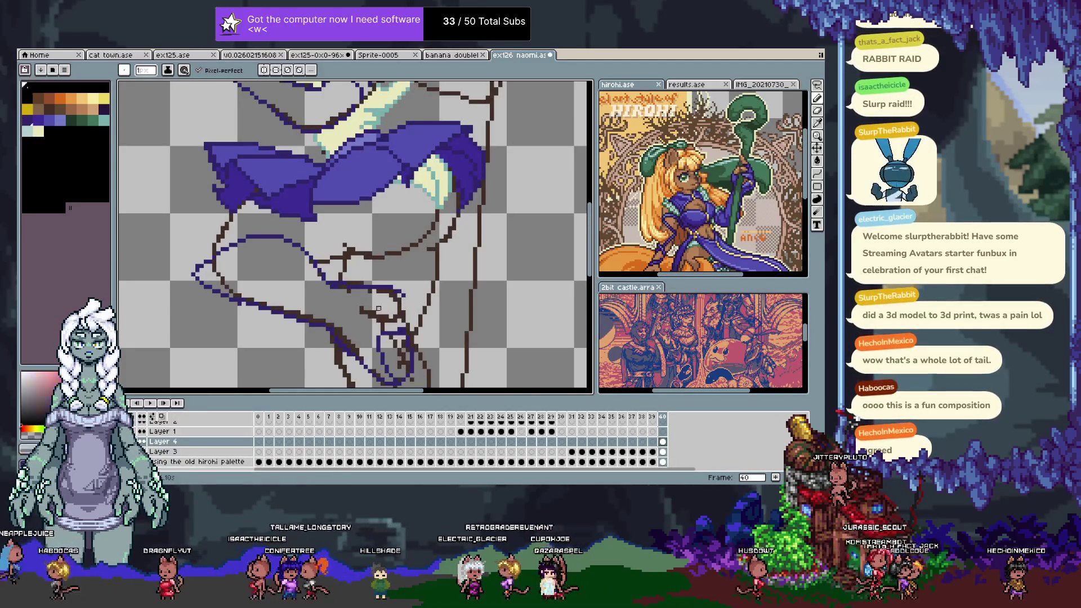
{"action": "key", "text": "Tab"}
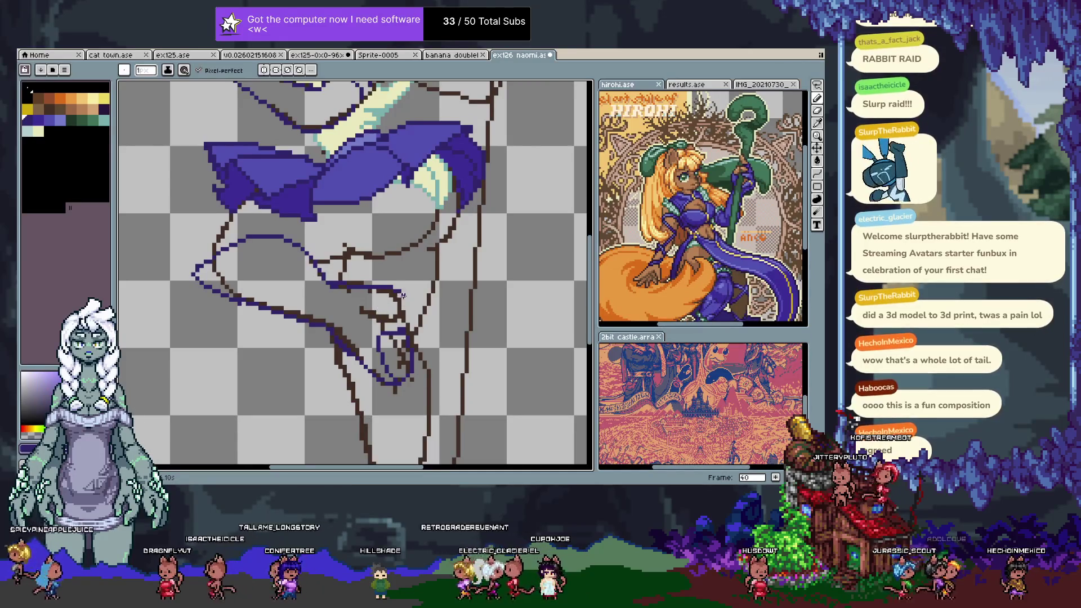
{"action": "key", "text": "e"}
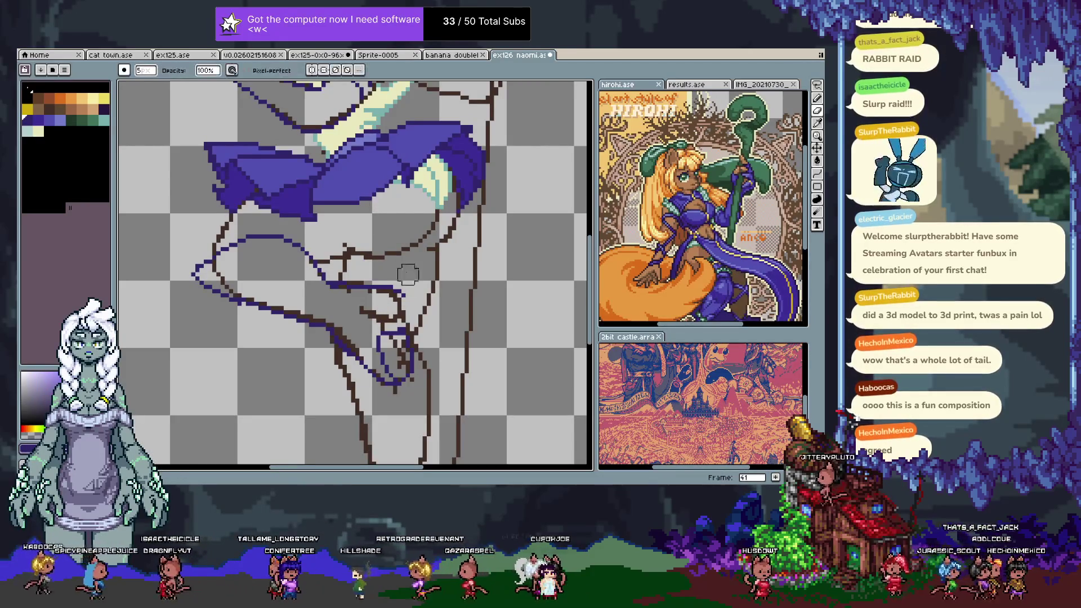
{"action": "key", "text": "b"}
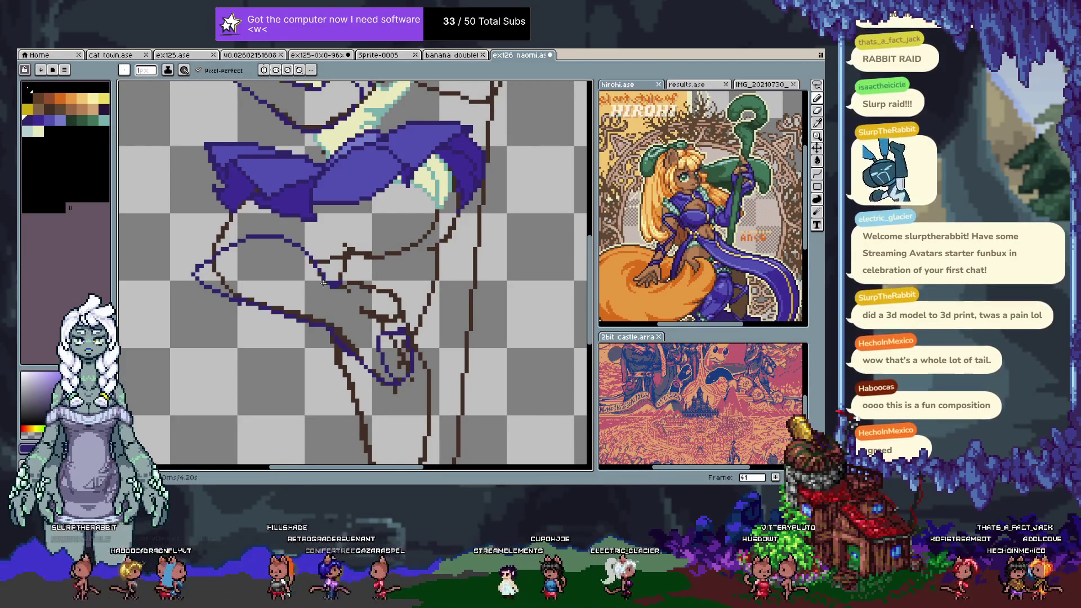
- Hide the sketch layers, add a short diagonal to the leg outline, and move to frame 42
{"action": "key", "text": "Tab"}
{"action": "left_click", "coordinate": [174, 443]}
{"action": "key", "text": "Tab"}
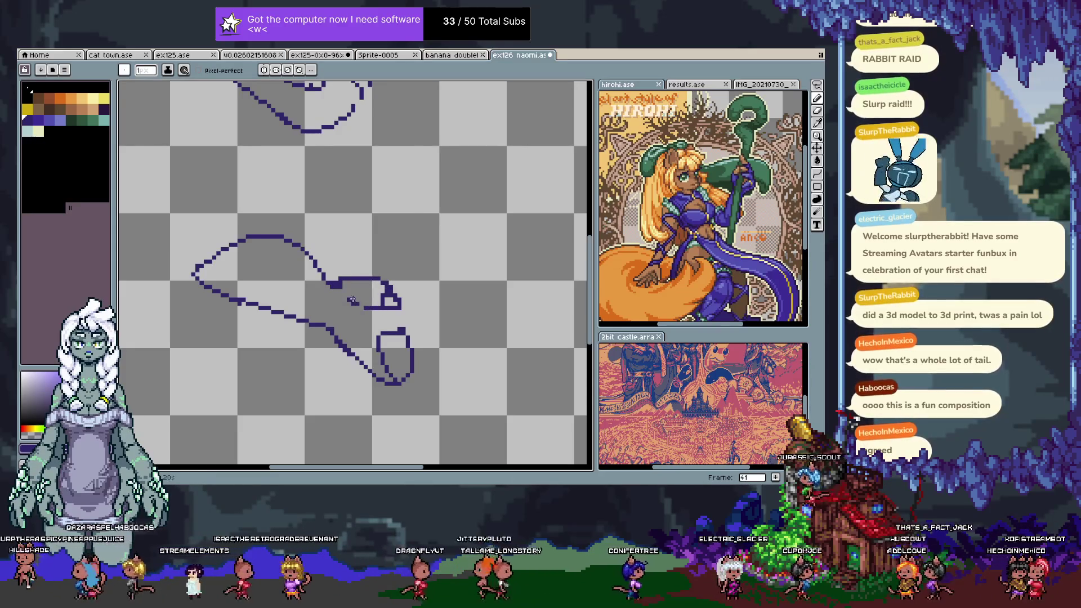
{"action": "key", "text": "ctrl+z"}
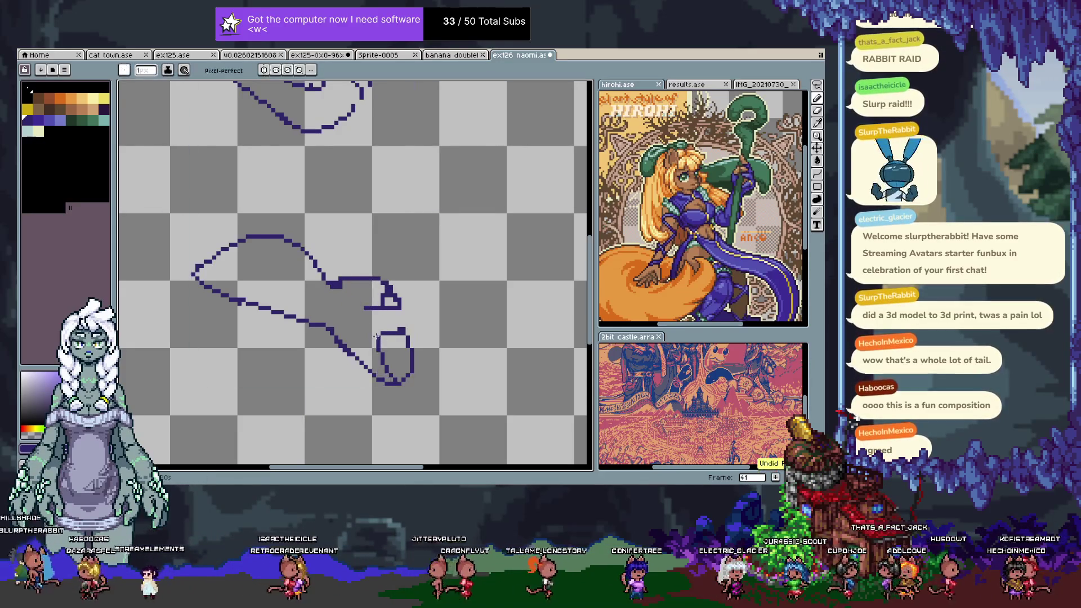
{"action": "left_click_drag", "start_coordinate": [334, 285], "coordinate": [356, 300]}
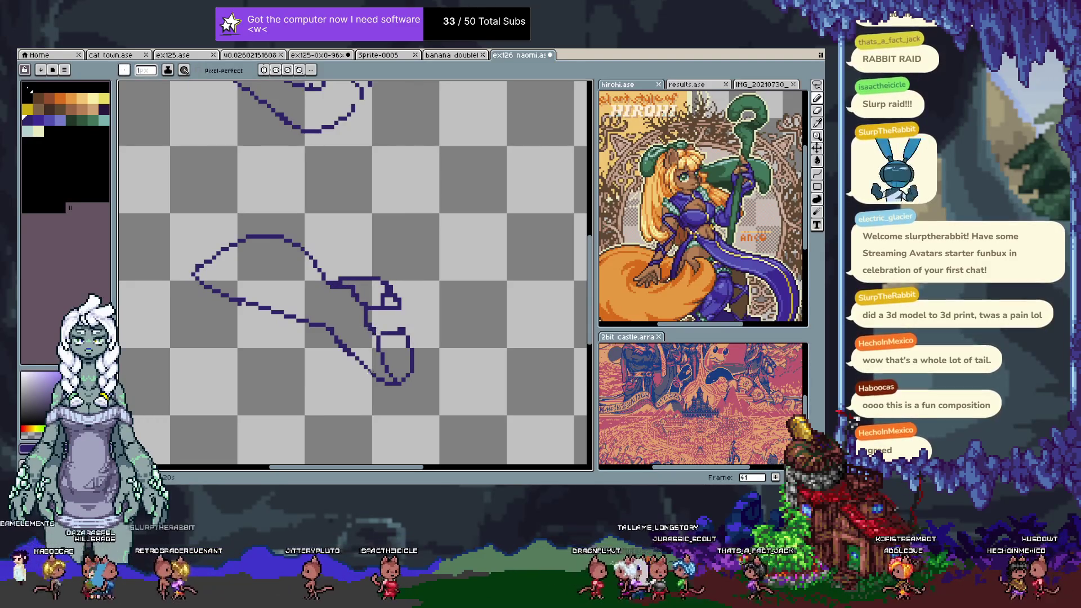
{"action": "scroll", "coordinate": [383, 282], "scroll_direction": "up", "scroll_amount": 3}
{"action": "key", "text": "alt+n"}
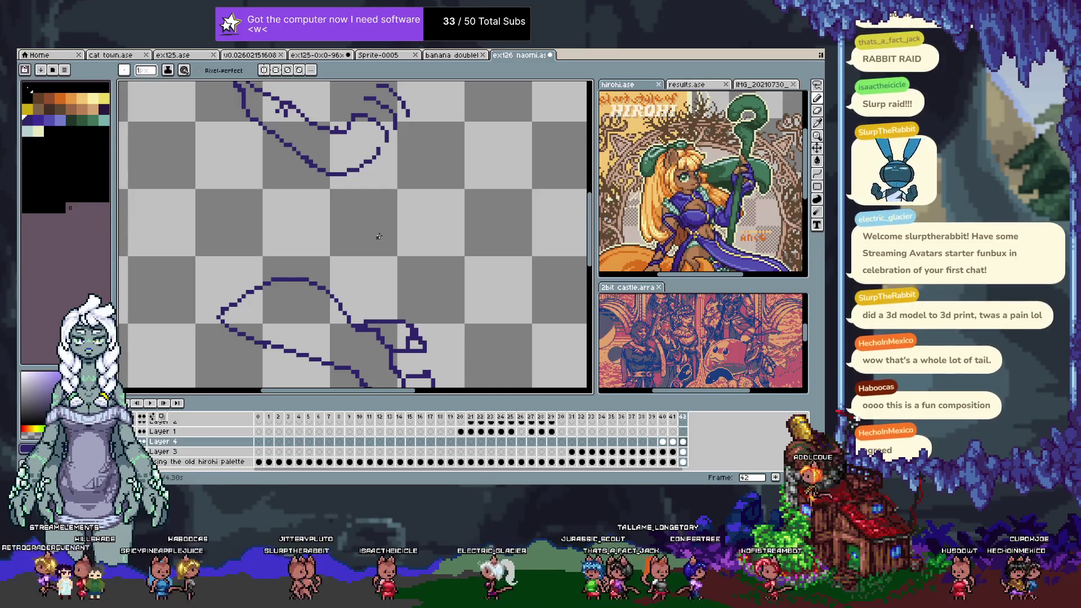
{"action": "key", "text": "F3"}
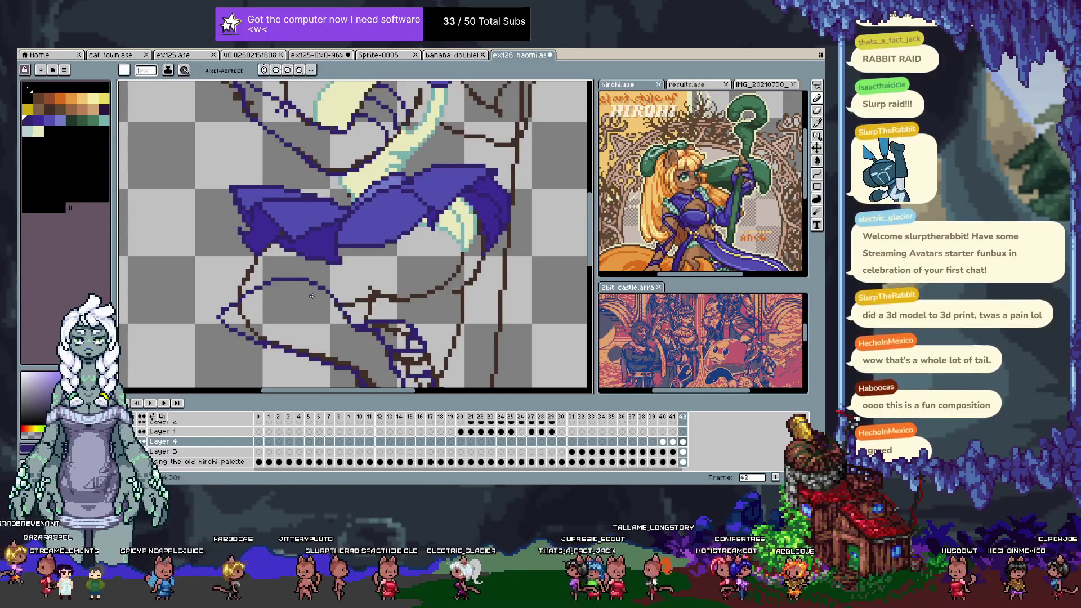
- Erase the existing blue lines inside a freehand lasso selection below the skirt
{"action": "key", "text": "b"}
{"action": "key", "text": "Tab"}
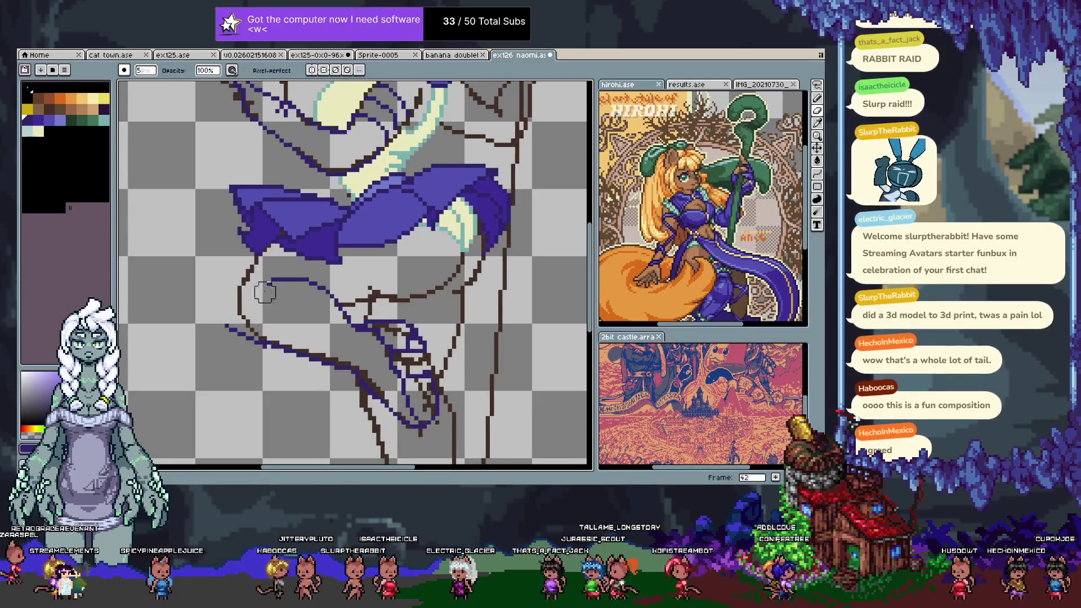
{"action": "key", "text": "m"}
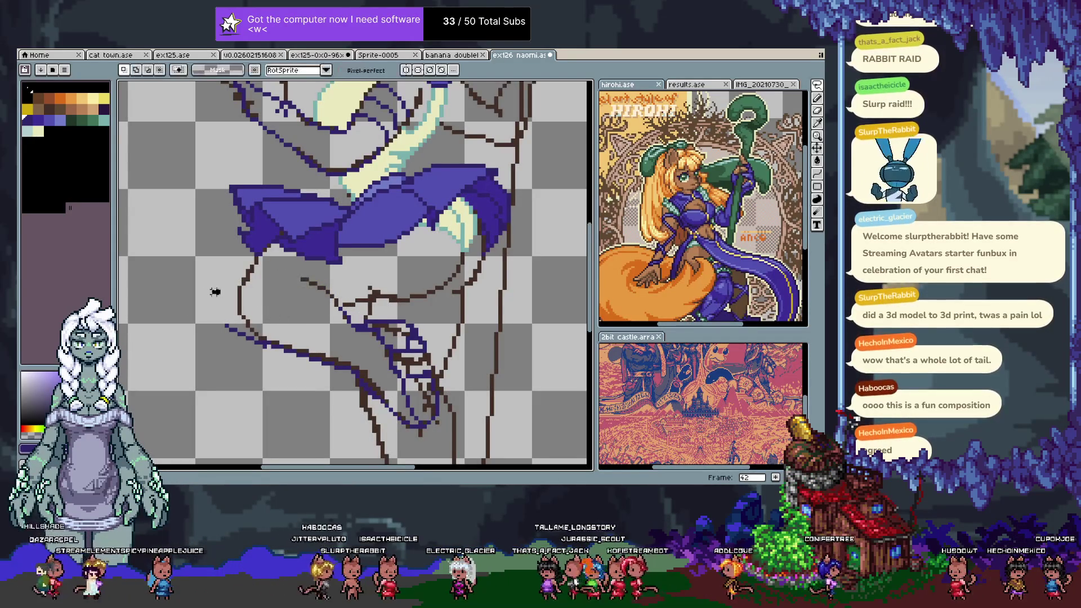
{"action": "key", "text": "Delete"}
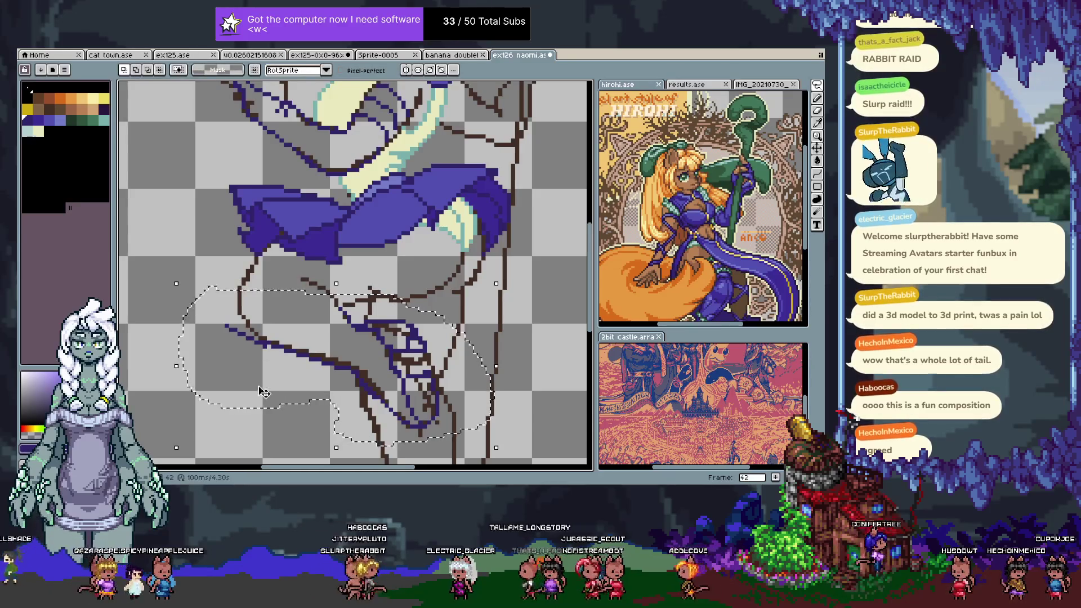
{"action": "key", "text": "ctrl+d"}
{"action": "key", "text": "b"}
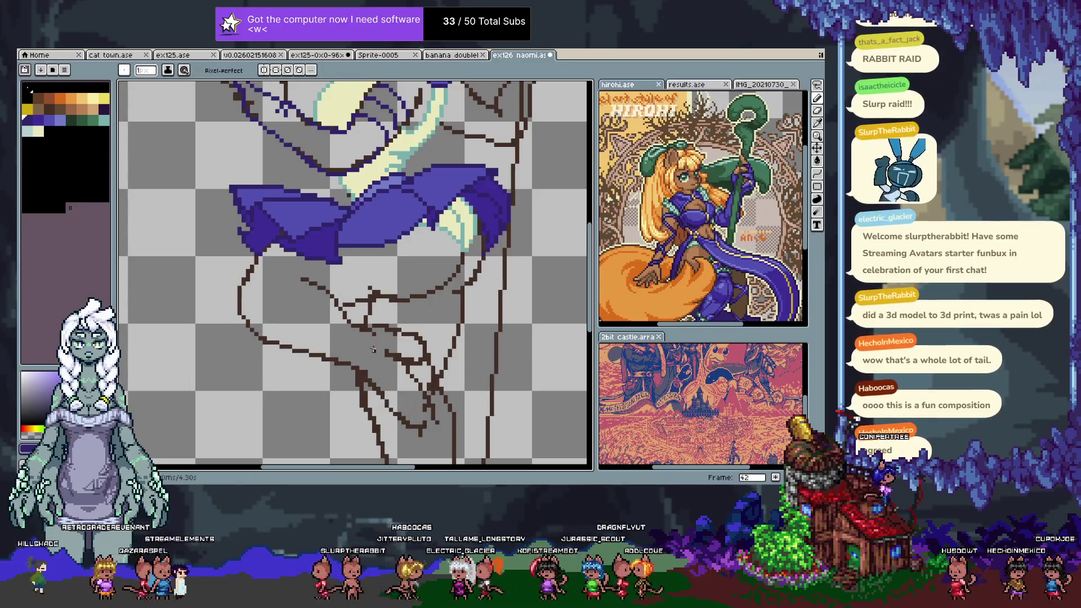
- Trace the lower brown sketch lines in blue, toggling back to check the sketch underneath
{"action": "left_click_drag", "start_coordinate": [252, 331], "coordinate": [370, 368]}
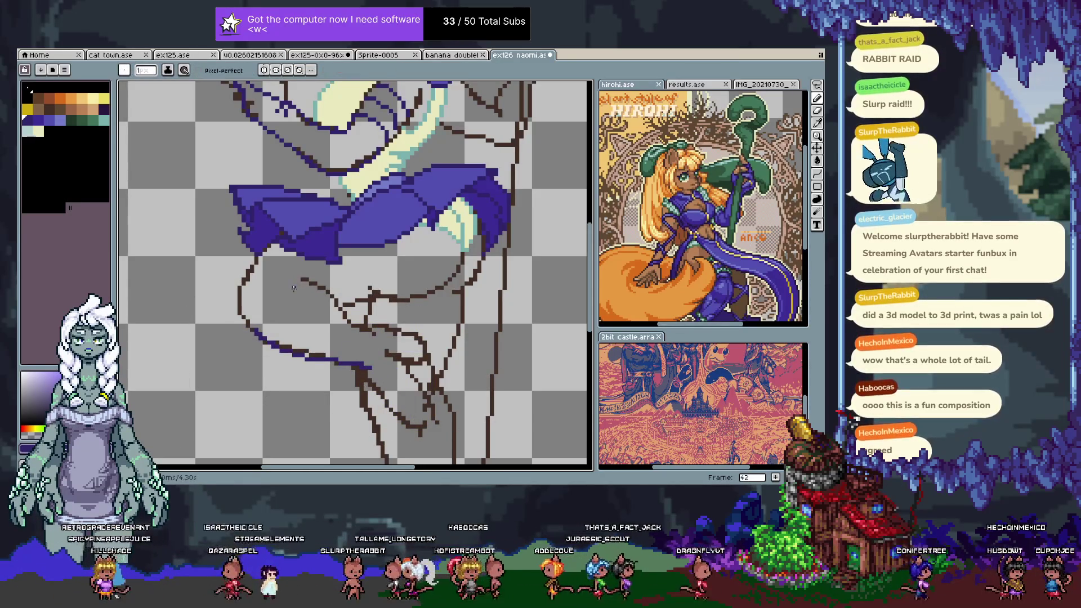
{"action": "left_click_drag", "start_coordinate": [289, 278], "coordinate": [339, 302]}
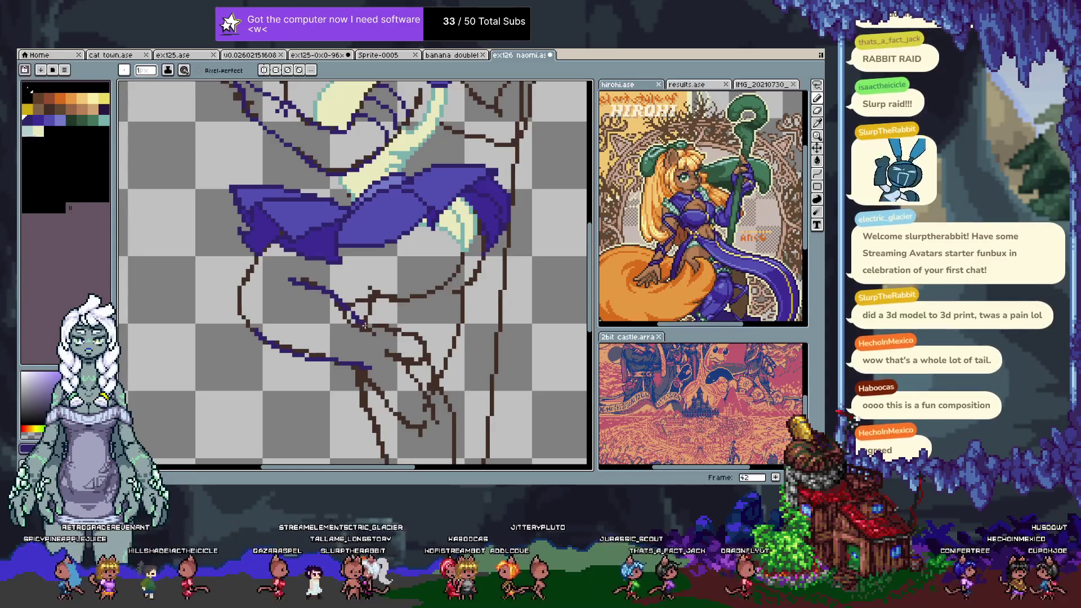
{"action": "key", "text": "ctrl+z"}
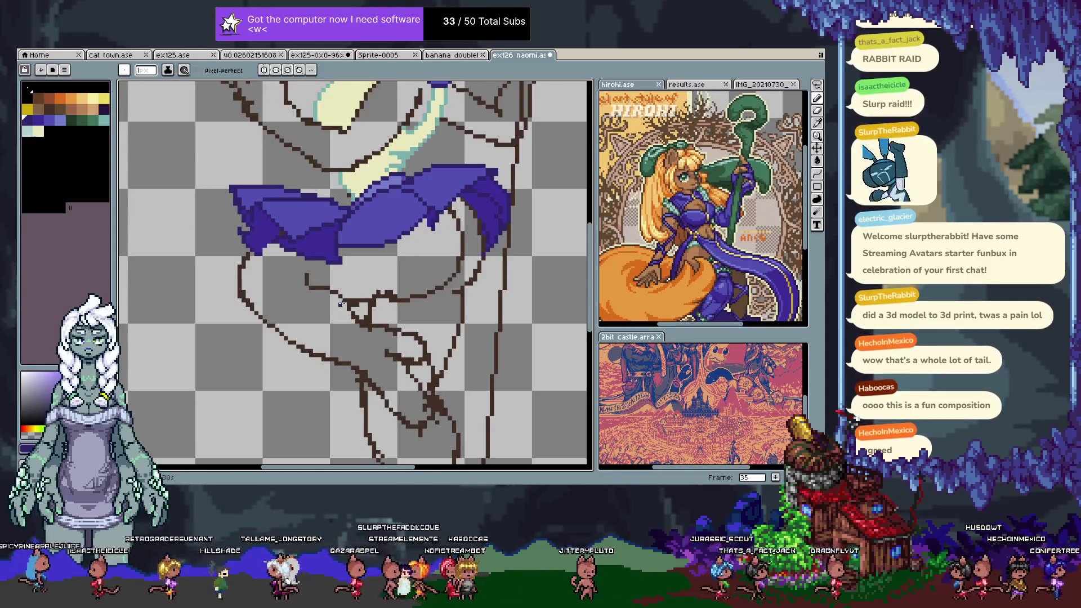
{"action": "key", "text": "ctrl+y"}
{"action": "left_click_drag", "start_coordinate": [248, 329], "coordinate": [362, 358]}
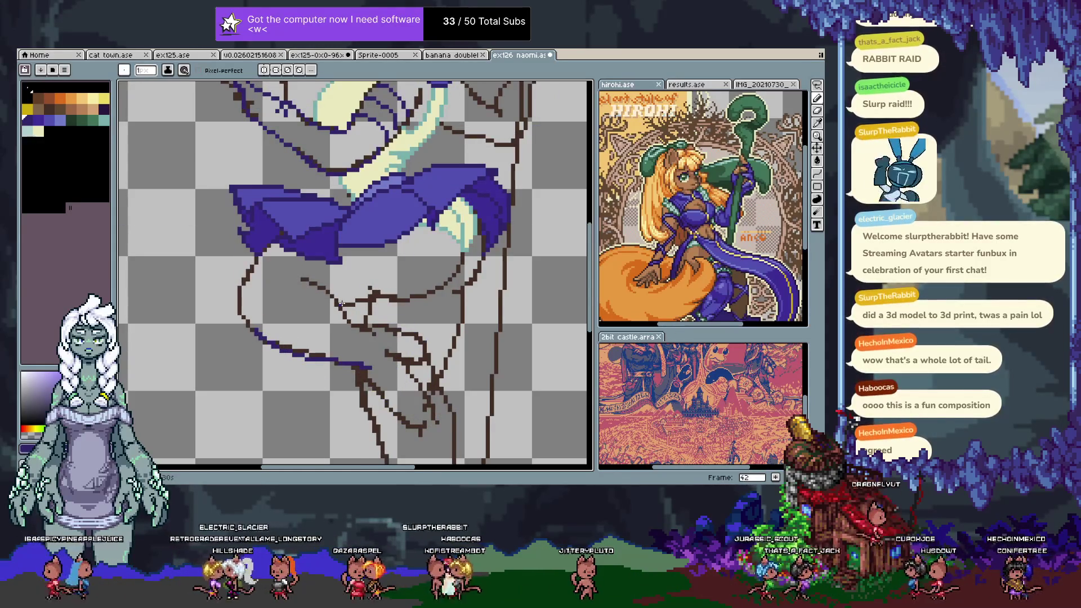
{"action": "key", "text": "ctrl+z"}
- Retry the lower-left blue stroke, settling on a short stroke that steps up
{"action": "scroll", "coordinate": [349, 315], "scroll_direction": "down", "scroll_amount": 3}
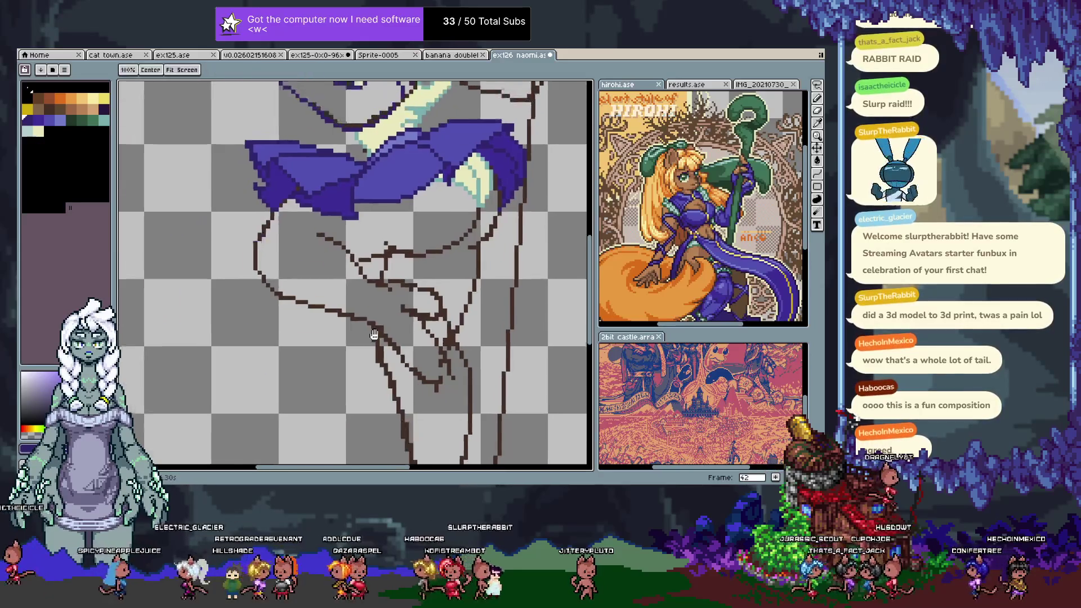
{"action": "left_click_drag", "start_coordinate": [312, 277], "coordinate": [423, 345]}
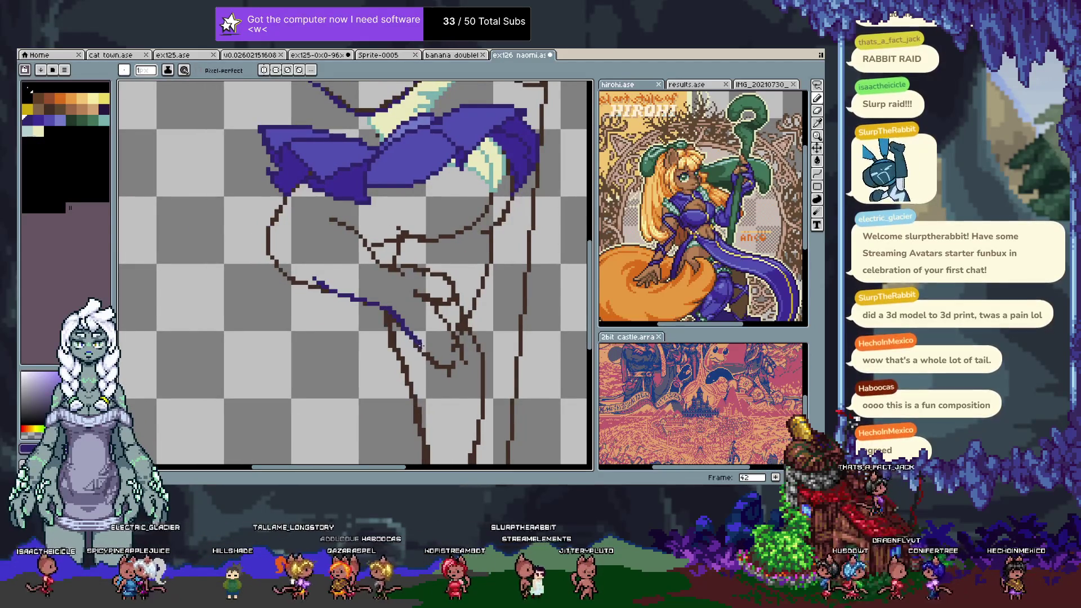
{"action": "key", "text": "ctrl+z"}
{"action": "mouse_move", "coordinate": [281, 269]}
{"action": "left_mouse_down"}
{"action": "mouse_move", "coordinate": [372, 300]}
{"action": "mouse_move", "coordinate": [445, 345]}
{"action": "mouse_move", "coordinate": [461, 371]}
{"action": "left_mouse_up"}
{"action": "key", "text": "ctrl+z"}
{"action": "key", "text": "ctrl+z"}
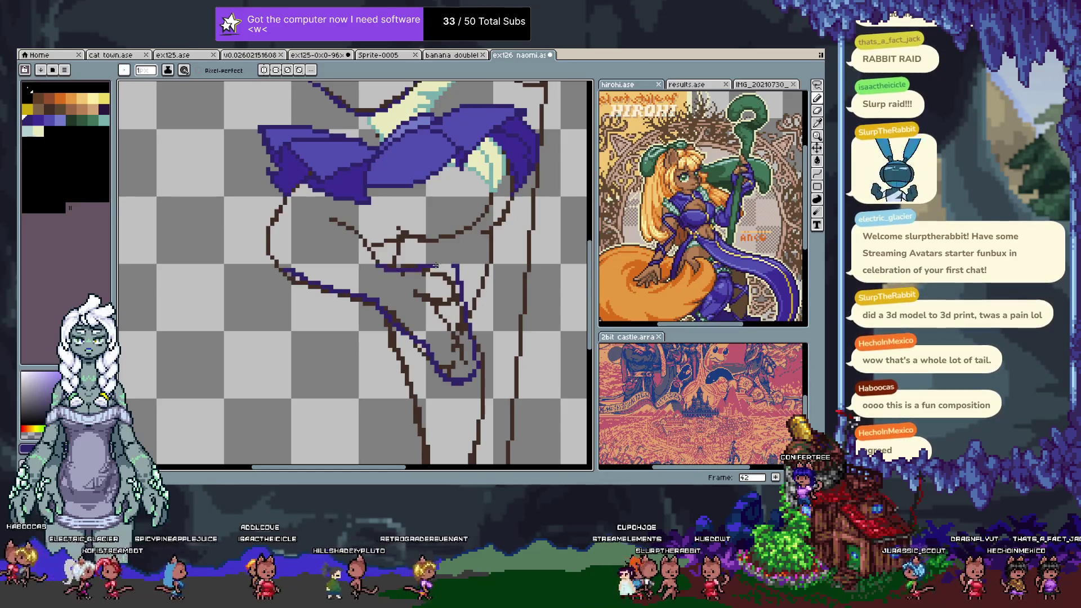
{"action": "left_click_drag", "start_coordinate": [411, 266], "coordinate": [440, 274]}
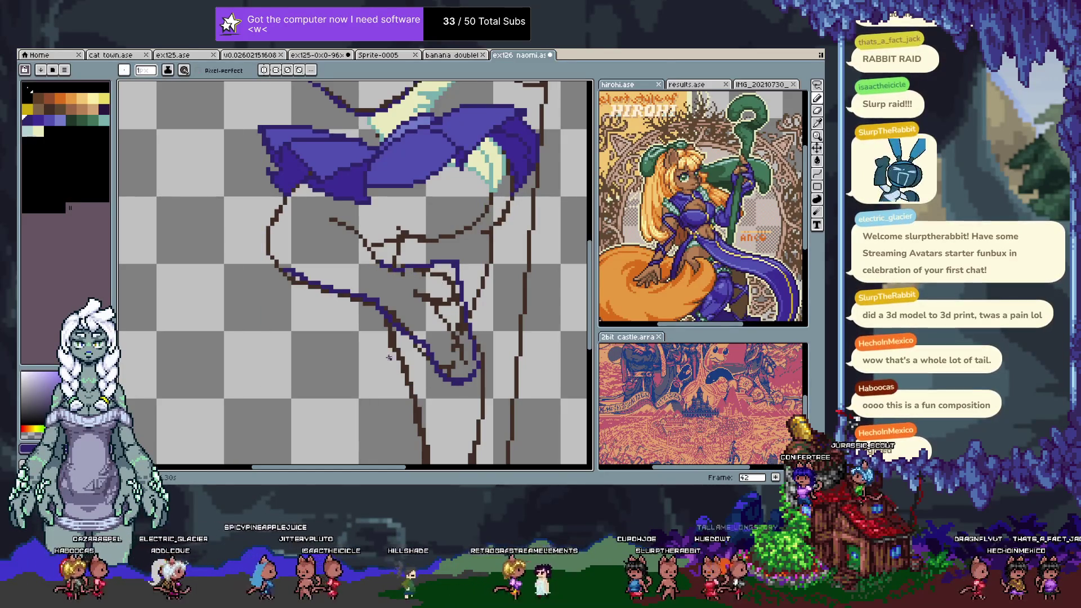
- Hide the sketch and hat layers and test a blue line segment inside the shape
{"action": "key", "text": "Tab"}
{"action": "left_click", "coordinate": [135, 444]}
{"action": "key", "text": "Tab"}
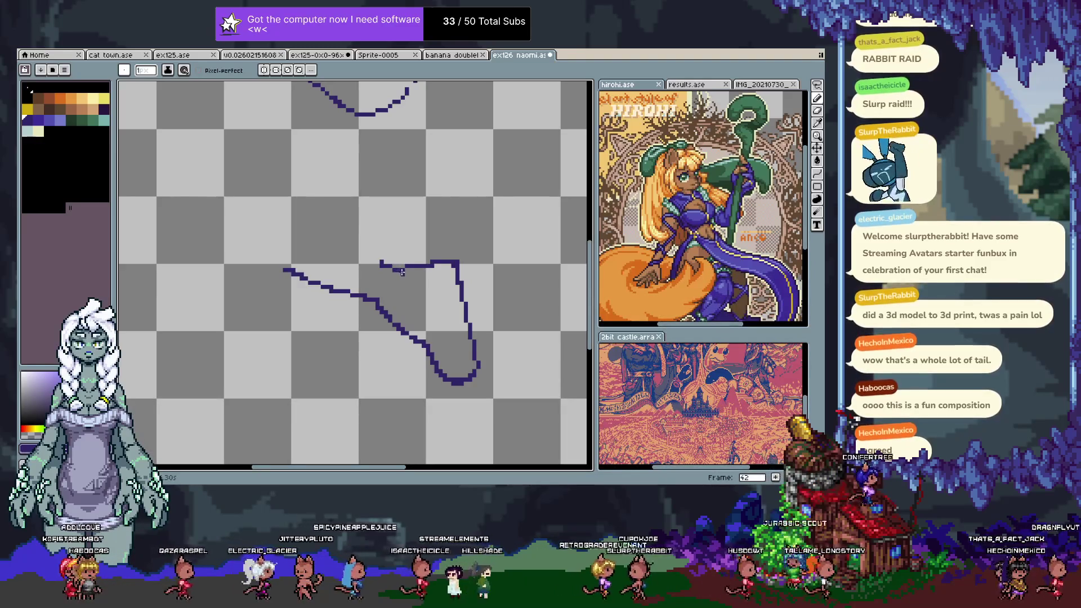
{"action": "mouse_move", "coordinate": [457, 277]}
{"action": "left_mouse_down"}
{"action": "mouse_move", "coordinate": [421, 285]}
{"action": "mouse_move", "coordinate": [453, 306]}
{"action": "left_mouse_up"}
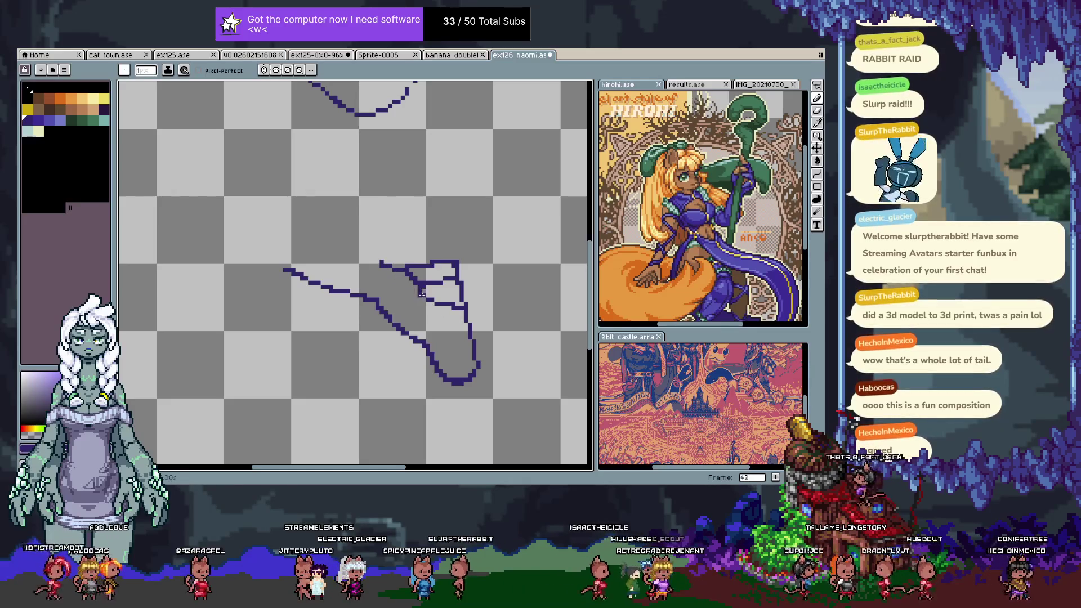
{"action": "key", "text": "ctrl+z"}
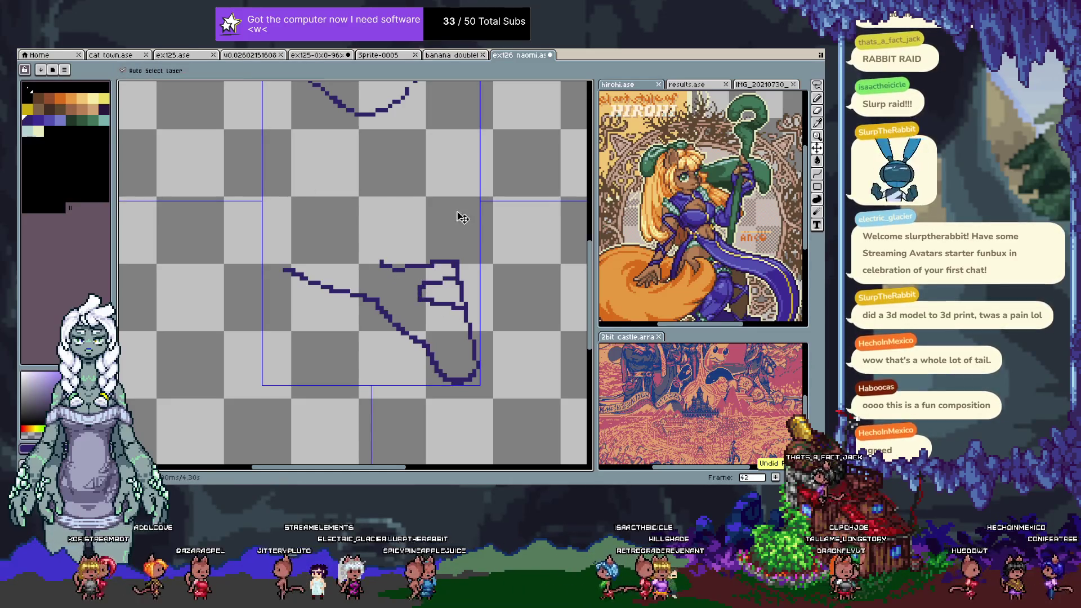
{"action": "key", "text": "ctrl+z"}
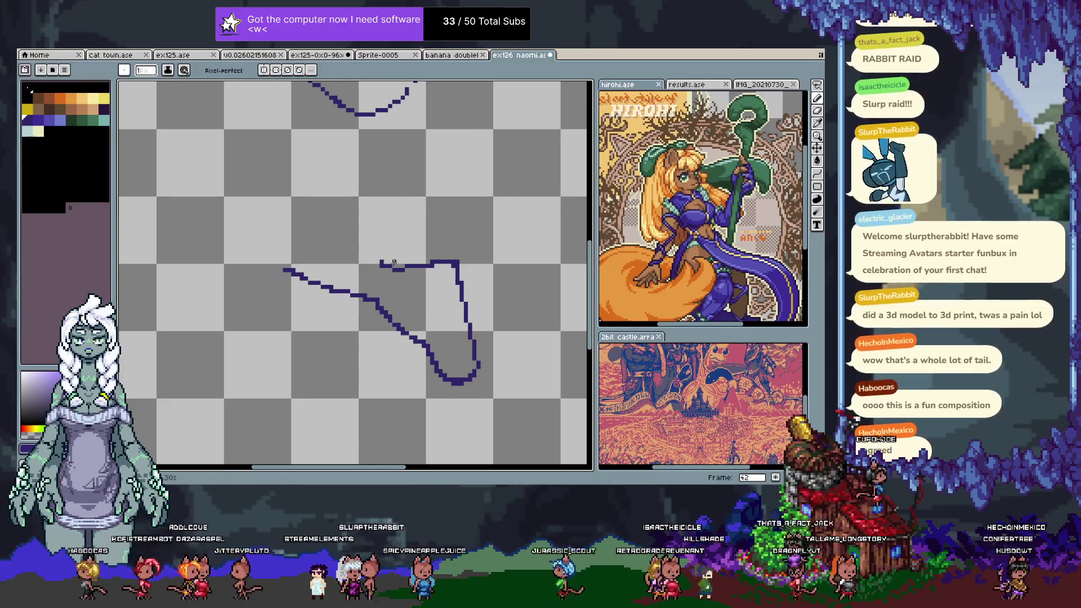
- Remove the inner diagonal strokes inside the tail outline and bring the sketch back
{"action": "key", "text": "e"}
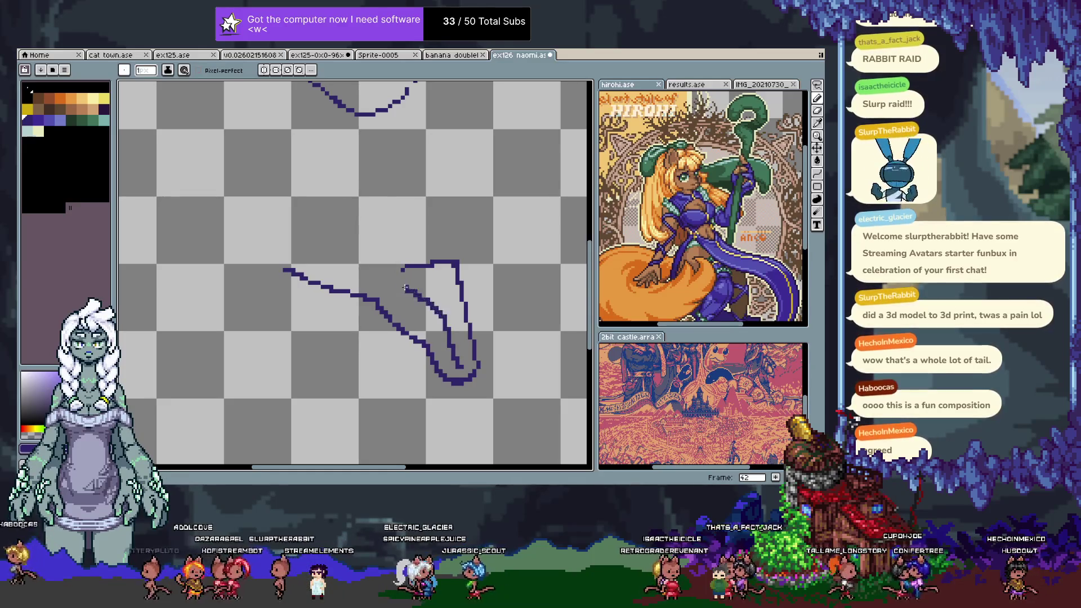
{"action": "key", "text": "ctrl+z"}
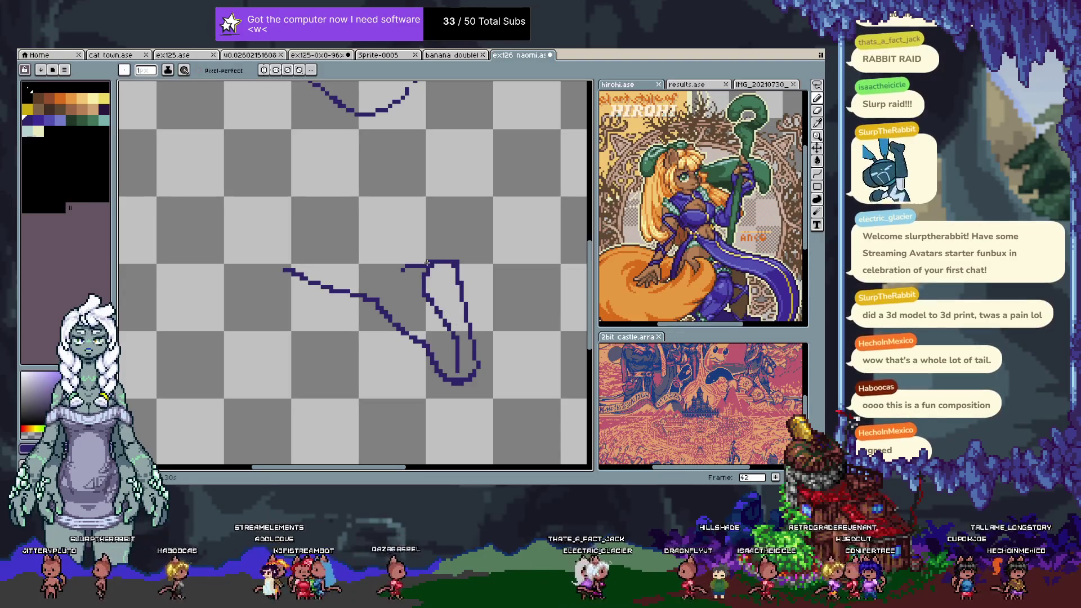
{"action": "key", "text": "ctrl+z"}
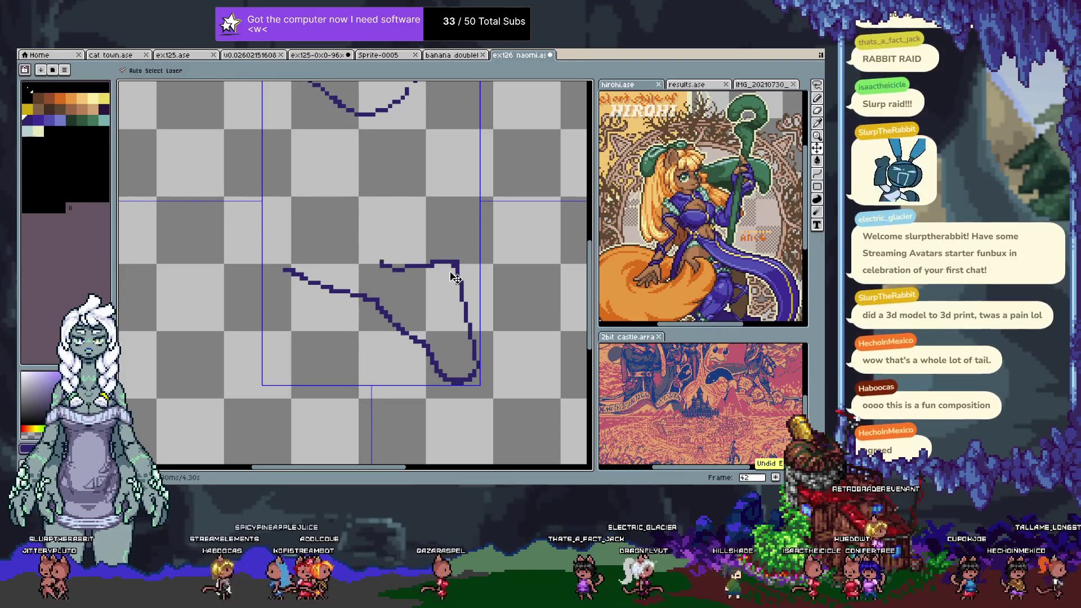
{"action": "key", "text": "Tab"}
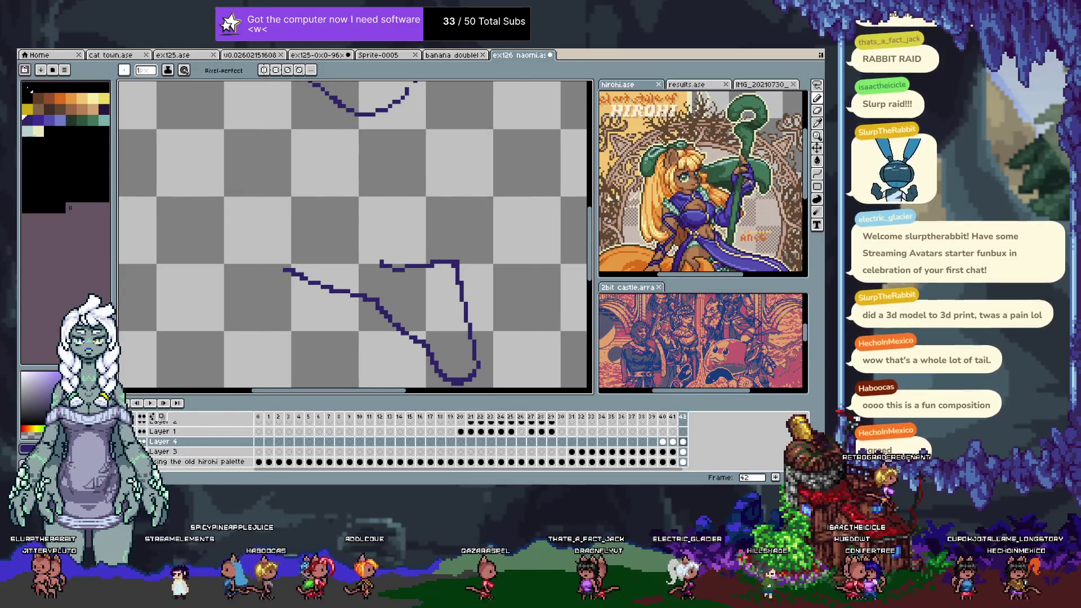
{"action": "key", "text": "Tab"}
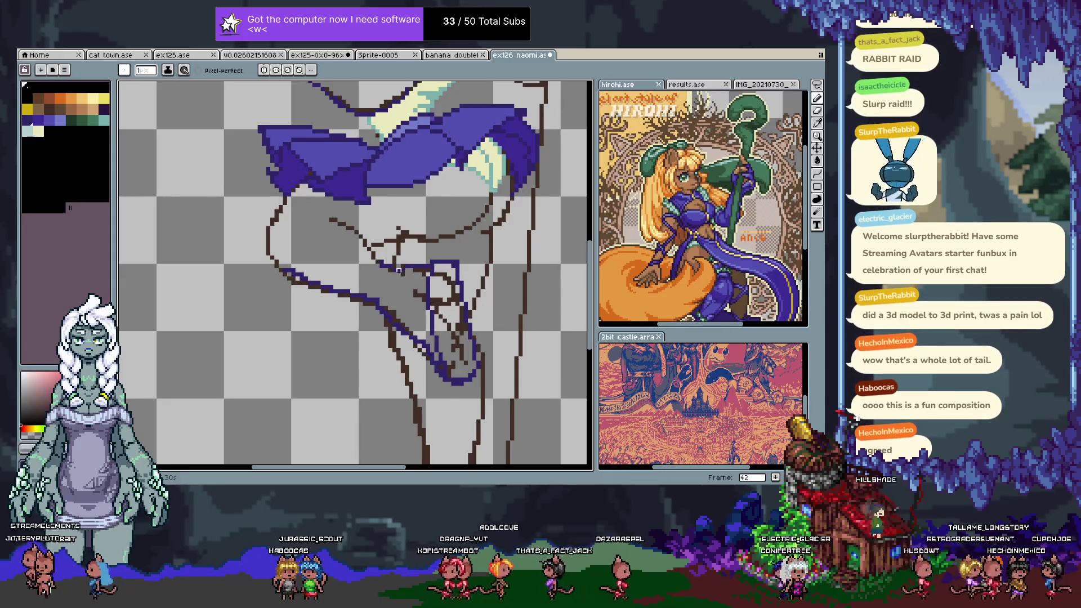
- Sample the sketch and purple line colours, isolate the purple line art, and drop the short vertical stroke
{"action": "left_click", "coordinate": [379, 263], "text": "alt"}
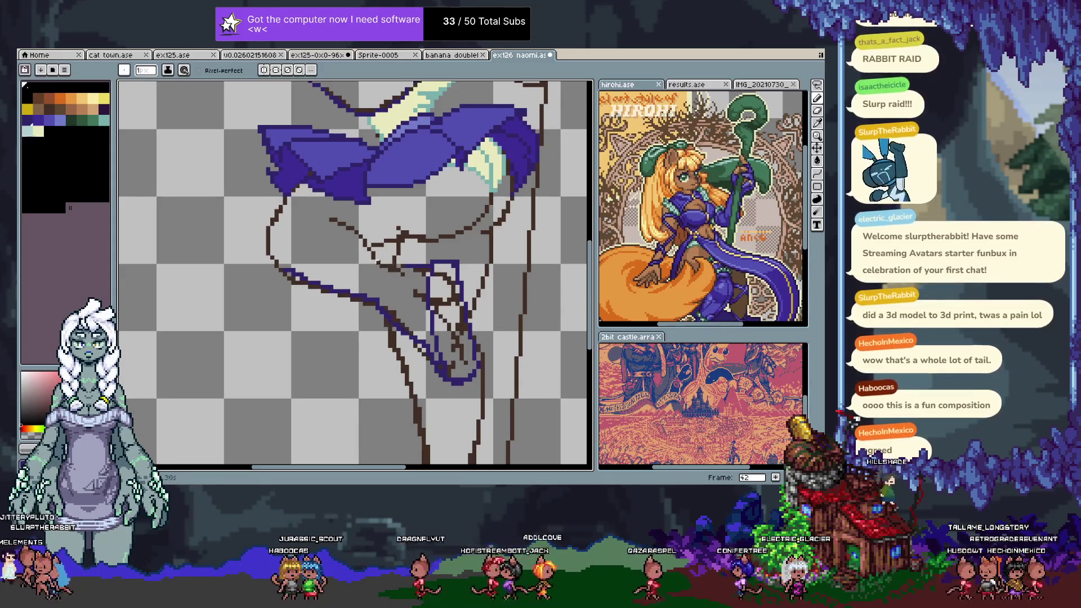
{"action": "left_click", "coordinate": [454, 281], "text": "alt"}
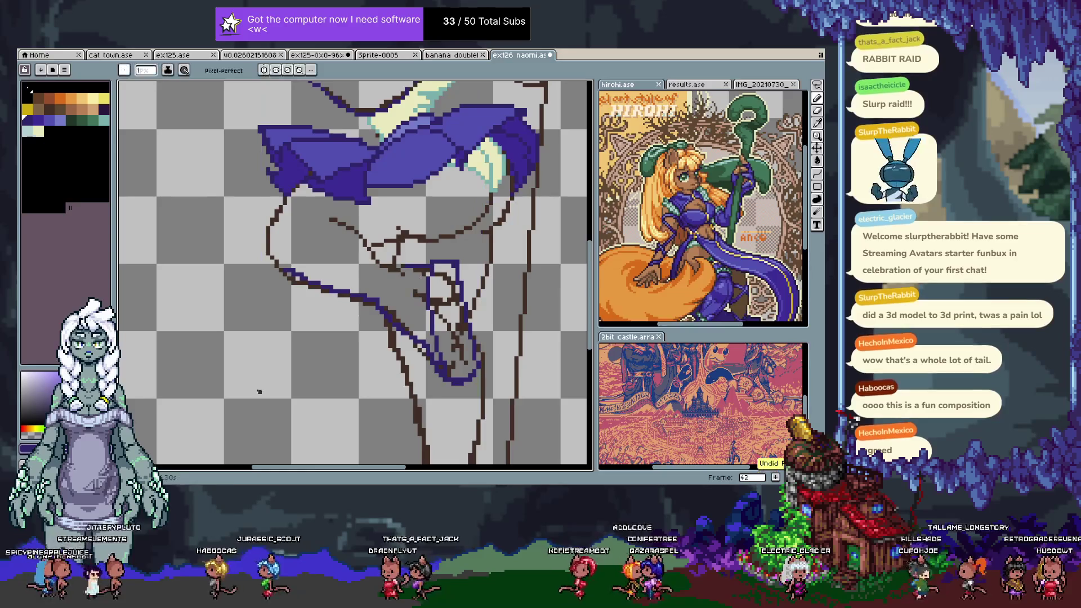
{"action": "key", "text": "Tab"}
{"action": "left_click", "coordinate": [142, 442], "text": "alt"}
{"action": "key", "text": "Tab"}
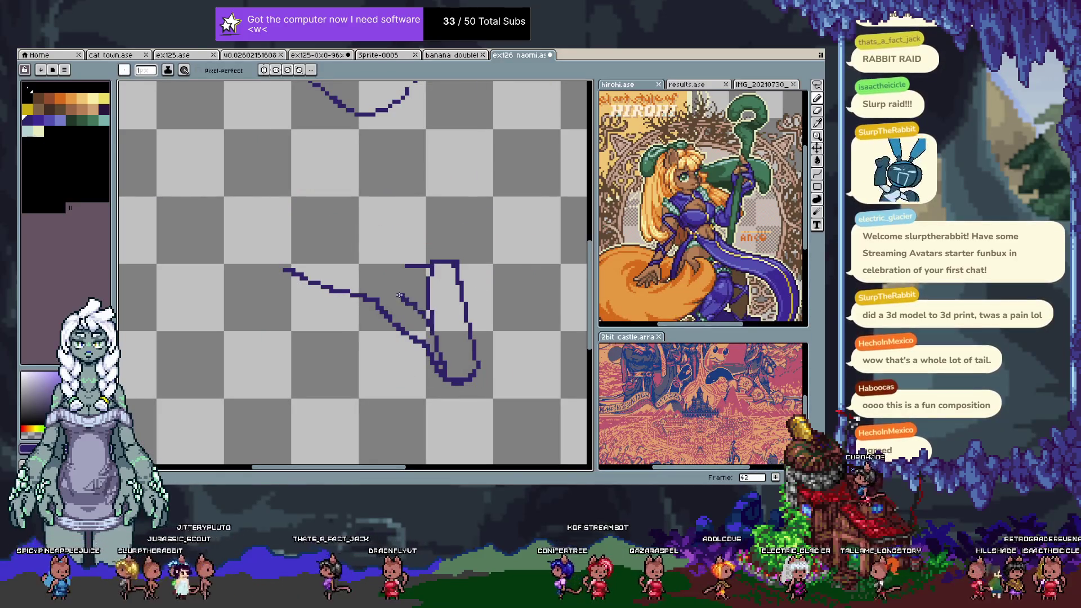
{"action": "key", "text": "ctrl+z"}
{"action": "key", "text": "ctrl+z"}
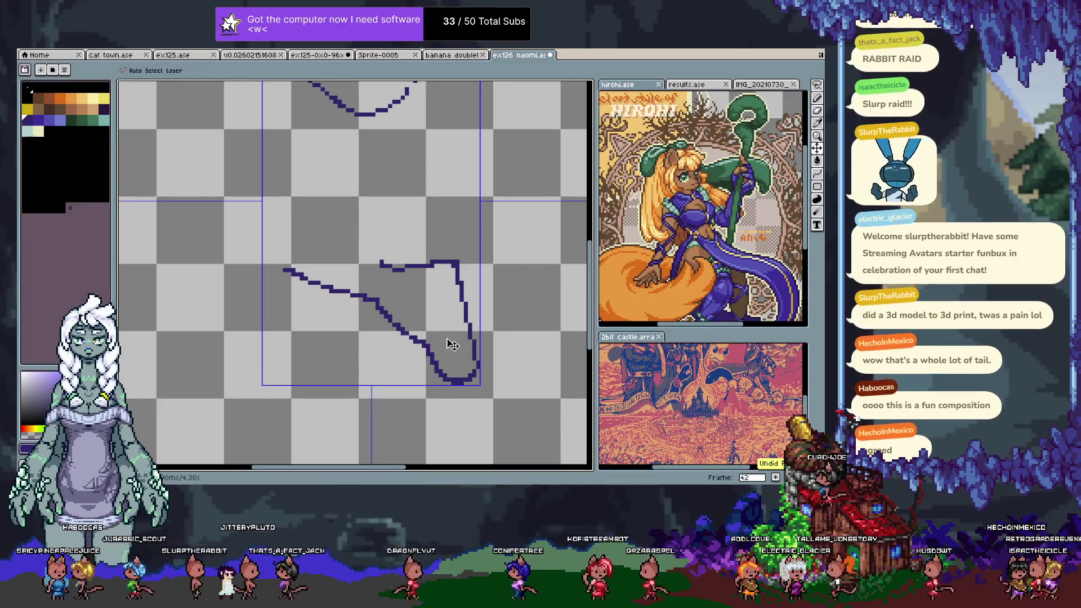
- Touch up the loop's corners, adding pixels top-right and trimming its lower curves
{"action": "left_click", "coordinate": [461, 271]}
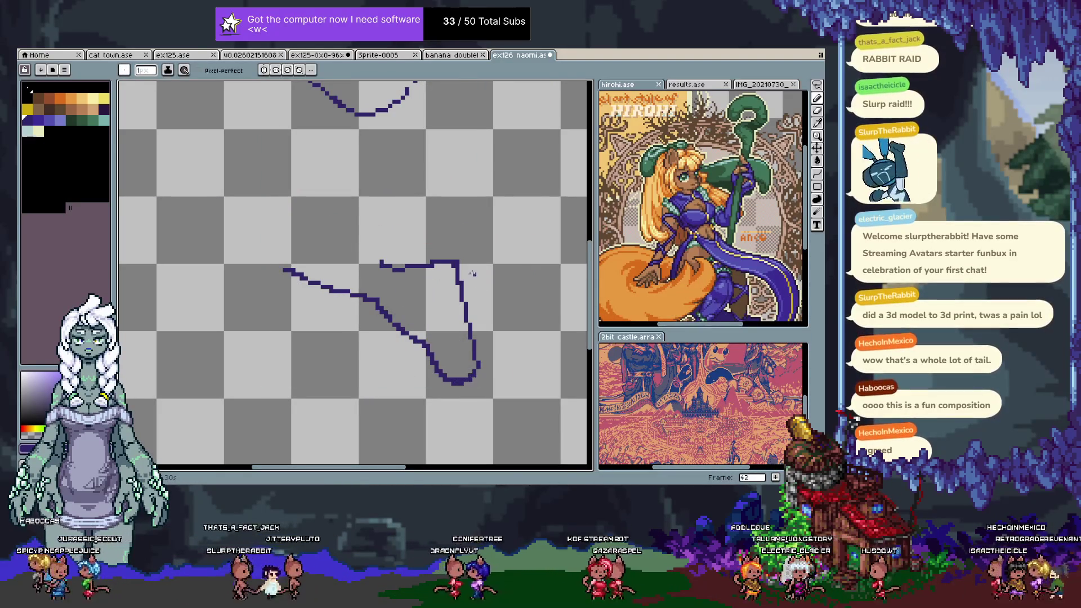
{"action": "key", "text": "e"}
{"action": "mouse_move", "coordinate": [477, 368]}
{"action": "left_mouse_down"}
{"action": "mouse_move", "coordinate": [474, 384]}
{"action": "mouse_move", "coordinate": [475, 360]}
{"action": "left_mouse_up"}
{"action": "key", "text": "b"}
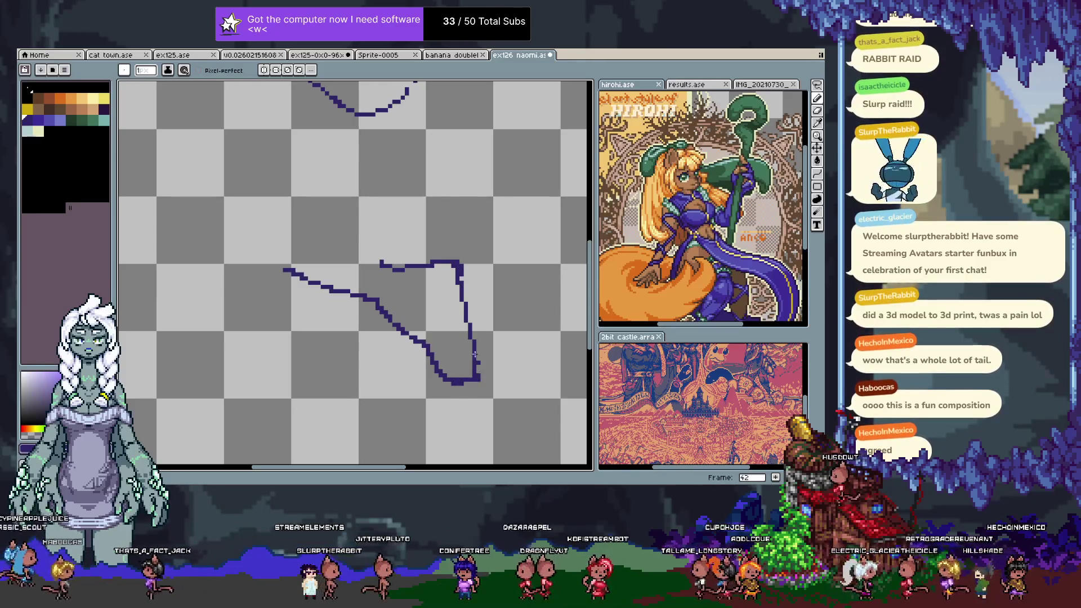
{"action": "key", "text": "e"}
{"action": "left_click_drag", "start_coordinate": [431, 360], "coordinate": [449, 371]}
{"action": "key", "text": "b"}
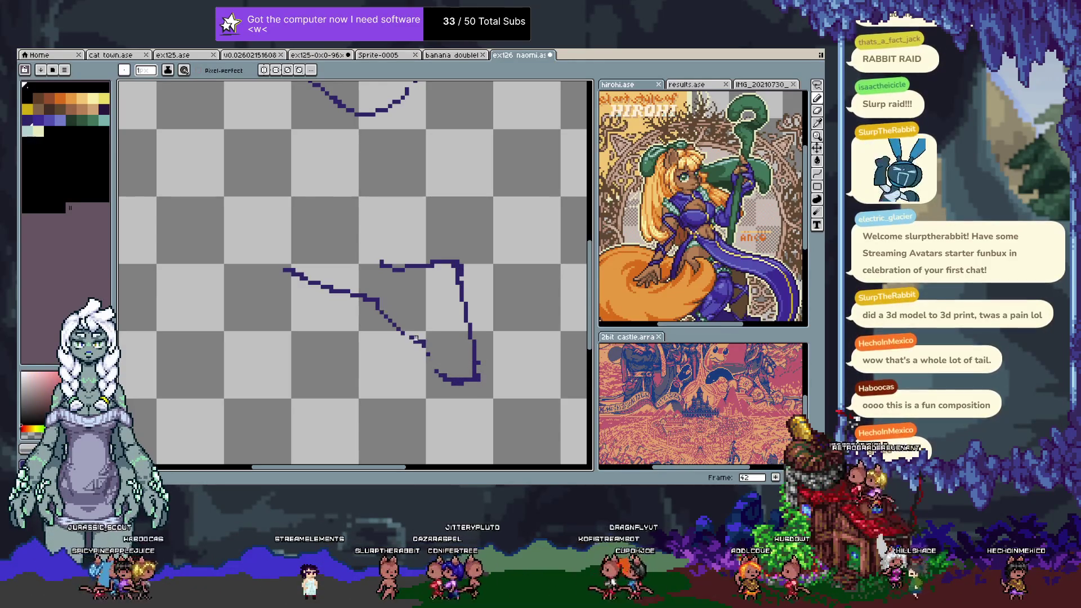
- Redraw the broken diagonal as one continuous line and thicken the blue line's lower edge
{"action": "mouse_move", "coordinate": [386, 308]}
{"action": "left_mouse_down"}
{"action": "mouse_move", "coordinate": [456, 363]}
{"action": "mouse_move", "coordinate": [410, 274]}
{"action": "mouse_move", "coordinate": [379, 258]}
{"action": "left_mouse_up"}
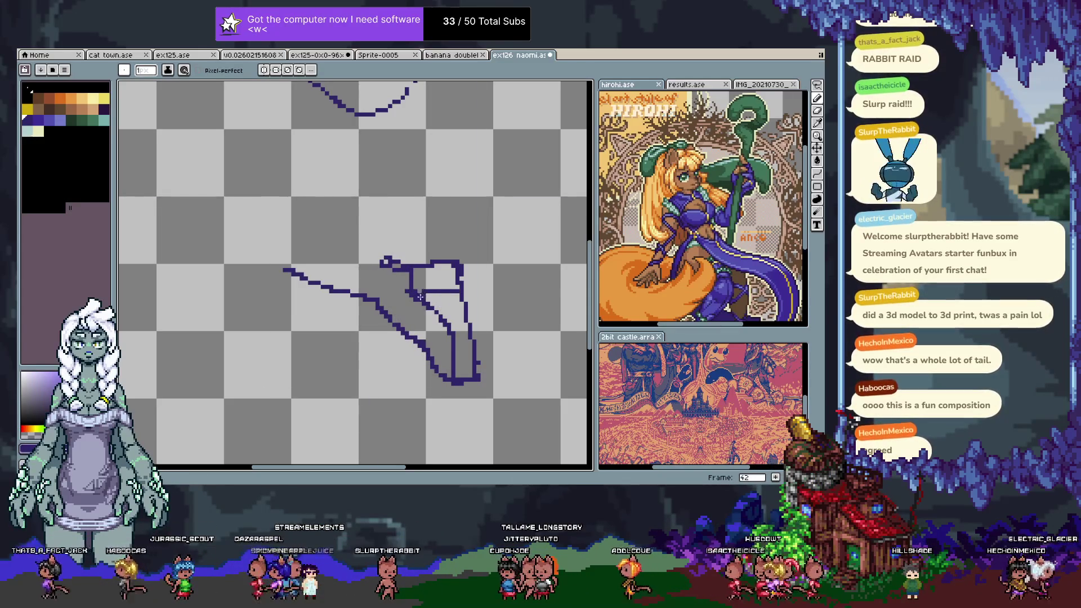
{"action": "left_click_drag", "start_coordinate": [417, 294], "coordinate": [467, 344]}
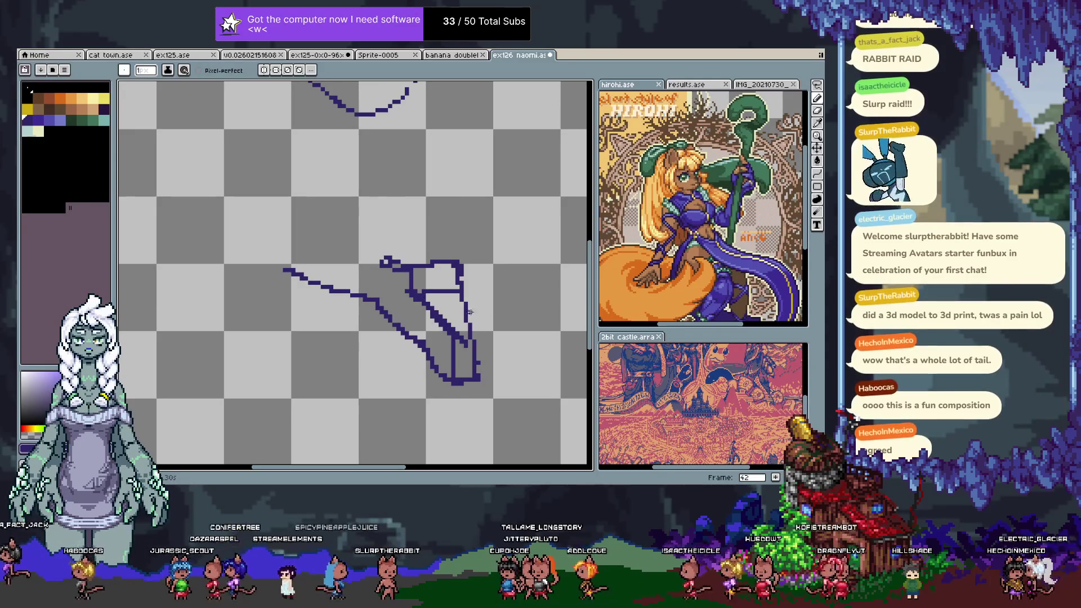
{"action": "scroll", "coordinate": [468, 337], "scroll_direction": "up", "scroll_amount": 3}
{"action": "scroll", "coordinate": [464, 346], "scroll_direction": "left", "scroll_amount": 2}
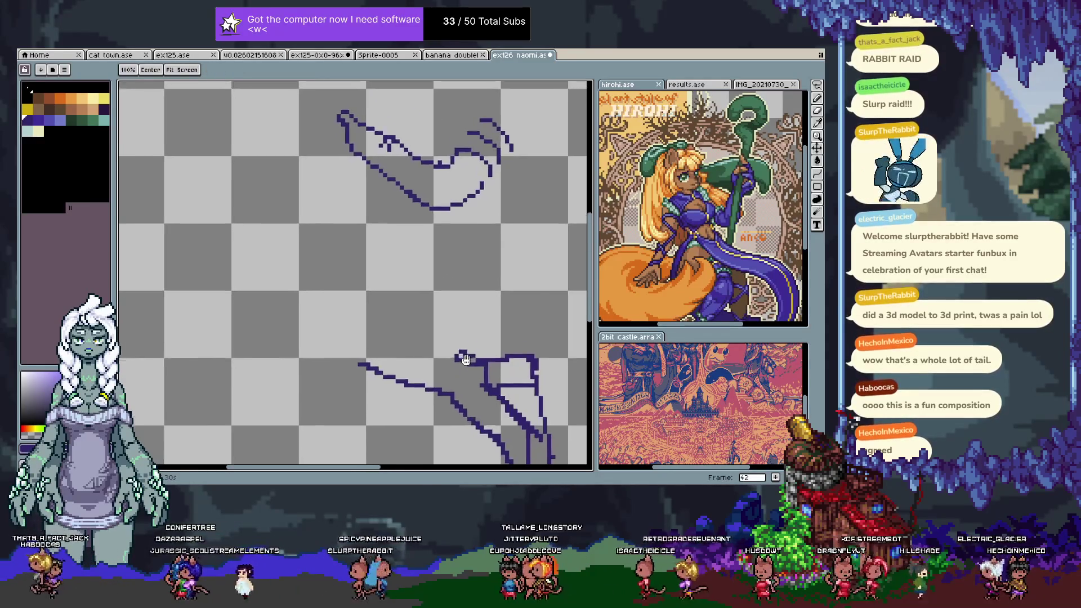
- Make the brown-and-purple drawing layer visible and scroll to the area below the skirt
{"action": "key", "text": "Tab"}
{"action": "left_click", "coordinate": [138, 452]}
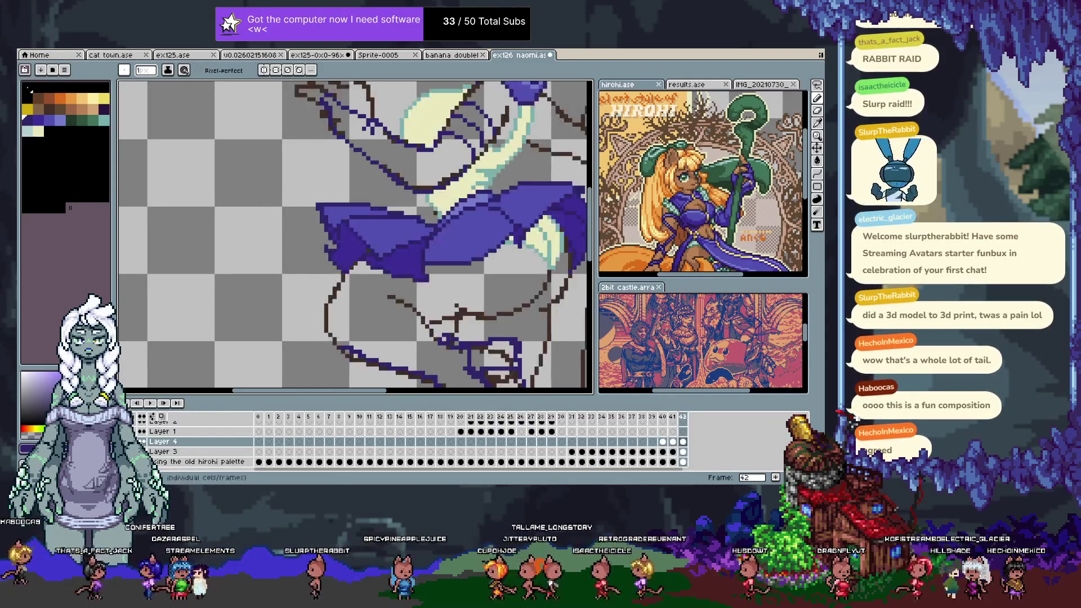
{"action": "key", "text": "Tab"}
{"action": "scroll", "coordinate": [371, 281], "scroll_direction": "down", "scroll_amount": 3}
{"action": "scroll", "coordinate": [366, 279], "scroll_direction": "right", "scroll_amount": 2}
{"action": "scroll", "coordinate": [360, 277], "scroll_direction": "down", "scroll_amount": 1}
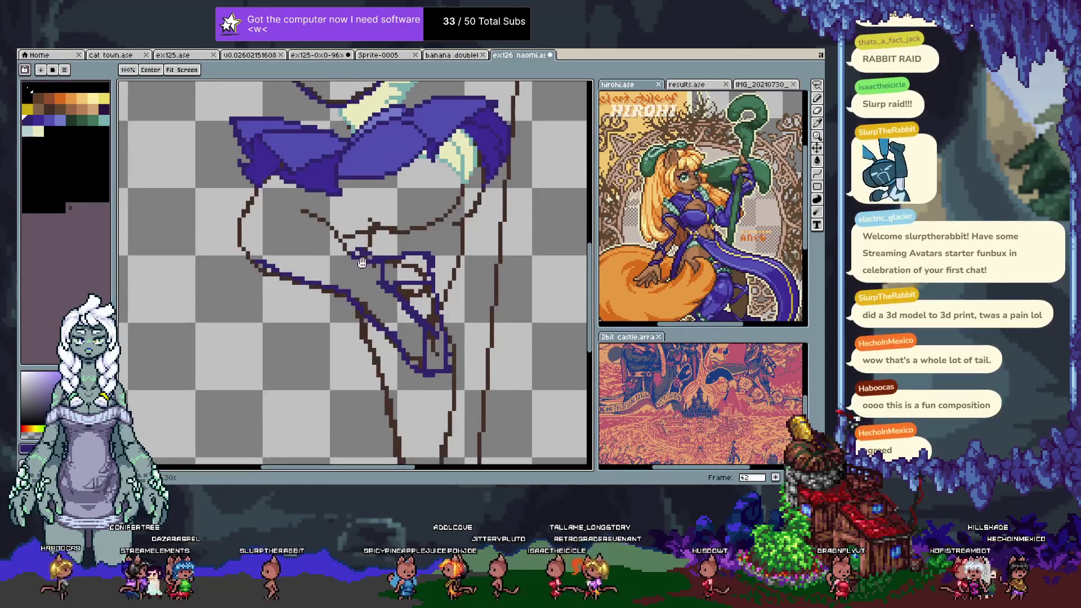
{"action": "key", "text": "Tab"}
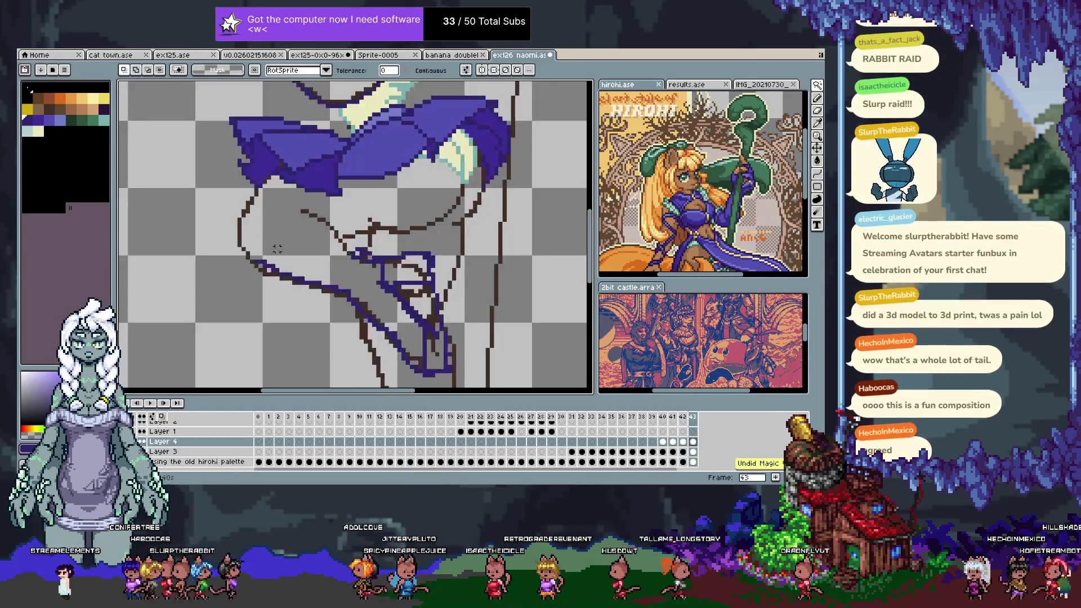
- Lasso the old blue lines below the skirt and clear them
{"action": "key", "text": "b"}
{"action": "left_click_drag", "start_coordinate": [265, 224], "coordinate": [468, 366]}
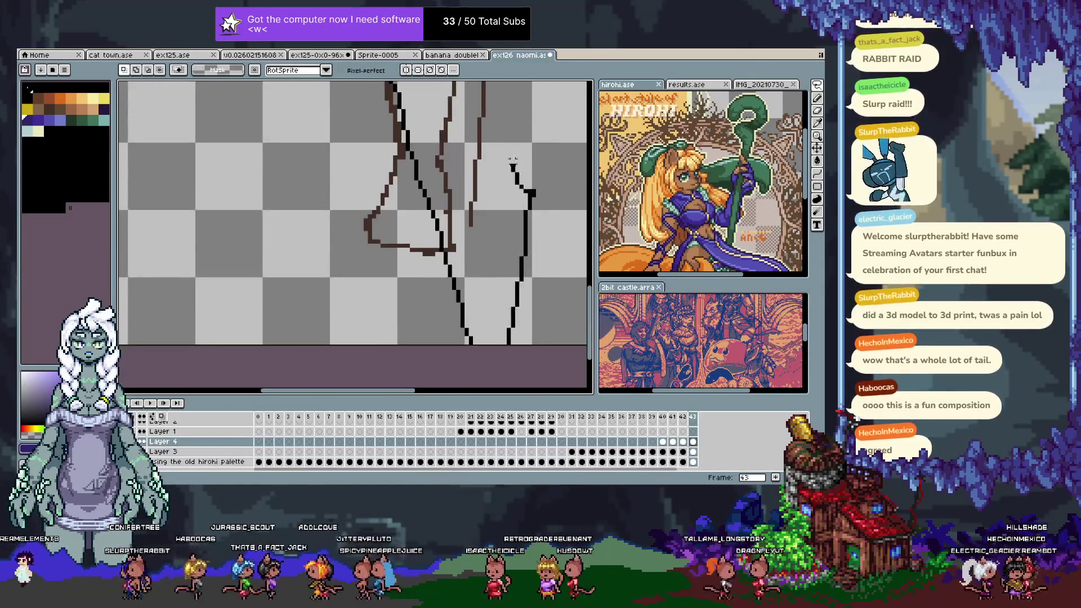
{"action": "key", "text": "ctrl+d"}
{"action": "key", "text": "Tab"}
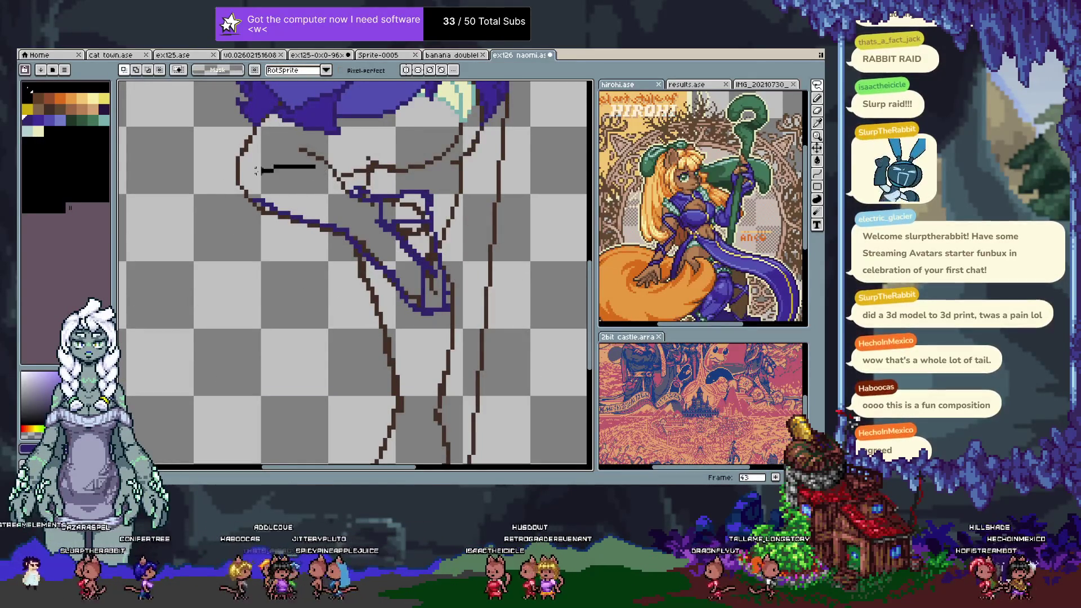
{"action": "left_click_drag", "start_coordinate": [274, 167], "coordinate": [439, 342]}
{"action": "key", "text": "ctrl+d"}
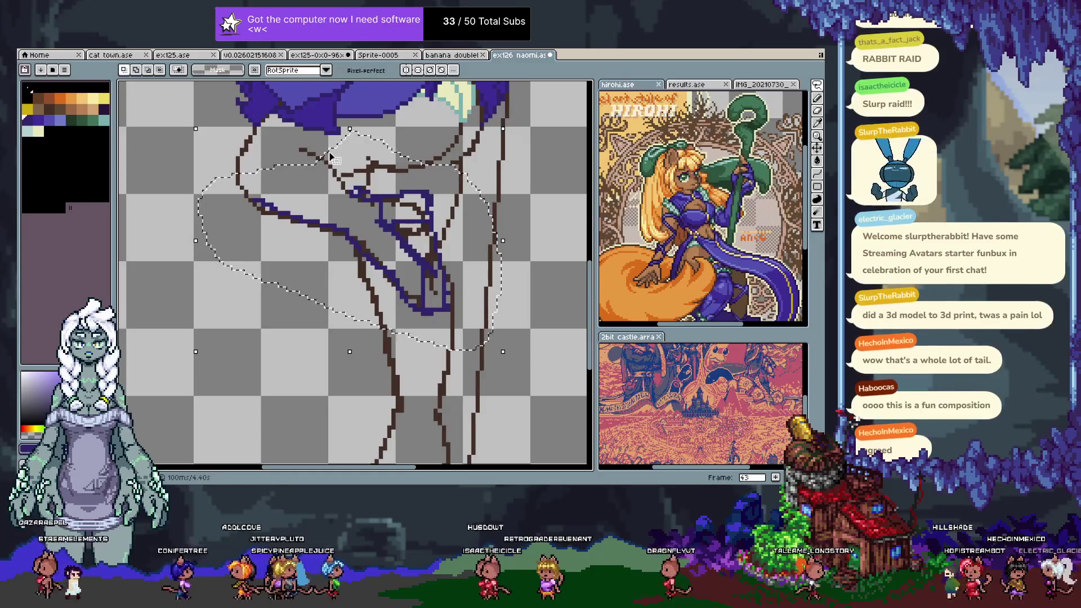
{"action": "key", "text": "ctrl+z"}
{"action": "key", "text": "b"}
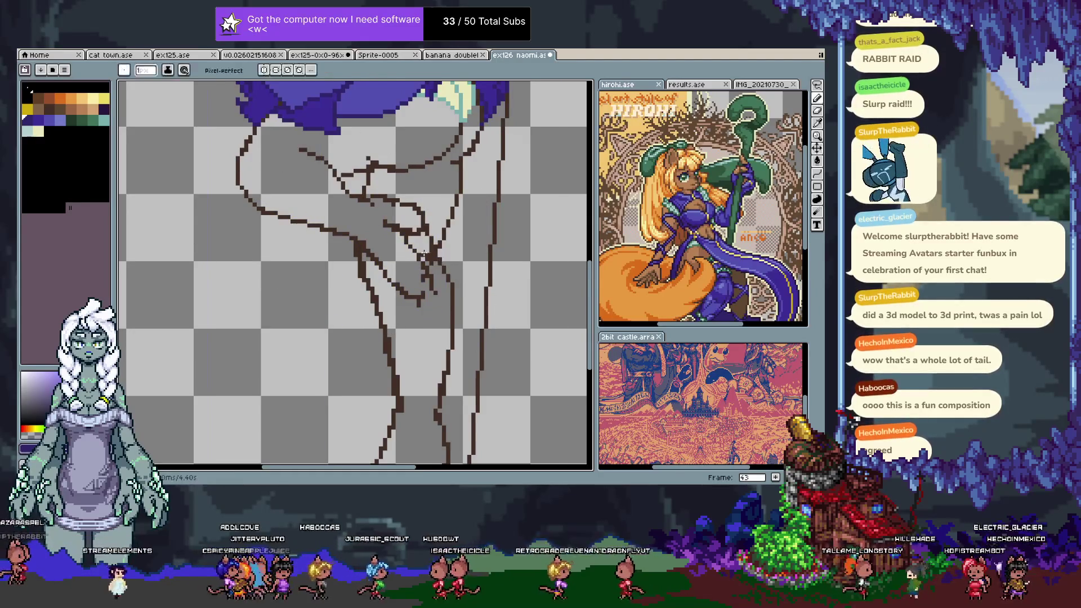
- Magic Wand the brown sketch lines, then clean up old sketch lines near the hip
{"action": "key", "text": "w"}
{"action": "left_click", "coordinate": [363, 248]}
{"action": "key", "text": "b"}
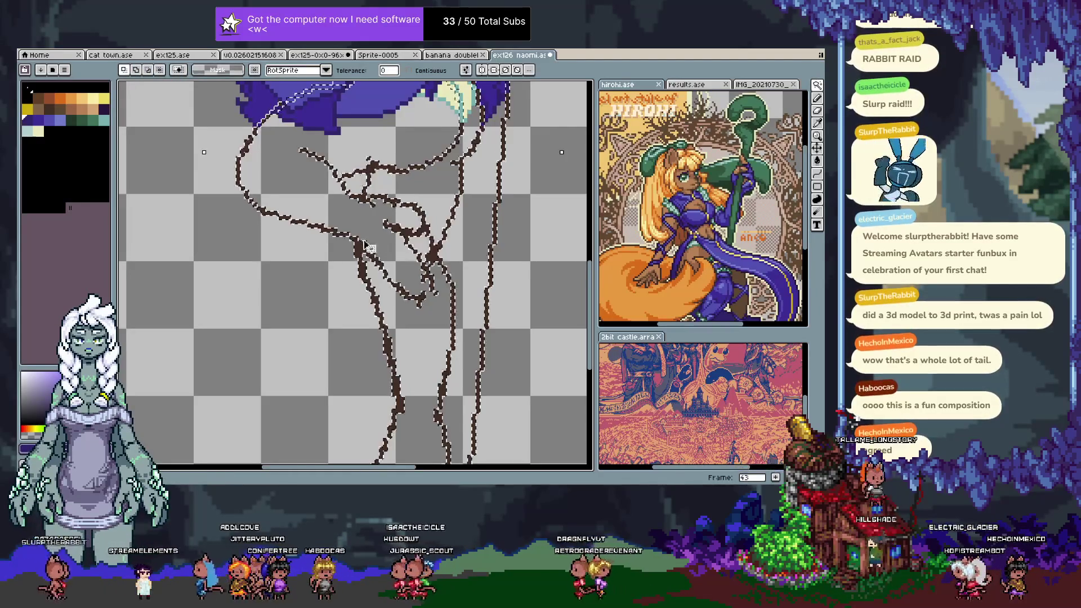
{"action": "key", "text": "ctrl+d"}
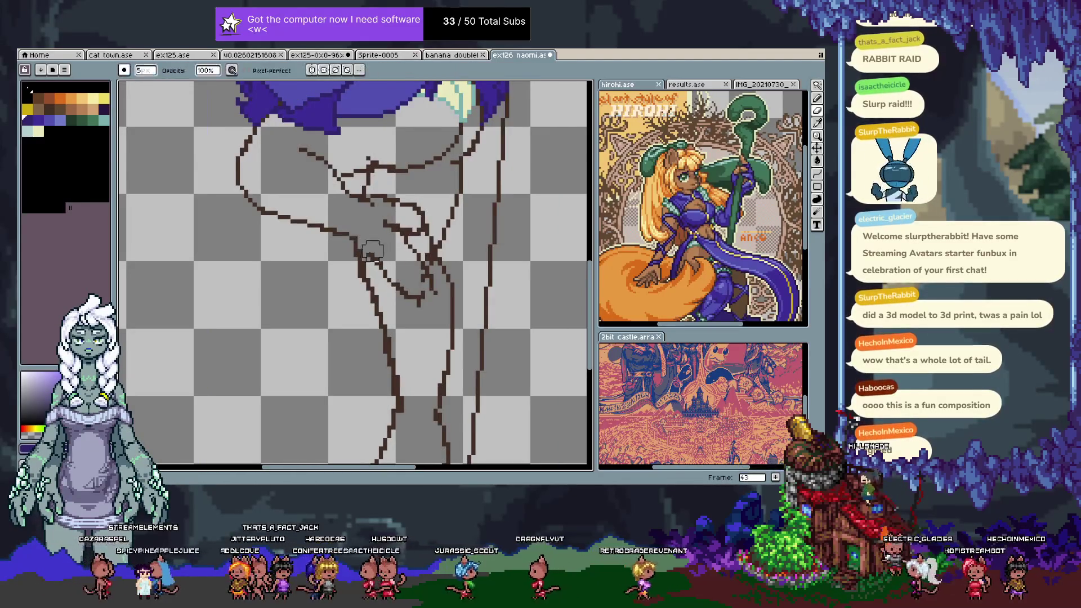
{"action": "mouse_move", "coordinate": [414, 212]}
{"action": "left_mouse_down"}
{"action": "mouse_move", "coordinate": [347, 201]}
{"action": "mouse_move", "coordinate": [366, 276]}
{"action": "mouse_move", "coordinate": [313, 246]}
{"action": "mouse_move", "coordinate": [336, 255]}
{"action": "mouse_move", "coordinate": [362, 326]}
{"action": "mouse_move", "coordinate": [249, 263]}
{"action": "left_mouse_up"}
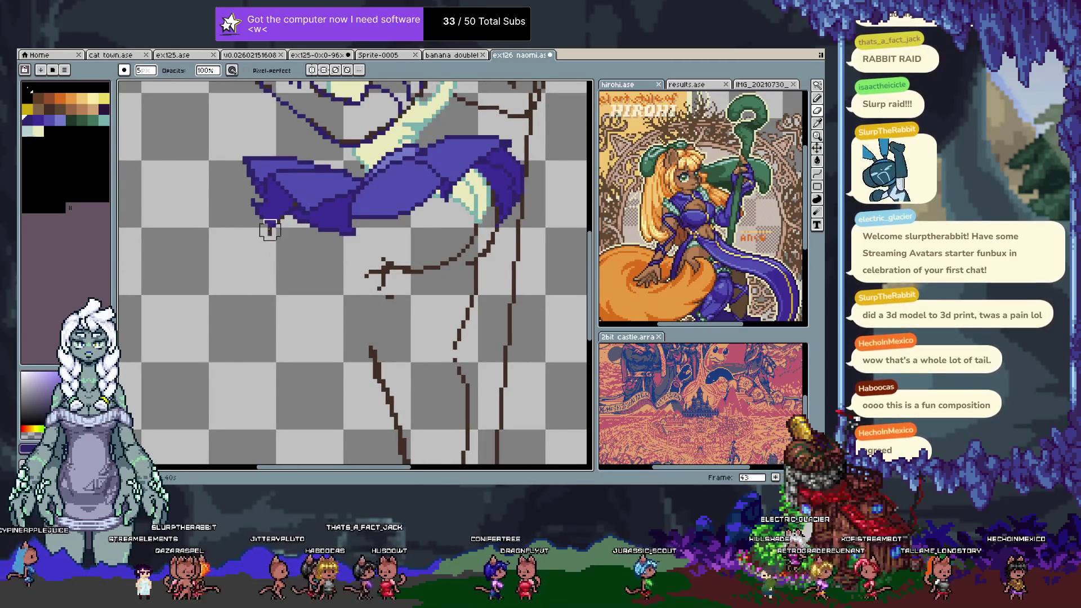
- With a 1px brush, draw a straighter leg outline below the skirt and extend it downward
{"action": "key", "text": "b"}
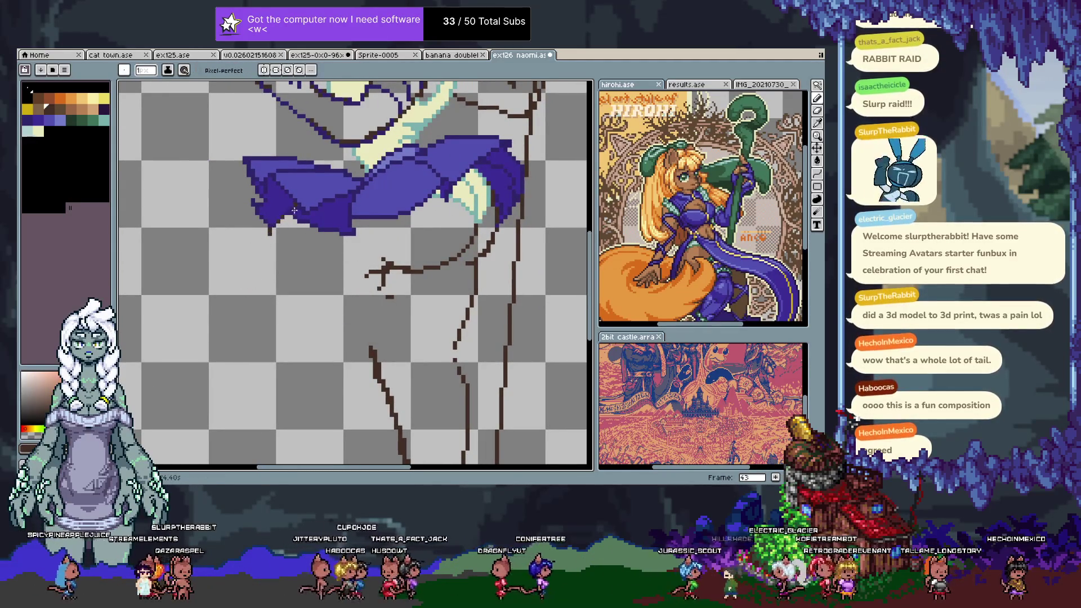
{"action": "left_click_drag", "start_coordinate": [271, 224], "coordinate": [239, 318]}
{"action": "key", "text": "ctrl+z"}
{"action": "left_click_drag", "start_coordinate": [272, 225], "coordinate": [239, 321]}
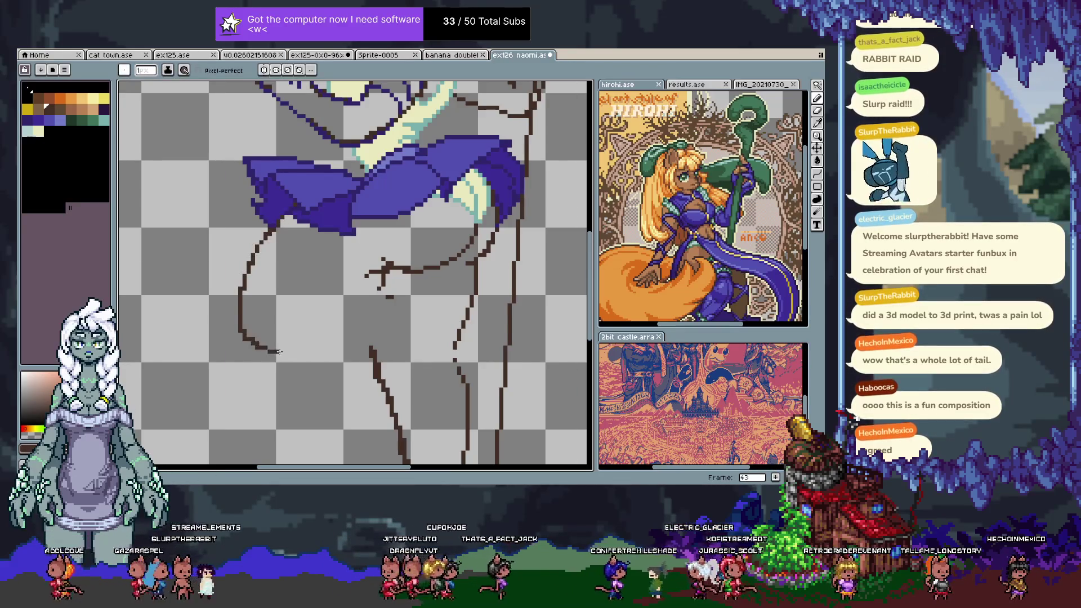
{"action": "key", "text": "ctrl+z"}
{"action": "key", "text": "v"}
{"action": "key", "text": "b"}
{"action": "left_click_drag", "start_coordinate": [242, 331], "coordinate": [262, 346]}
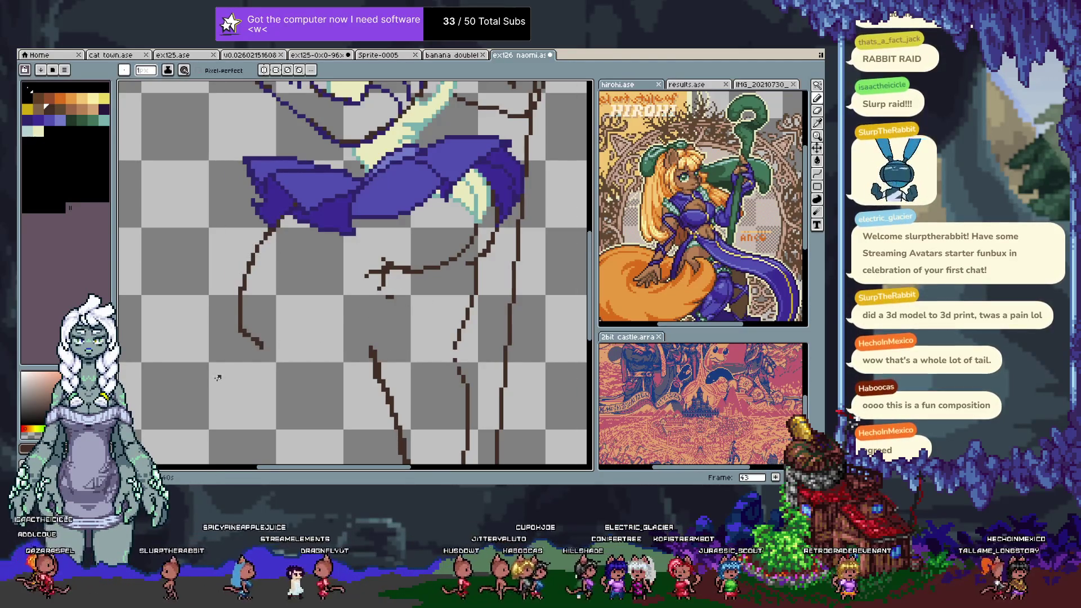
- Draw the right thigh outline, the curved lower hip line, and a line across the hip
{"action": "left_click_drag", "start_coordinate": [518, 220], "coordinate": [509, 337]}
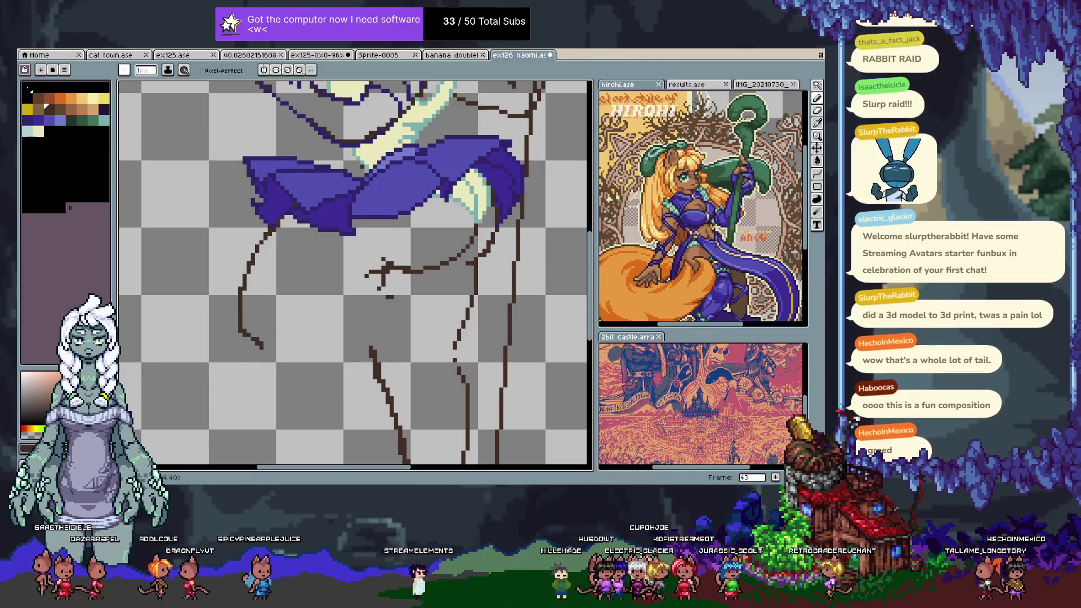
{"action": "left_click_drag", "start_coordinate": [304, 353], "coordinate": [448, 326]}
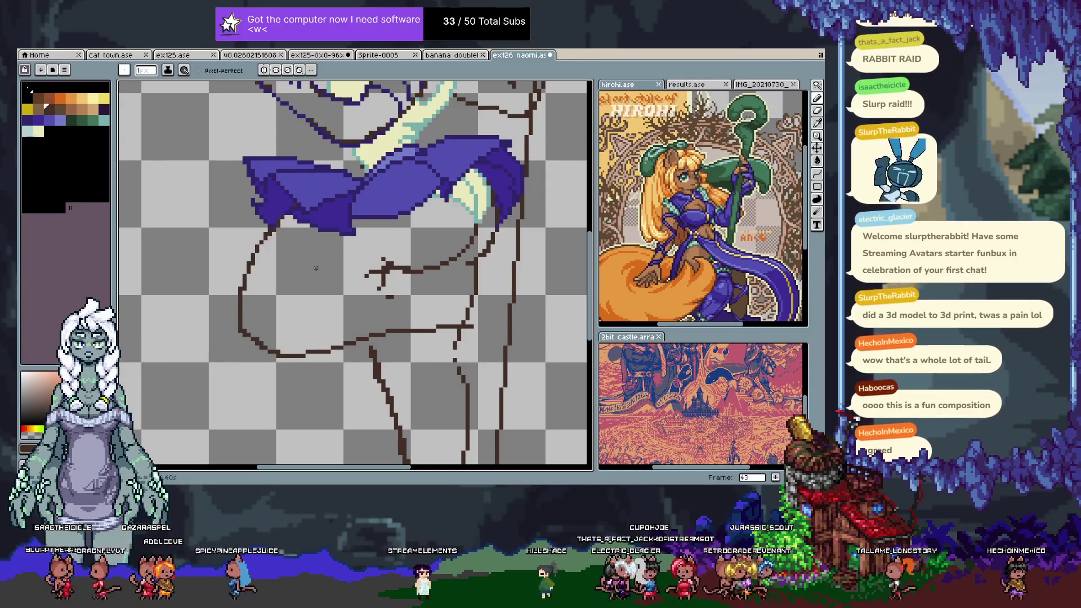
{"action": "left_click_drag", "start_coordinate": [299, 271], "coordinate": [392, 280]}
{"action": "key", "text": "ctrl+z"}
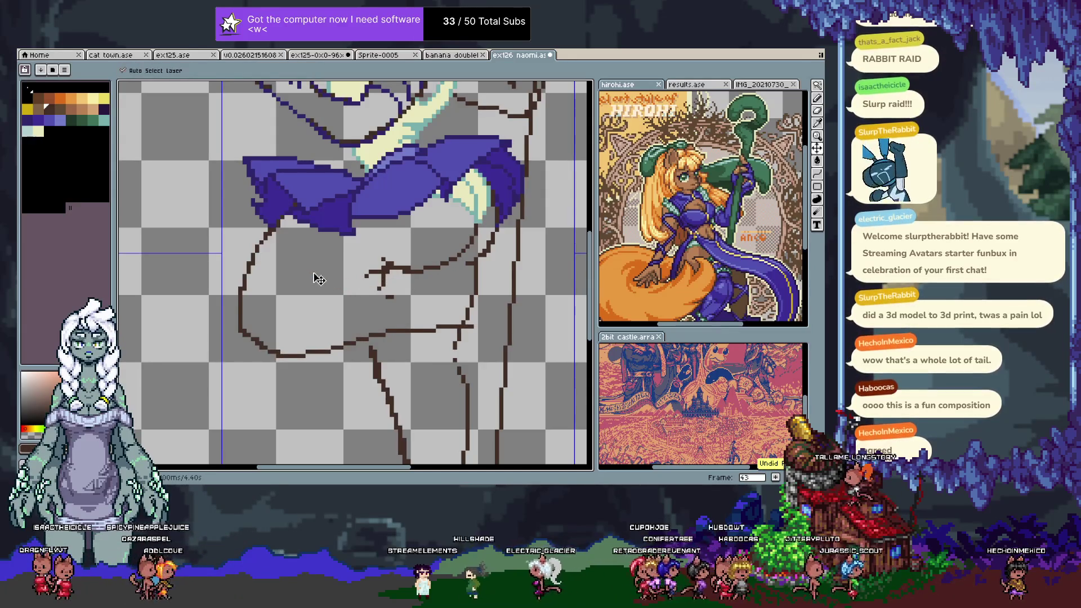
{"action": "key", "text": "ctrl+z"}
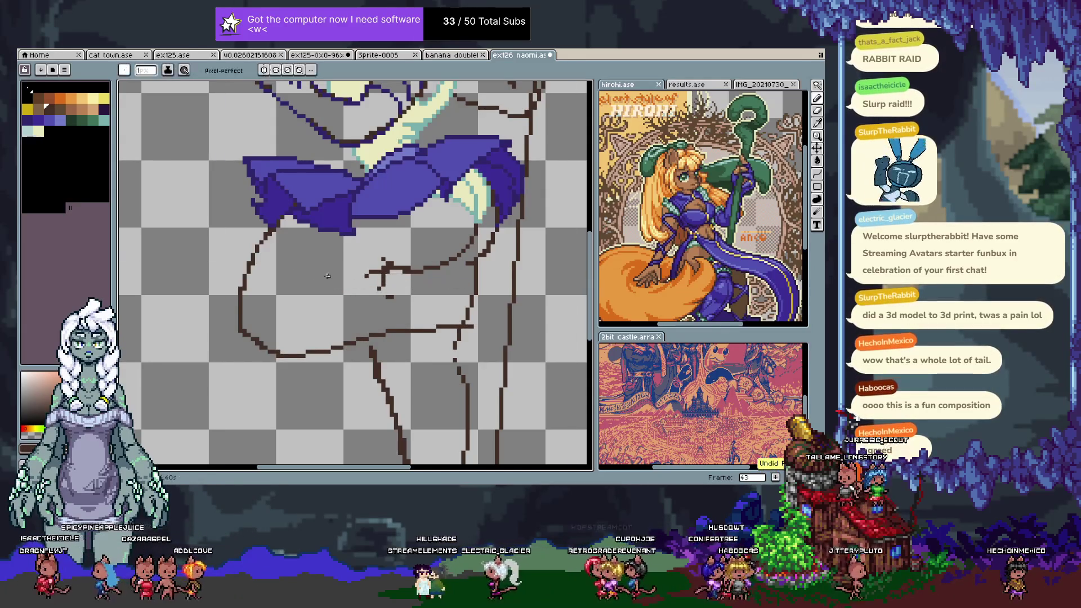
{"action": "left_click_drag", "start_coordinate": [396, 275], "coordinate": [485, 281]}
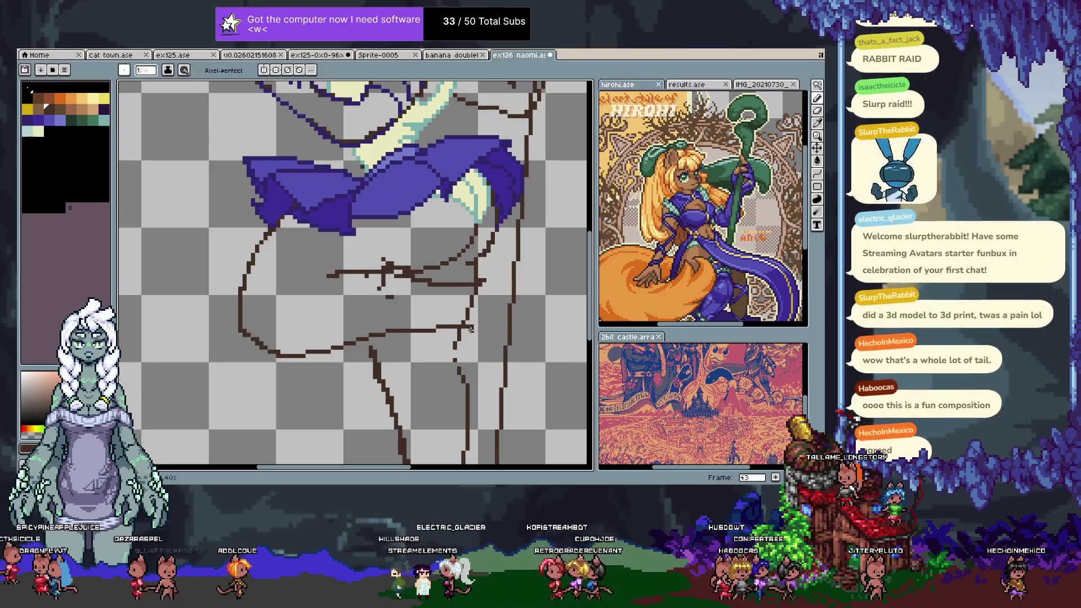
- Try a curved stroke on the right hip, then undo it
{"action": "scroll", "coordinate": [441, 306], "scroll_direction": "right", "scroll_amount": 3}
{"action": "scroll", "coordinate": [441, 307], "scroll_direction": "down", "scroll_amount": 1}
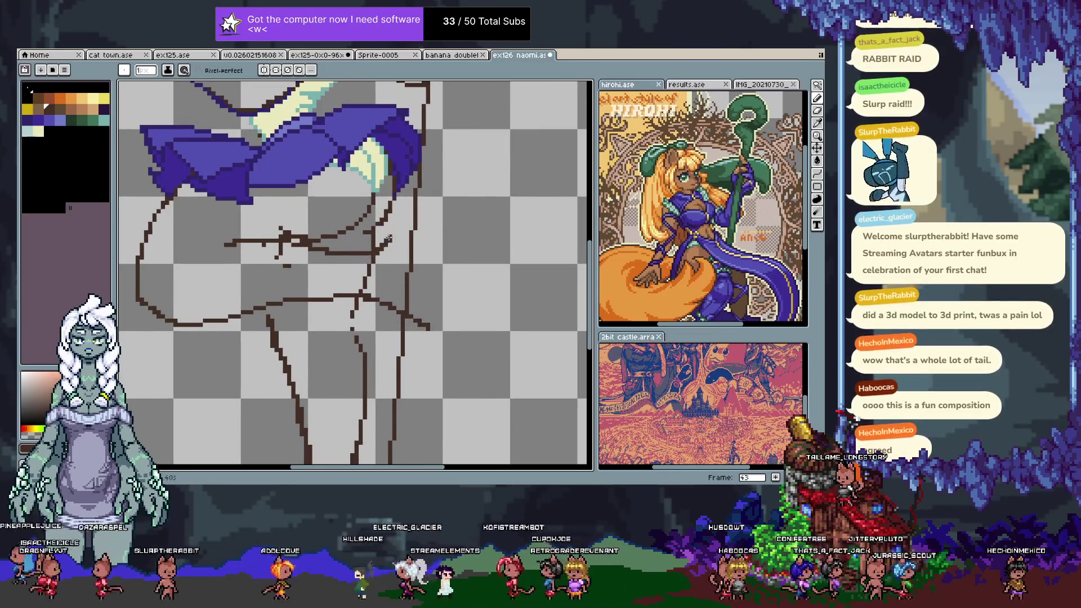
{"action": "mouse_move", "coordinate": [414, 231]}
{"action": "left_mouse_down"}
{"action": "mouse_move", "coordinate": [467, 317]}
{"action": "mouse_move", "coordinate": [406, 310]}
{"action": "left_mouse_up"}
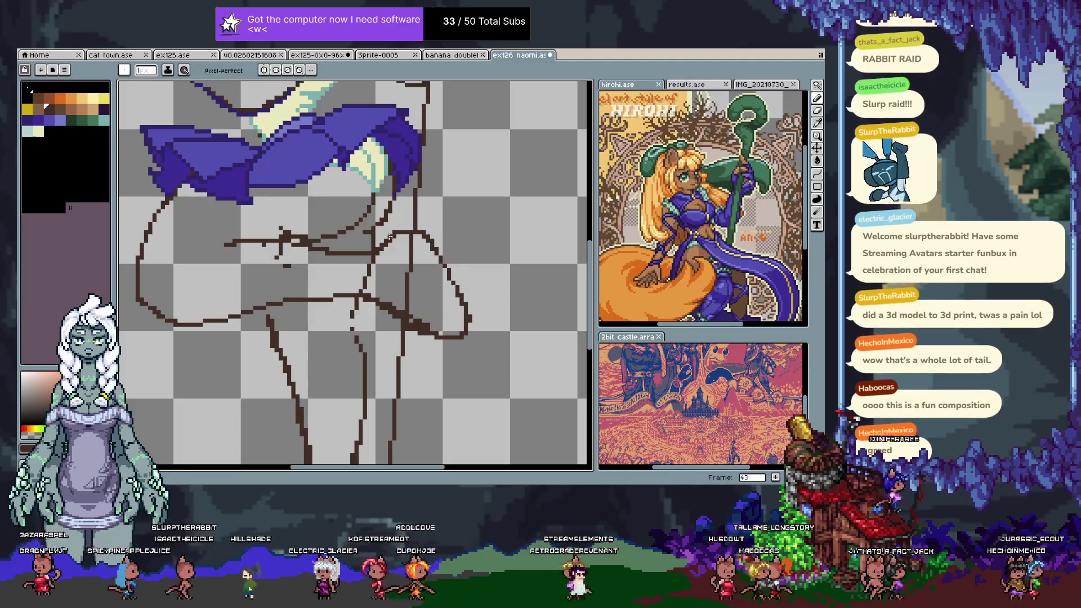
{"action": "key", "text": "ctrl+z"}
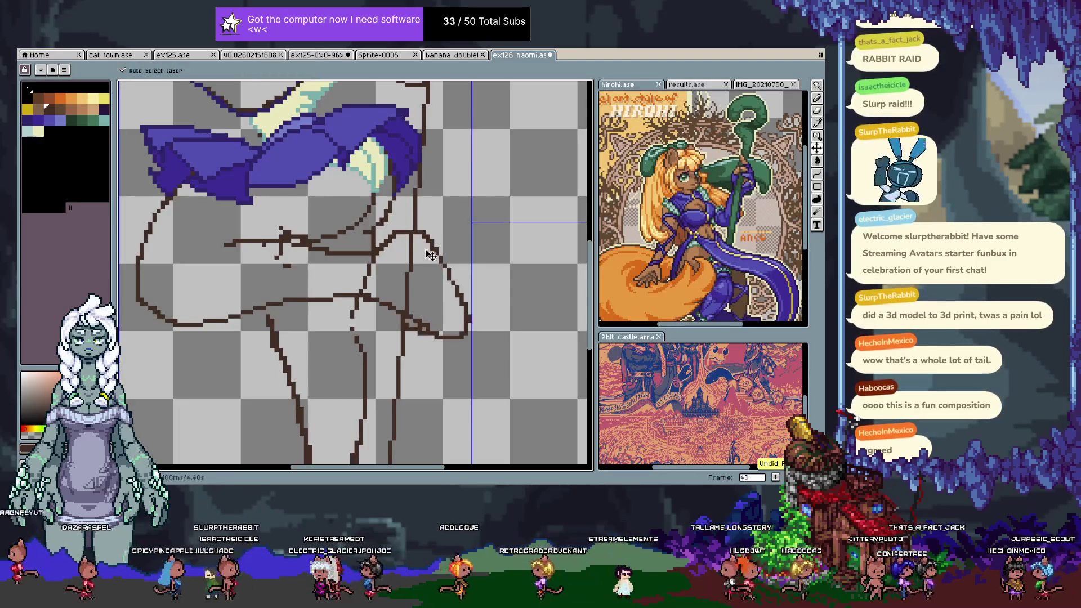
{"action": "key", "text": "ctrl+z"}
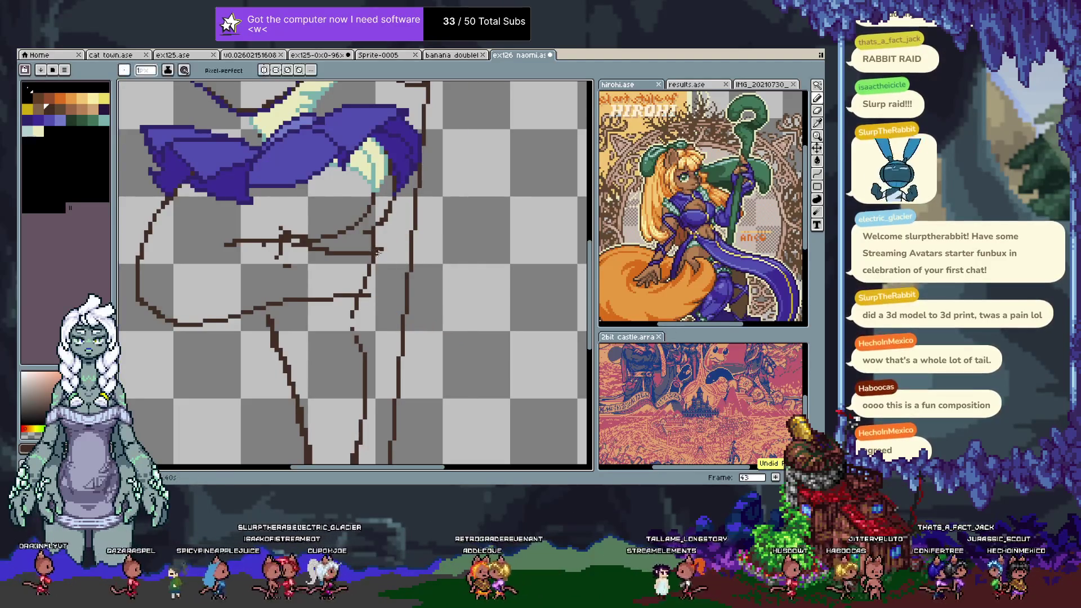
- Extend the brown hip line, add strokes along the lower hip curve, and outline the right hip
{"action": "left_click_drag", "start_coordinate": [377, 252], "coordinate": [411, 238]}
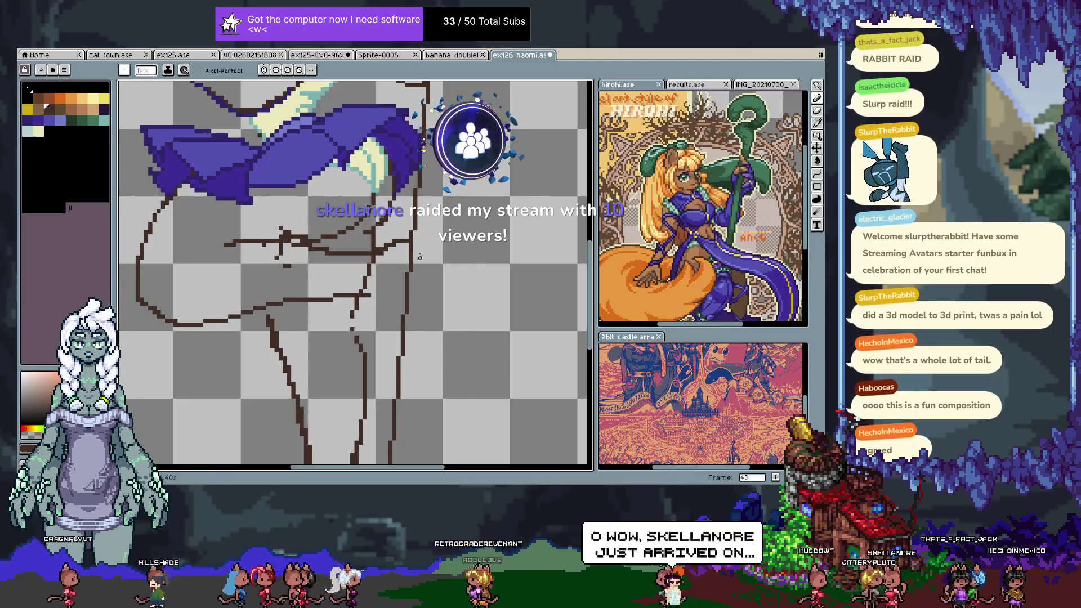
{"action": "left_click_drag", "start_coordinate": [361, 328], "coordinate": [438, 342]}
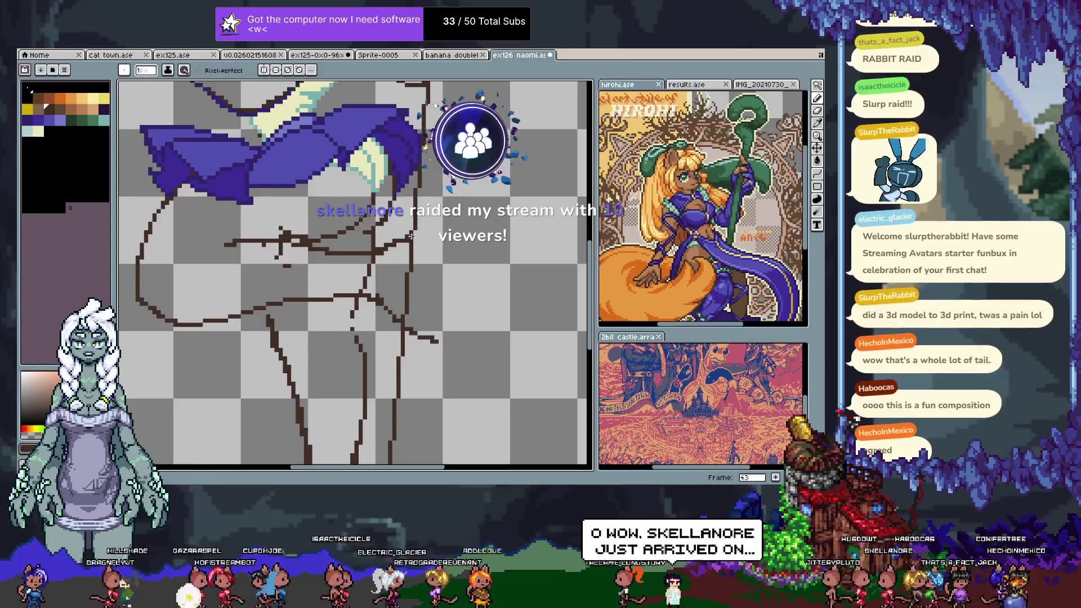
{"action": "left_click_drag", "start_coordinate": [409, 239], "coordinate": [462, 338]}
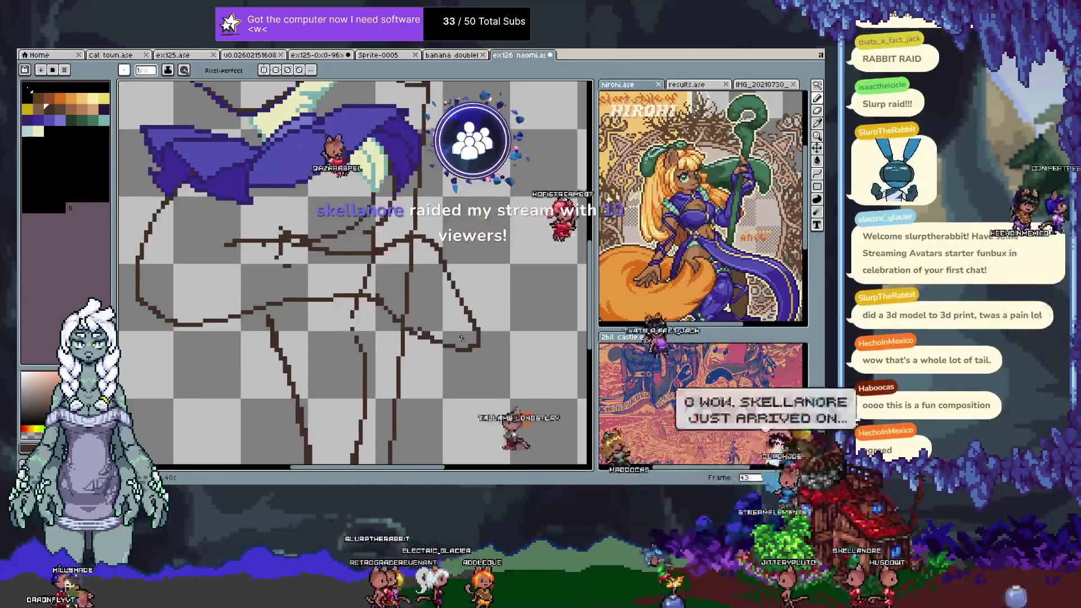
{"action": "key", "text": "ctrl+z"}
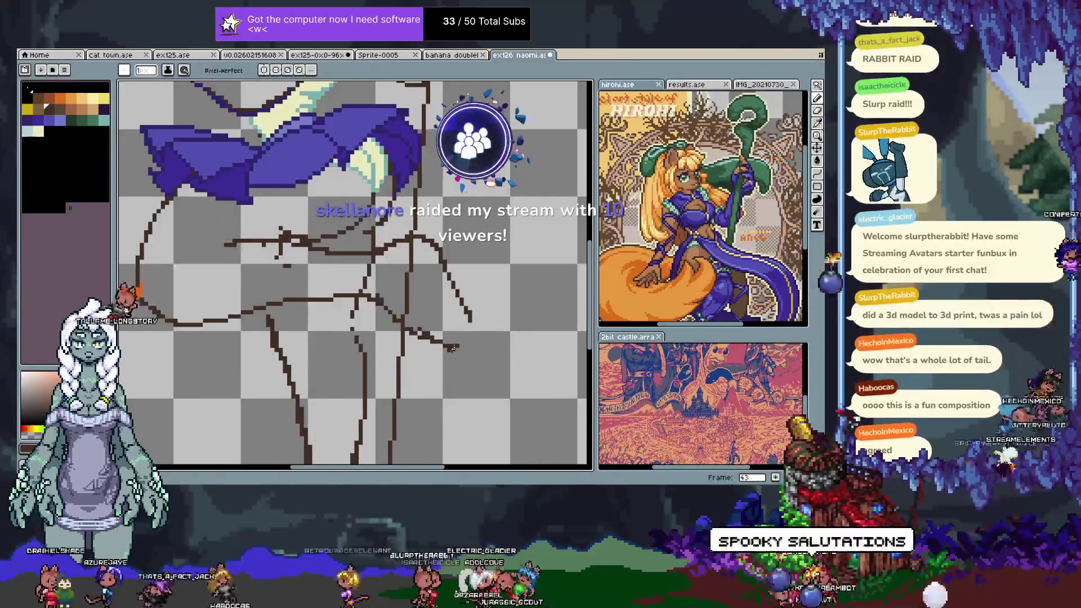
{"action": "key", "text": "ctrl+y"}
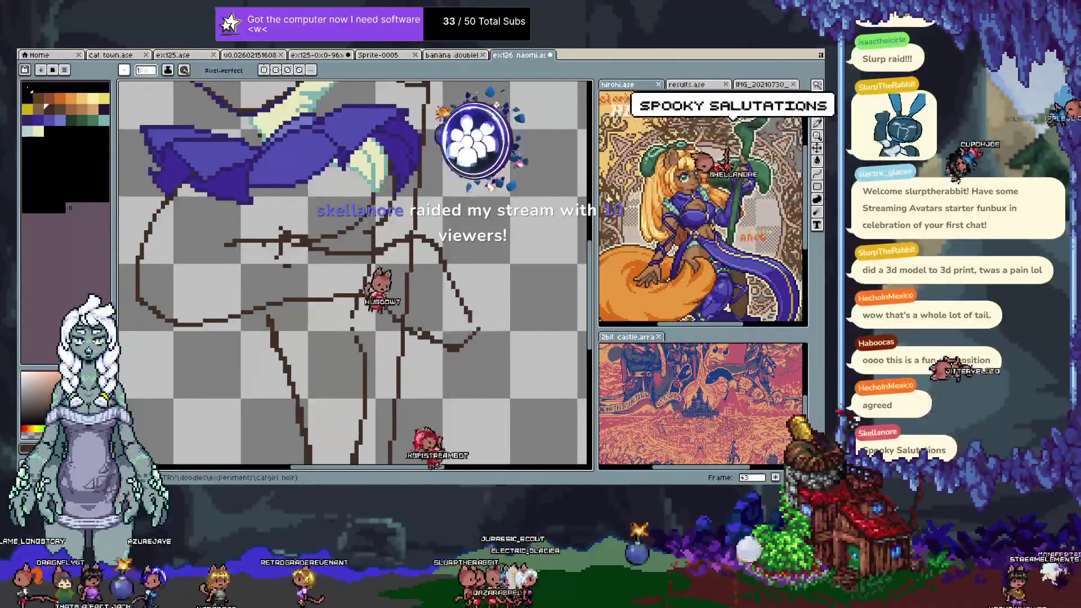
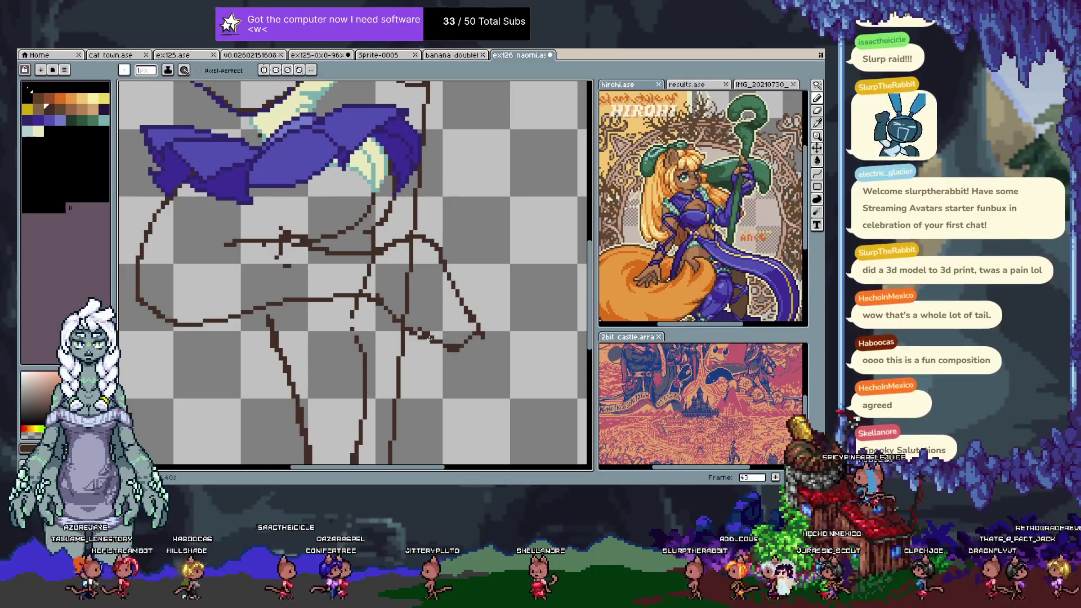
- Draw dark strokes beside the legs, undoing the unwanted diagonal strokes across the leg
{"action": "left_click_drag", "start_coordinate": [307, 248], "coordinate": [402, 252]}
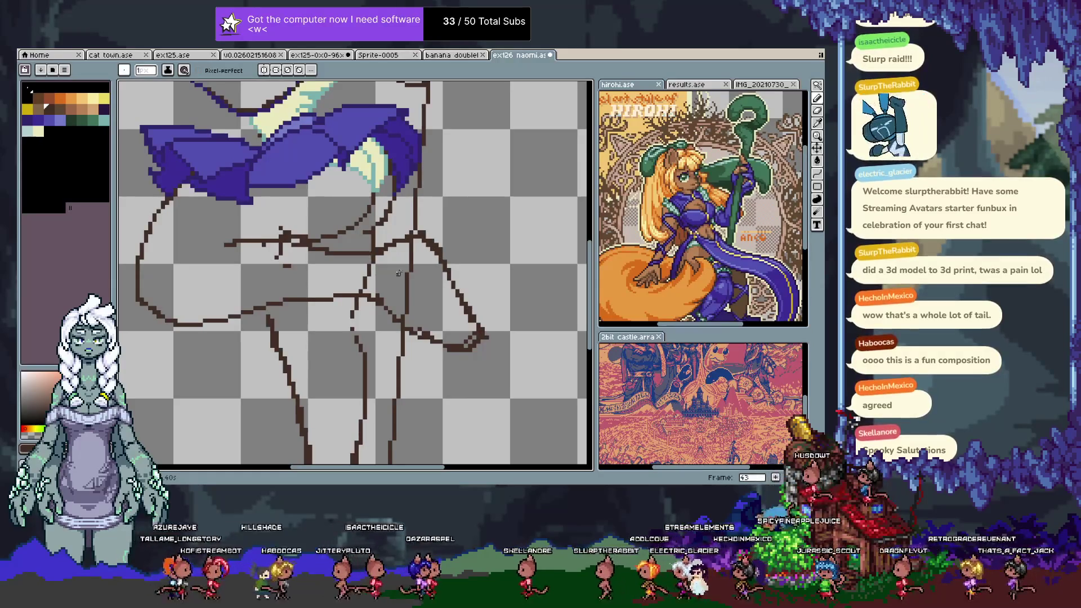
{"action": "key", "text": "v"}
{"action": "key", "text": "ctrl+z"}
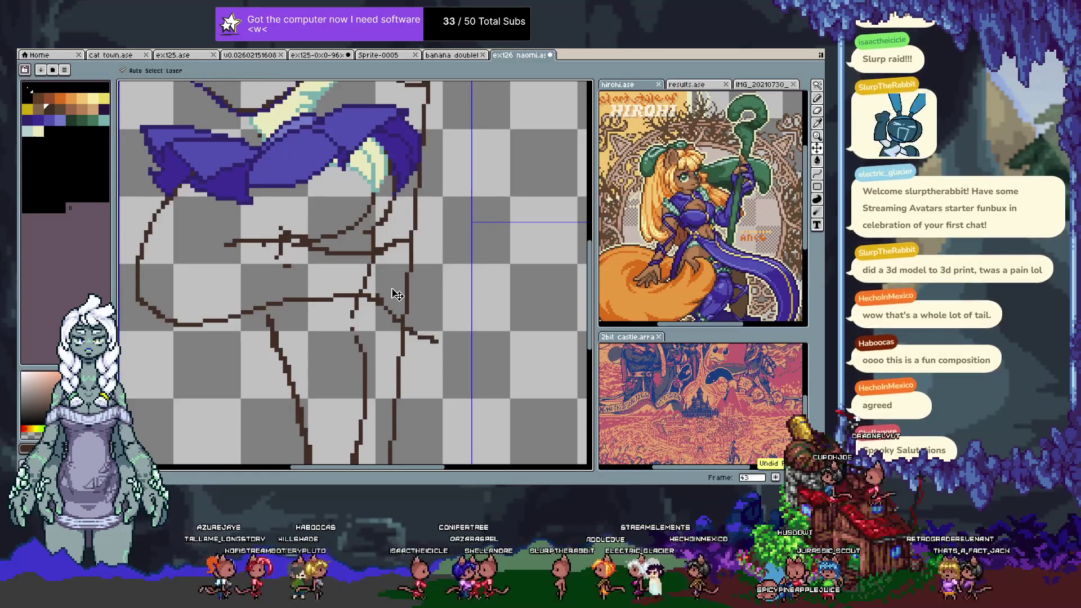
{"action": "key", "text": "b"}
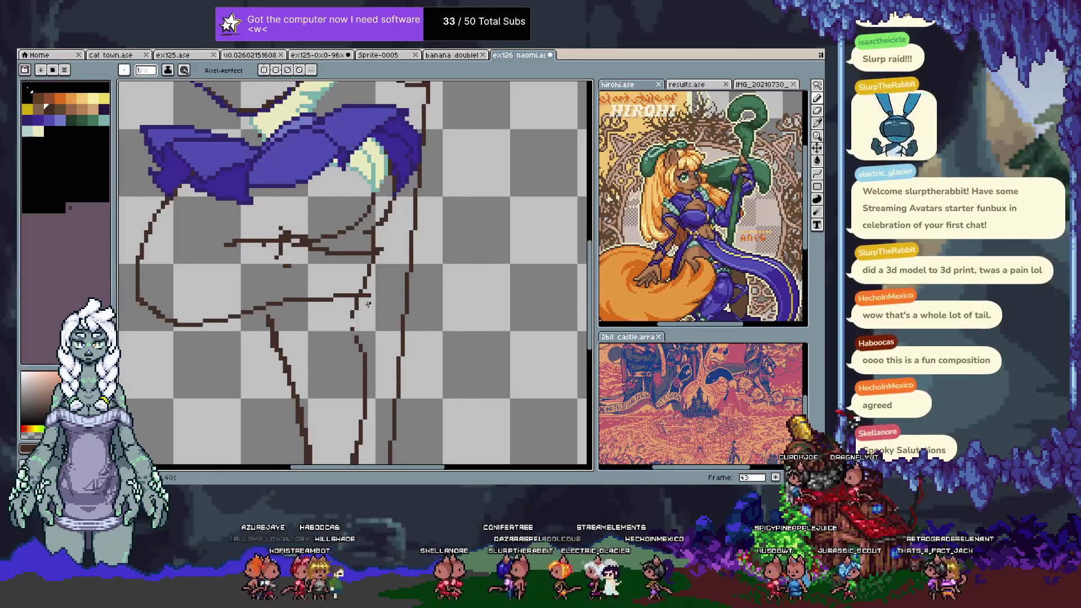
{"action": "left_click_drag", "start_coordinate": [365, 295], "coordinate": [437, 344]}
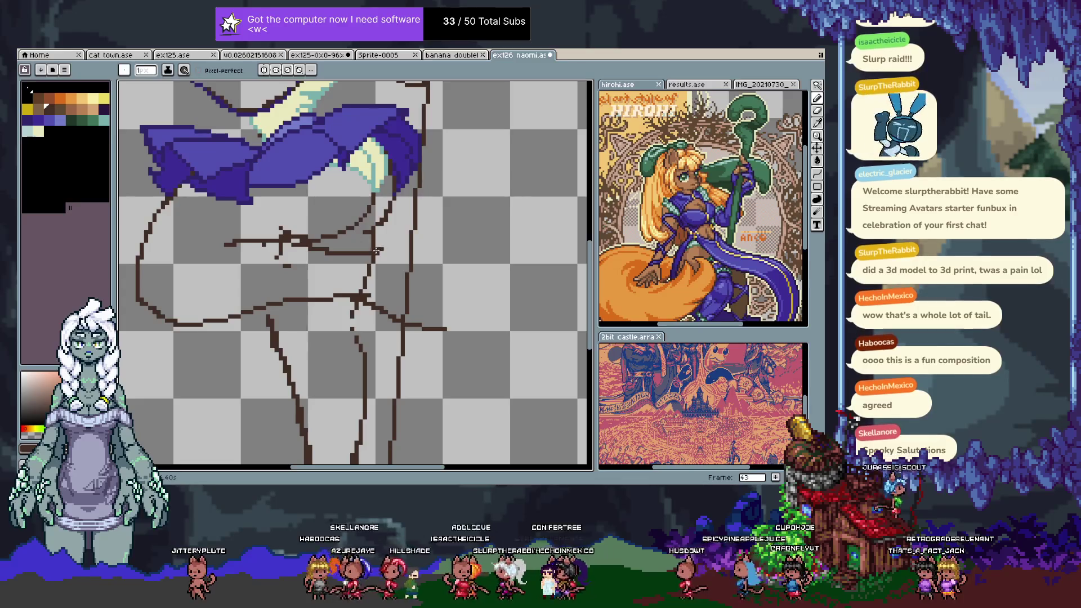
{"action": "key", "text": "ctrl+z"}
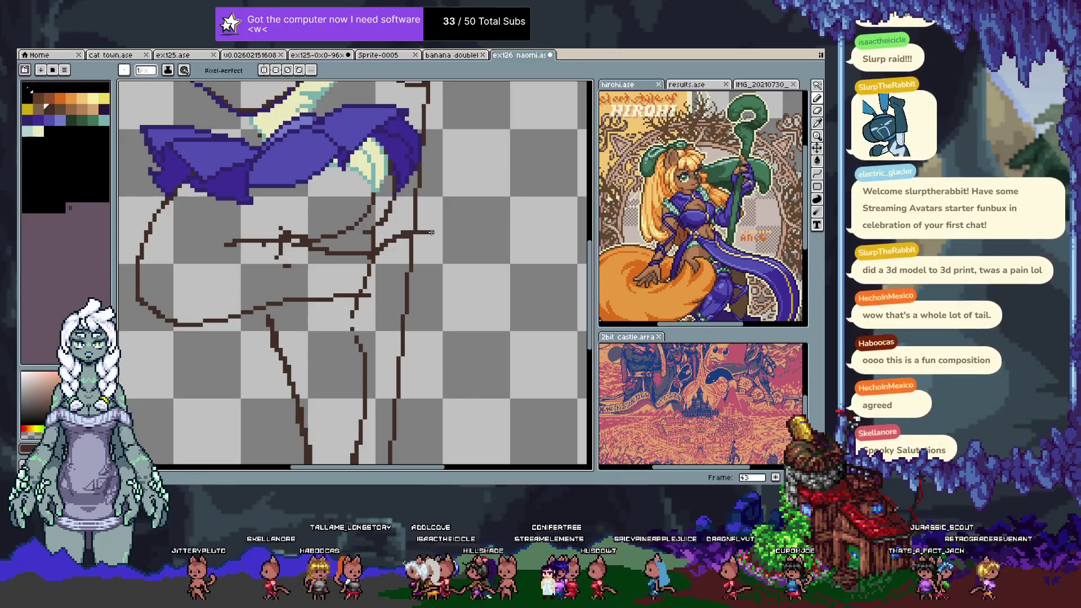
- Redraw a short diagonal line and a line rising up-left from the right vertical line
{"action": "key", "text": "v"}
{"action": "key", "text": "b"}
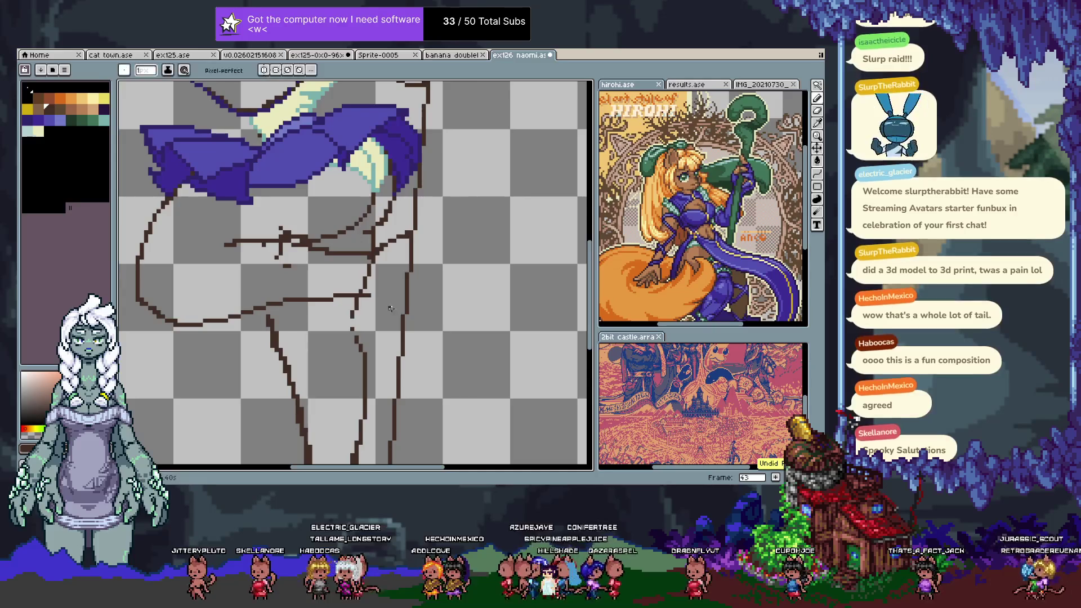
{"action": "key", "text": "ctrl+z"}
{"action": "left_click_drag", "start_coordinate": [361, 302], "coordinate": [364, 316]}
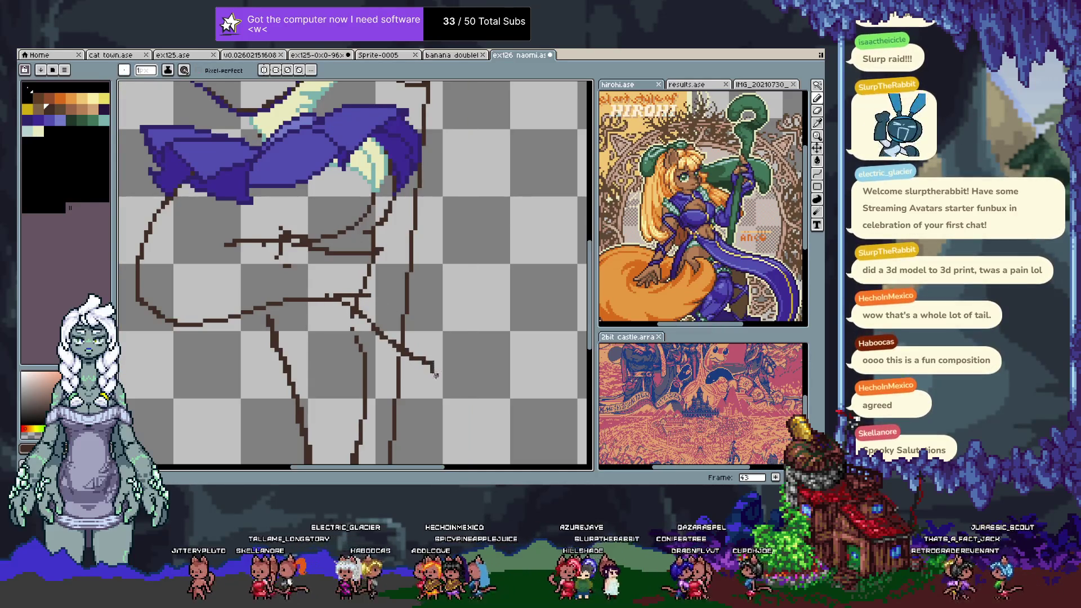
{"action": "mouse_move", "coordinate": [465, 317]}
{"action": "left_mouse_down"}
{"action": "mouse_move", "coordinate": [414, 276]}
{"action": "mouse_move", "coordinate": [402, 248]}
{"action": "mouse_move", "coordinate": [463, 275]}
{"action": "left_mouse_up"}
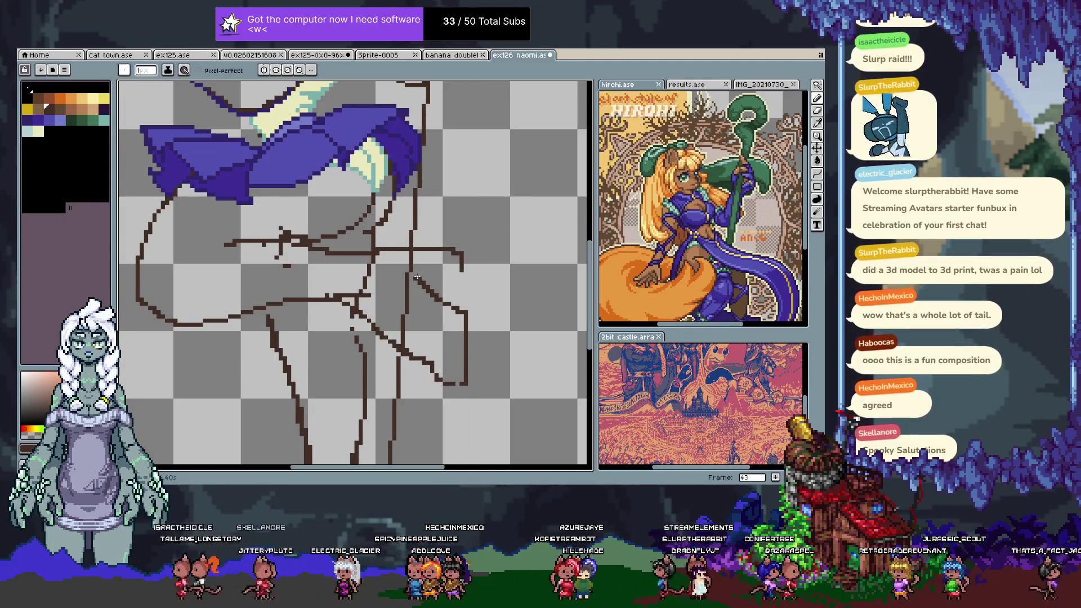
{"action": "scroll", "coordinate": [400, 370], "scroll_direction": "down", "scroll_amount": 3}
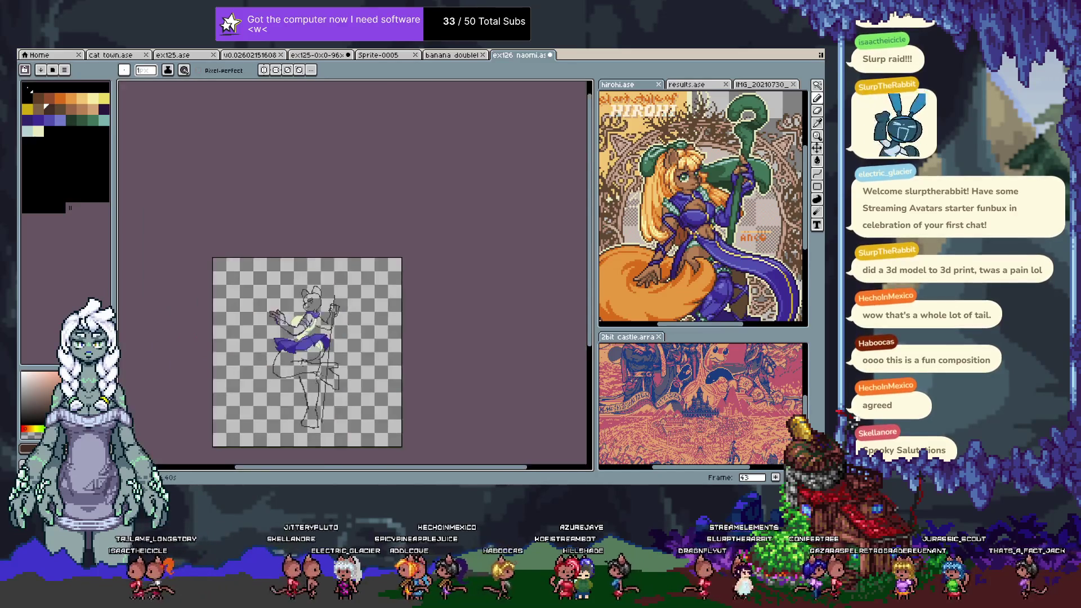
- Zoom in on the legs and undo the recent right-side sketch lines, restoring one
{"action": "scroll", "coordinate": [400, 370], "scroll_direction": "up", "scroll_amount": 1}
{"action": "scroll", "coordinate": [318, 385], "scroll_direction": "up", "scroll_amount": 1}
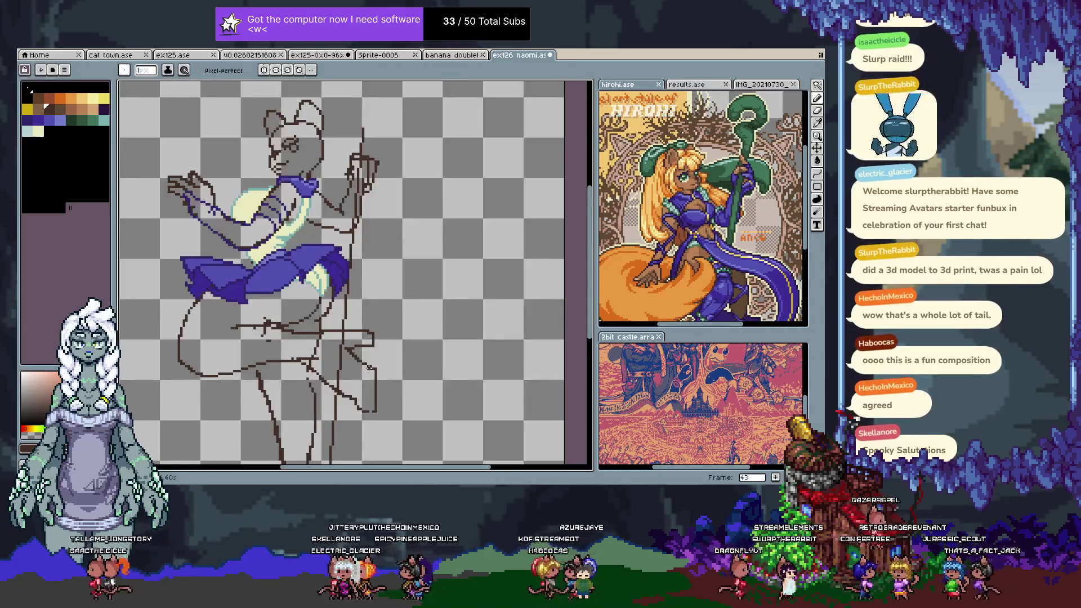
{"action": "scroll", "coordinate": [389, 368], "scroll_direction": "up", "scroll_amount": 1}
{"action": "scroll", "coordinate": [389, 368], "scroll_direction": "up", "scroll_amount": 1}
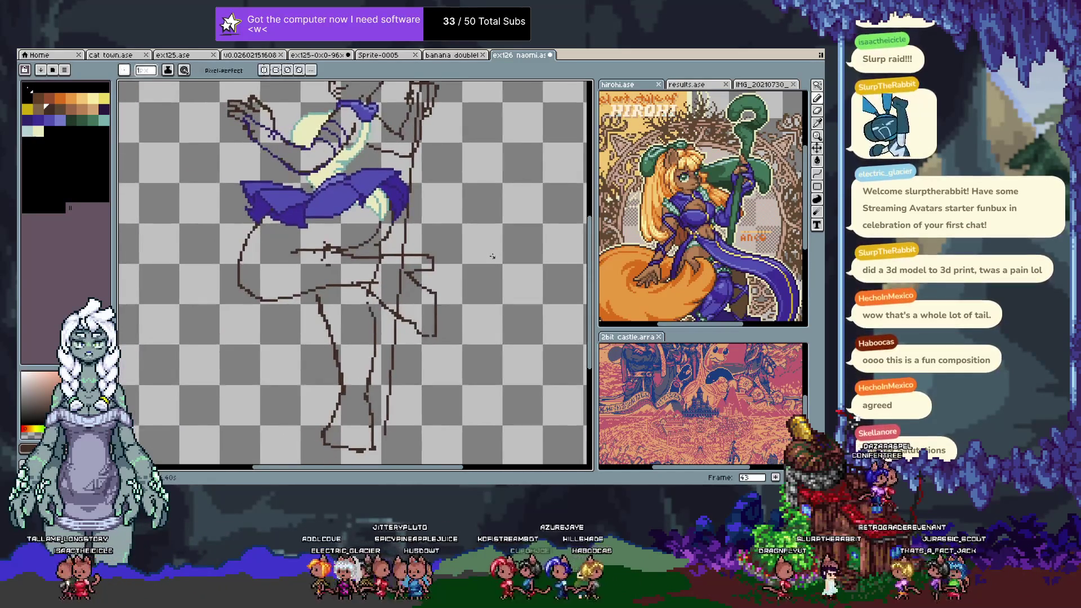
{"action": "scroll", "coordinate": [488, 255], "scroll_direction": "up", "scroll_amount": 1}
{"action": "key", "text": "ctrl+z"}
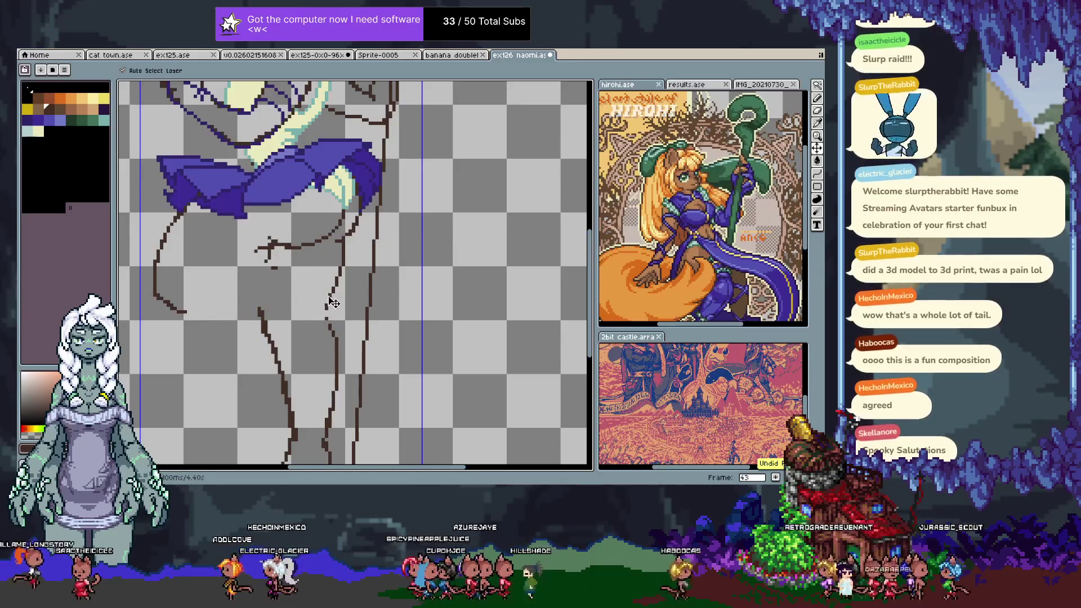
{"action": "key", "text": "ctrl+z"}
{"action": "key", "text": "ctrl+y"}
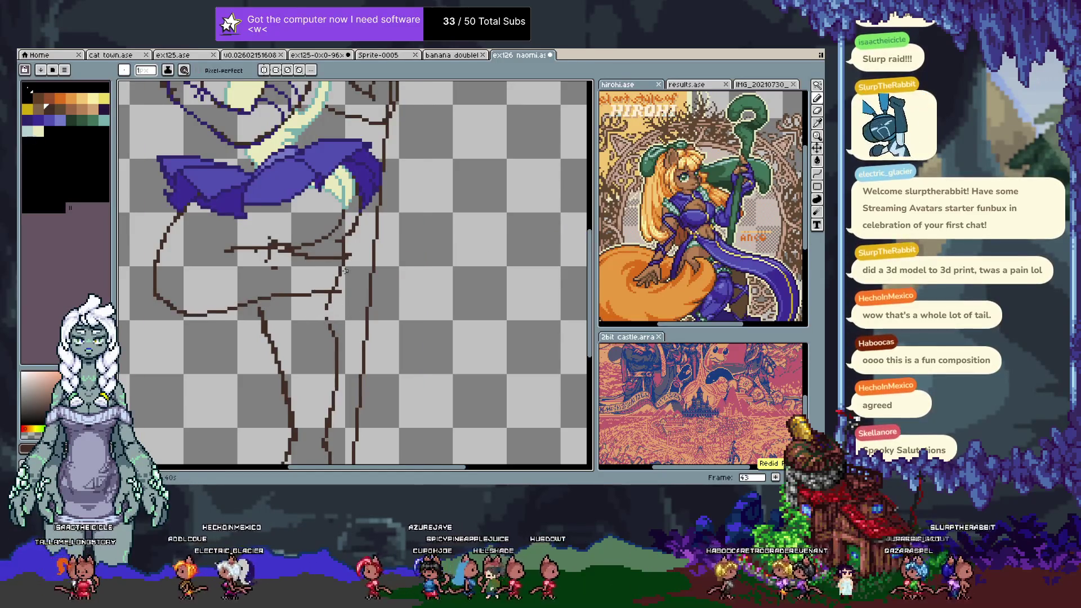
- Try a downward curve and a branching stroke on the right, undoing most of them
{"action": "mouse_move", "coordinate": [342, 271]}
{"action": "left_mouse_down"}
{"action": "mouse_move", "coordinate": [318, 248]}
{"action": "mouse_move", "coordinate": [358, 254]}
{"action": "left_mouse_up"}
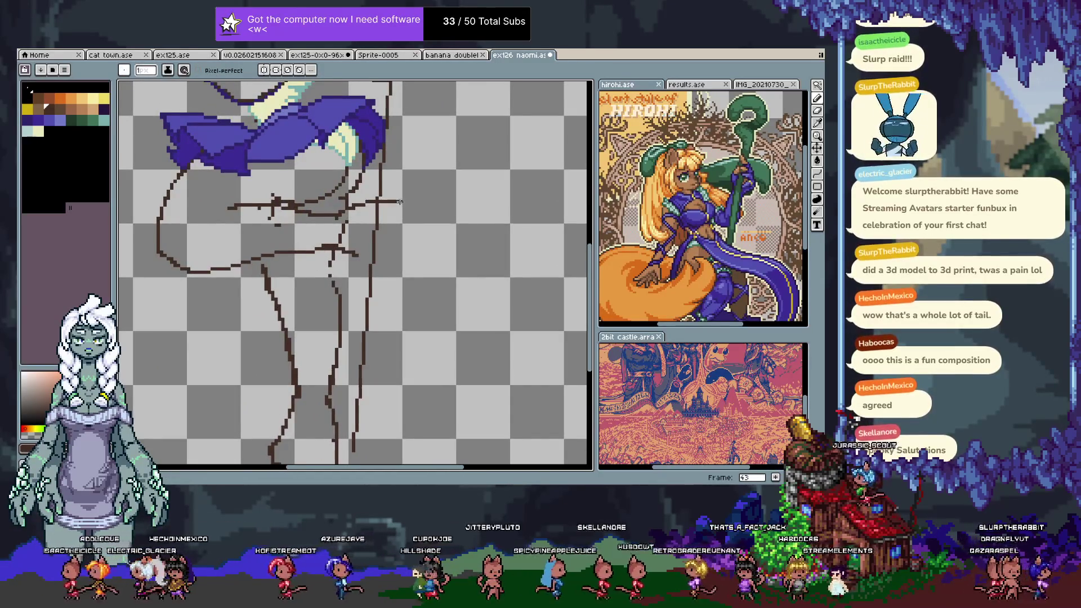
{"action": "left_click_drag", "start_coordinate": [407, 211], "coordinate": [384, 228]}
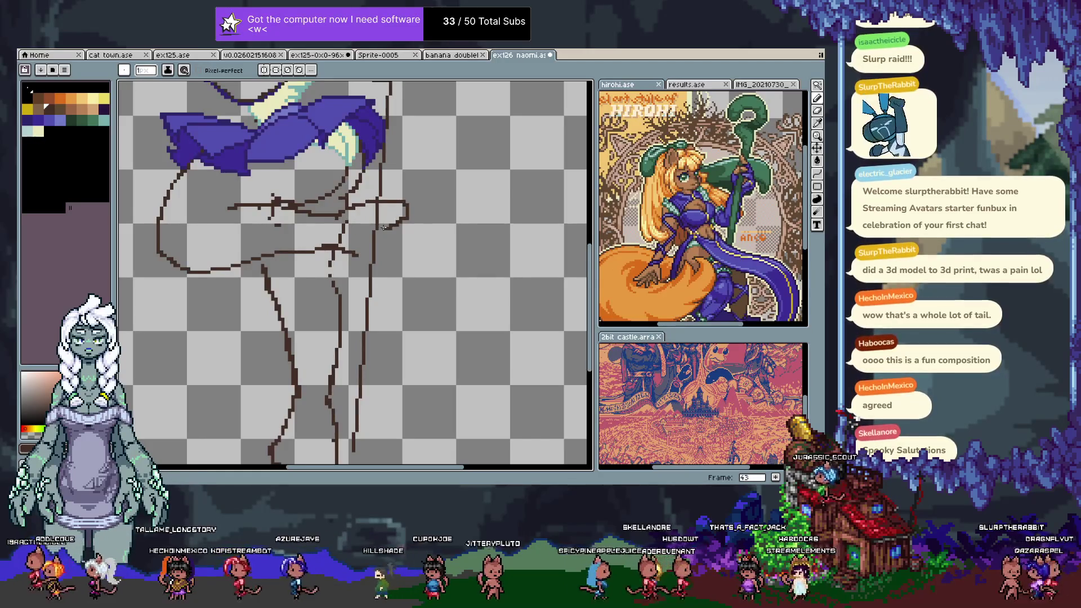
{"action": "key", "text": "ctrl+z"}
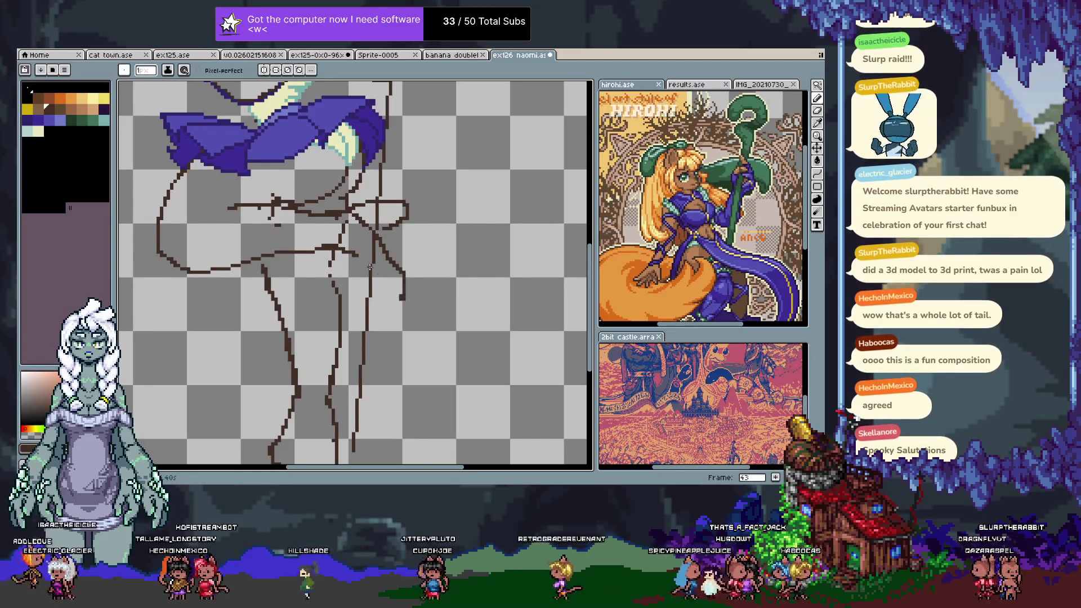
{"action": "left_click_drag", "start_coordinate": [337, 250], "coordinate": [363, 275]}
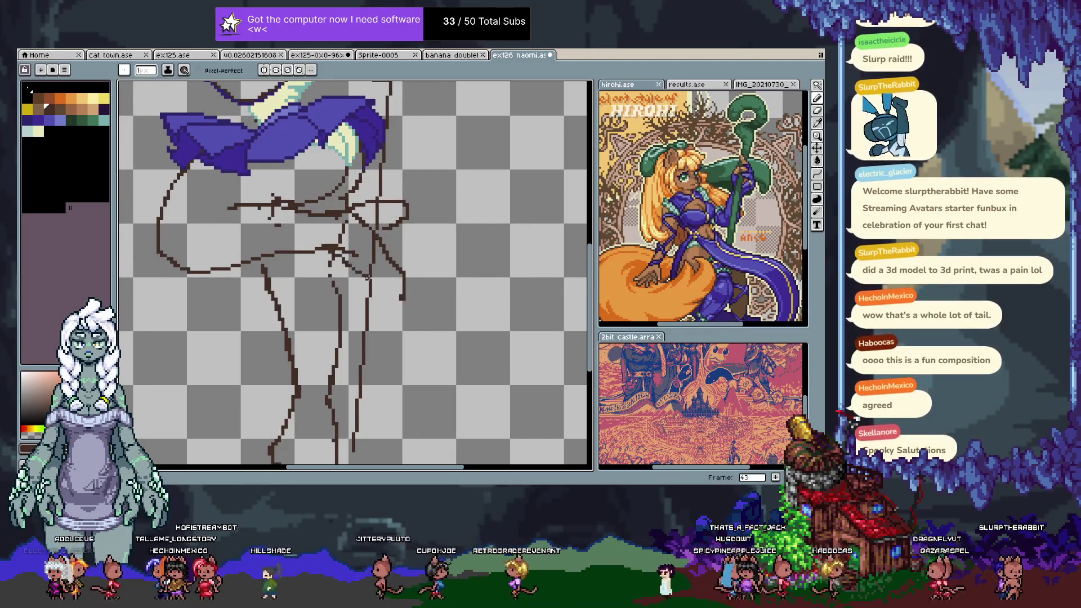
{"action": "key", "text": "ctrl+z"}
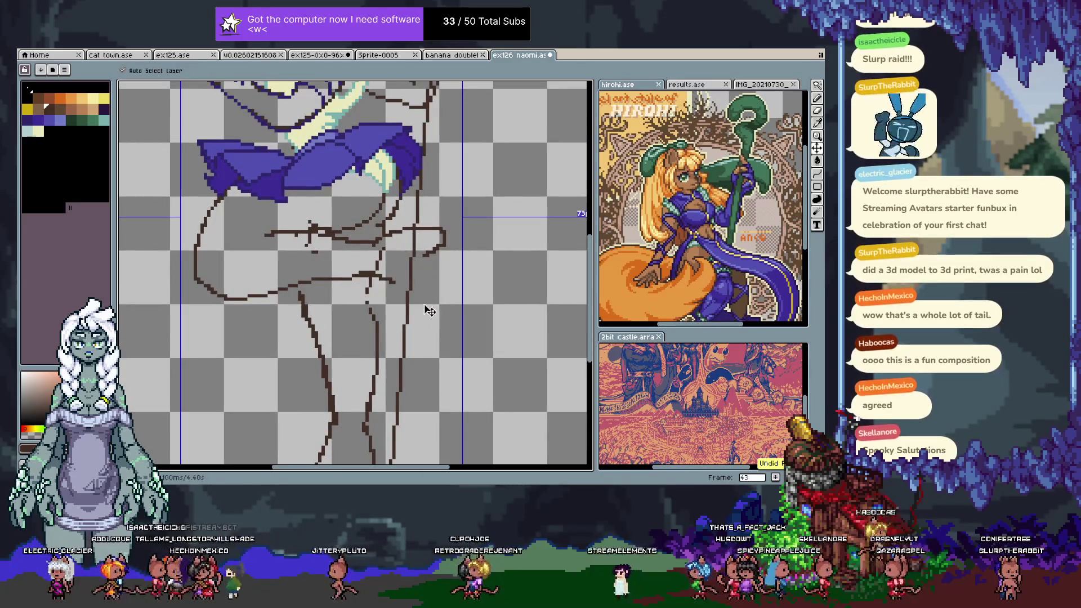
{"action": "key", "text": "ctrl+z"}
{"action": "key", "text": "ctrl+z"}
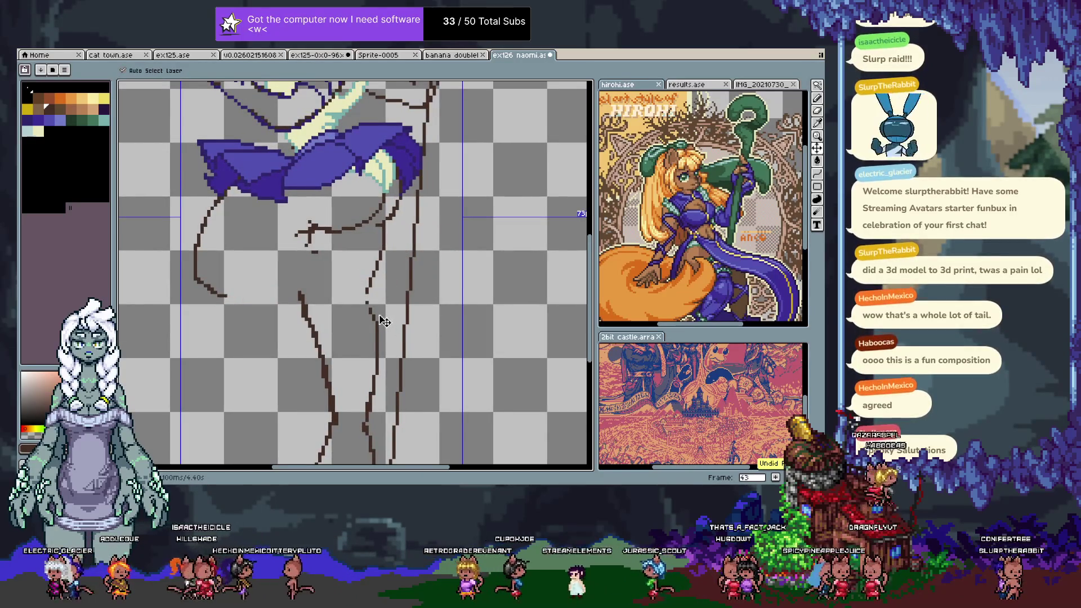
{"action": "key", "text": "ctrl+y"}
{"action": "key", "text": "ctrl+y"}
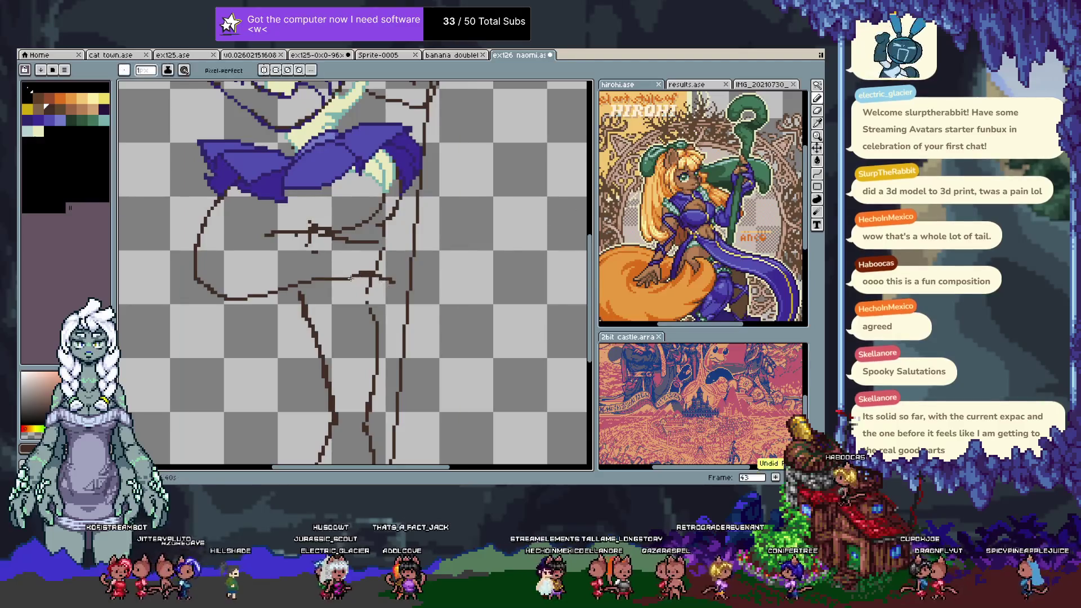
{"action": "key", "text": "ctrl+z"}
{"action": "key", "text": "ctrl+z"}
{"action": "key", "text": "b"}
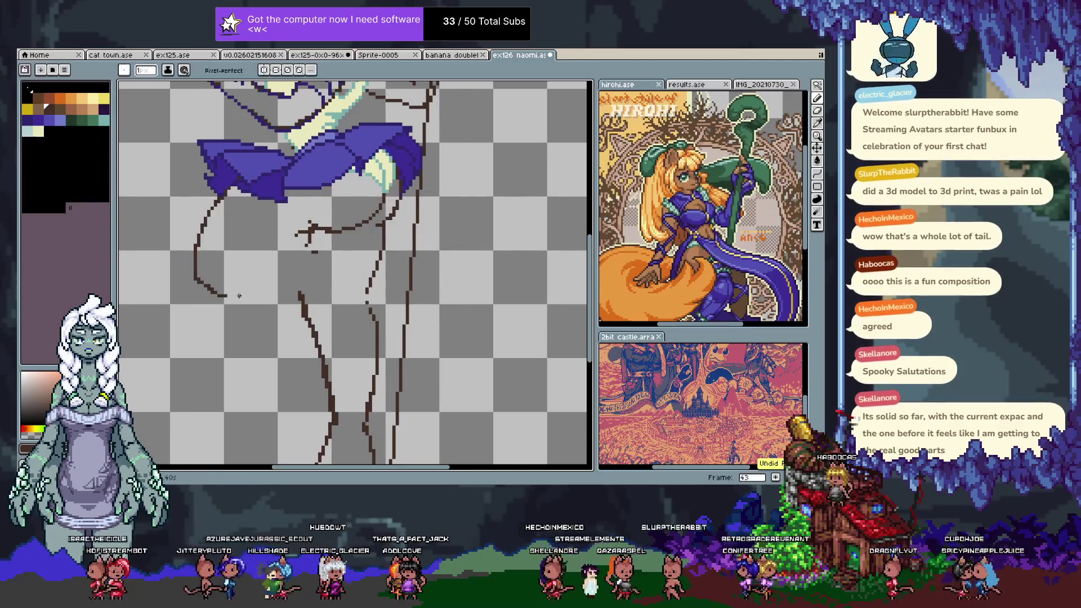
{"action": "key", "text": "ctrl+z"}
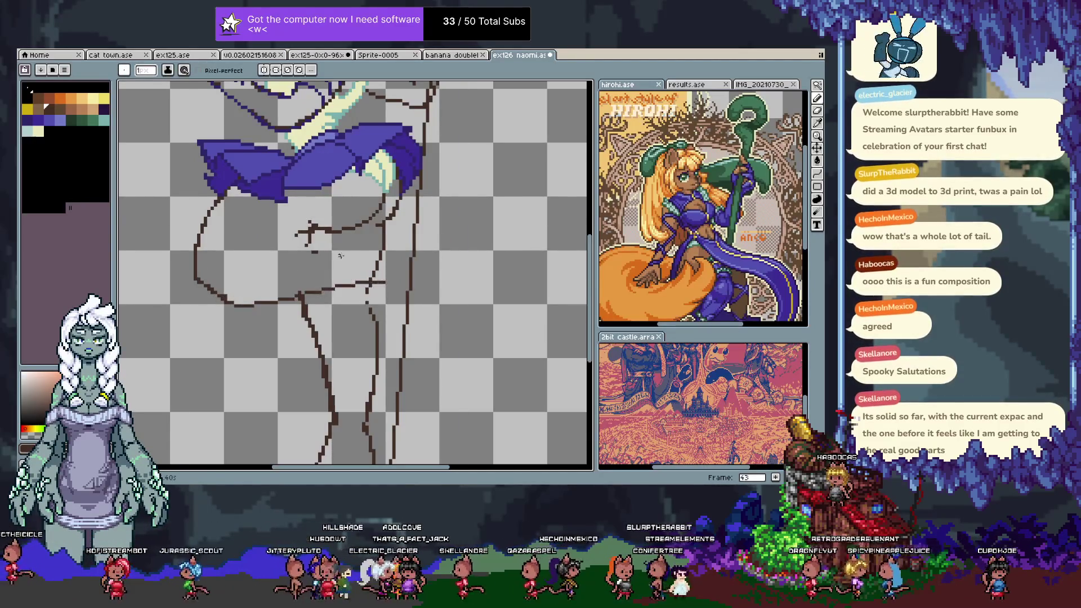
- Draw a short horizontal stroke between the legs and extend the diagonal stroke down-right
{"action": "left_click_drag", "start_coordinate": [248, 231], "coordinate": [306, 233]}
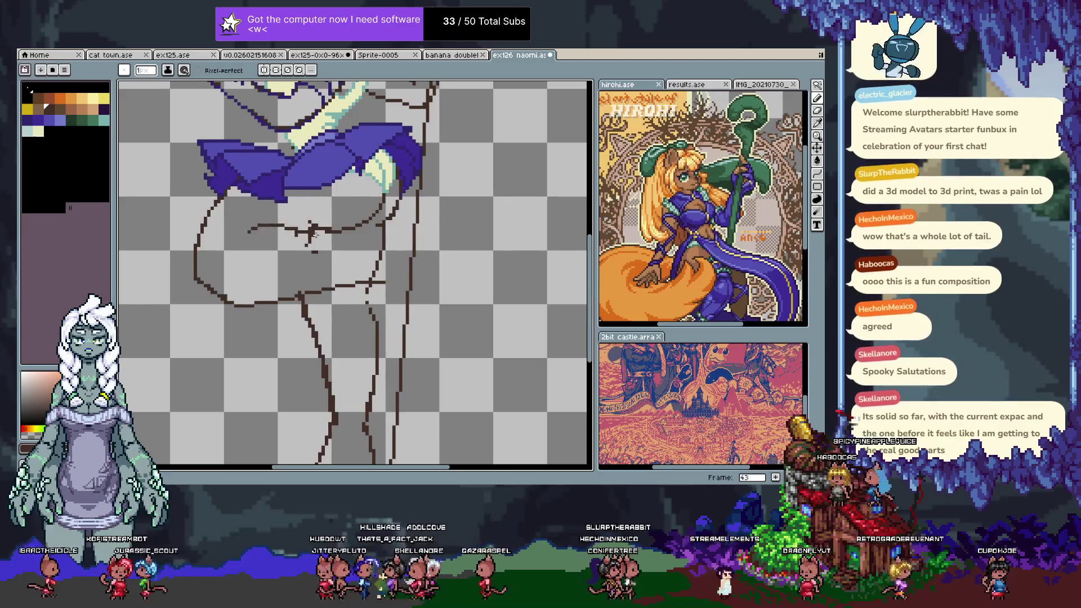
{"action": "key", "text": "ctrl+z"}
{"action": "key", "text": "ctrl+z"}
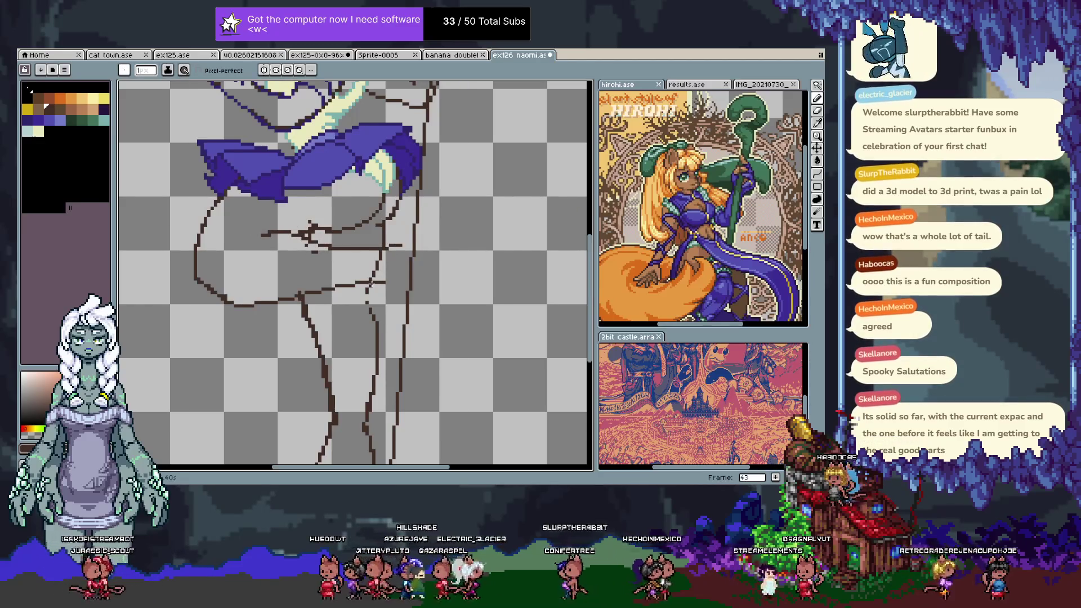
{"action": "left_click_drag", "start_coordinate": [438, 319], "coordinate": [444, 324]}
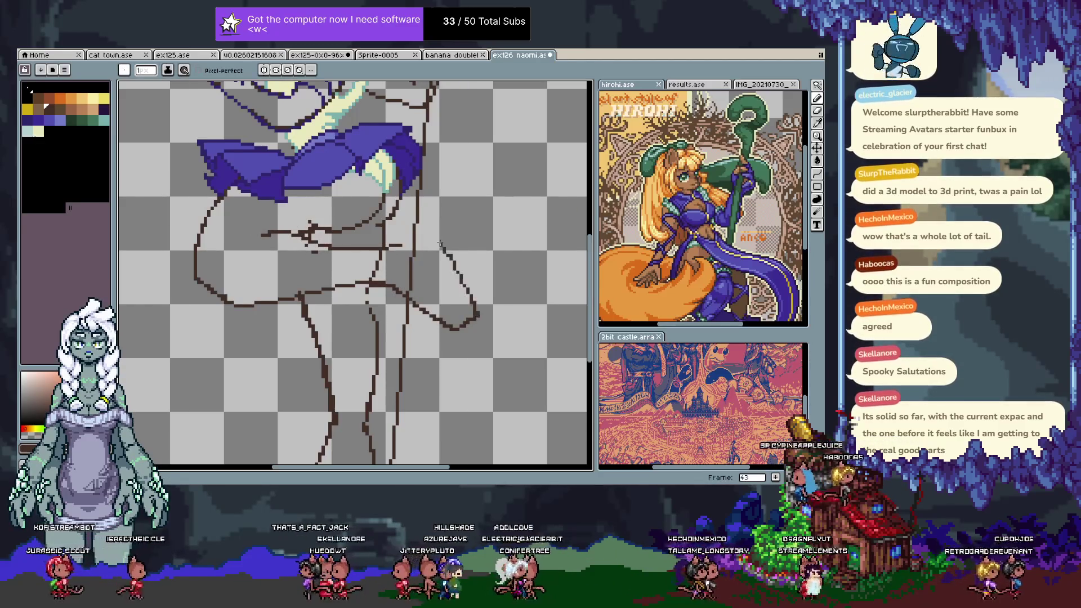
{"action": "mouse_move", "coordinate": [417, 291]}
{"action": "left_mouse_down"}
{"action": "mouse_move", "coordinate": [413, 256]}
{"action": "mouse_move", "coordinate": [410, 293]}
{"action": "left_mouse_up"}
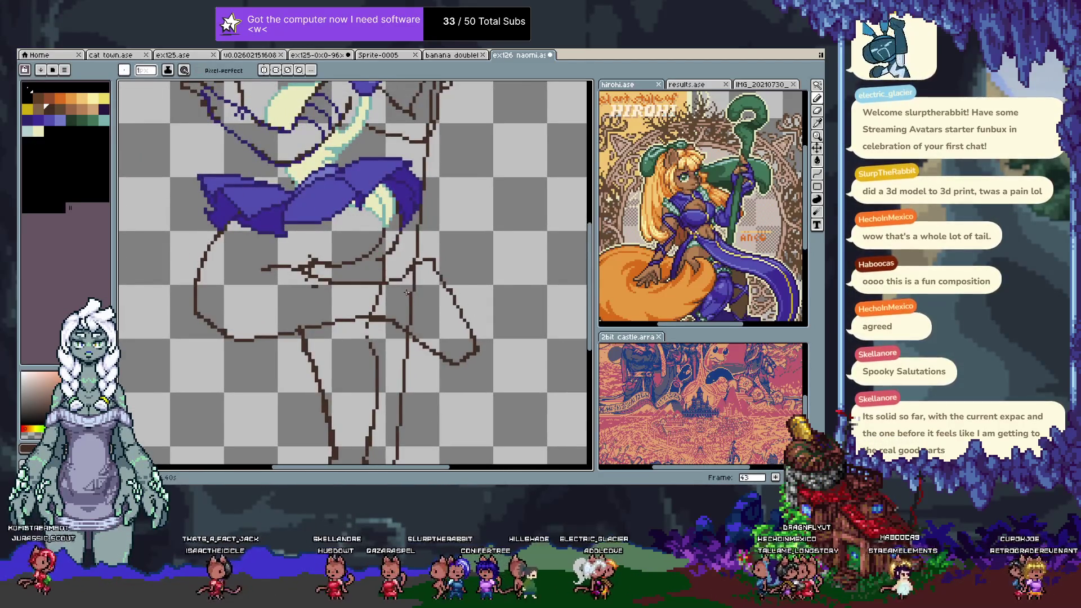
{"action": "scroll", "coordinate": [406, 291], "scroll_direction": "down", "scroll_amount": 3}
{"action": "scroll", "coordinate": [409, 290], "scroll_direction": "up", "scroll_amount": 2}
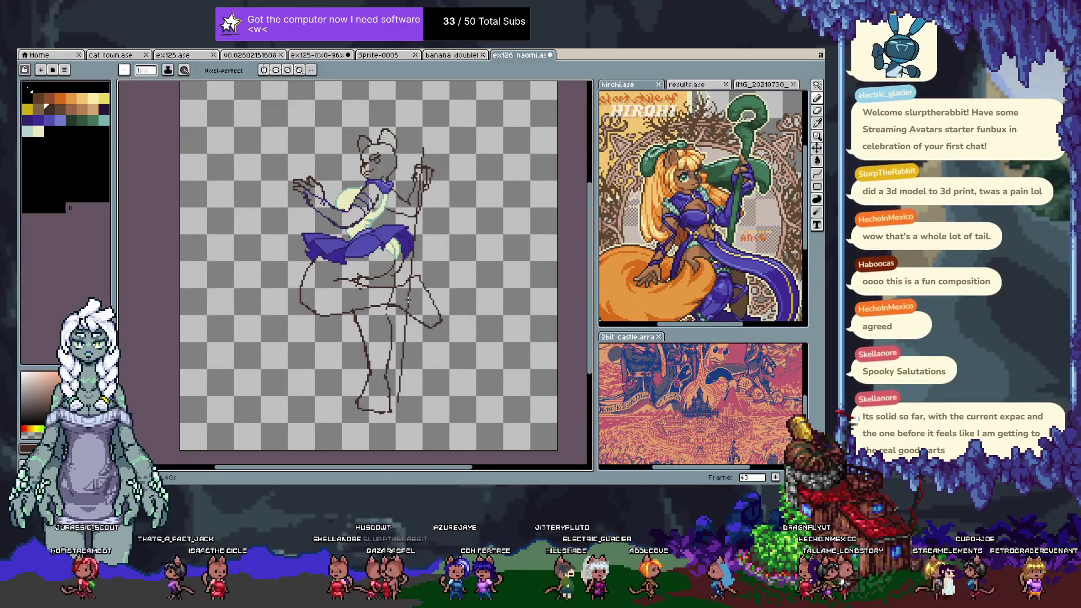
{"action": "scroll", "coordinate": [408, 299], "scroll_direction": "up", "scroll_amount": 1}
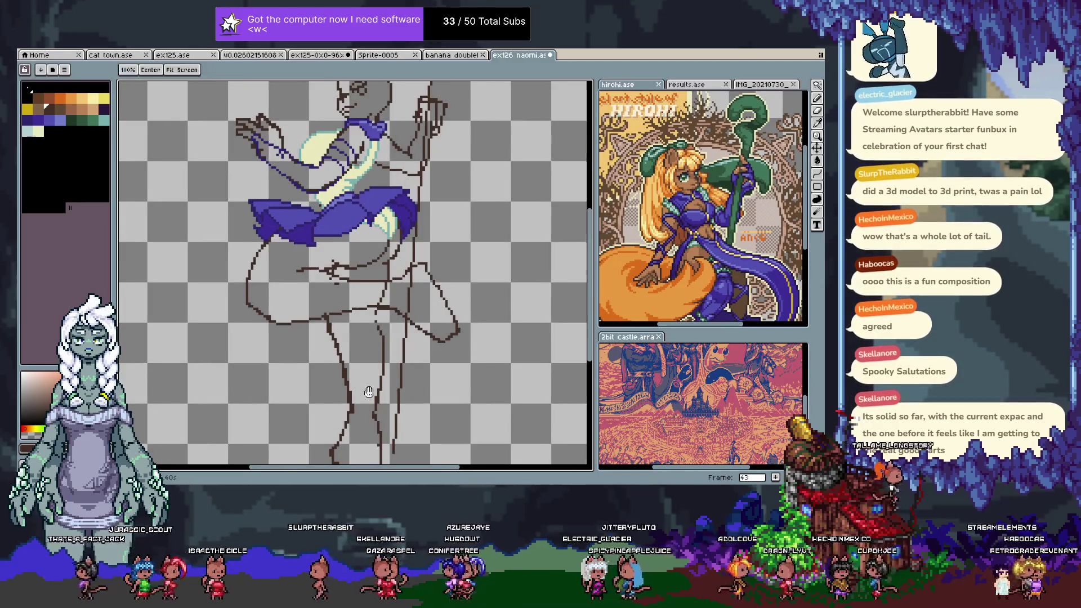
{"action": "scroll", "coordinate": [394, 270], "scroll_direction": "down", "scroll_amount": 5}
{"action": "scroll", "coordinate": [335, 263], "scroll_direction": "up", "scroll_amount": 2}
{"action": "scroll", "coordinate": [335, 263], "scroll_direction": "up", "scroll_amount": 1}
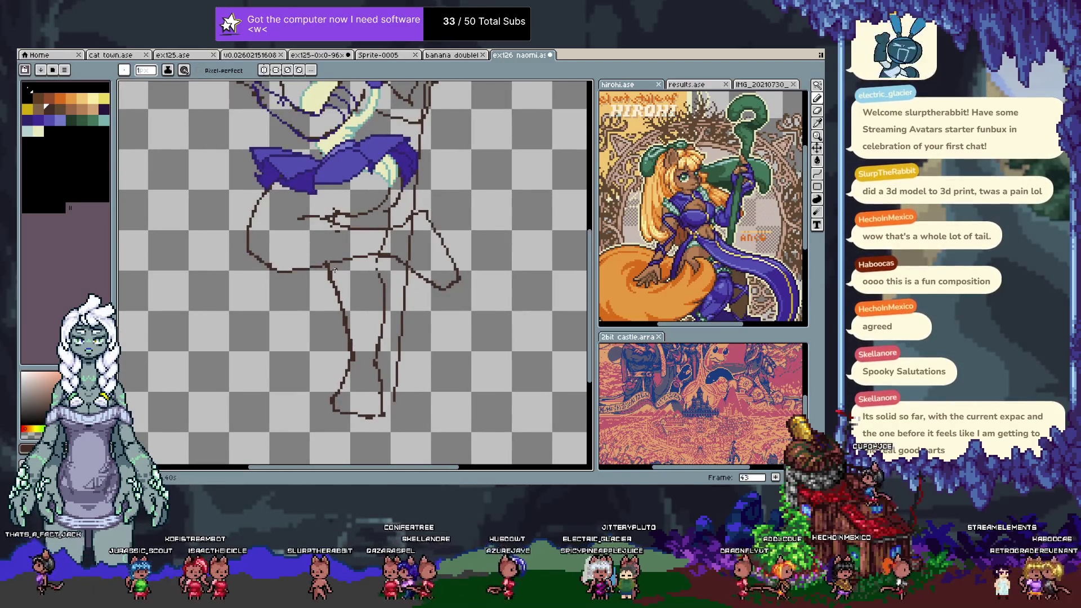
- Lasso the lower legs and shift them down, undoing the first 60 px try for a smaller move
{"action": "key", "text": "q"}
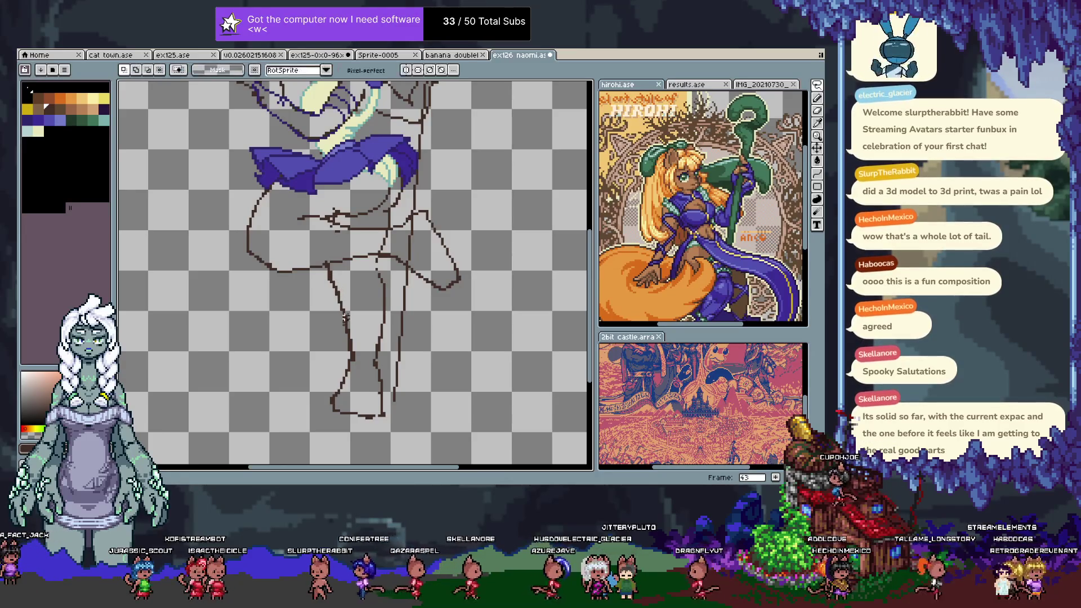
{"action": "left_click_drag", "start_coordinate": [432, 339], "coordinate": [318, 307]}
{"action": "left_click_drag", "start_coordinate": [369, 336], "coordinate": [370, 370]}
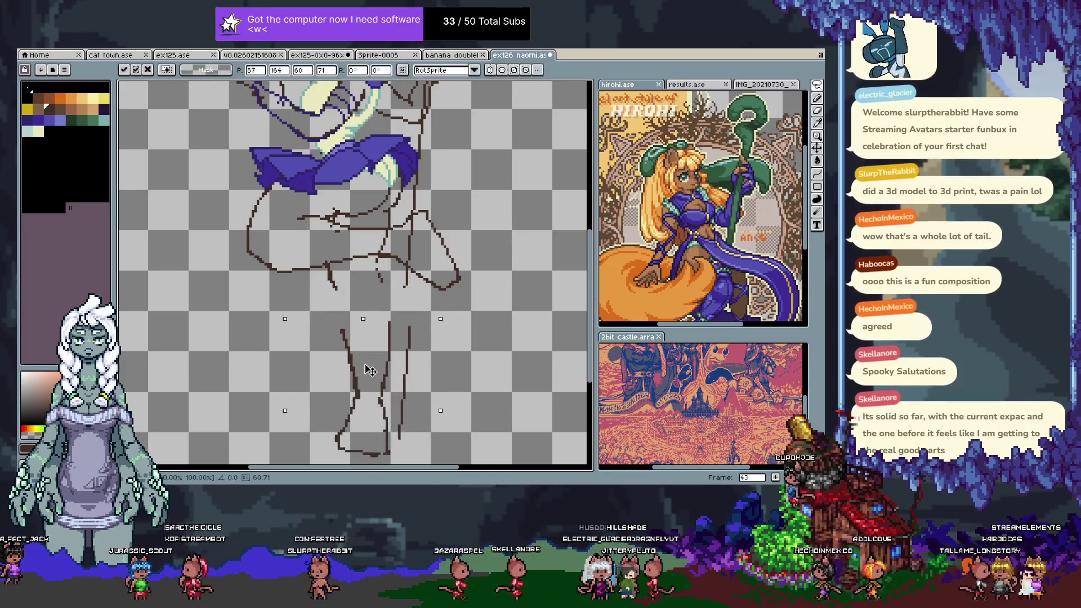
{"action": "key", "text": "ctrl+d"}
{"action": "key", "text": "b"}
{"action": "key", "text": "ctrl+z"}
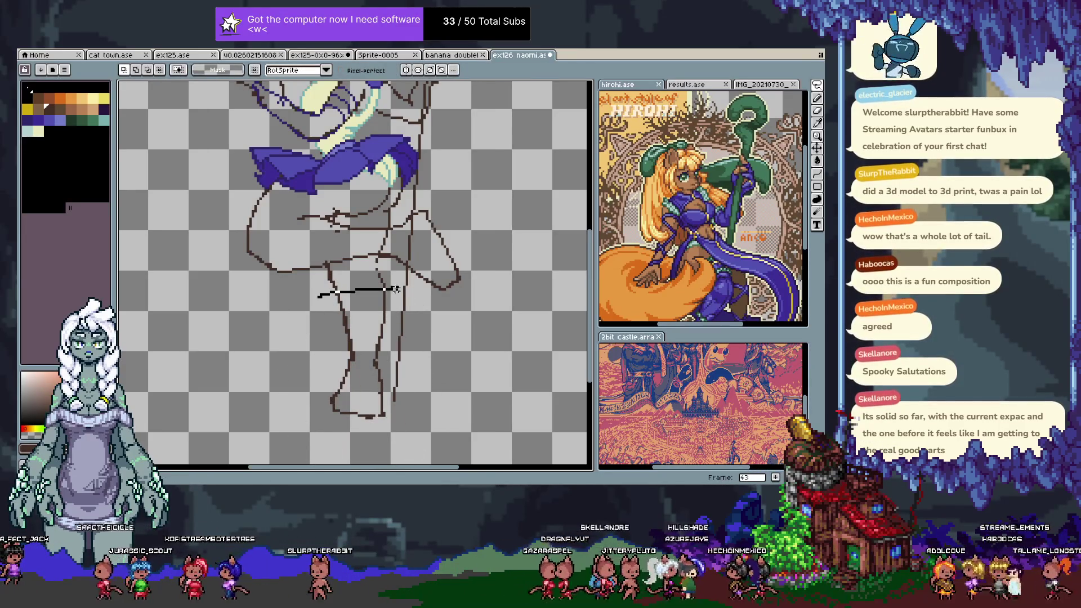
{"action": "left_click_drag", "start_coordinate": [369, 441], "coordinate": [370, 457]}
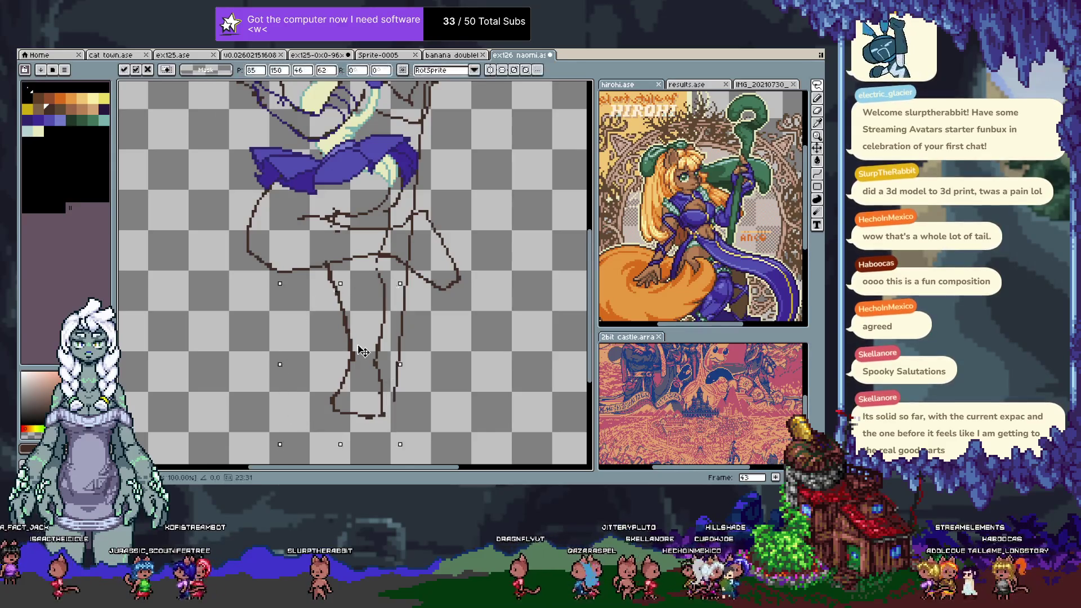
{"action": "key", "text": "ctrl+d"}
{"action": "key", "text": "b"}
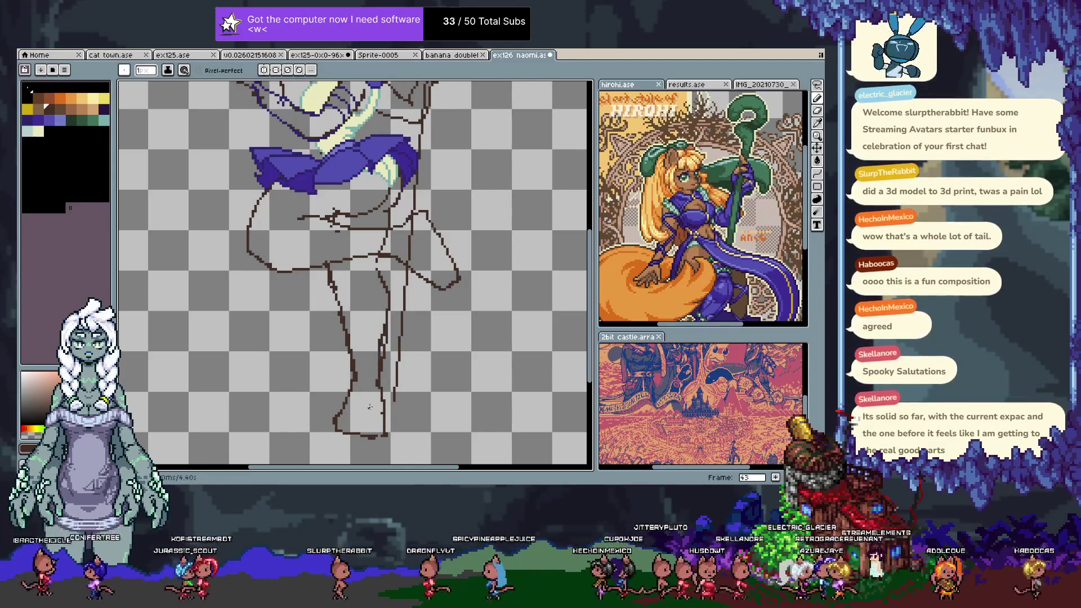
- Pan to the whole figure, compare frame 40's blue leg outline, and add a new frame
{"action": "key", "text": "h"}
{"action": "left_click_drag", "start_coordinate": [376, 308], "coordinate": [393, 381]}
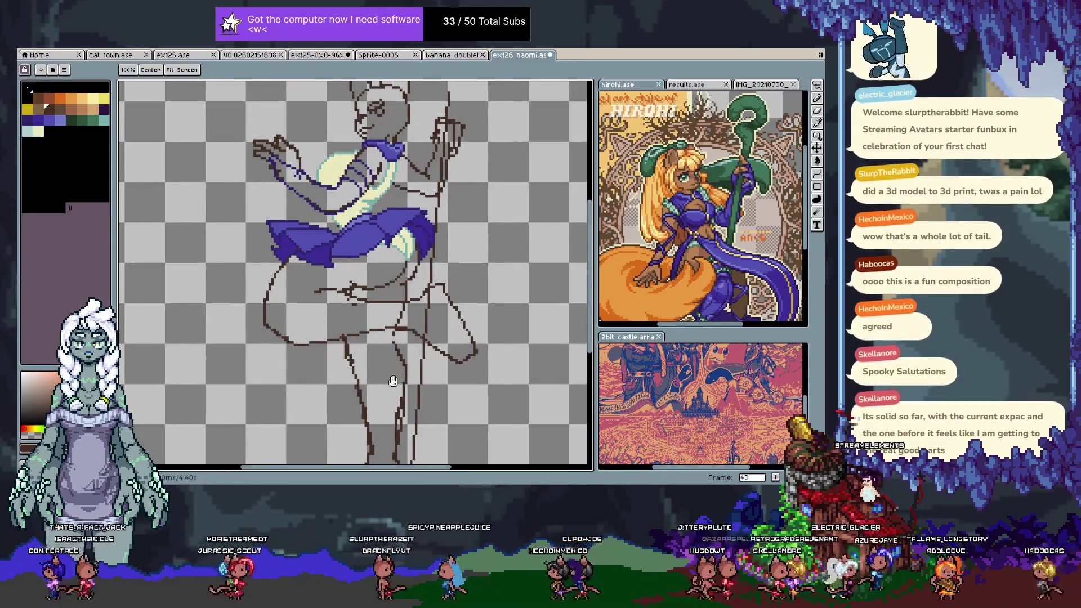
{"action": "key", "text": "Left"}
{"action": "key", "text": "Left"}
{"action": "key", "text": "Left"}
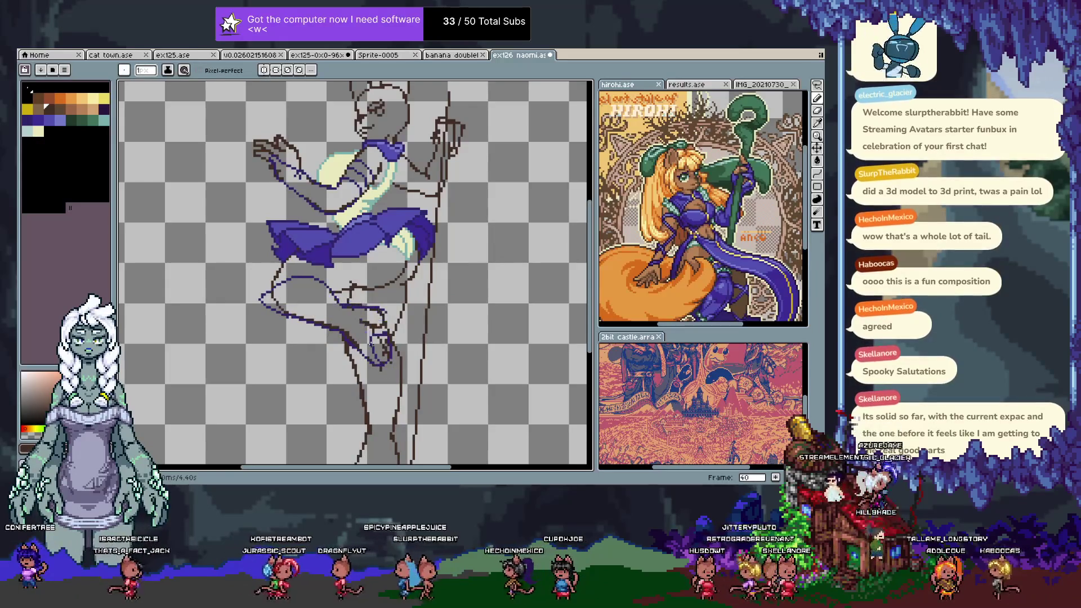
{"action": "key", "text": "Left"}
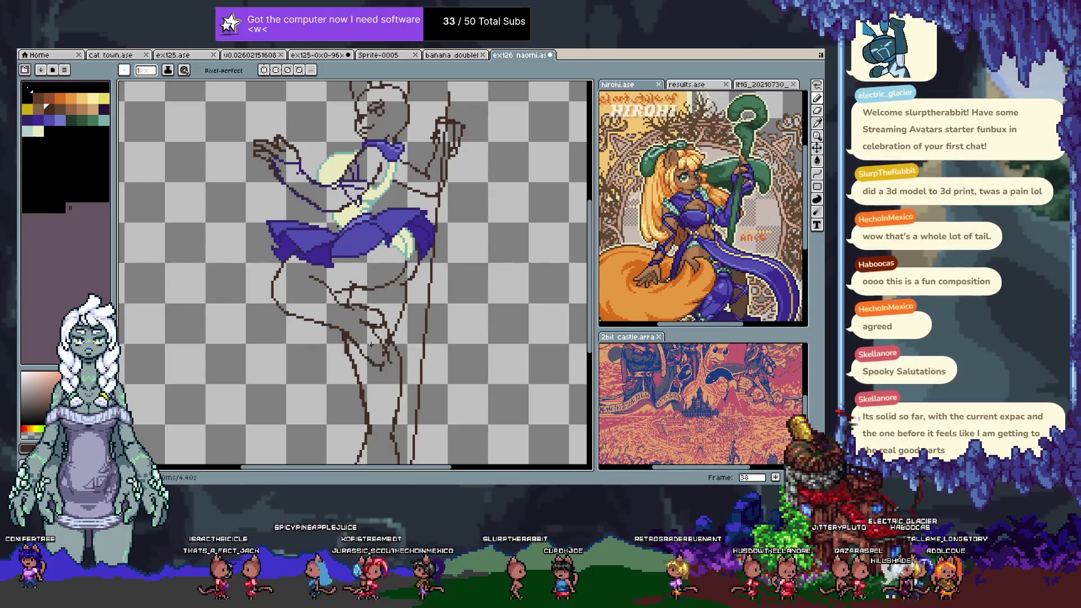
{"action": "key", "text": "Right"}
{"action": "key", "text": "Right"}
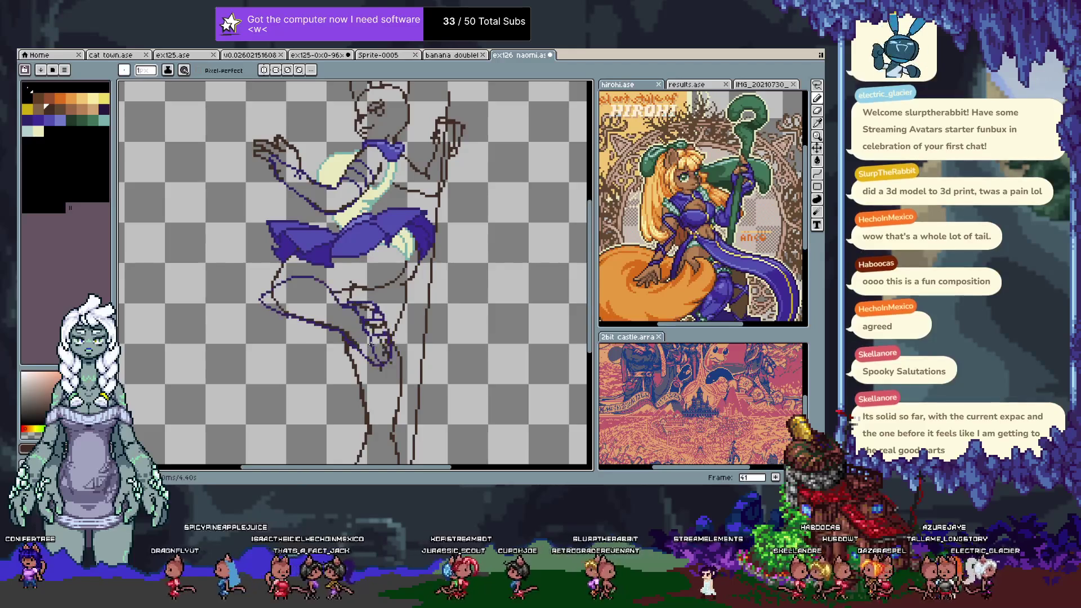
{"action": "key", "text": "Tab"}
{"action": "key", "text": "alt+n"}
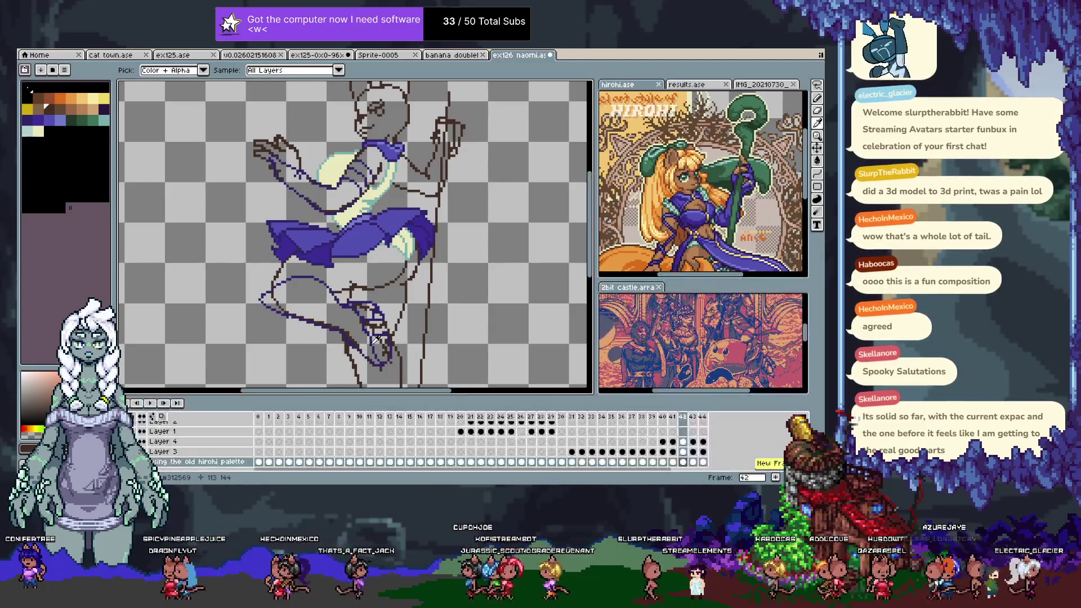
- Go to frame 44, hide the timeline, and return to the Pencil
{"action": "left_click", "coordinate": [693, 417]}
{"action": "left_click", "coordinate": [702, 417]}
{"action": "key", "text": "Tab"}
{"action": "key", "text": "v"}
{"action": "key", "text": "b"}
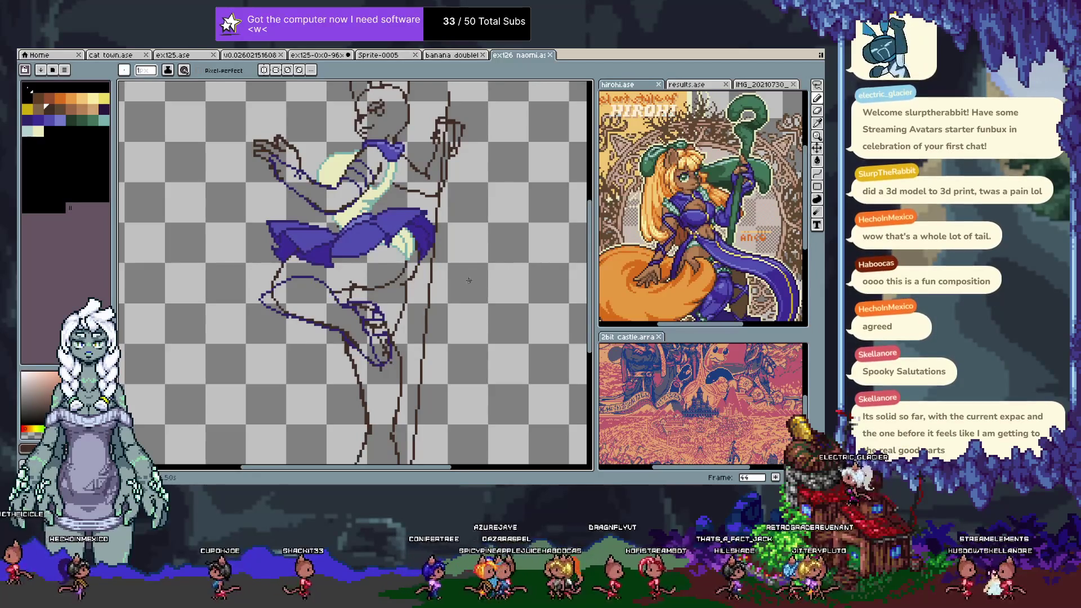
- Pan the drawing right and down, then show the layers and frames timeline
{"action": "mouse_move", "coordinate": [445, 233]}
{"action": "left_mouse_down"}
{"action": "mouse_move", "coordinate": [467, 350]}
{"action": "mouse_move", "coordinate": [450, 261]}
{"action": "left_mouse_up"}
{"action": "key", "text": "Tab"}
{"action": "key", "text": "Tab"}
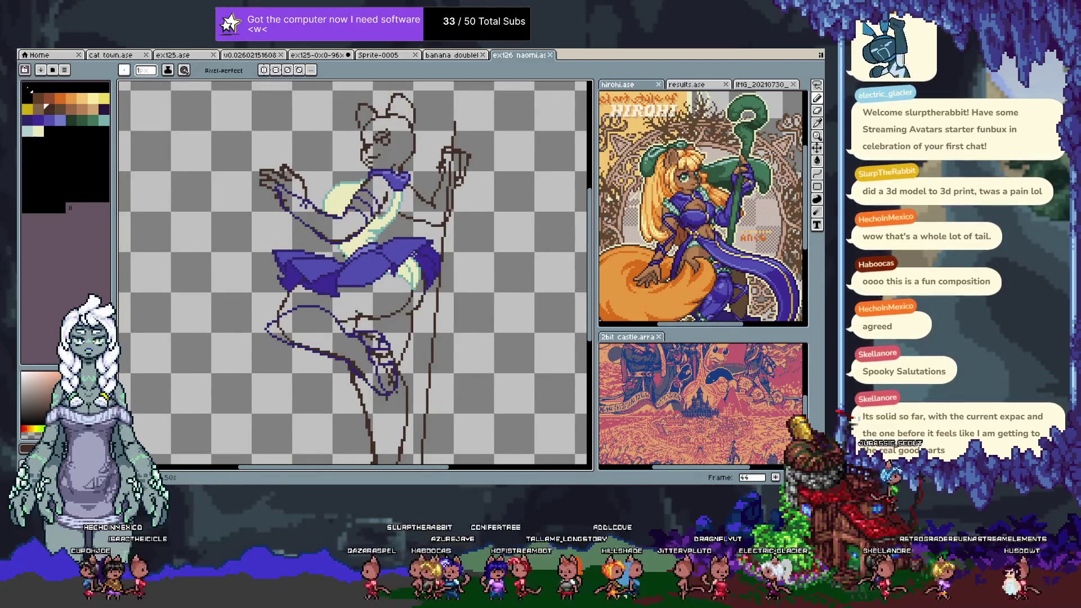
{"action": "key", "text": "Tab"}
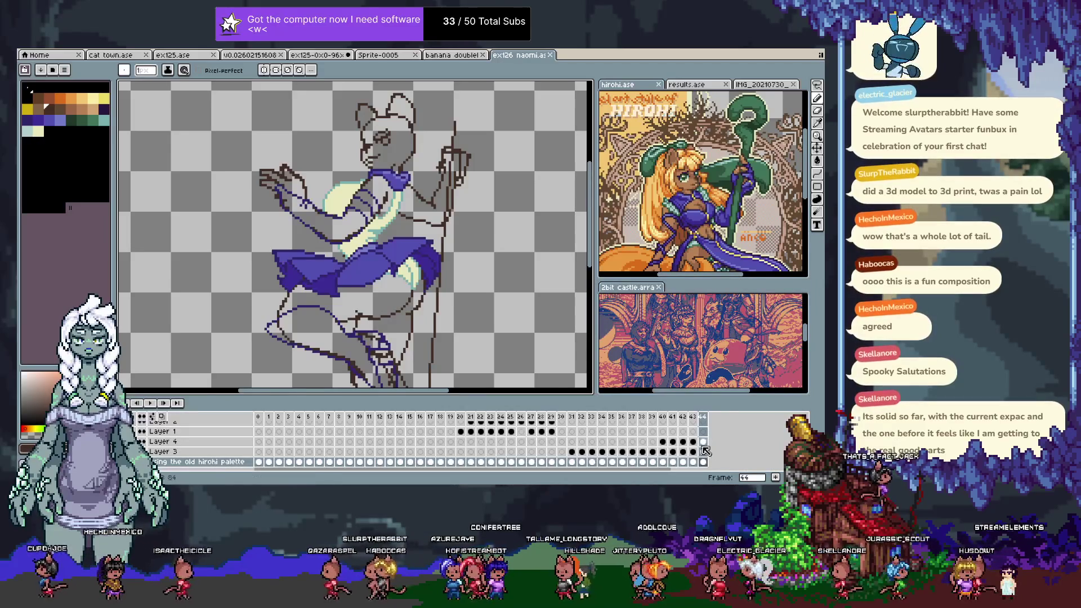
- Make Layer 4 active on frame 45 and redraw the blue leg lines in brown
{"action": "left_click", "coordinate": [702, 442]}
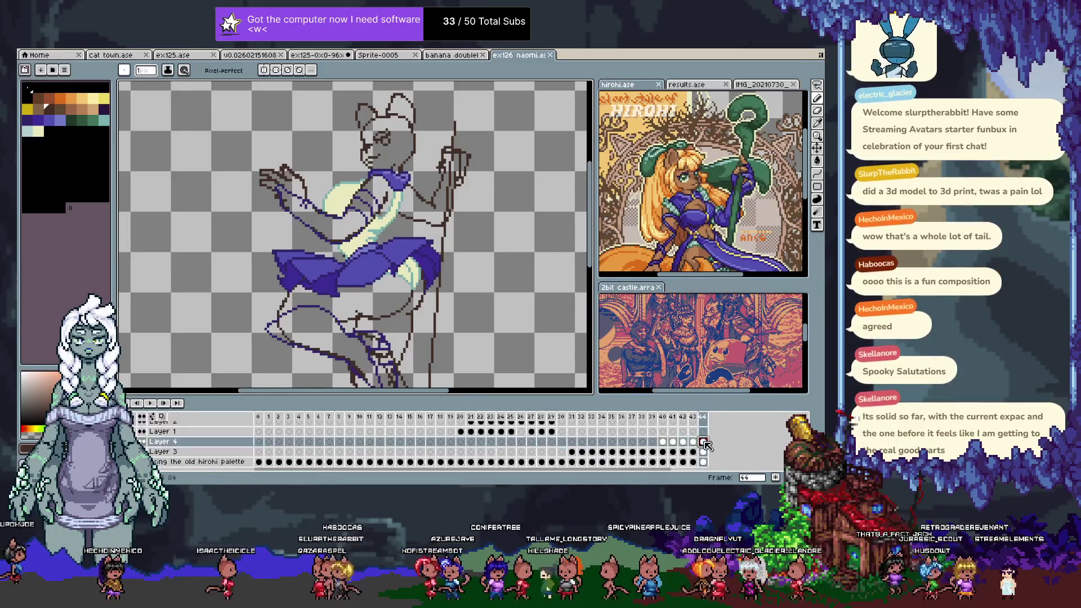
{"action": "key", "text": "Left"}
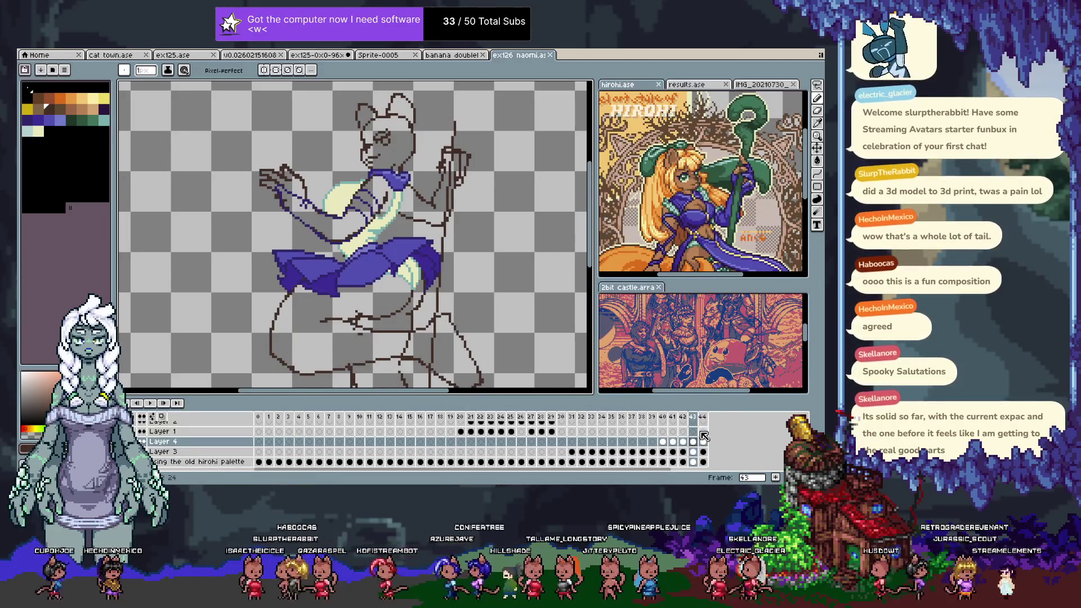
{"action": "key", "text": "Right"}
{"action": "key", "text": "alt+n"}
{"action": "key", "text": "Tab"}
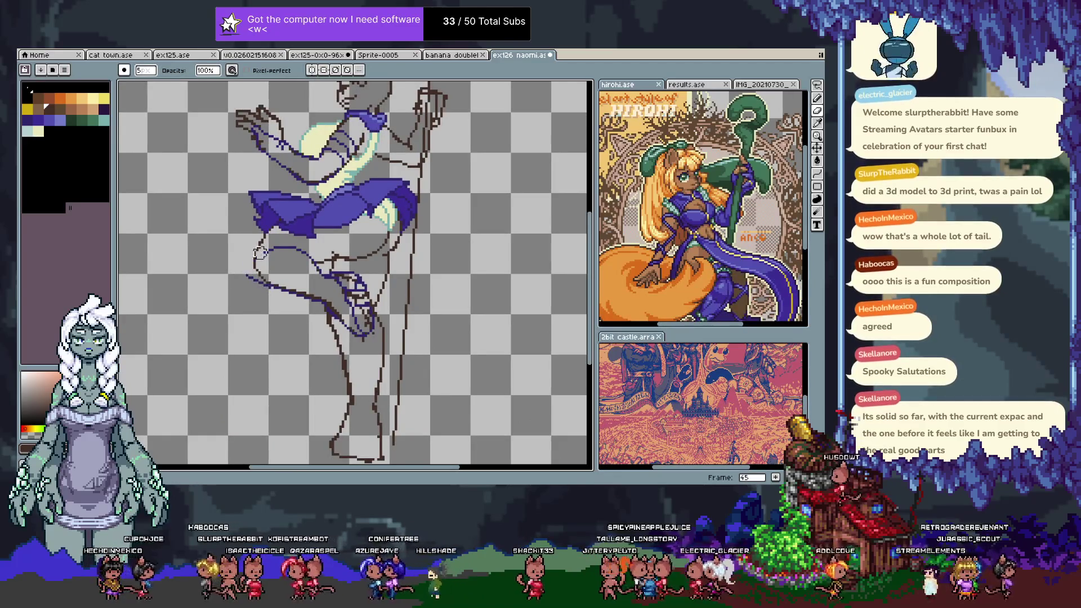
{"action": "left_click_drag", "start_coordinate": [323, 268], "coordinate": [265, 278]}
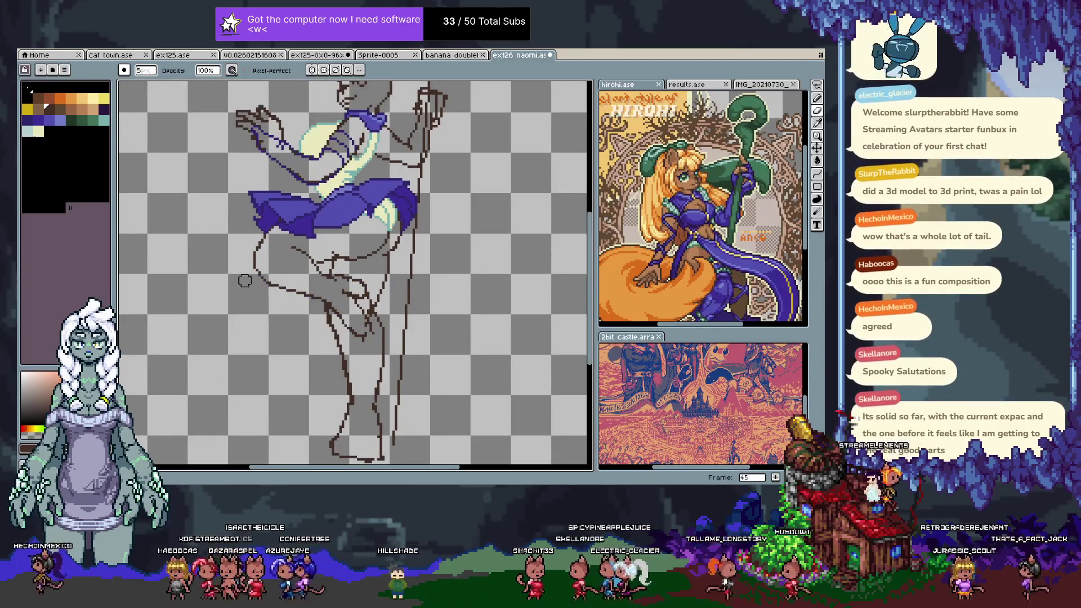
- Sample the pale green colour from the drawing and undo the last stroke
{"action": "key", "text": "i"}
{"action": "left_click", "coordinate": [397, 215], "text": "alt"}
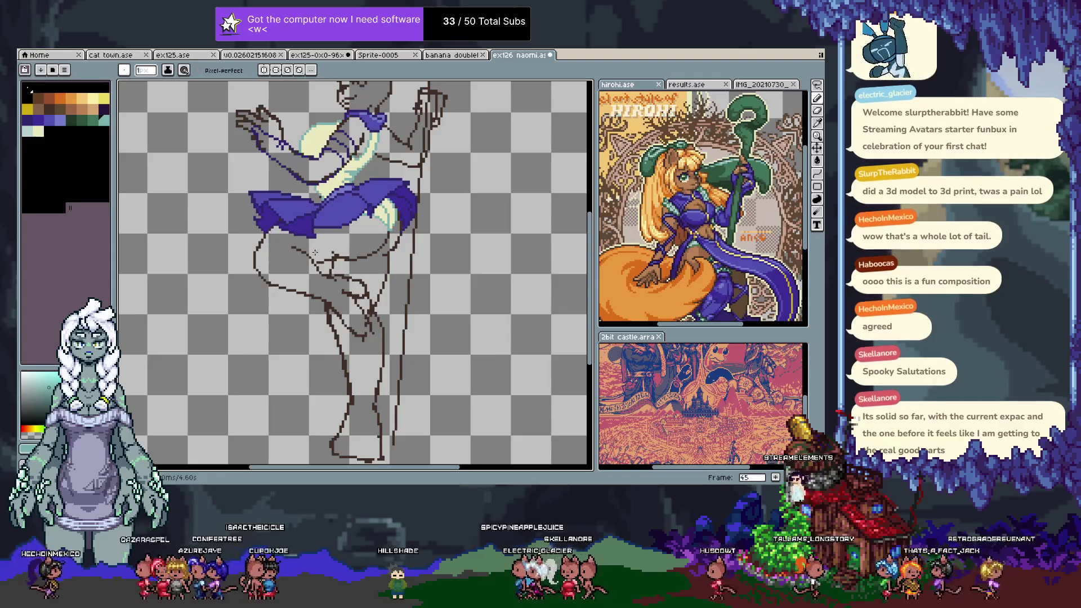
{"action": "key", "text": "alt"}
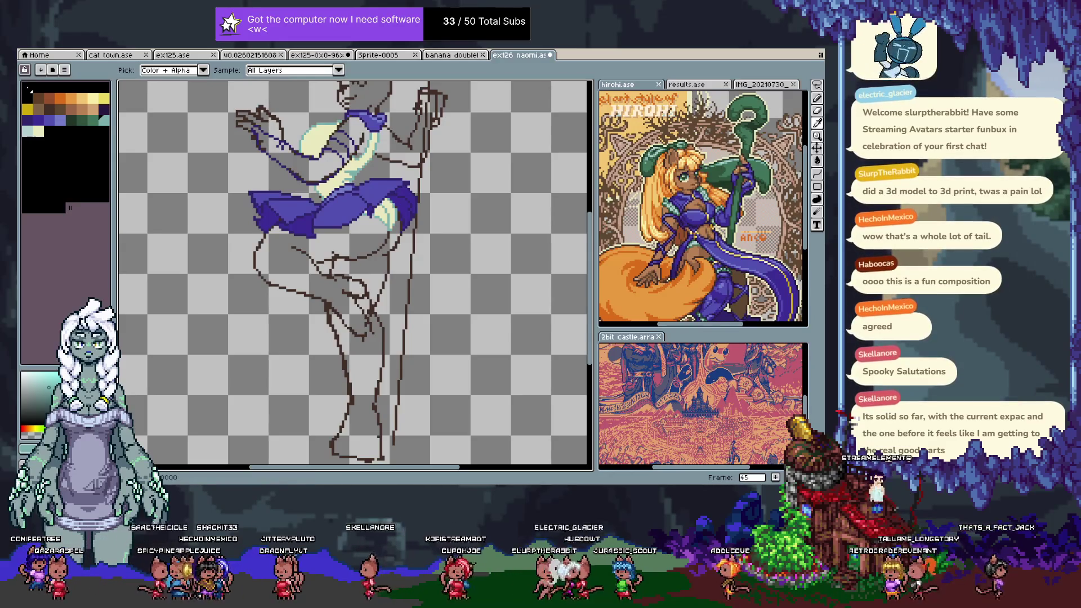
{"action": "key", "text": "b"}
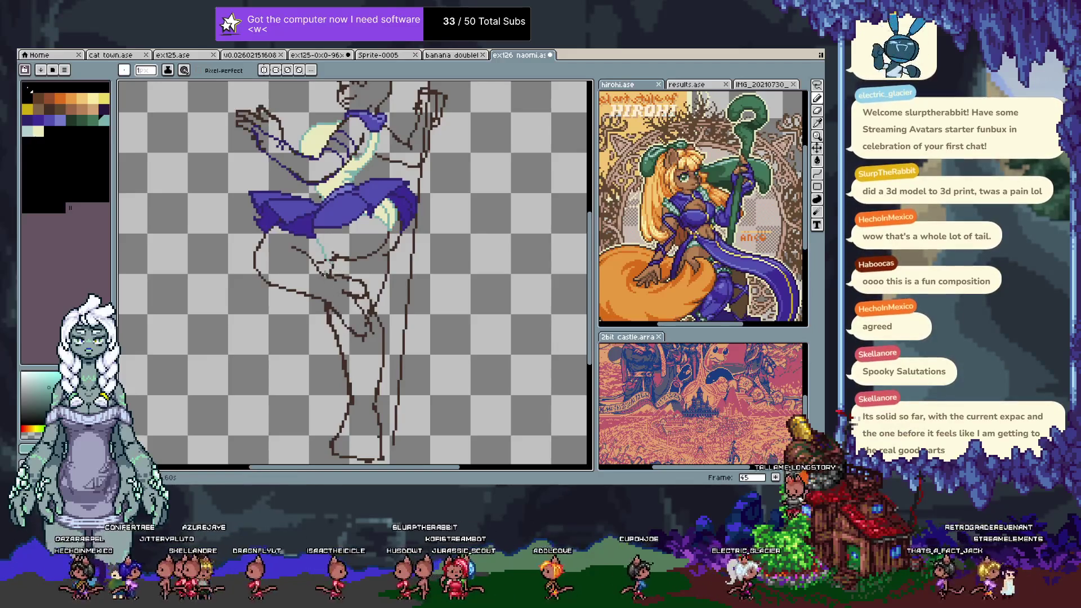
{"action": "key", "text": "ctrl+z"}
{"action": "key", "text": "Tab"}
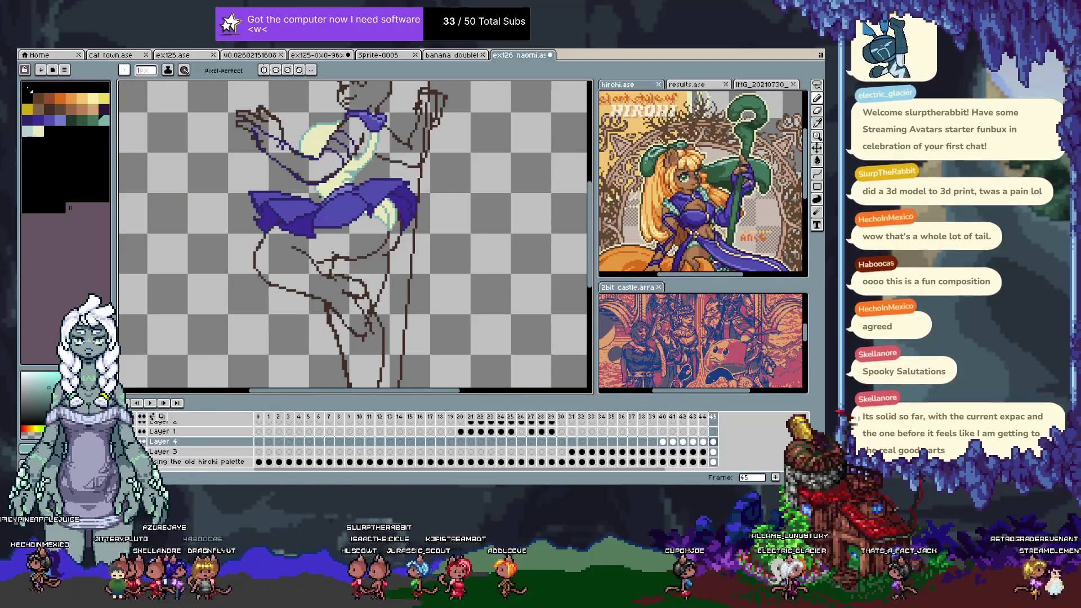
- Draw light-teal fabric lines curving down and around the leg, redrawing the bottom stroke
{"action": "key", "text": "ctrl+z"}
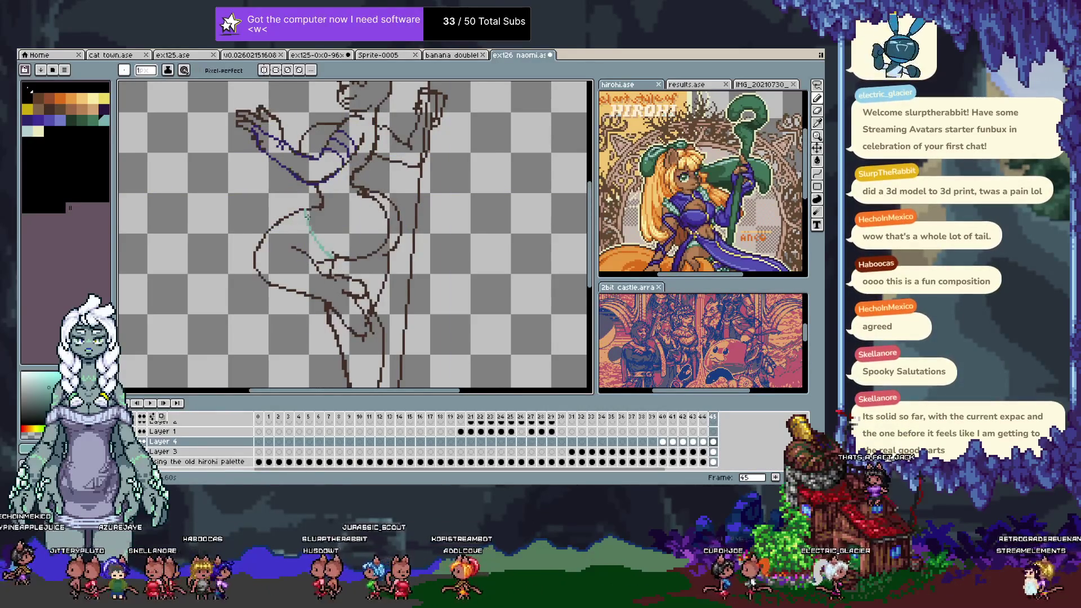
{"action": "key", "text": "ctrl+z"}
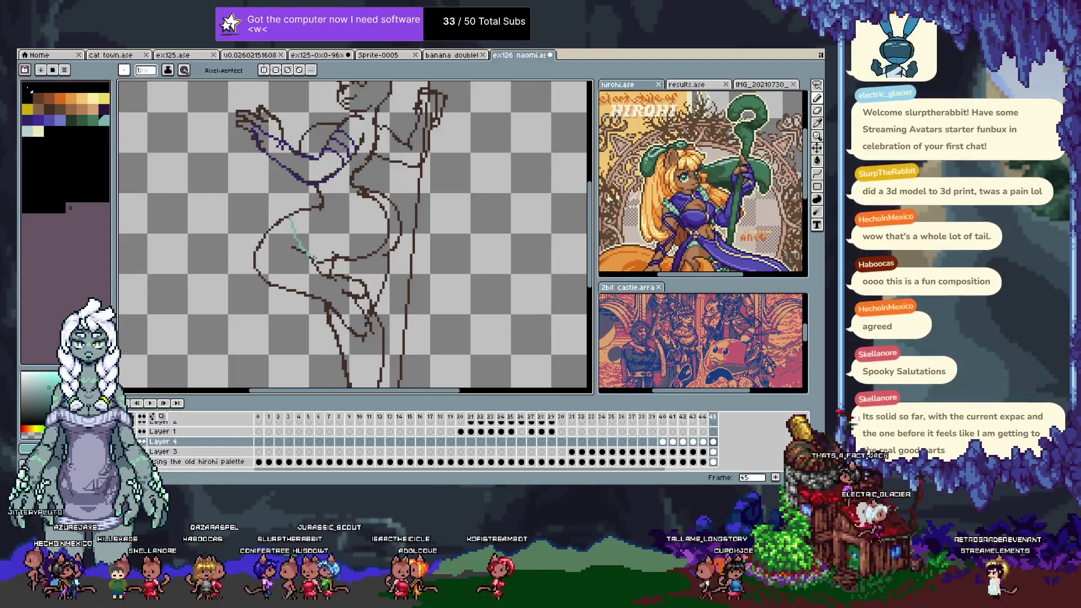
{"action": "left_click_drag", "start_coordinate": [295, 215], "coordinate": [320, 261]}
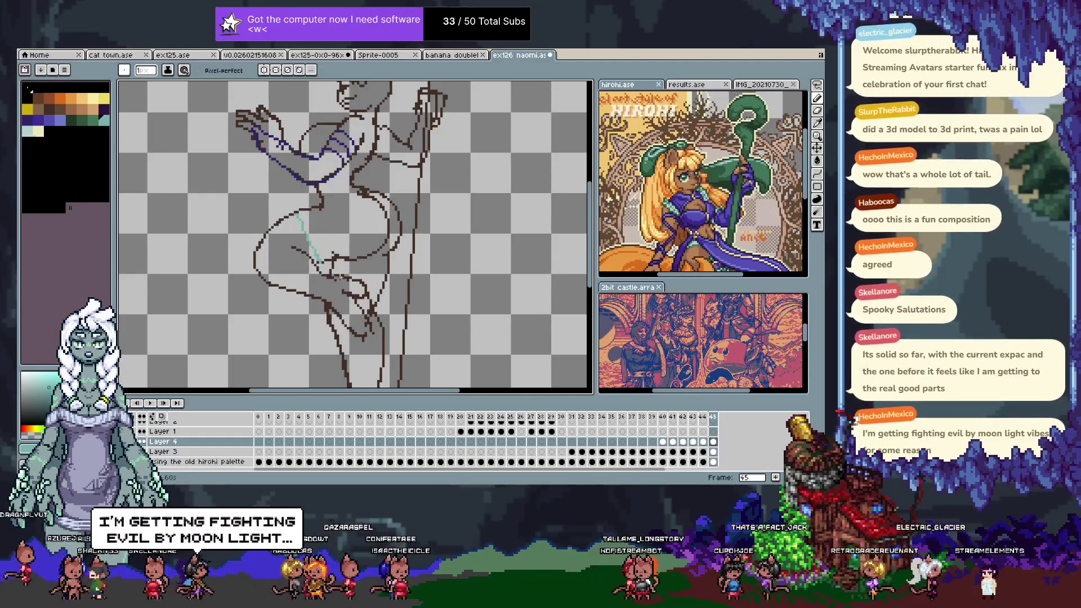
{"action": "key", "text": "ctrl+z"}
{"action": "key", "text": "ctrl+z"}
{"action": "left_click_drag", "start_coordinate": [321, 227], "coordinate": [336, 275]}
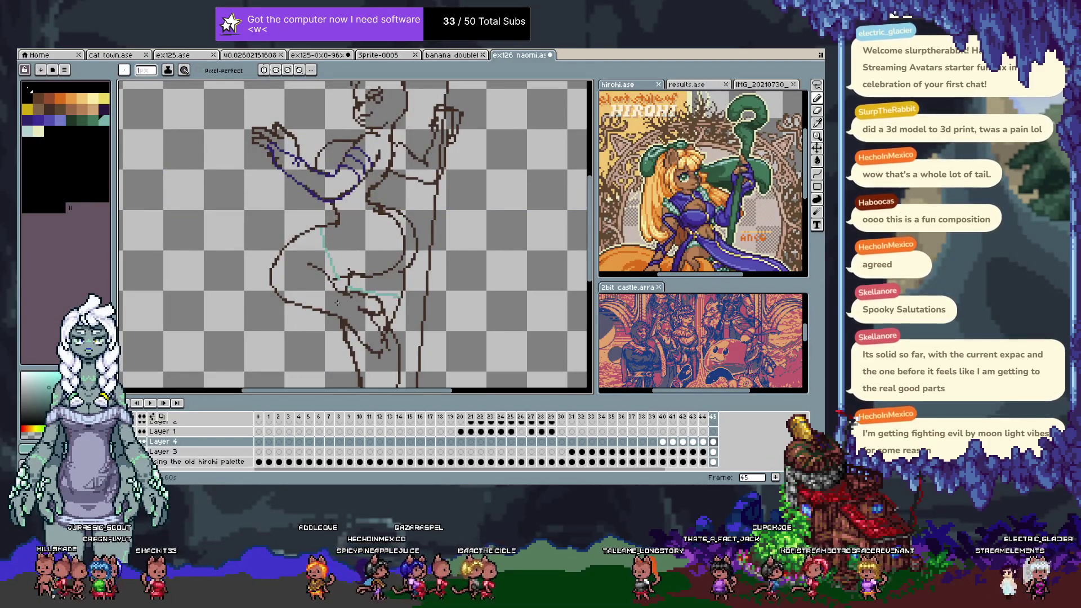
{"action": "mouse_move", "coordinate": [313, 227]}
{"action": "left_mouse_down"}
{"action": "mouse_move", "coordinate": [276, 271]}
{"action": "mouse_move", "coordinate": [345, 311]}
{"action": "left_mouse_up"}
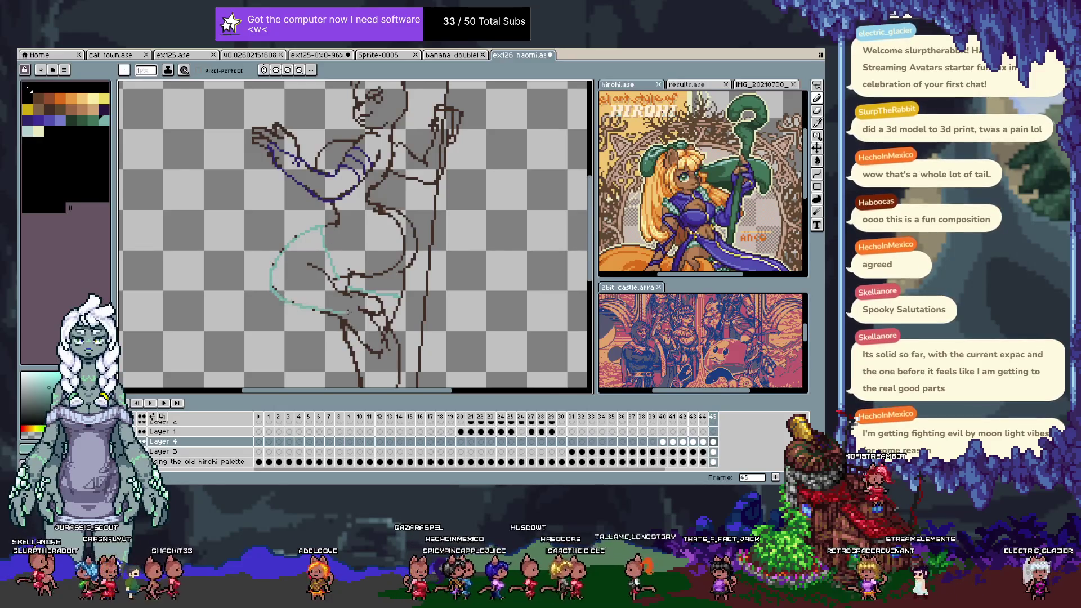
{"action": "key", "text": "ctrl+z"}
{"action": "left_click_drag", "start_coordinate": [287, 301], "coordinate": [345, 319]}
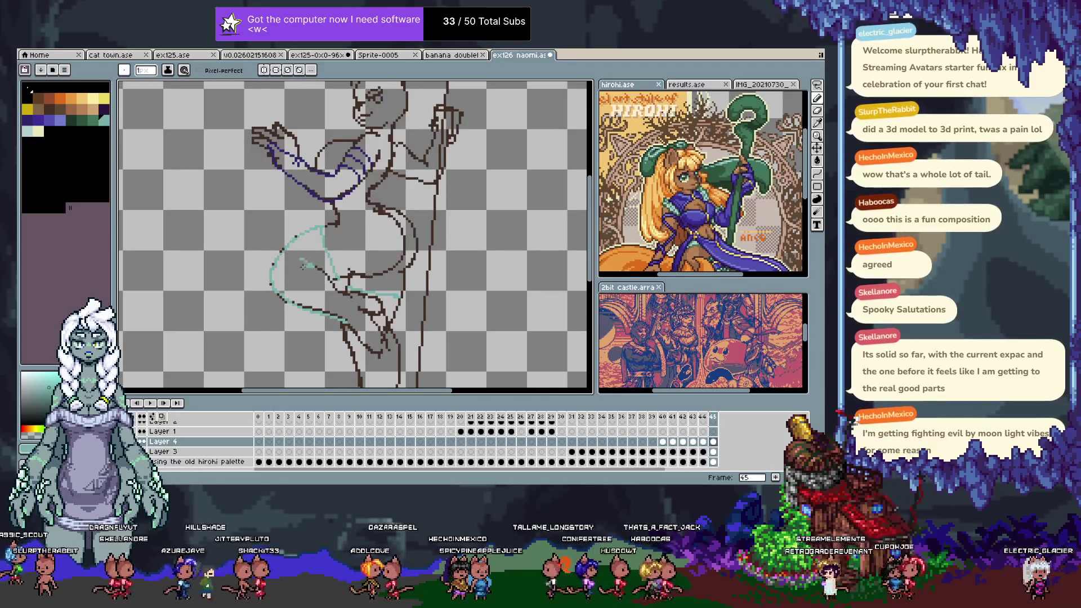
- Add a short dark stroke near the leg and hide the dark brown sketch lines
{"action": "key", "text": "v"}
{"action": "key", "text": "b"}
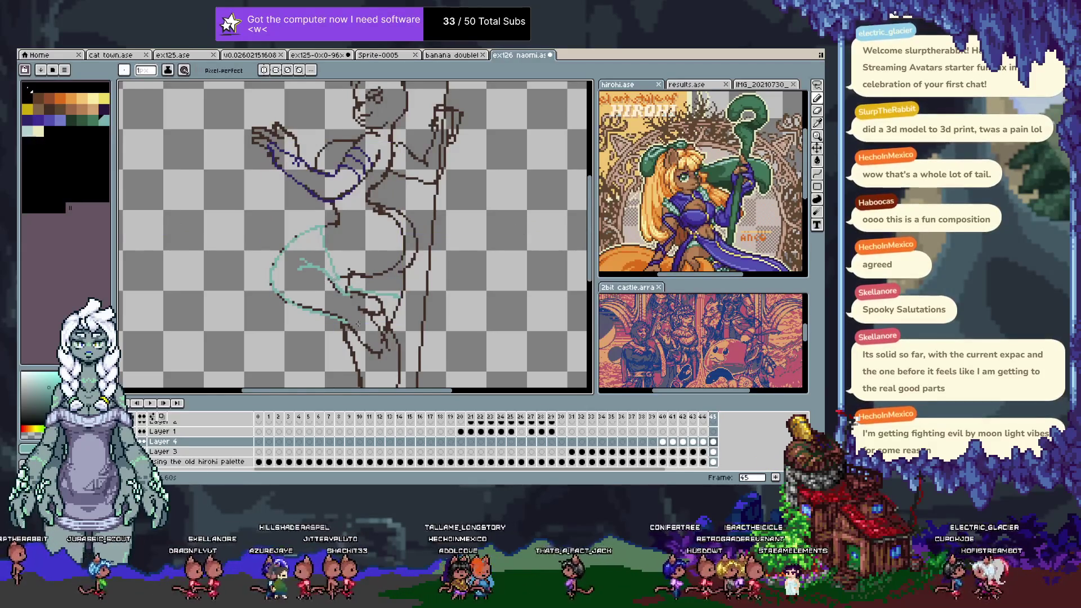
{"action": "key", "text": "v"}
{"action": "scroll", "coordinate": [360, 293], "scroll_direction": "down", "scroll_amount": 2}
{"action": "key", "text": "b"}
{"action": "scroll", "coordinate": [367, 256], "scroll_direction": "down", "scroll_amount": 2}
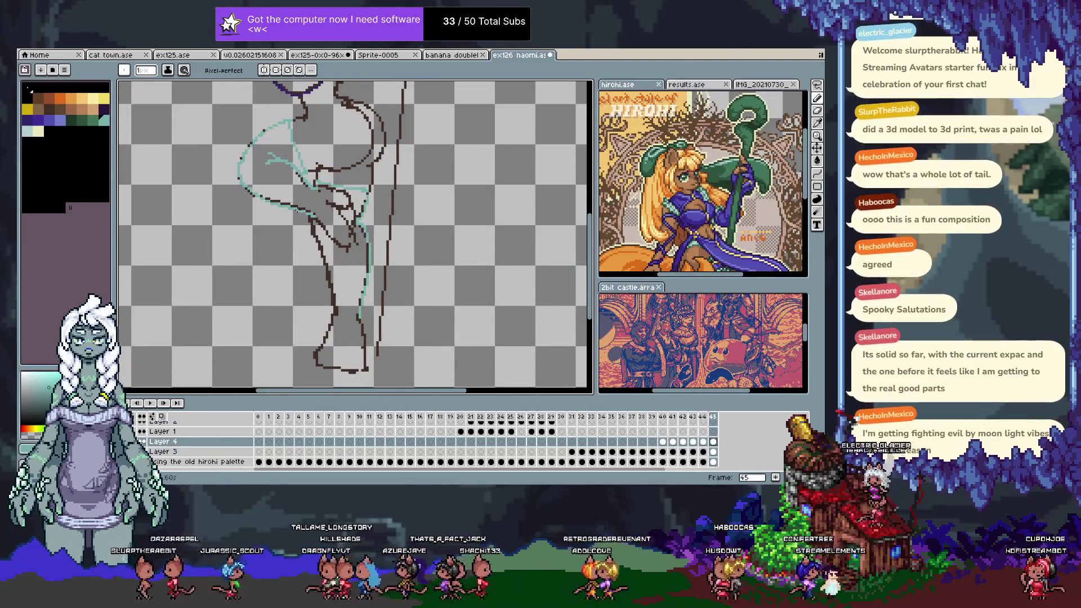
{"action": "key", "text": "e"}
{"action": "key", "text": "b"}
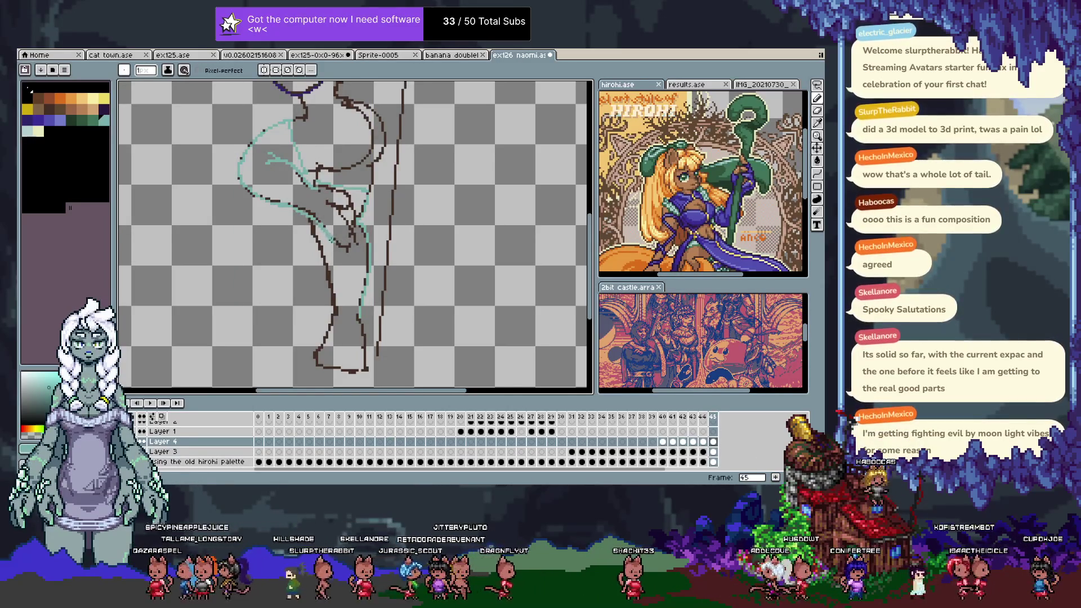
{"action": "left_click_drag", "start_coordinate": [343, 198], "coordinate": [350, 193]}
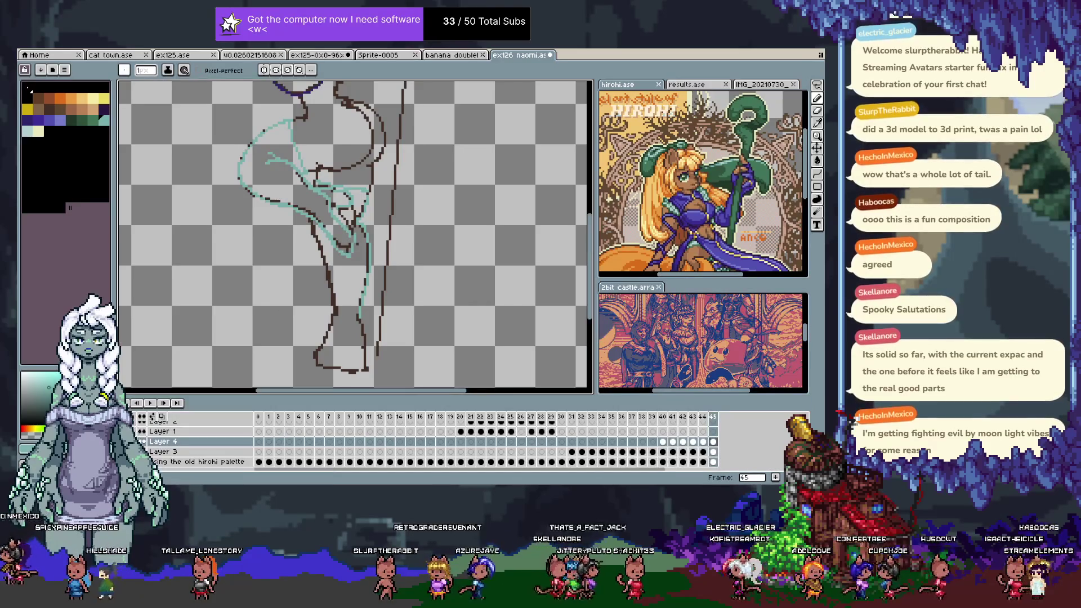
{"action": "key", "text": "Delete"}
{"action": "key", "text": "ctrl+z"}
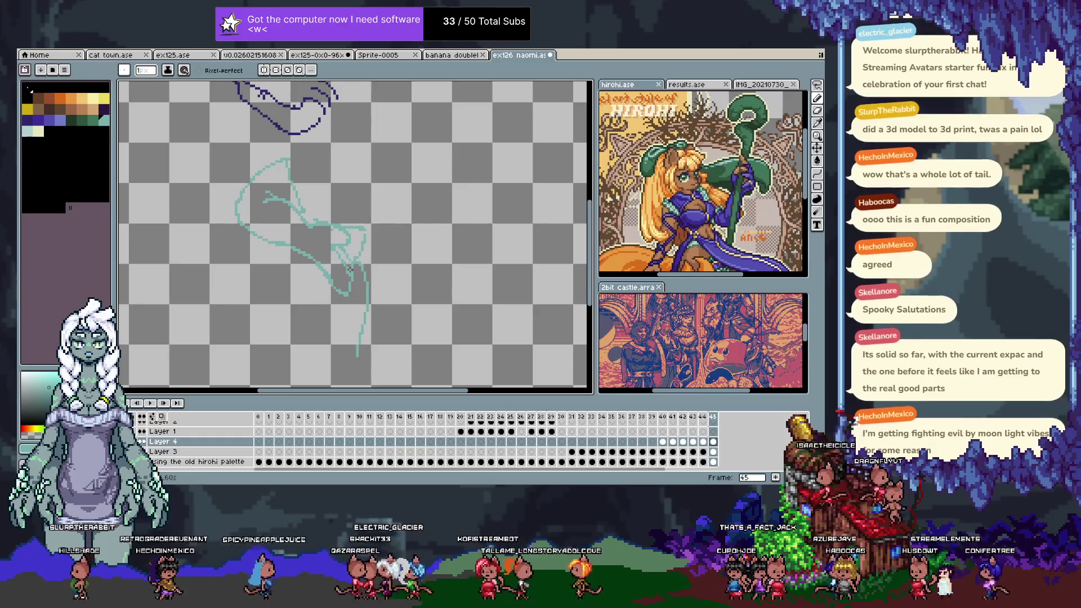
- Sample light teal from the fabric line, hide the timeline, and pan to the upper body
{"action": "left_click", "coordinate": [347, 298], "text": "alt"}
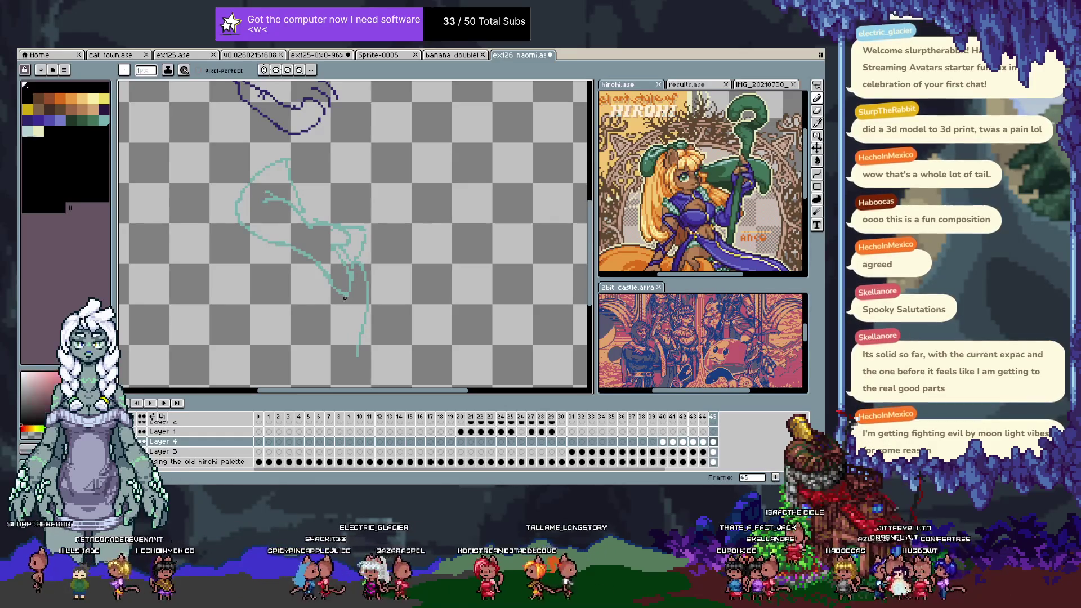
{"action": "left_click", "coordinate": [351, 269], "text": "alt"}
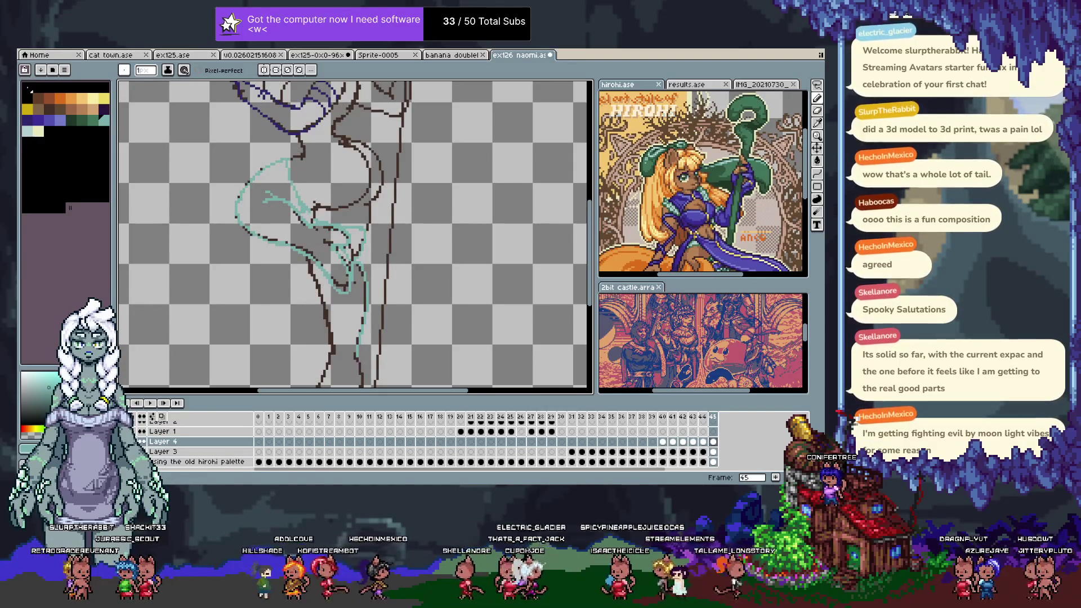
{"action": "key", "text": "Tab"}
{"action": "mouse_move", "coordinate": [351, 220]}
{"action": "left_mouse_down"}
{"action": "mouse_move", "coordinate": [377, 310]}
{"action": "mouse_move", "coordinate": [367, 311]}
{"action": "left_mouse_up"}
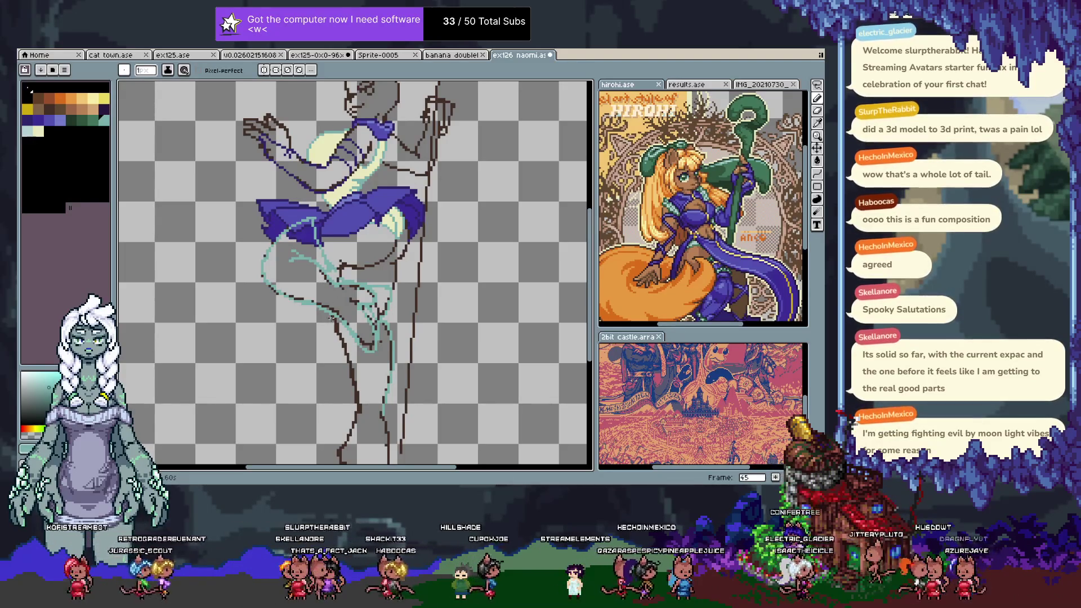
- Draw the teal line down the leg's left side and around the foot's lower left
{"action": "left_click_drag", "start_coordinate": [363, 352], "coordinate": [350, 263]}
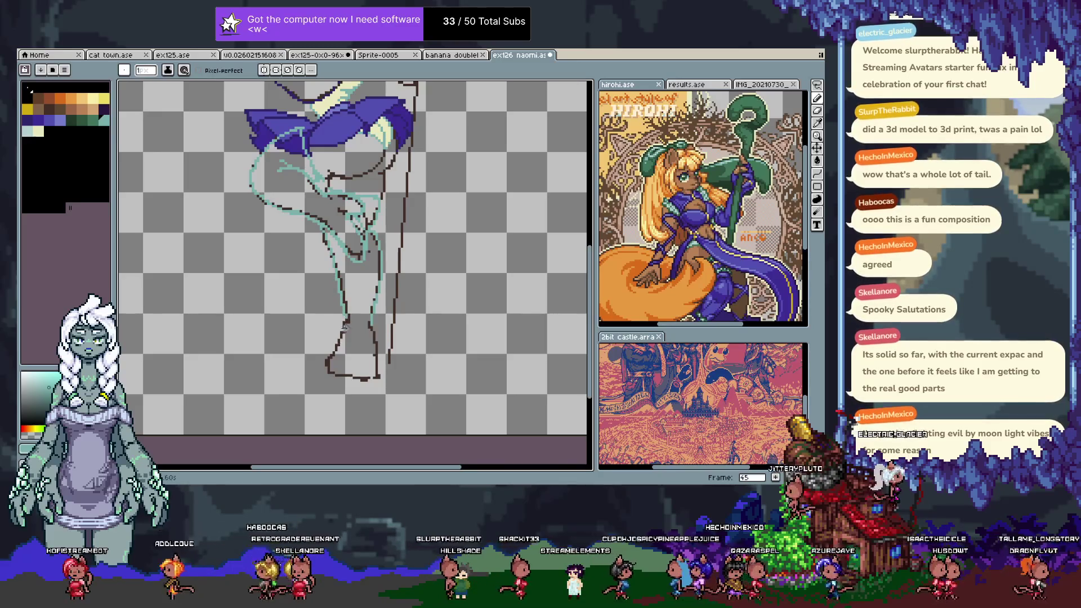
{"action": "mouse_move", "coordinate": [337, 346]}
{"action": "left_mouse_down"}
{"action": "mouse_move", "coordinate": [330, 372]}
{"action": "mouse_move", "coordinate": [348, 374]}
{"action": "left_mouse_up"}
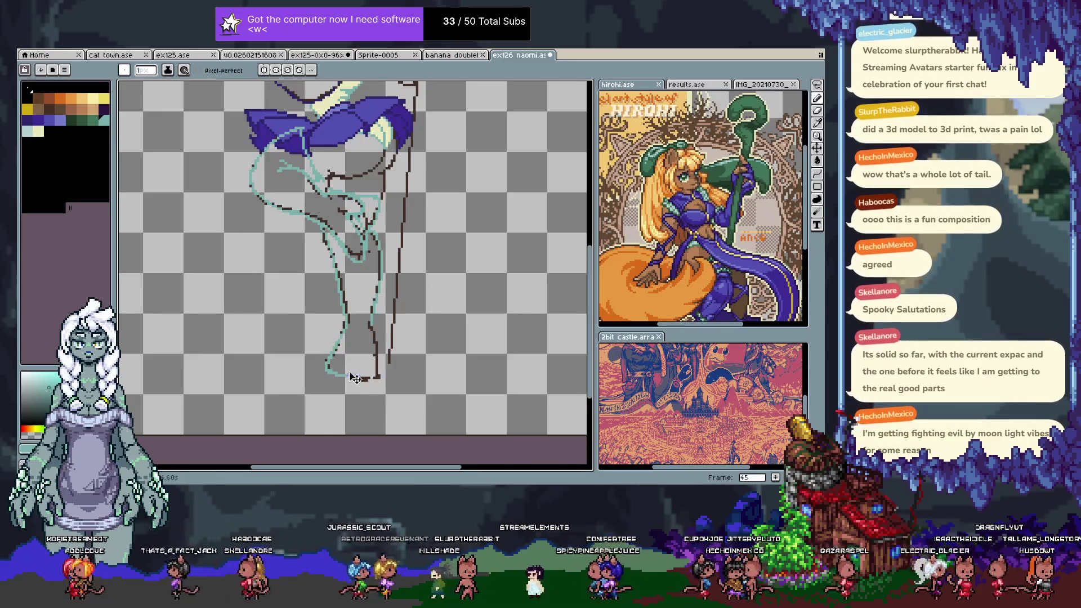
{"action": "key", "text": "e"}
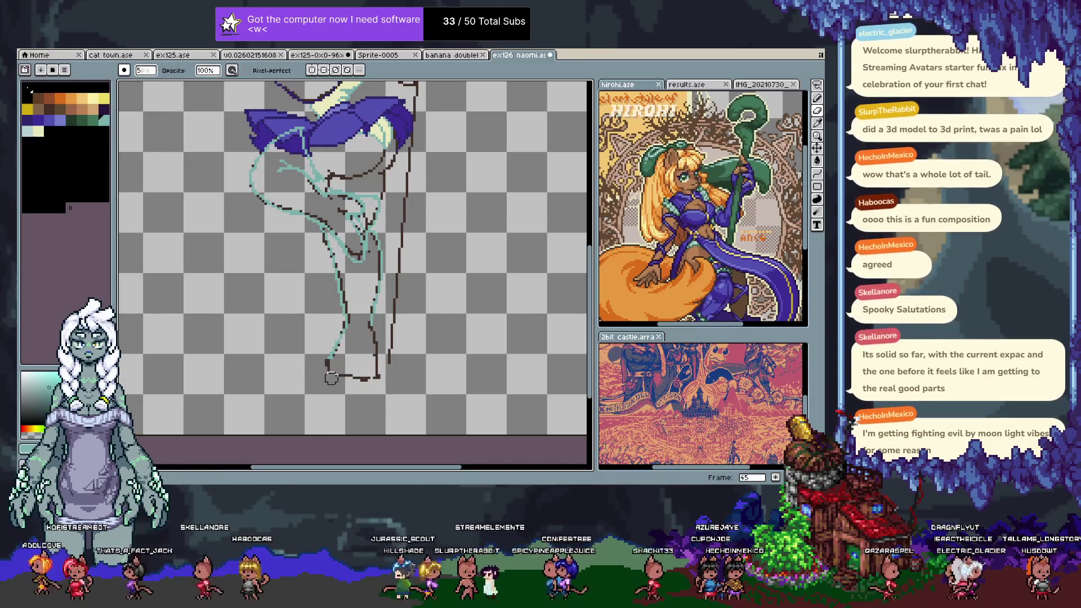
{"action": "key", "text": "b"}
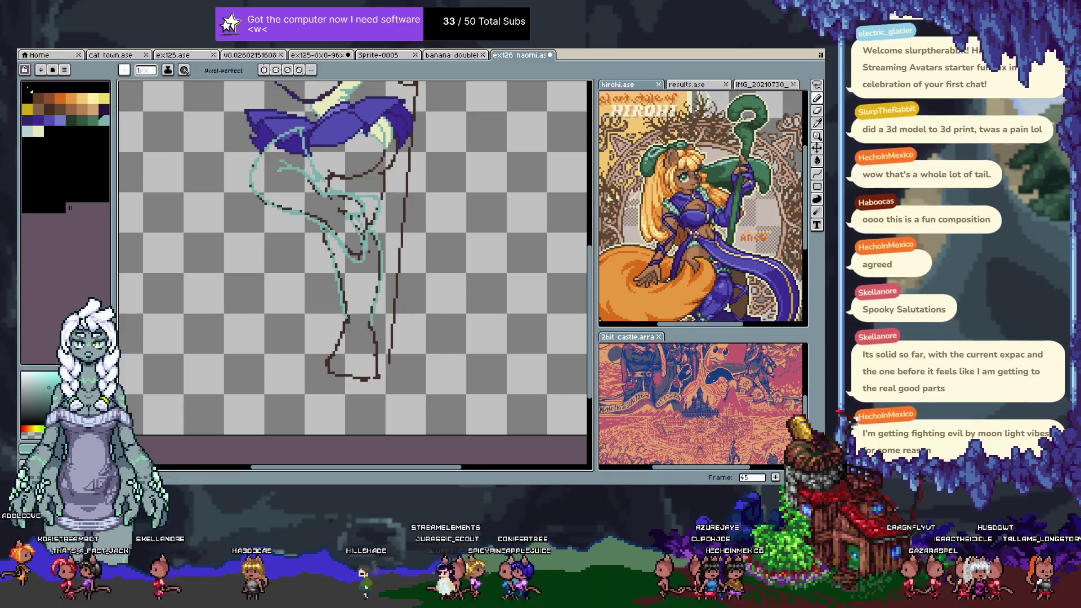
{"action": "mouse_move", "coordinate": [339, 330]}
{"action": "left_mouse_down"}
{"action": "mouse_move", "coordinate": [342, 374]}
{"action": "mouse_move", "coordinate": [363, 378]}
{"action": "left_mouse_up"}
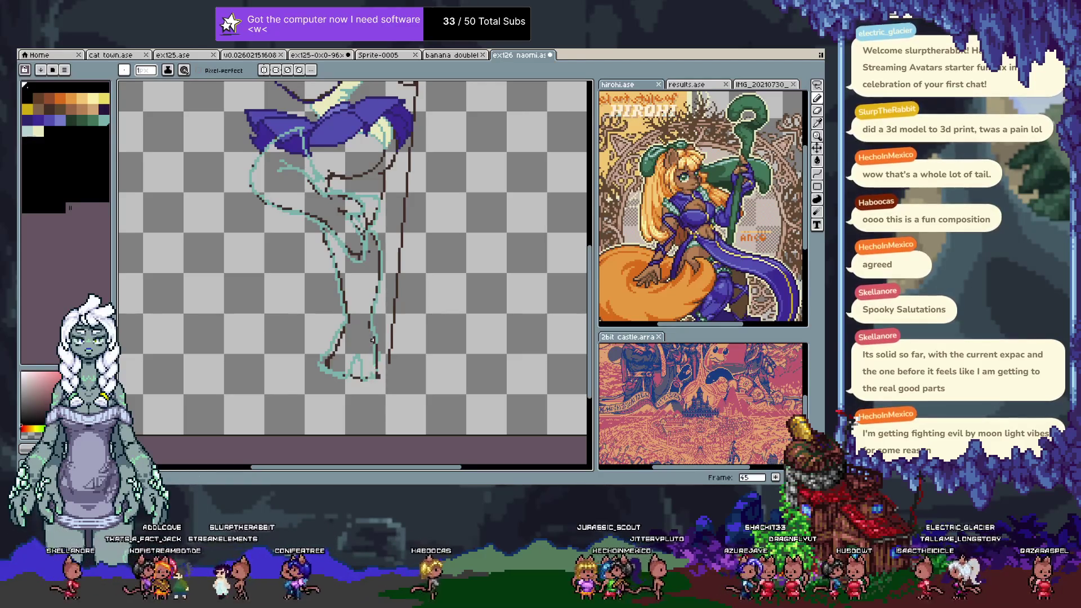
{"action": "left_click", "coordinate": [365, 378], "text": "alt"}
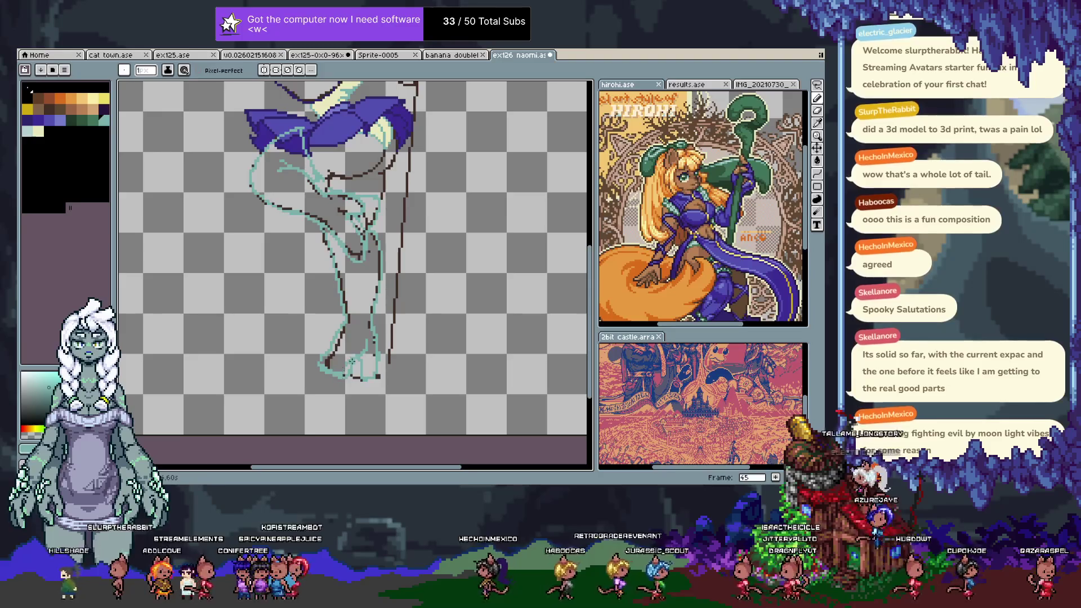
{"action": "left_click", "coordinate": [325, 368], "text": "alt"}
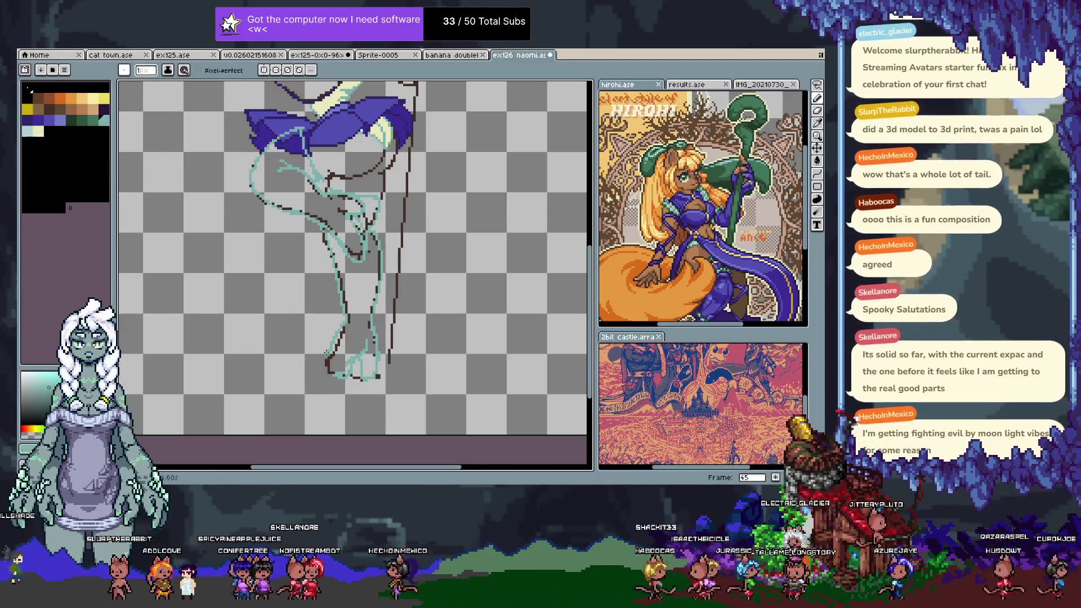
{"action": "left_click", "coordinate": [325, 365], "text": "alt"}
{"action": "left_click_drag", "start_coordinate": [325, 364], "coordinate": [320, 372]}
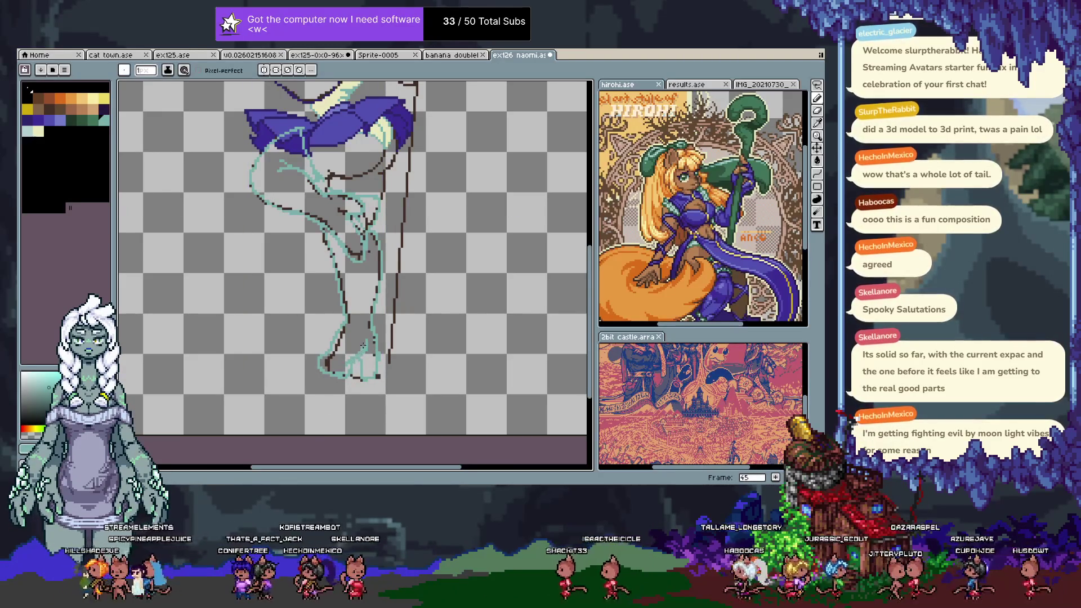
- Redraw the teal stroke near the bottom of the foot, then review from head to legs
{"action": "left_click", "coordinate": [369, 328], "text": "alt"}
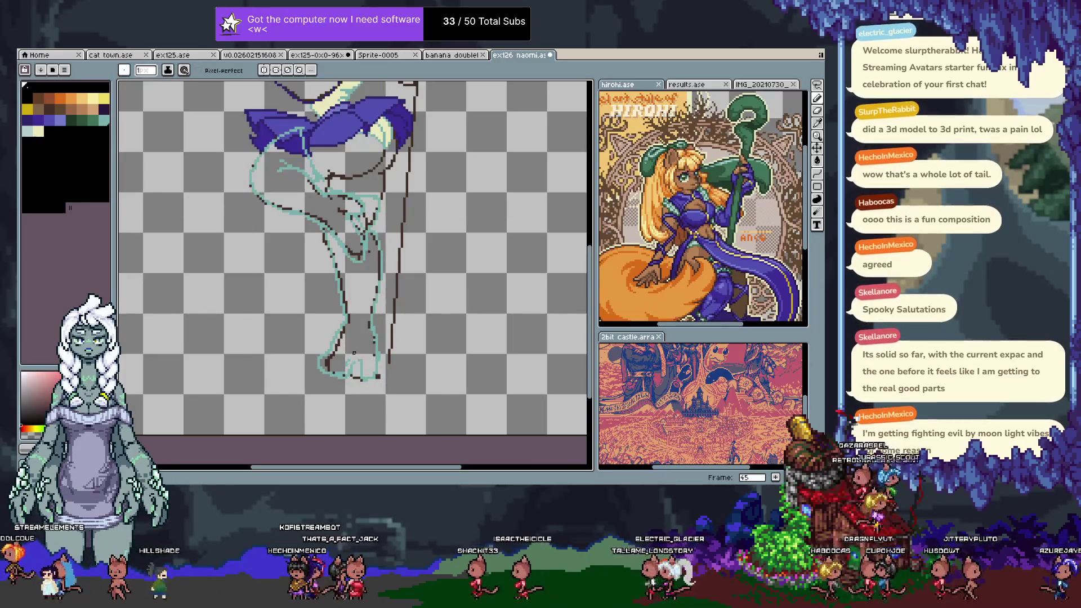
{"action": "left_click", "coordinate": [366, 353], "text": "alt"}
{"action": "key", "text": "v"}
{"action": "key", "text": "b"}
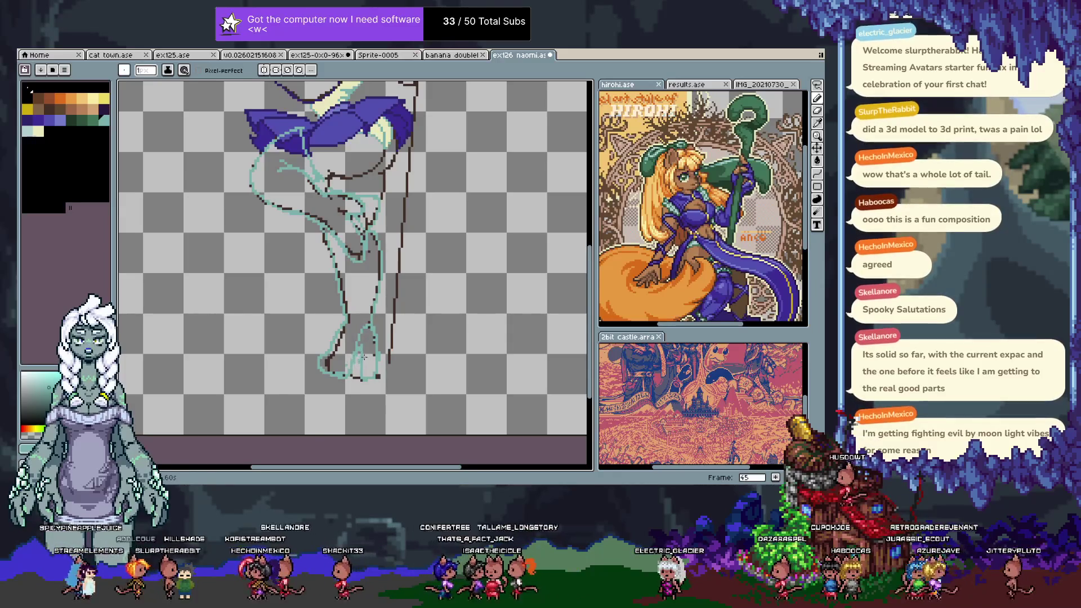
{"action": "key", "text": "ctrl+z"}
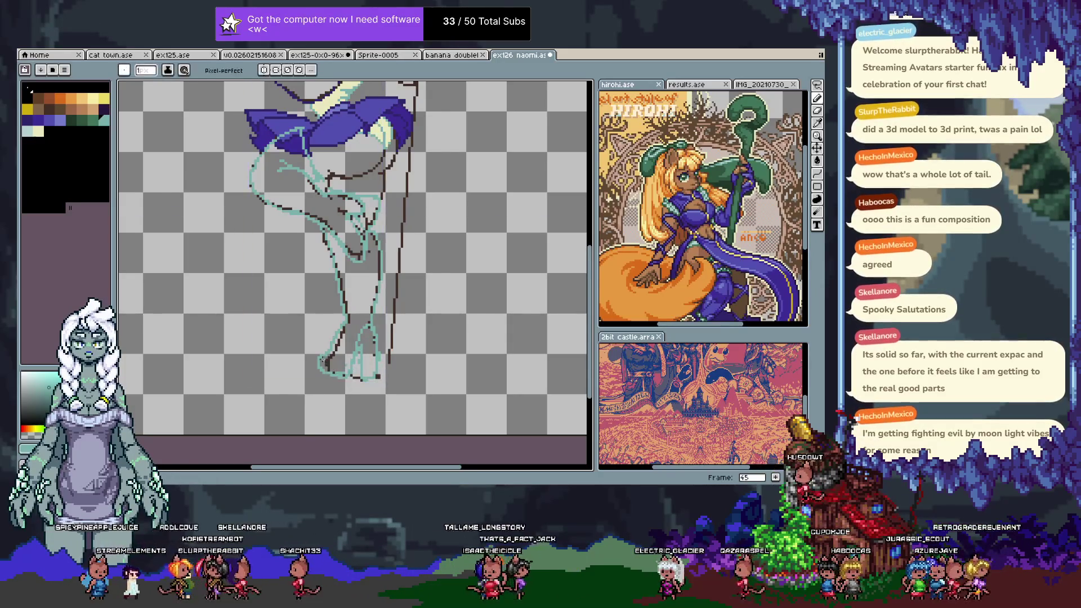
{"action": "left_click_drag", "start_coordinate": [337, 336], "coordinate": [347, 368]}
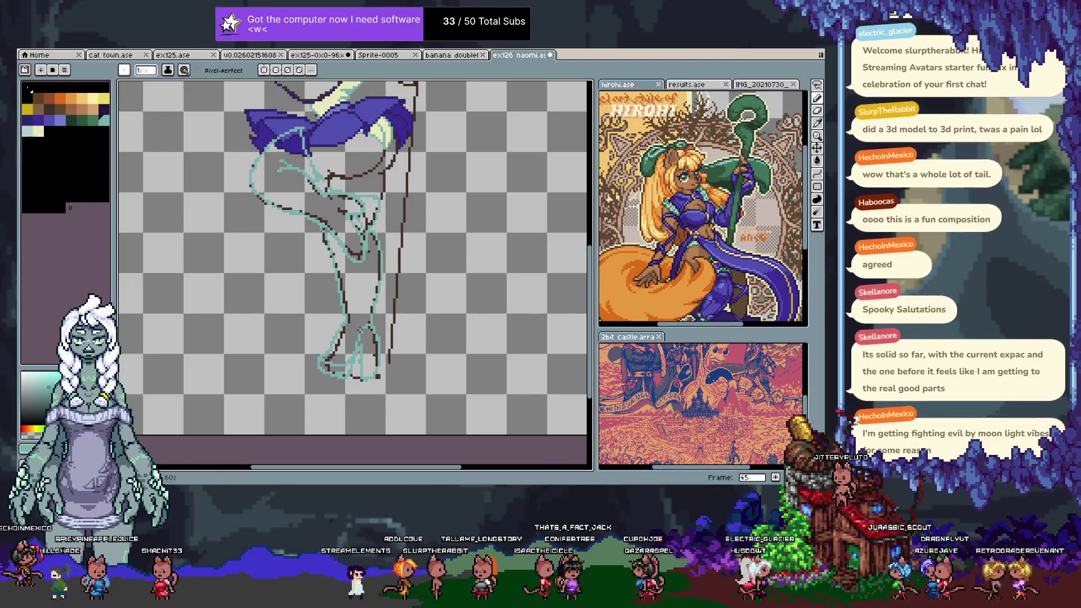
{"action": "scroll", "coordinate": [355, 270], "scroll_direction": "up", "scroll_amount": 1}
{"action": "scroll", "coordinate": [354, 270], "scroll_direction": "up", "scroll_amount": 1}
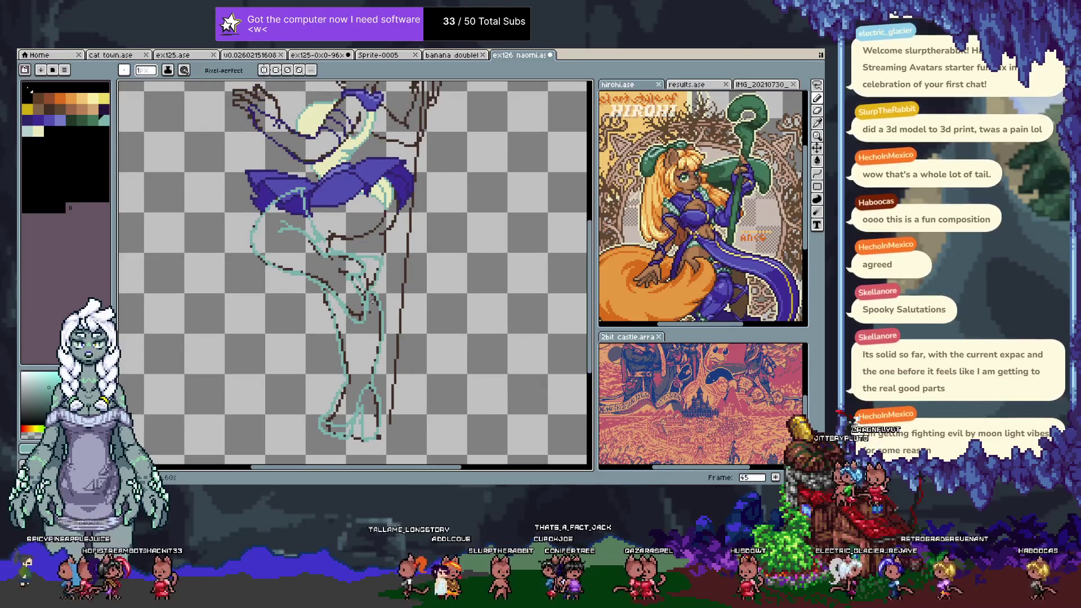
{"action": "left_click_drag", "start_coordinate": [376, 290], "coordinate": [331, 382]}
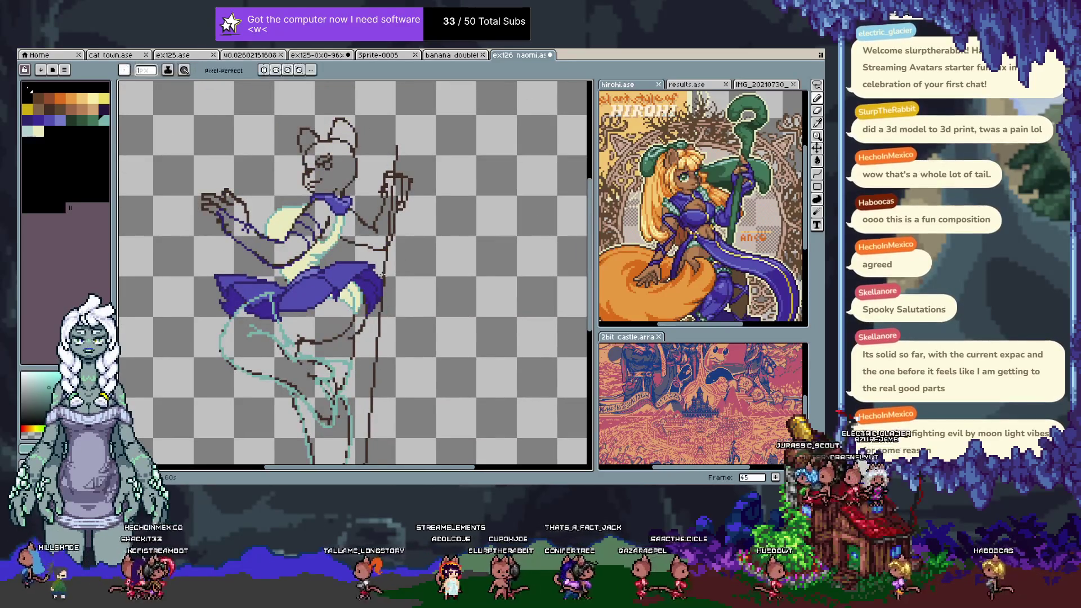
{"action": "left_click_drag", "start_coordinate": [338, 452], "coordinate": [374, 328]}
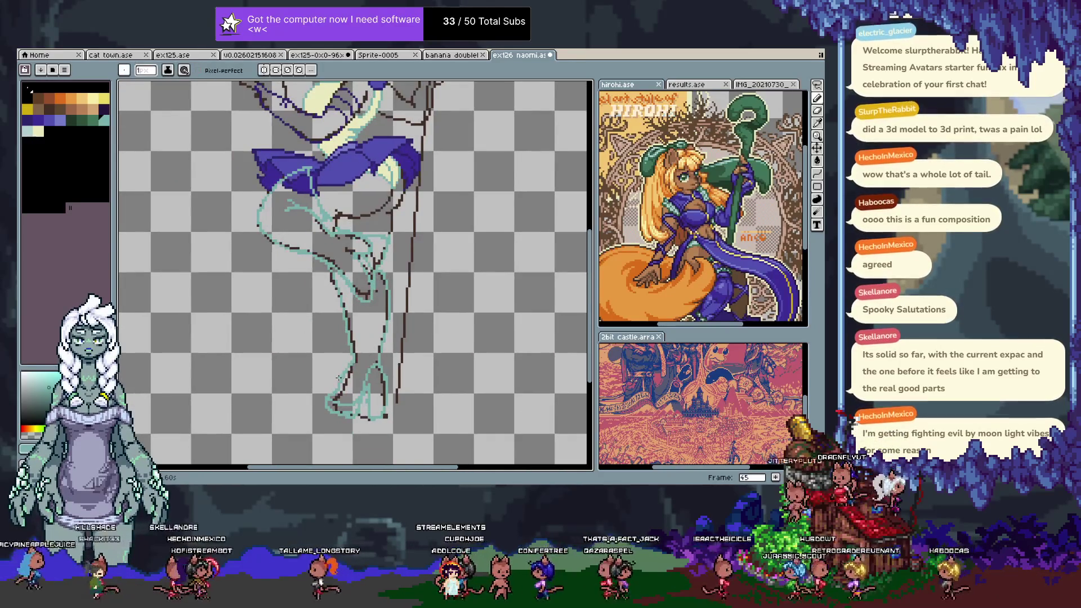
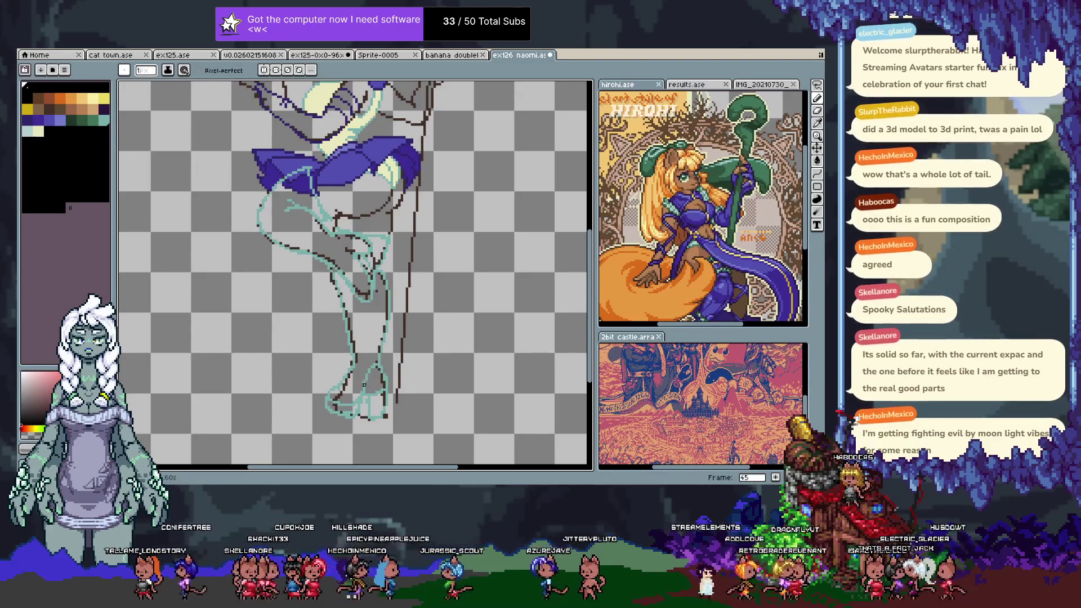
- Undo the last three brown strokes near the legs
{"action": "key", "text": "ctrl+z"}
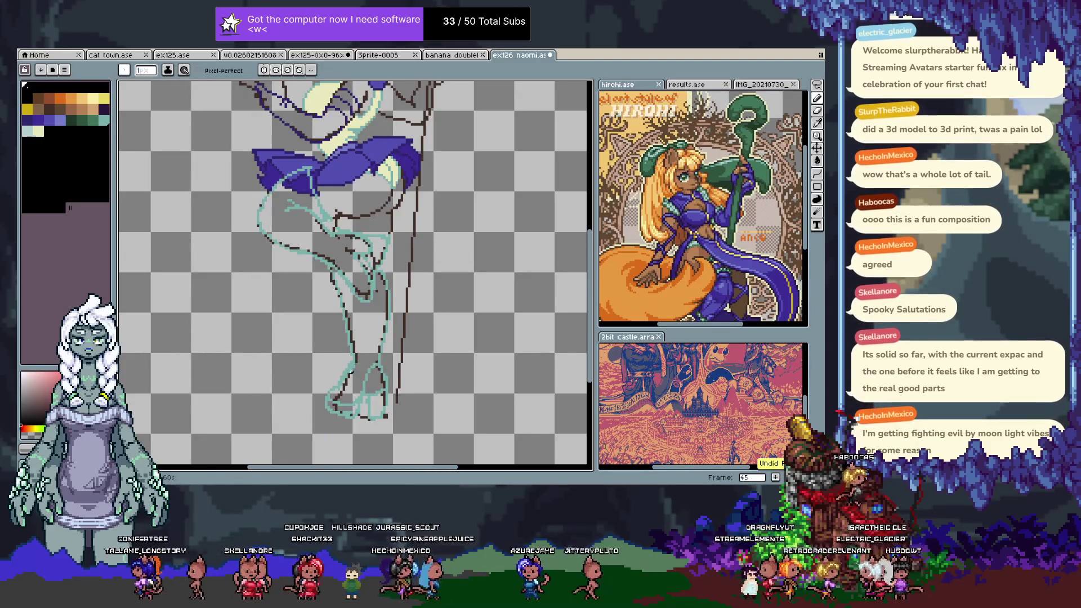
{"action": "key", "text": "ctrl+z"}
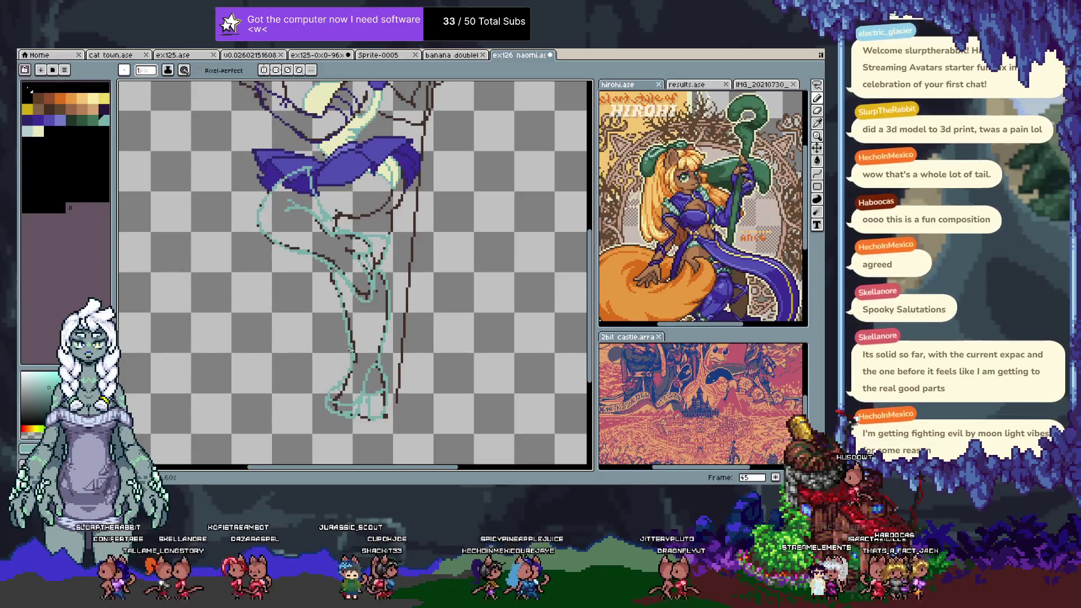
{"action": "key", "text": "ctrl+z"}
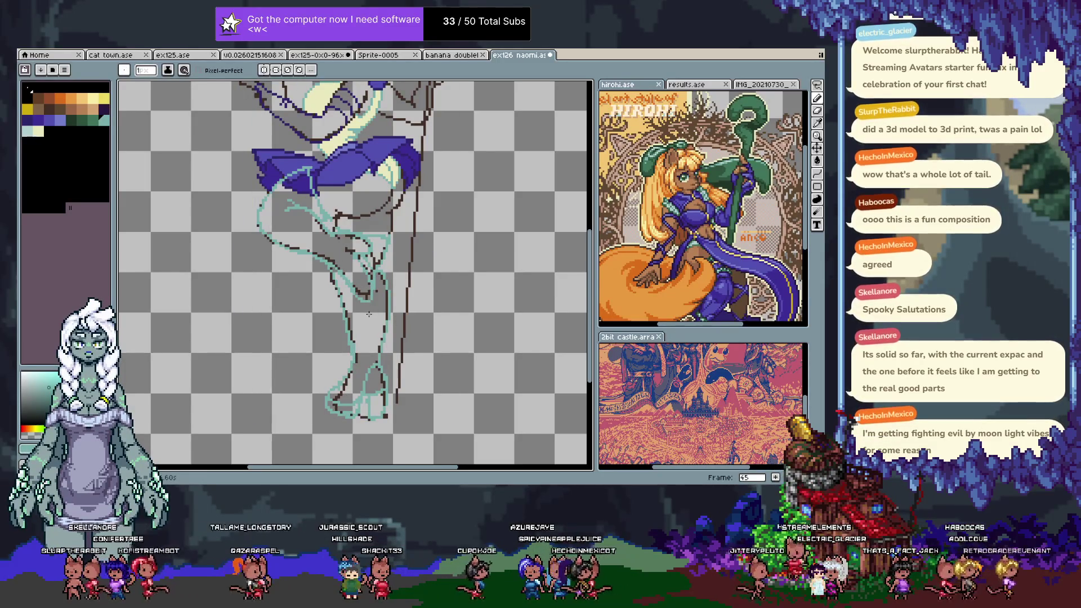
{"action": "scroll", "coordinate": [398, 243], "scroll_direction": "up", "scroll_amount": 2}
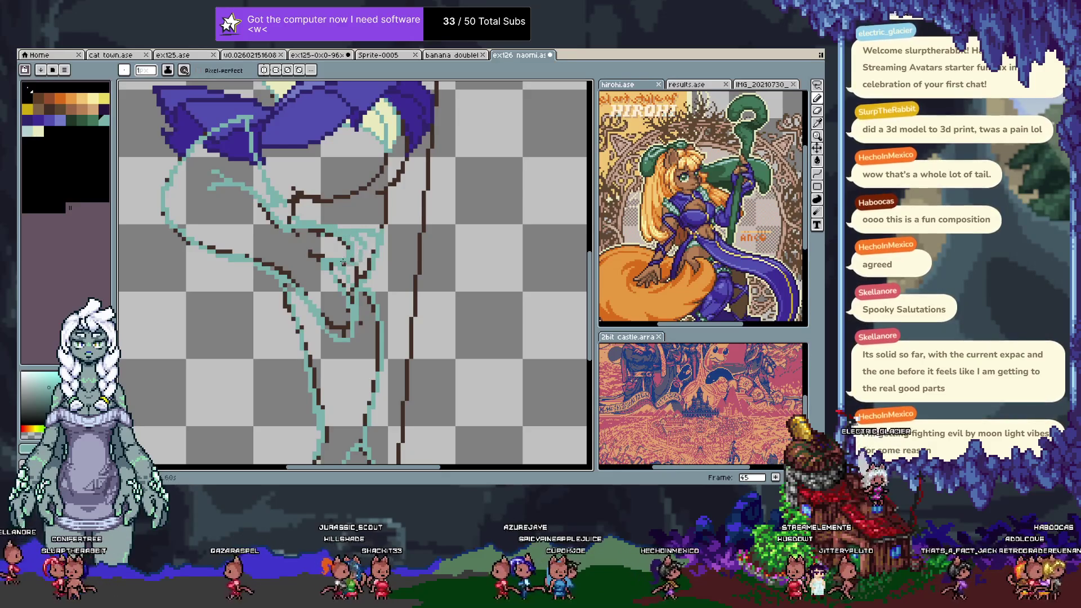
- Draw teal sketch lines on the figure, redoing an undone sketch stroke
{"action": "left_click", "coordinate": [339, 240], "text": "alt"}
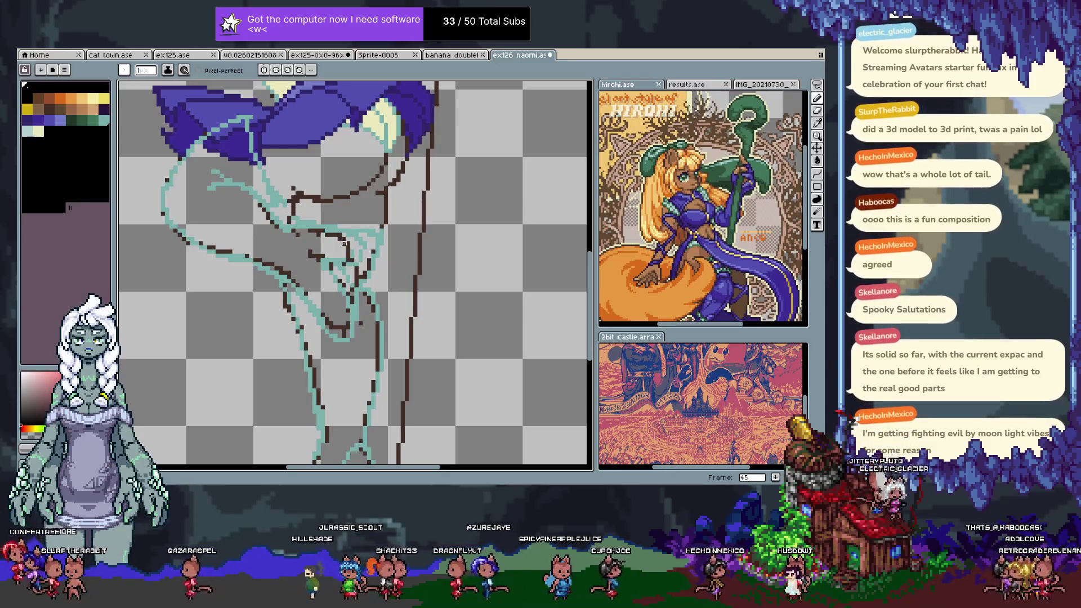
{"action": "left_click", "coordinate": [350, 302], "text": "alt"}
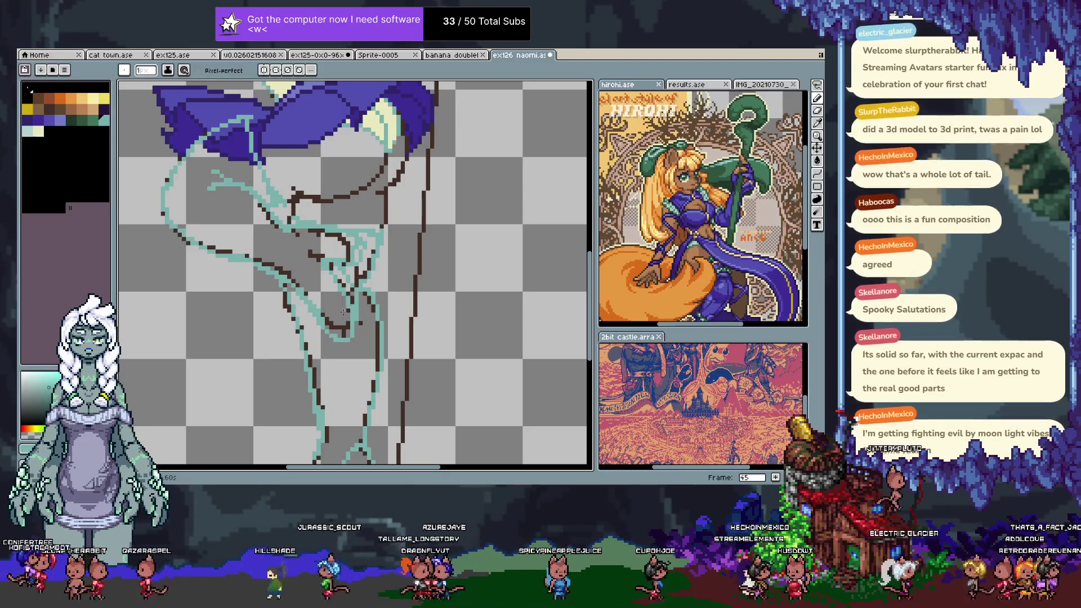
{"action": "left_click_drag", "start_coordinate": [327, 355], "coordinate": [334, 273]}
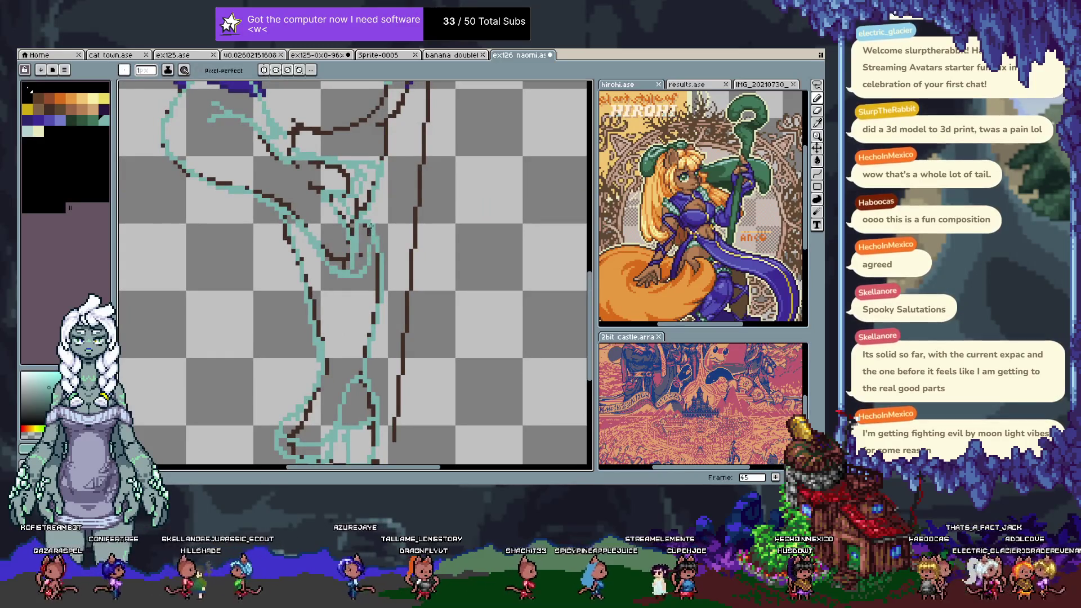
{"action": "key", "text": "Tab"}
{"action": "key", "text": "Tab"}
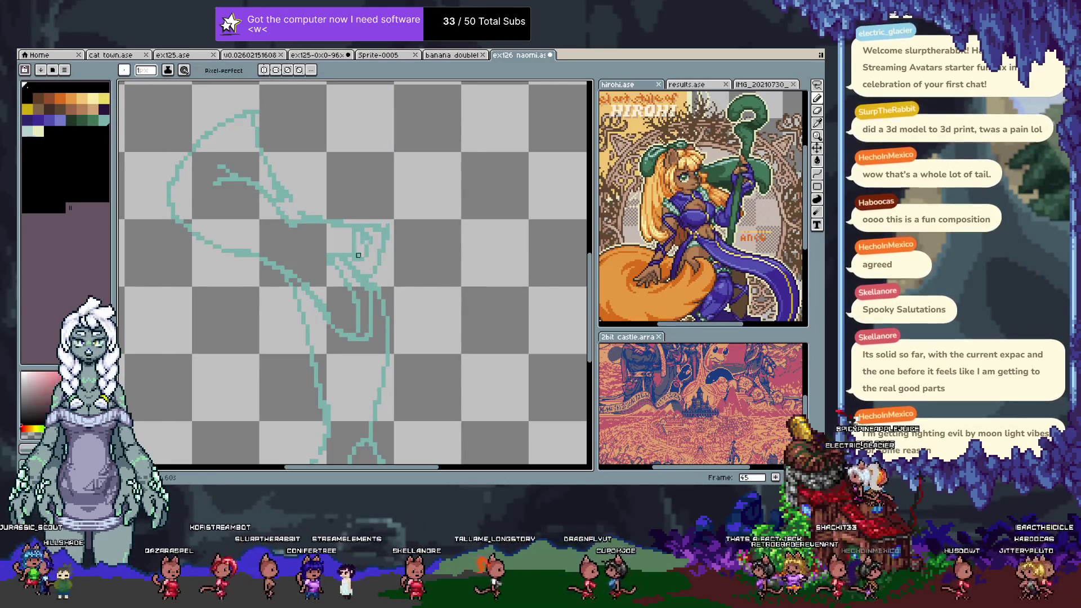
{"action": "left_click_drag", "start_coordinate": [358, 255], "coordinate": [364, 232]}
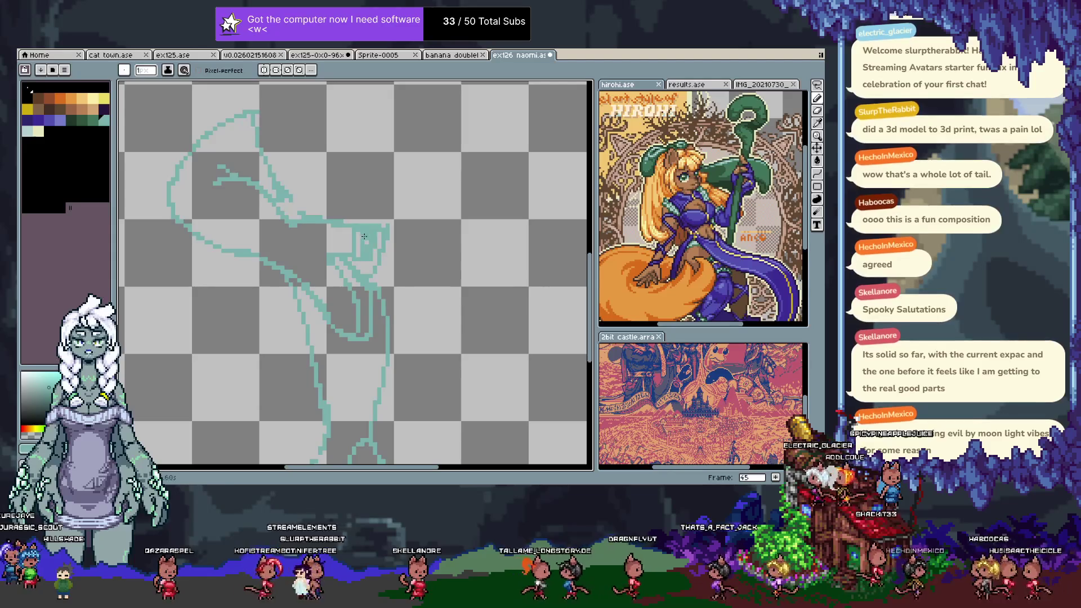
{"action": "key", "text": "ctrl+z"}
{"action": "key", "text": "ctrl+y"}
- Show the timeline and layer list under the canvas, zoomed back on the skirt and legs
{"action": "key", "text": "m"}
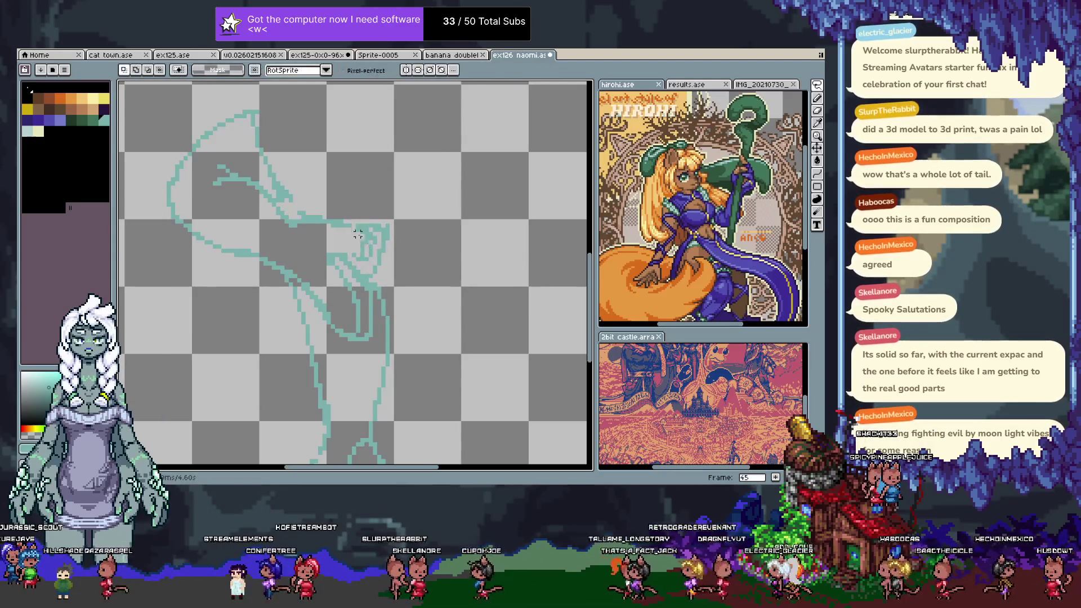
{"action": "key", "text": "v"}
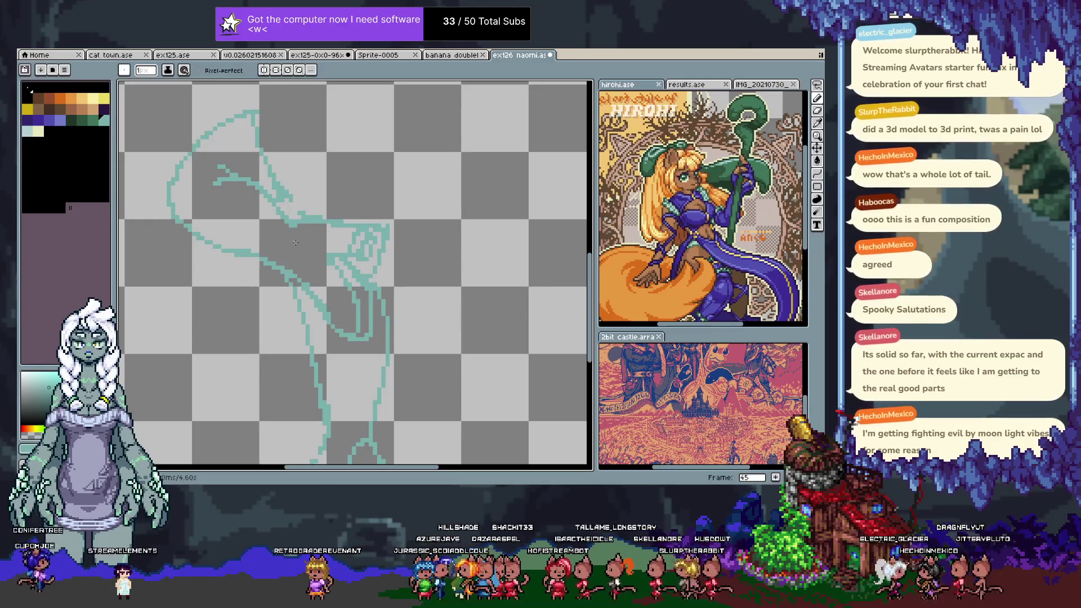
{"action": "key", "text": "Tab"}
{"action": "scroll", "coordinate": [346, 322], "scroll_direction": "down", "scroll_amount": 2}
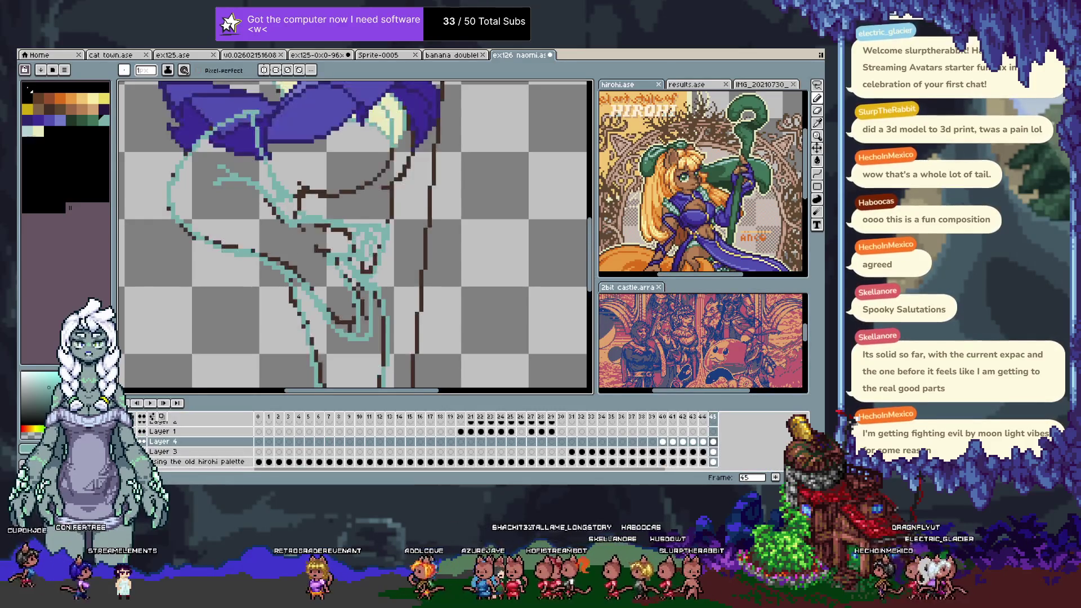
- On frame 46, lasso-select the lower figure around the legs
{"action": "key", "text": "Tab"}
{"action": "scroll", "coordinate": [346, 322], "scroll_direction": "up", "scroll_amount": 2}
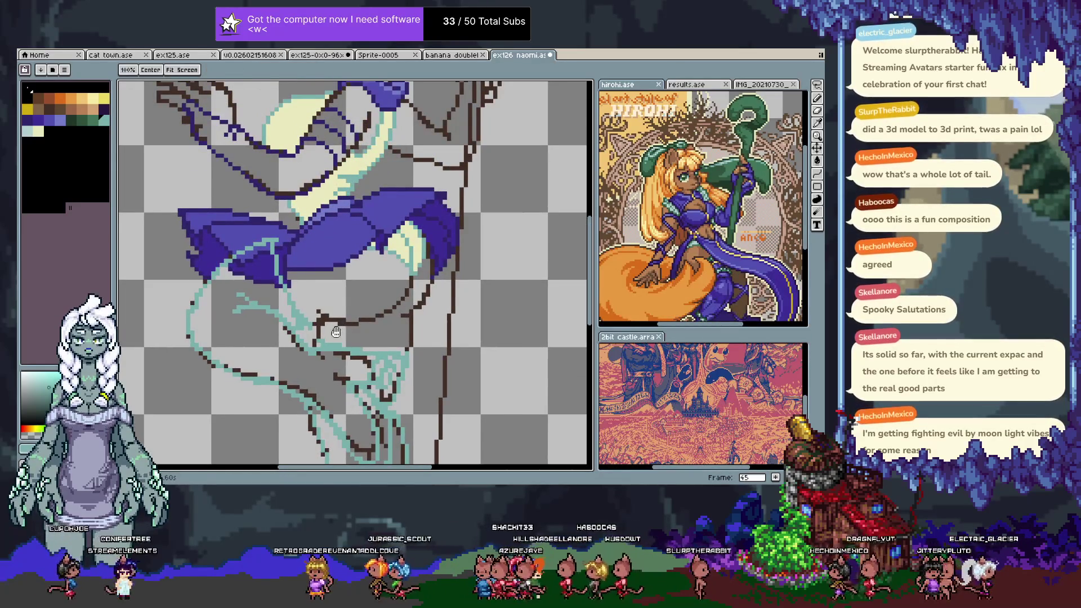
{"action": "key", "text": "Tab"}
{"action": "key", "text": "Tab"}
{"action": "left_click_drag", "start_coordinate": [274, 334], "coordinate": [293, 300]}
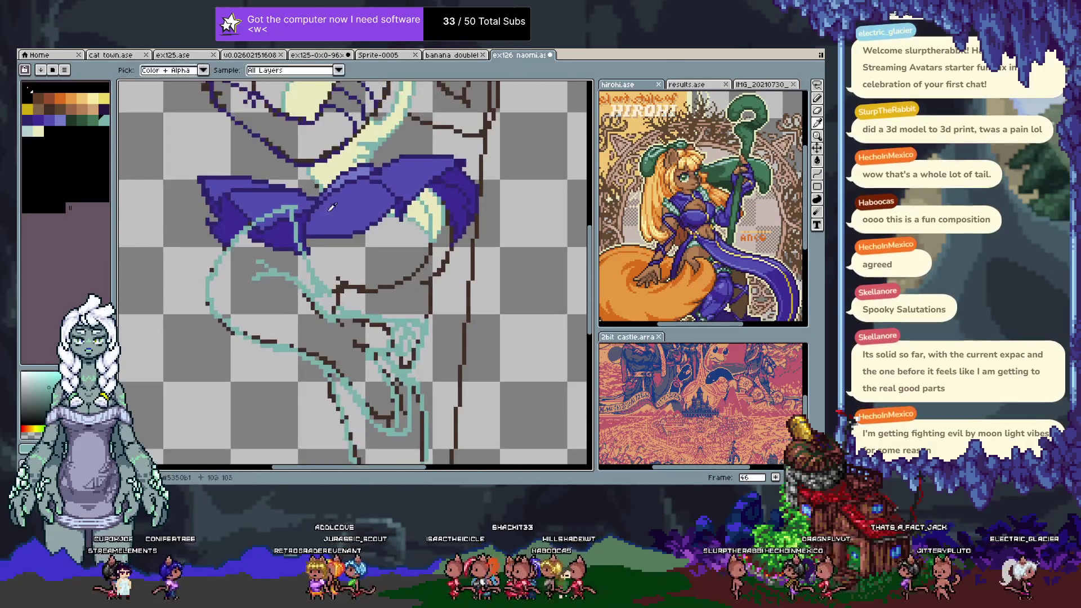
{"action": "key", "text": "m"}
{"action": "left_click_drag", "start_coordinate": [206, 391], "coordinate": [436, 145]}
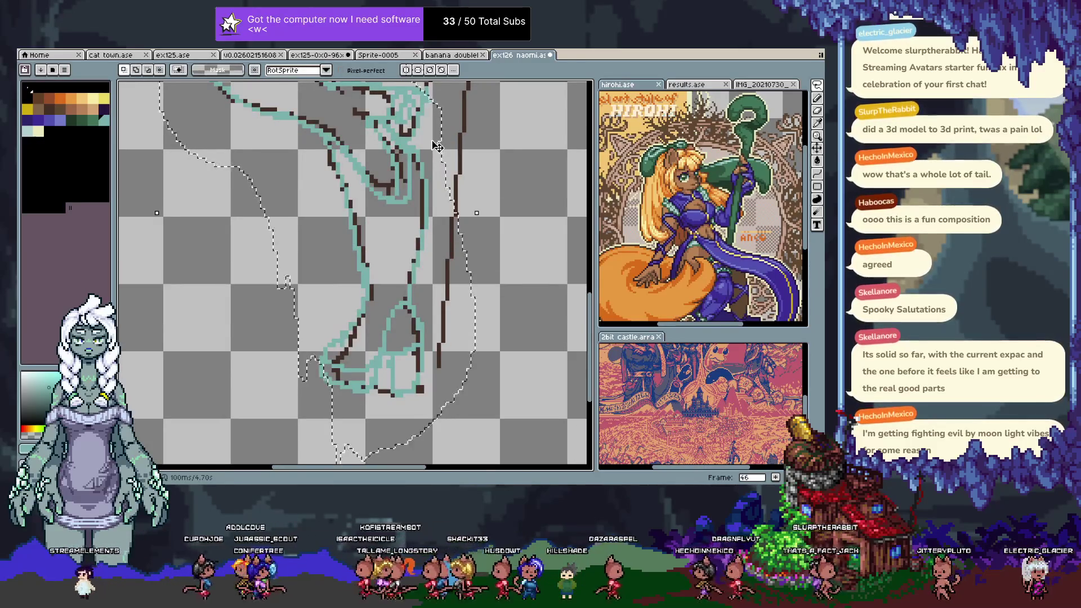
{"action": "scroll", "coordinate": [367, 279], "scroll_direction": "down", "scroll_amount": 3}
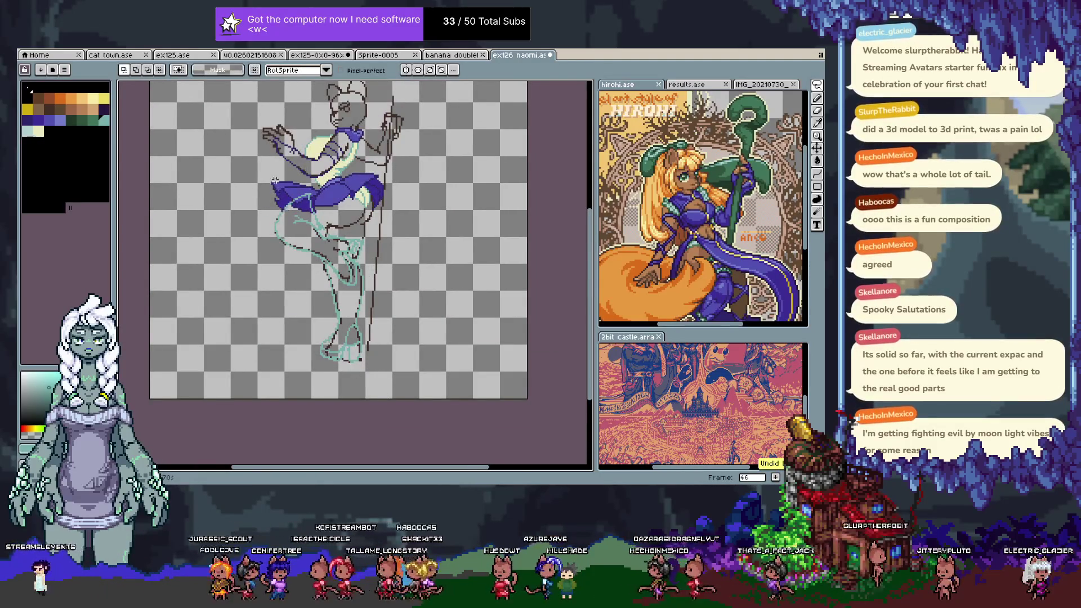
{"action": "left_click_drag", "start_coordinate": [258, 202], "coordinate": [406, 389]}
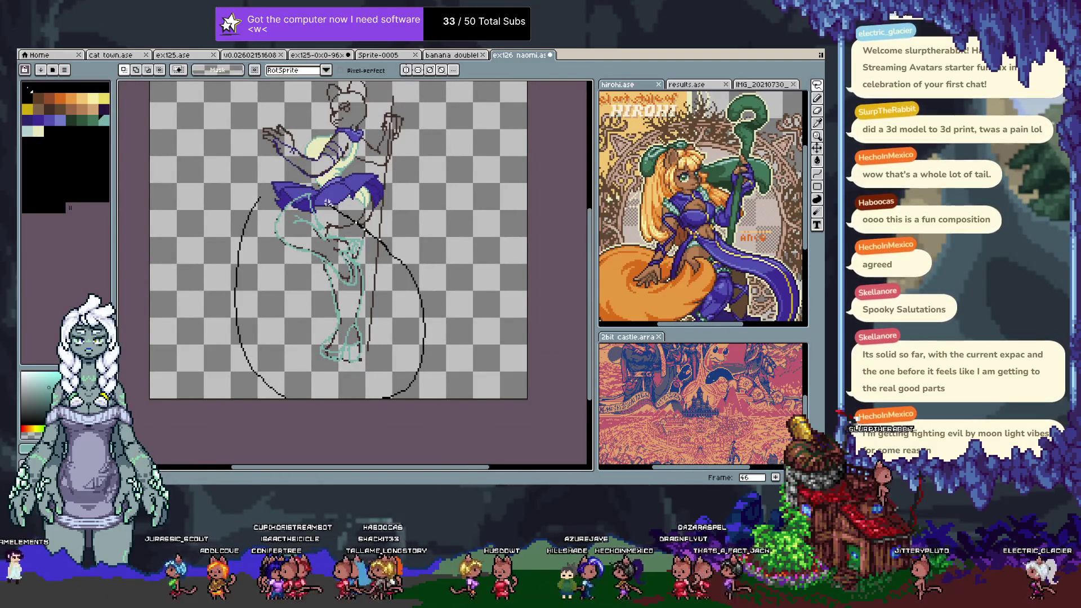
{"action": "left_click_drag", "start_coordinate": [331, 202], "coordinate": [329, 201]}
{"action": "scroll", "coordinate": [302, 201], "scroll_direction": "up", "scroll_amount": 3}
- Bucket-fill the teal lines dark purple with Contiguous turned off
{"action": "key", "text": "g"}
{"action": "left_click", "coordinate": [207, 70]}
{"action": "left_click", "coordinate": [245, 219]}
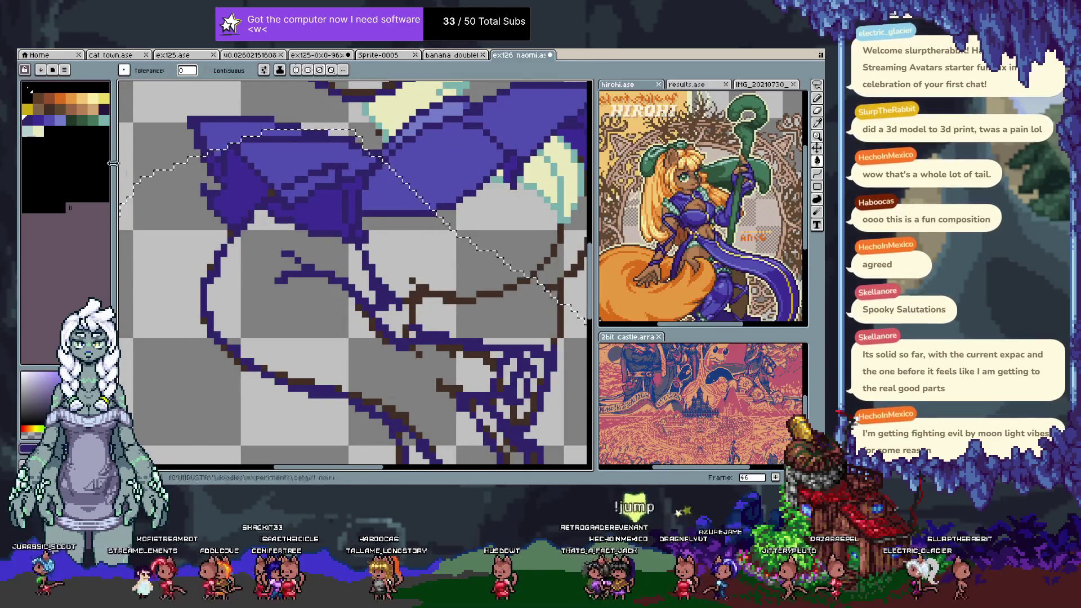
- Redo the dark purple fill on the teal leg lines
{"action": "key", "text": "ctrl+z"}
{"action": "left_click", "coordinate": [249, 219]}
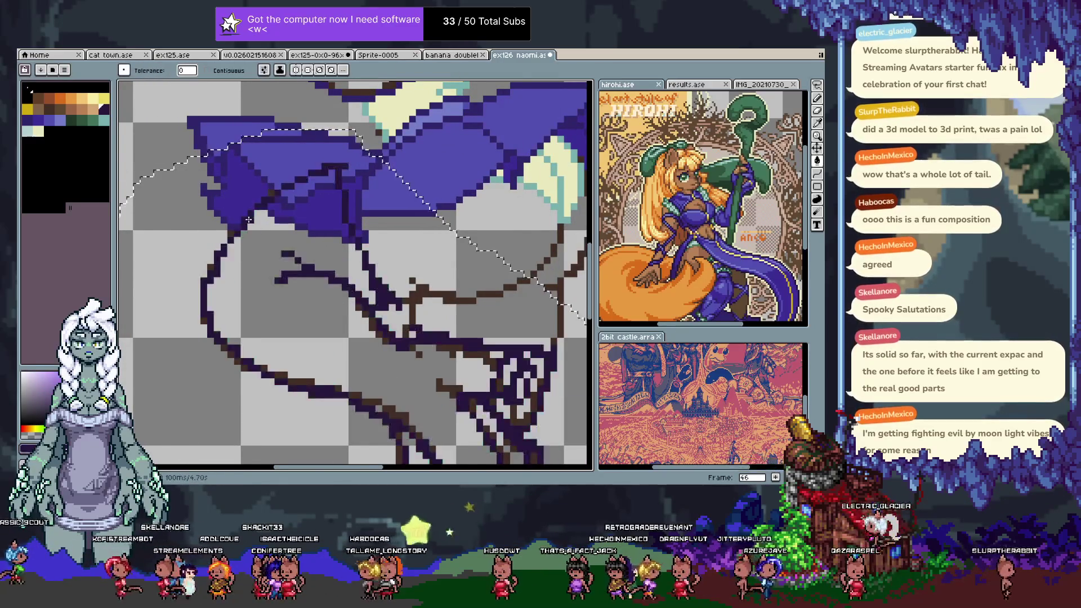
{"action": "scroll", "coordinate": [250, 220], "scroll_direction": "down", "scroll_amount": 1}
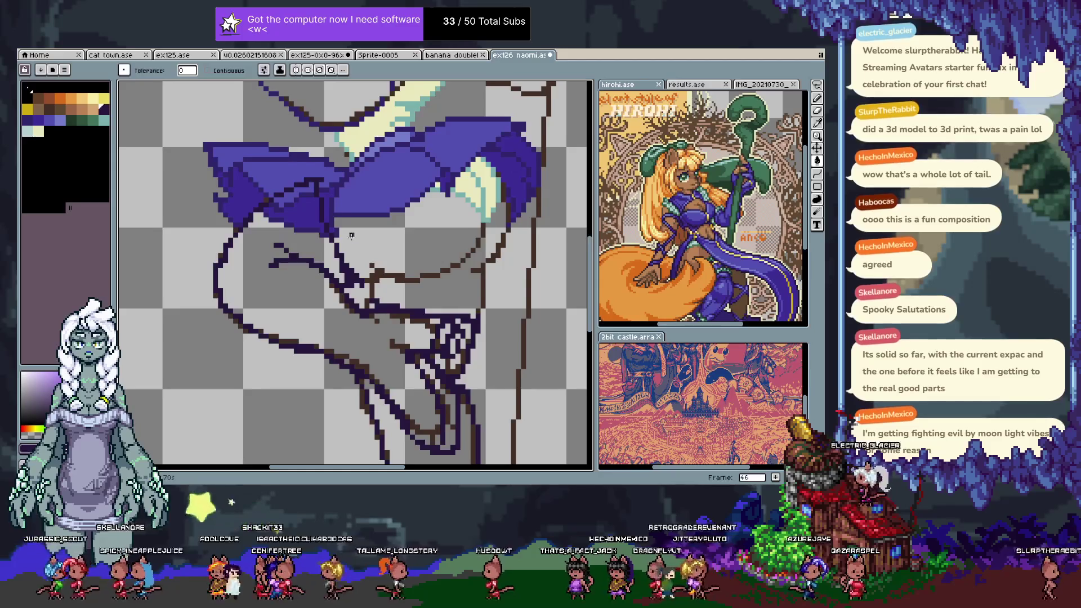
{"action": "scroll", "coordinate": [360, 242], "scroll_direction": "down", "scroll_amount": 2}
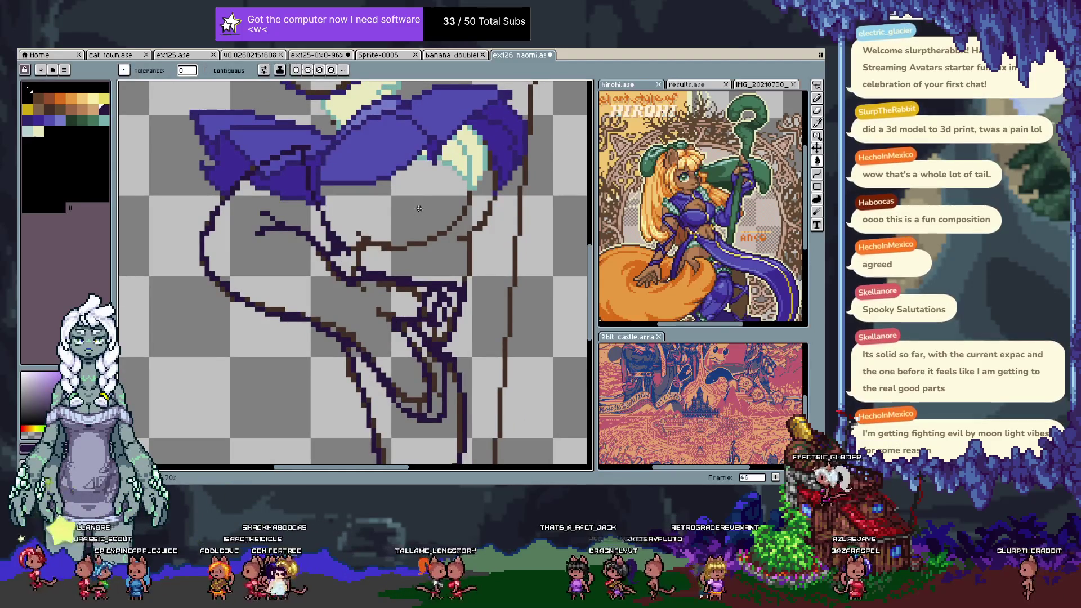
{"action": "scroll", "coordinate": [417, 212], "scroll_direction": "up", "scroll_amount": 2}
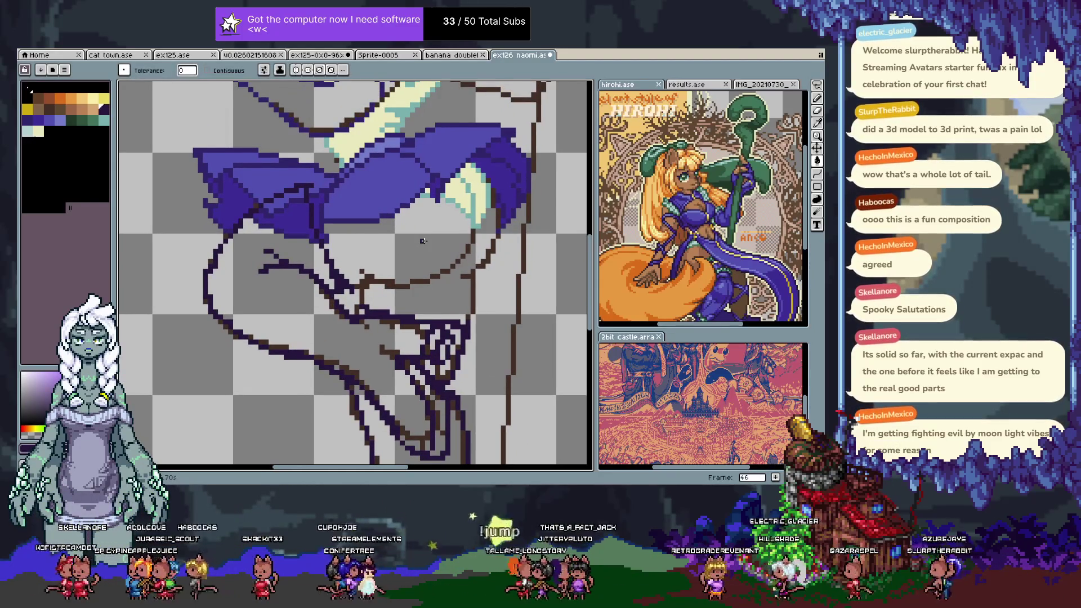
{"action": "key", "text": "space"}
{"action": "scroll", "coordinate": [480, 187], "scroll_direction": "up", "scroll_amount": 1}
{"action": "scroll", "coordinate": [428, 197], "scroll_direction": "up", "scroll_amount": 1}
{"action": "scroll", "coordinate": [403, 205], "scroll_direction": "up", "scroll_amount": 1}
- Choose yellow for the skirt stars, undoing an accidental yellow fill
{"action": "left_click", "coordinate": [404, 205], "text": "alt"}
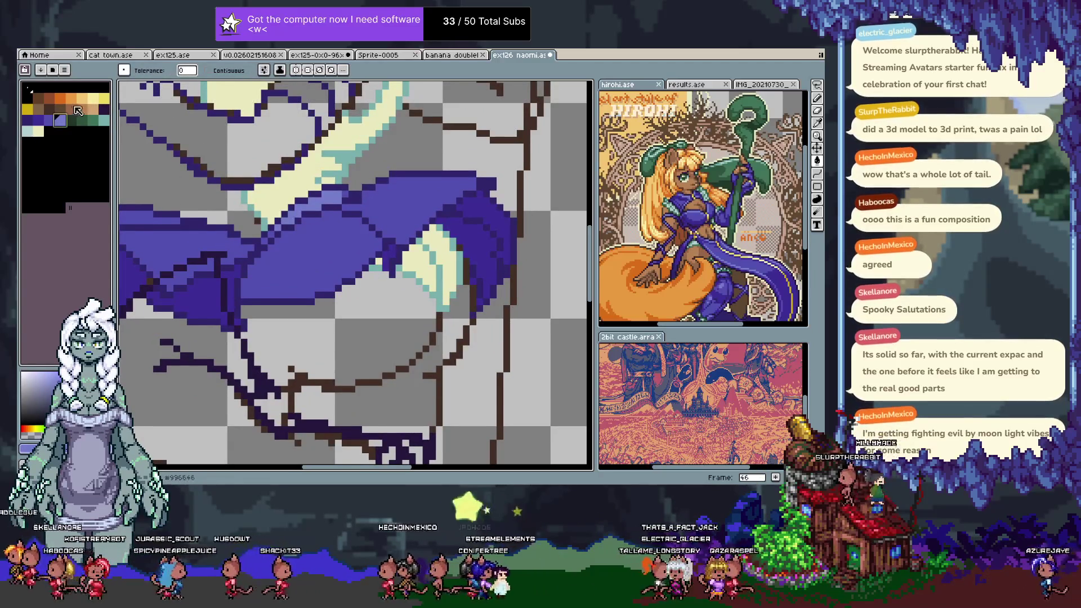
{"action": "left_click", "coordinate": [93, 99]}
{"action": "left_click", "coordinate": [291, 281]}
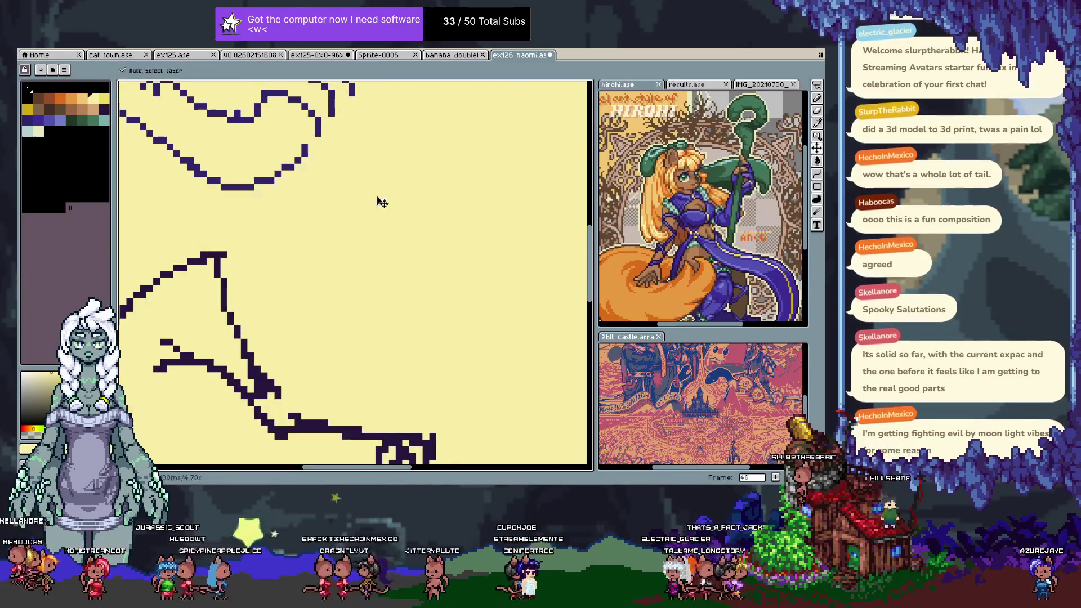
{"action": "key", "text": "ctrl+z"}
{"action": "key", "text": "b"}
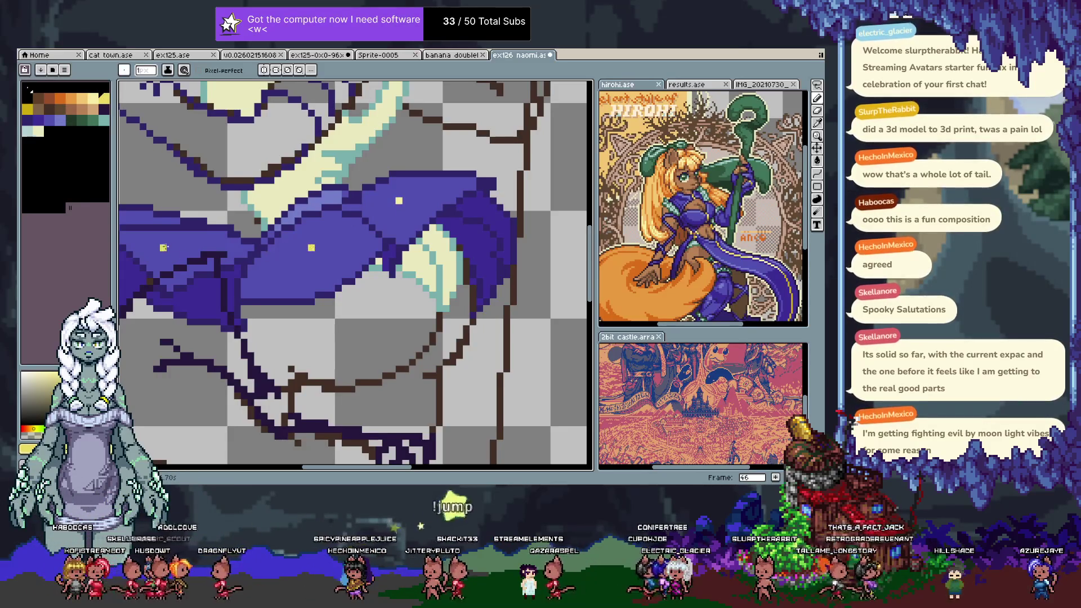
- Dot four yellow star pixels across the left and right of the purple skirt
{"action": "left_click", "coordinate": [163, 248]}
{"action": "left_click", "coordinate": [143, 215]}
{"action": "left_click_drag", "start_coordinate": [143, 217], "coordinate": [197, 234]}
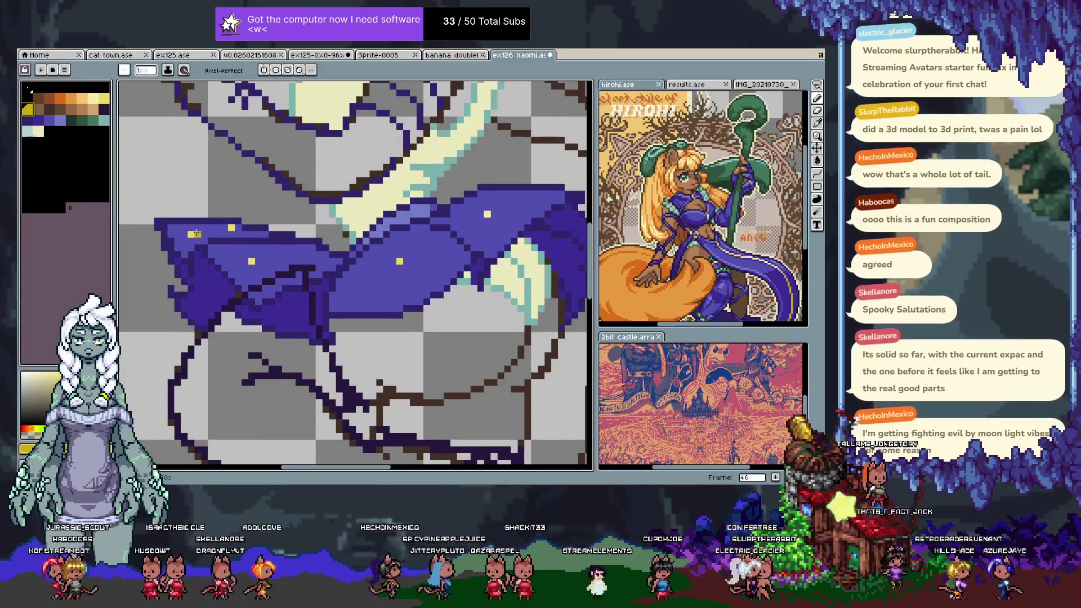
{"action": "left_click", "coordinate": [473, 200]}
{"action": "left_click", "coordinate": [473, 228]}
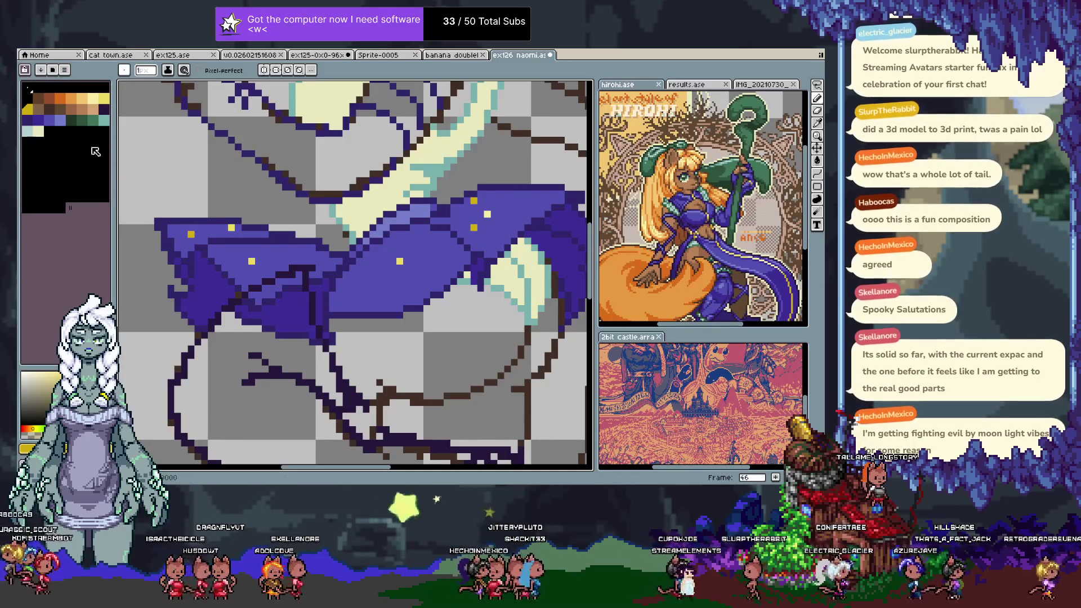
- Select the purple skirt by colour and paint over its brown patch with purple
{"action": "left_click", "coordinate": [50, 121]}
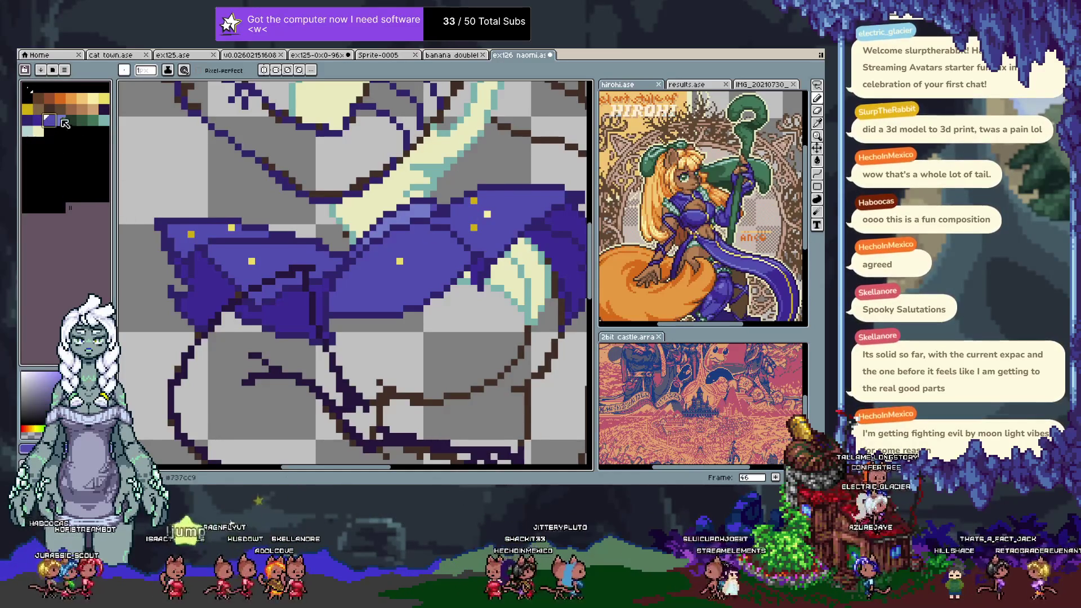
{"action": "key", "text": "w"}
{"action": "left_click", "coordinate": [284, 274]}
{"action": "key", "text": "b"}
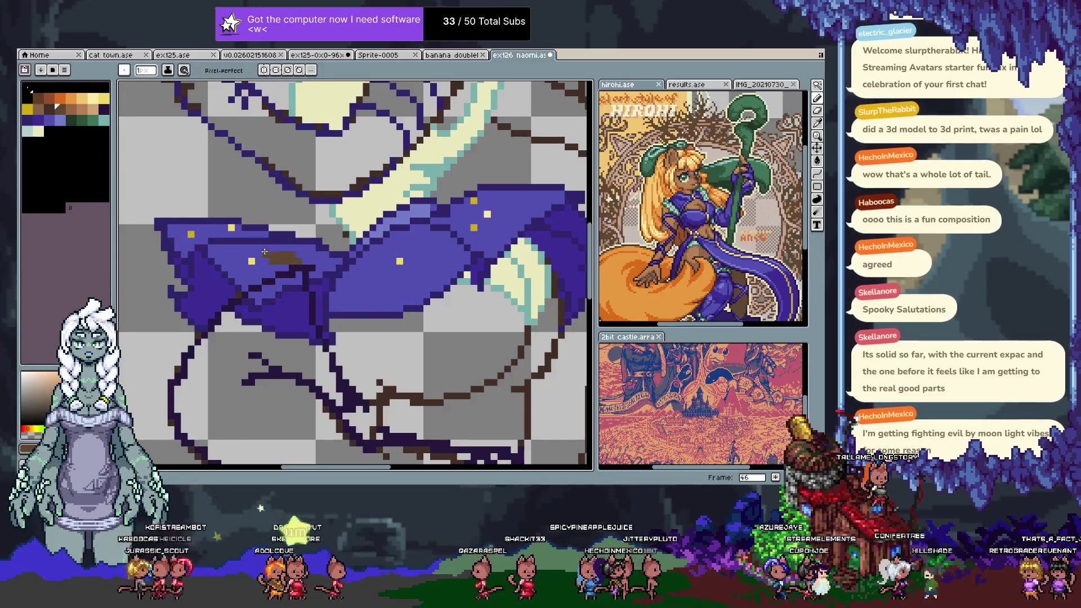
{"action": "left_click_drag", "start_coordinate": [273, 255], "coordinate": [293, 262]}
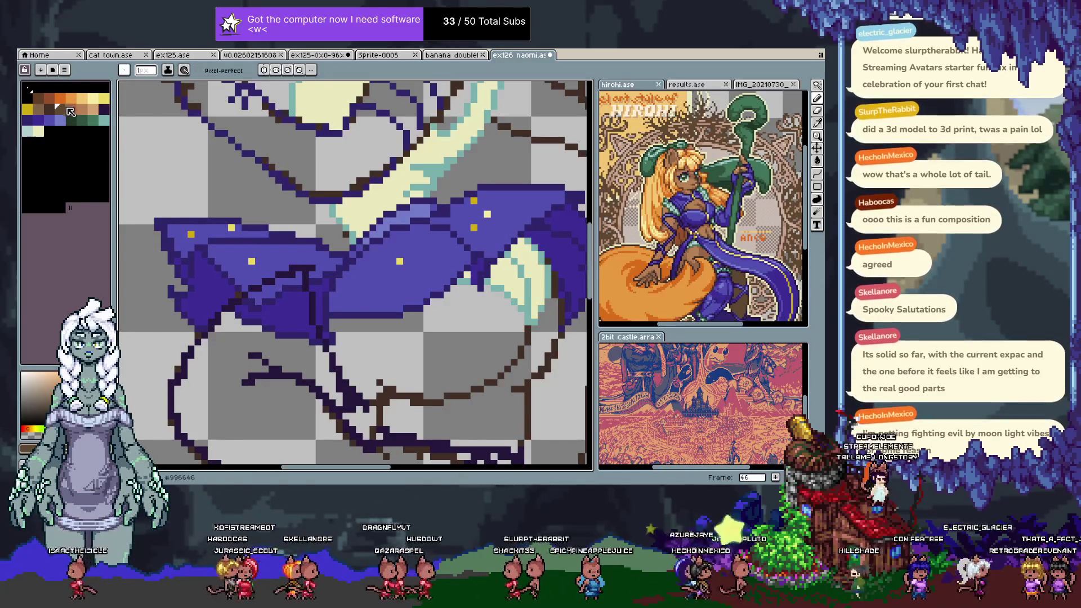
- Dot six teal star pixels across the purple skirt and zoom out
{"action": "left_click", "coordinate": [104, 120]}
{"action": "left_click", "coordinate": [366, 288]}
{"action": "left_click", "coordinate": [413, 234]}
{"action": "left_click", "coordinate": [493, 227]}
{"action": "left_click", "coordinate": [513, 207]}
{"action": "left_click", "coordinate": [528, 200]}
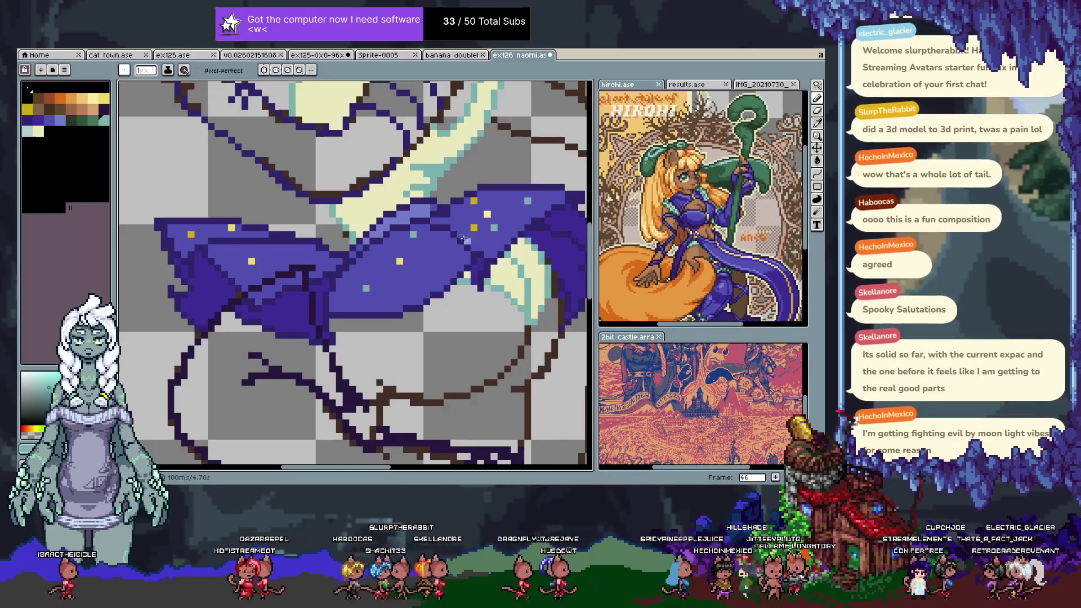
{"action": "left_click", "coordinate": [238, 255]}
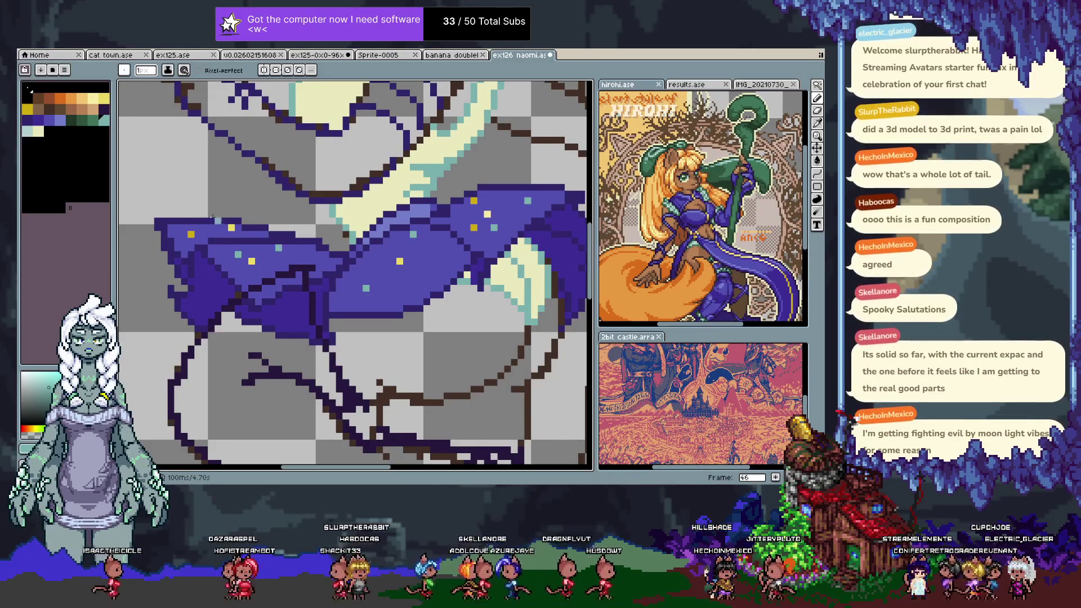
{"action": "scroll", "coordinate": [365, 356], "scroll_direction": "down", "scroll_amount": 3}
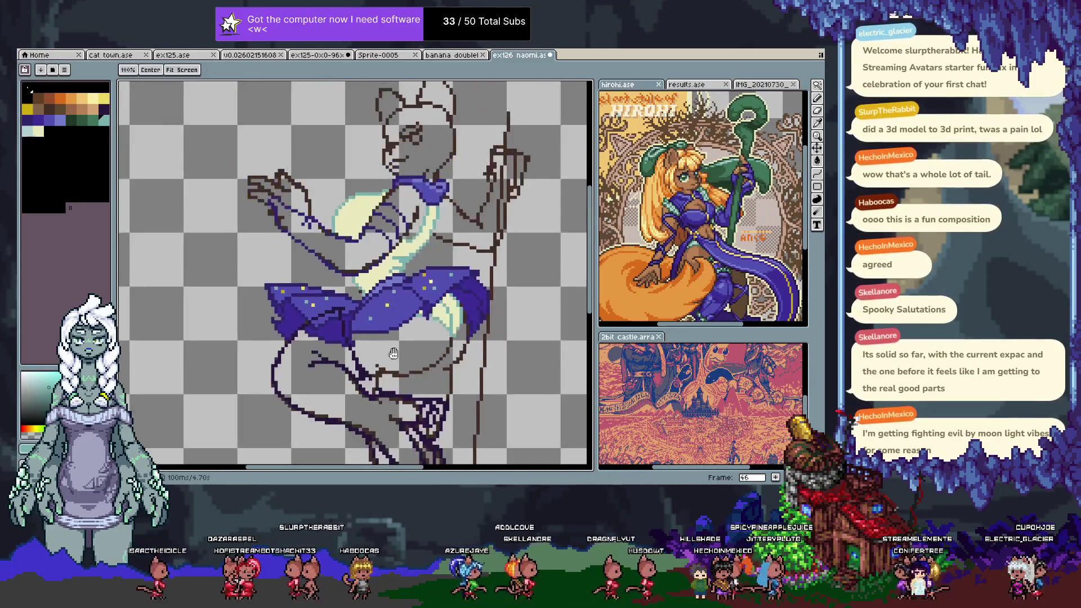
- Add a new frame and carry over a magic-wand selection of the previous frame's purple collar and skirt
{"action": "scroll", "coordinate": [406, 358], "scroll_direction": "up", "scroll_amount": 1}
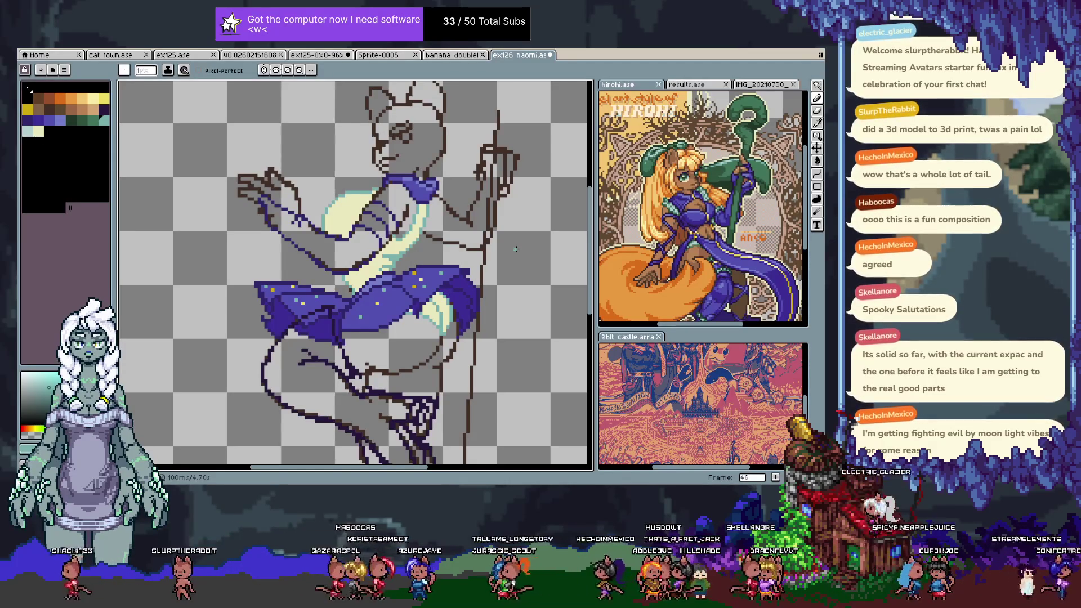
{"action": "key", "text": "alt+n"}
{"action": "key", "text": "Tab"}
{"action": "key", "text": "Left"}
{"action": "key", "text": "Left"}
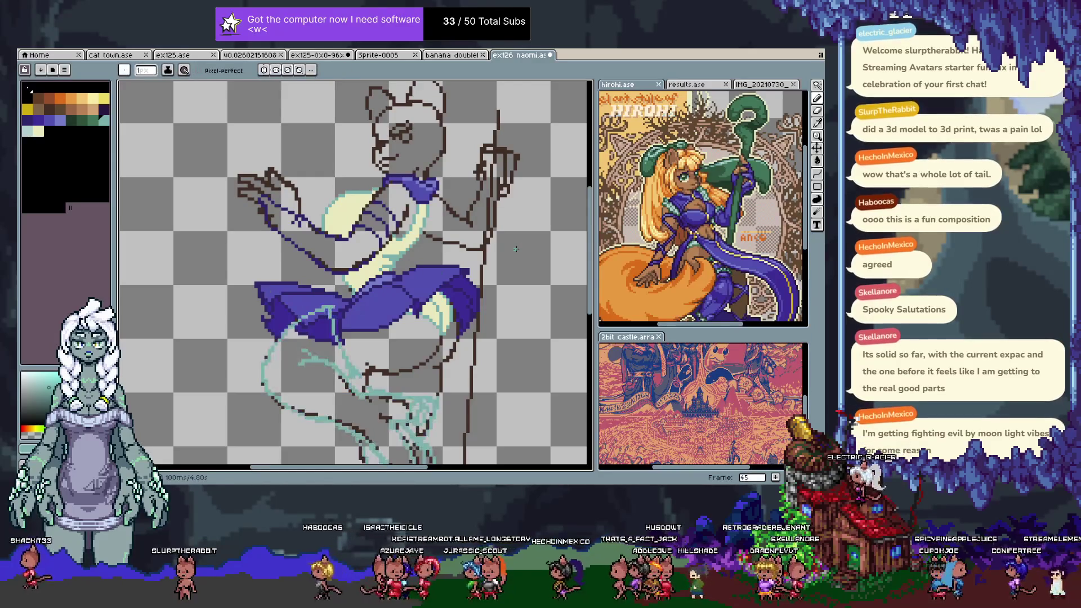
{"action": "key", "text": "w"}
{"action": "left_click", "coordinate": [389, 305]}
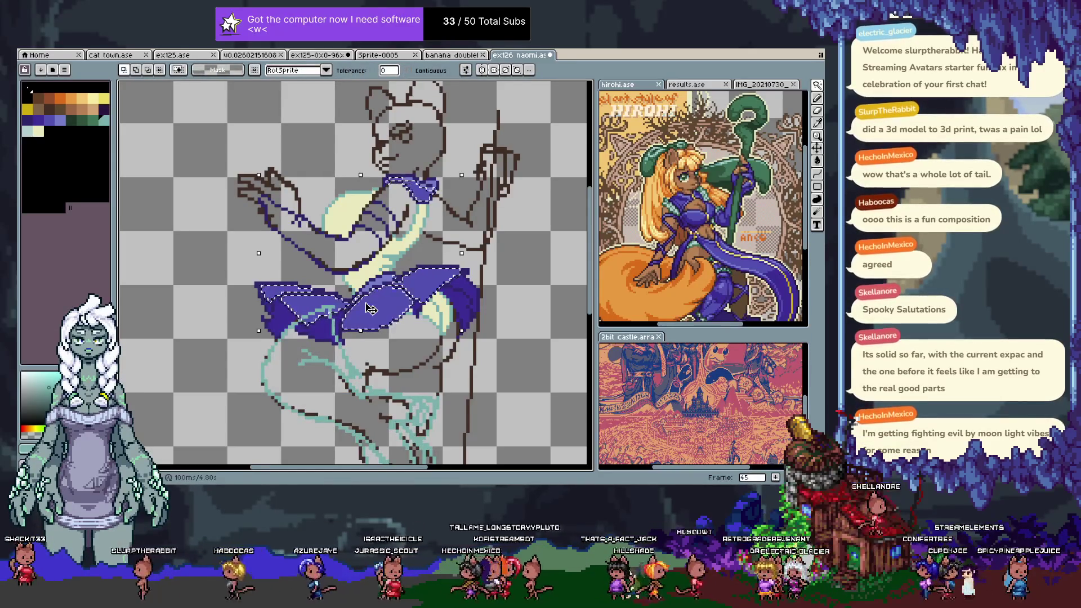
{"action": "key", "text": "Right"}
{"action": "key", "text": "Right"}
- Fill the selected collar and skirt with the sampled mid purple, then sample the sash's pale yellow
{"action": "key", "text": "i"}
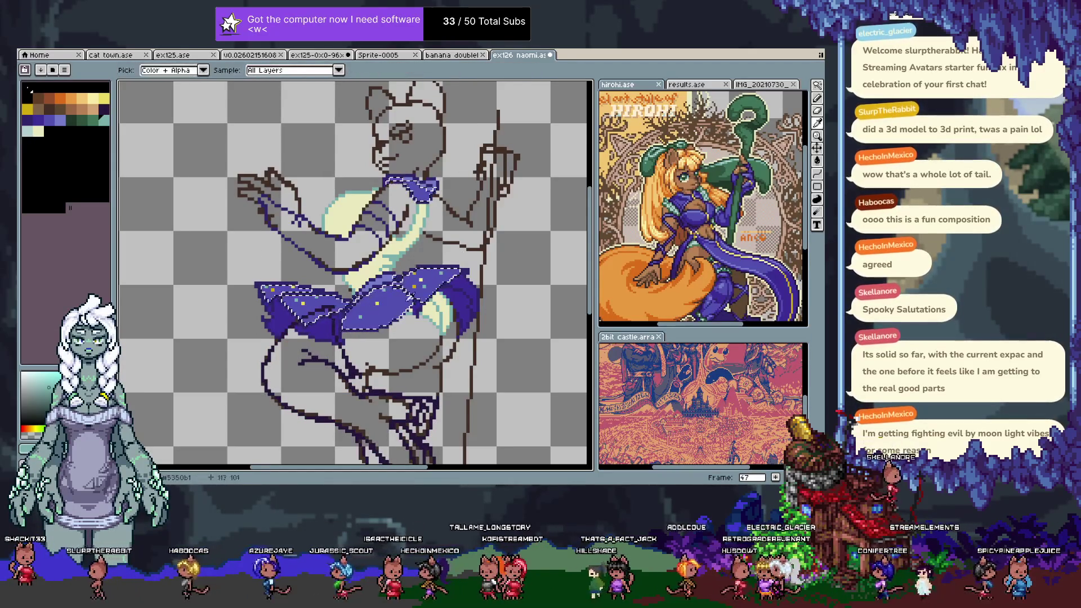
{"action": "left_click", "coordinate": [388, 303]}
{"action": "key", "text": "w"}
{"action": "key", "text": "f"}
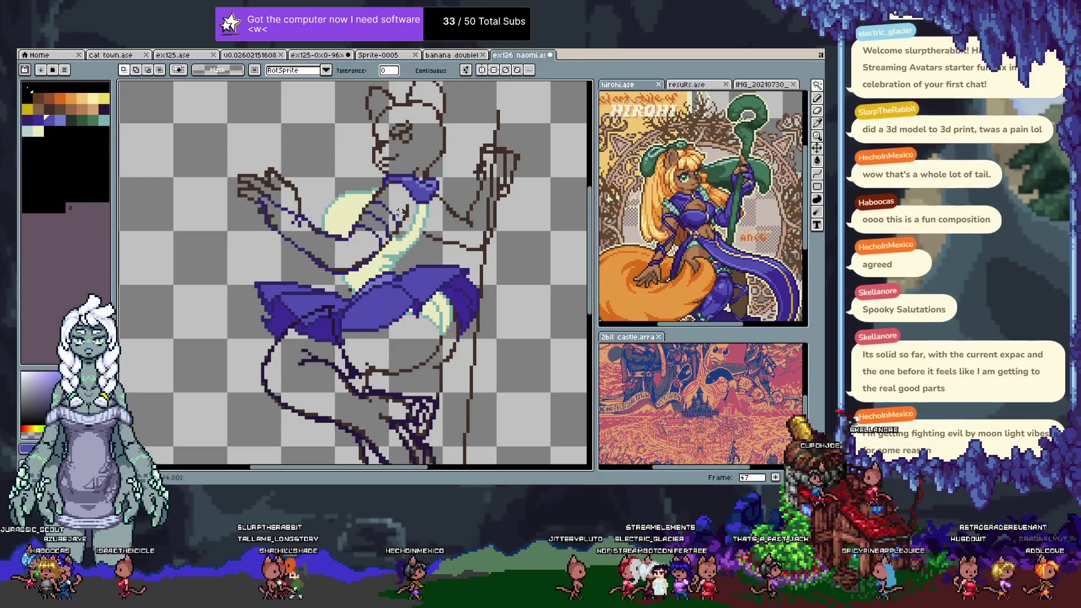
{"action": "key", "text": "i"}
{"action": "left_click", "coordinate": [421, 232]}
- Zoom in on the sash below the collar and try its mint, teal and cream colours
{"action": "key", "text": "b"}
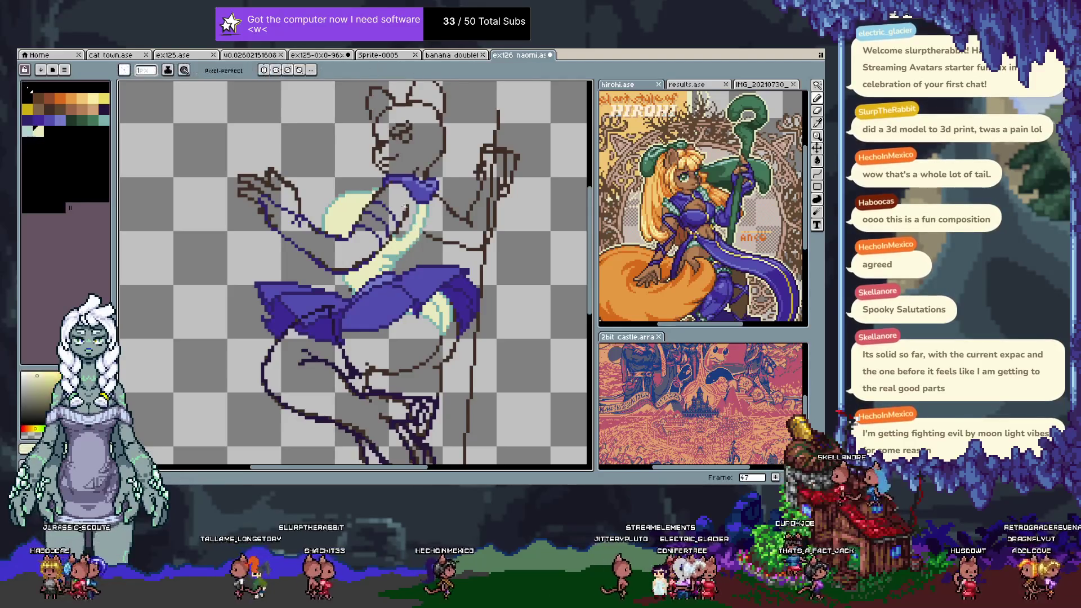
{"action": "scroll", "coordinate": [502, 227], "scroll_direction": "up", "scroll_amount": 1}
{"action": "scroll", "coordinate": [502, 228], "scroll_direction": "up", "scroll_amount": 1}
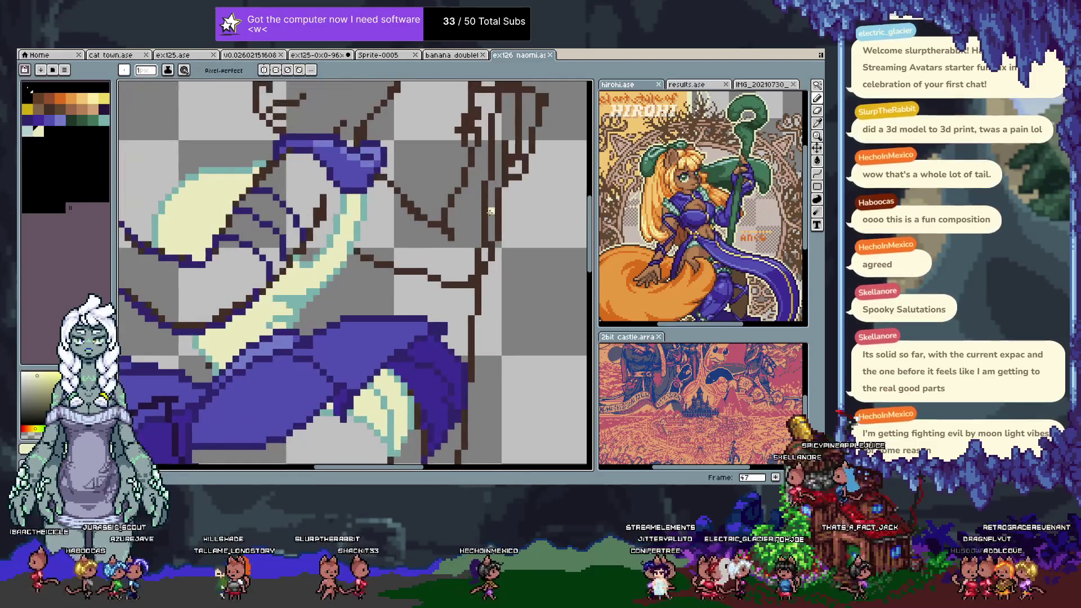
{"action": "left_click_drag", "start_coordinate": [332, 185], "coordinate": [351, 187]}
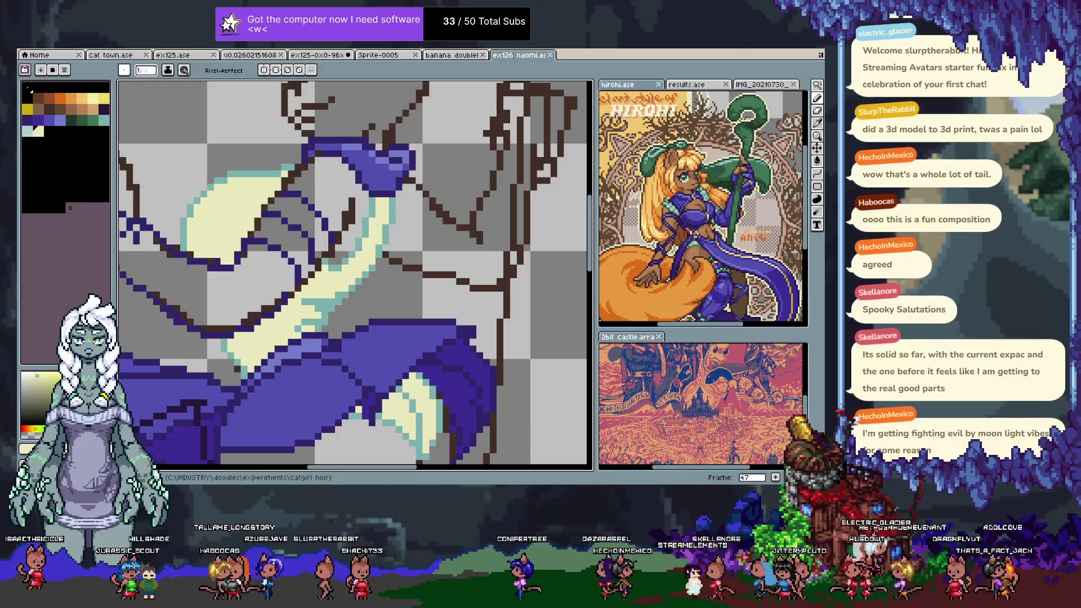
{"action": "left_click", "coordinate": [30, 133]}
{"action": "left_click", "coordinate": [338, 265], "text": "alt"}
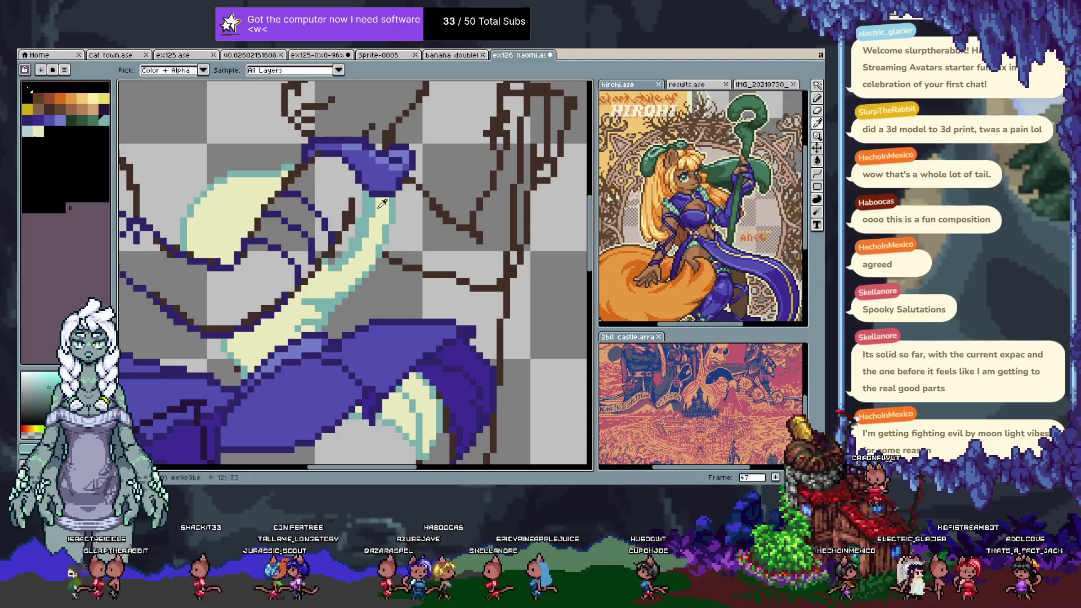
{"action": "left_click", "coordinate": [374, 219], "text": "alt"}
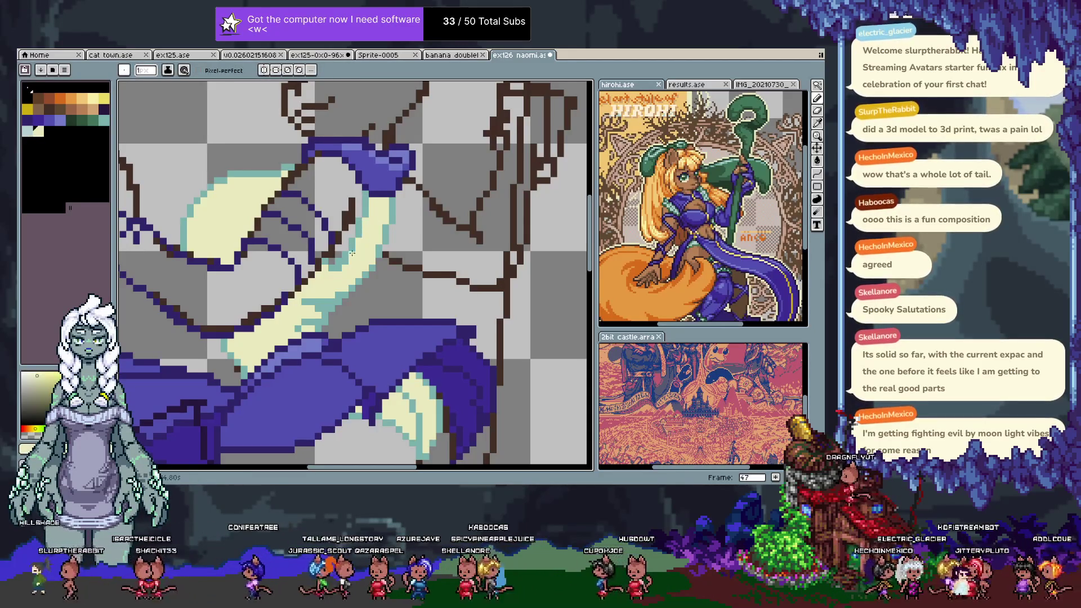
{"action": "key", "text": "x"}
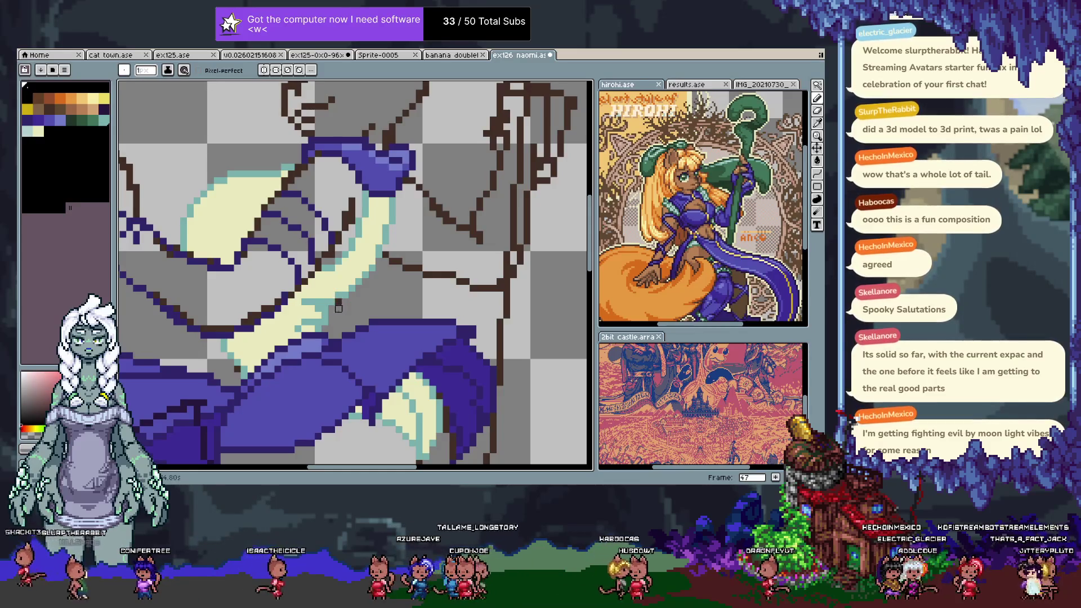
{"action": "left_click", "coordinate": [343, 278], "text": "alt"}
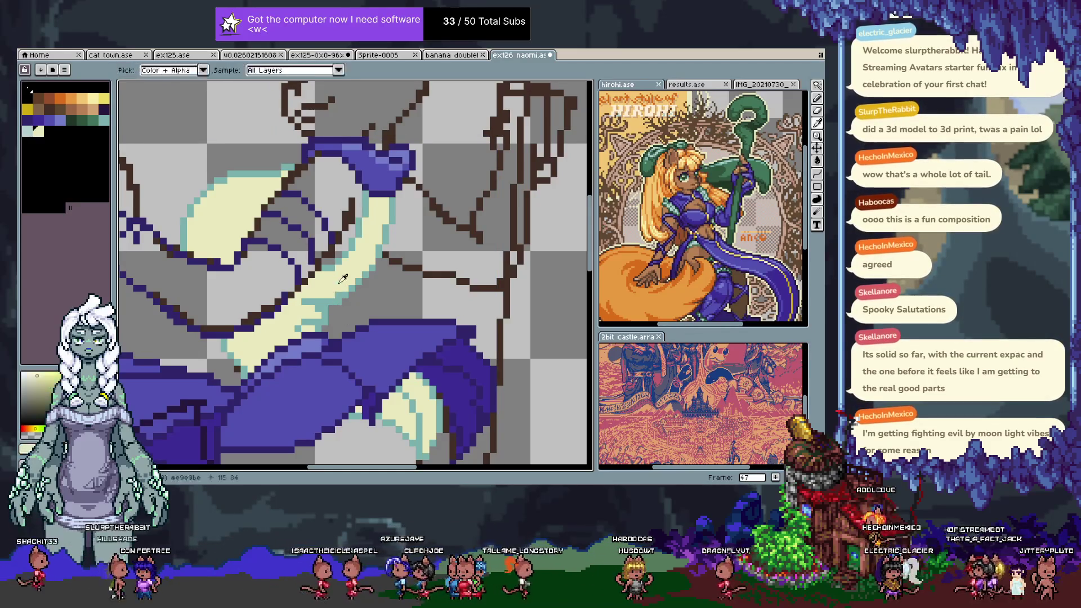
{"action": "left_click", "coordinate": [328, 311], "text": "alt"}
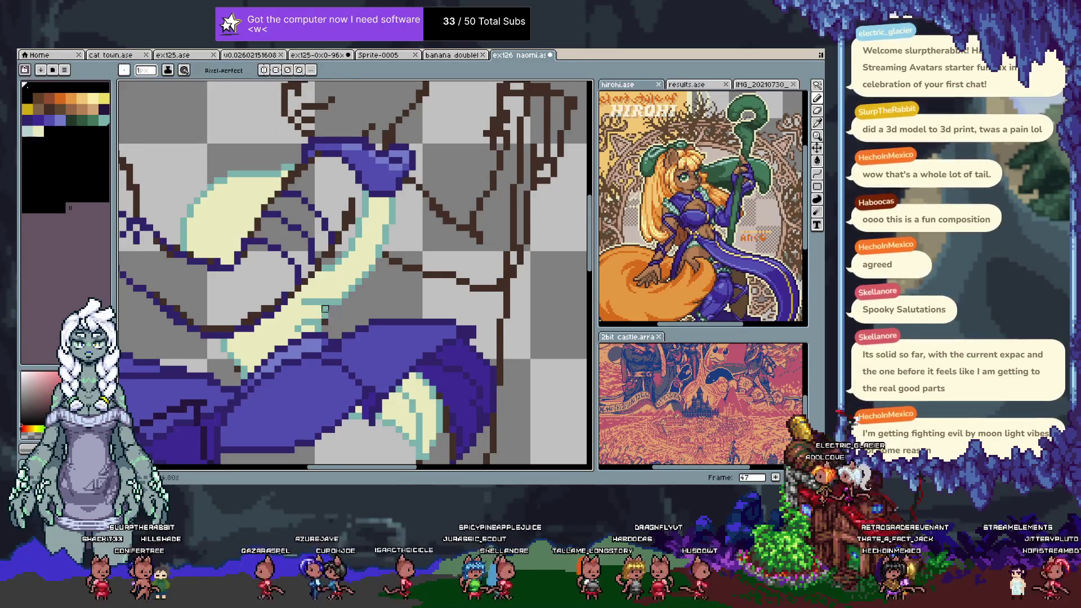
{"action": "left_click", "coordinate": [323, 328], "text": "alt"}
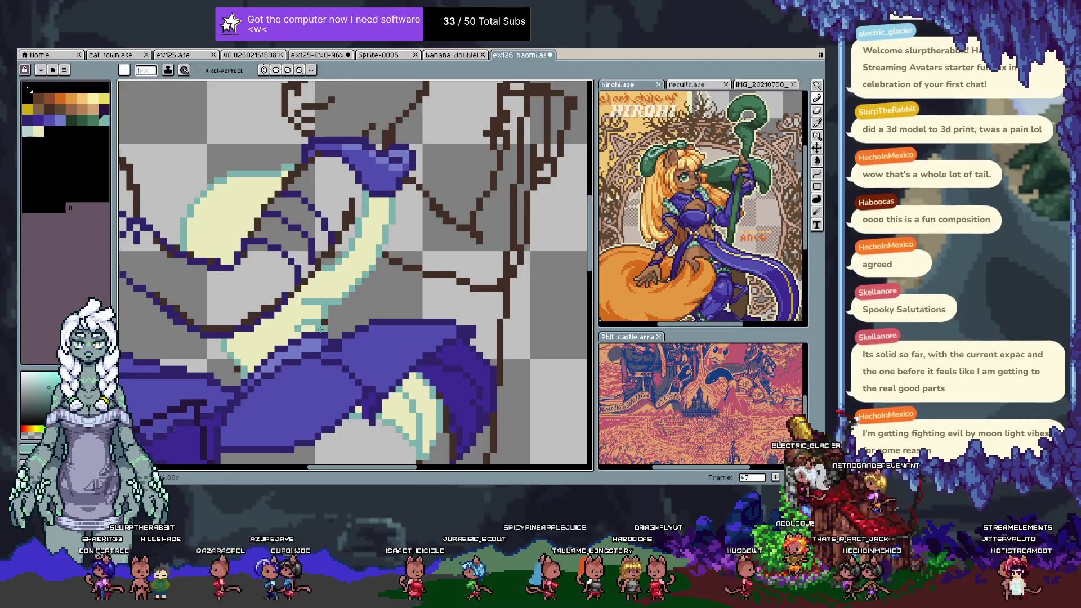
{"action": "left_click", "coordinate": [330, 323], "text": "alt"}
{"action": "left_click", "coordinate": [333, 324], "text": "alt"}
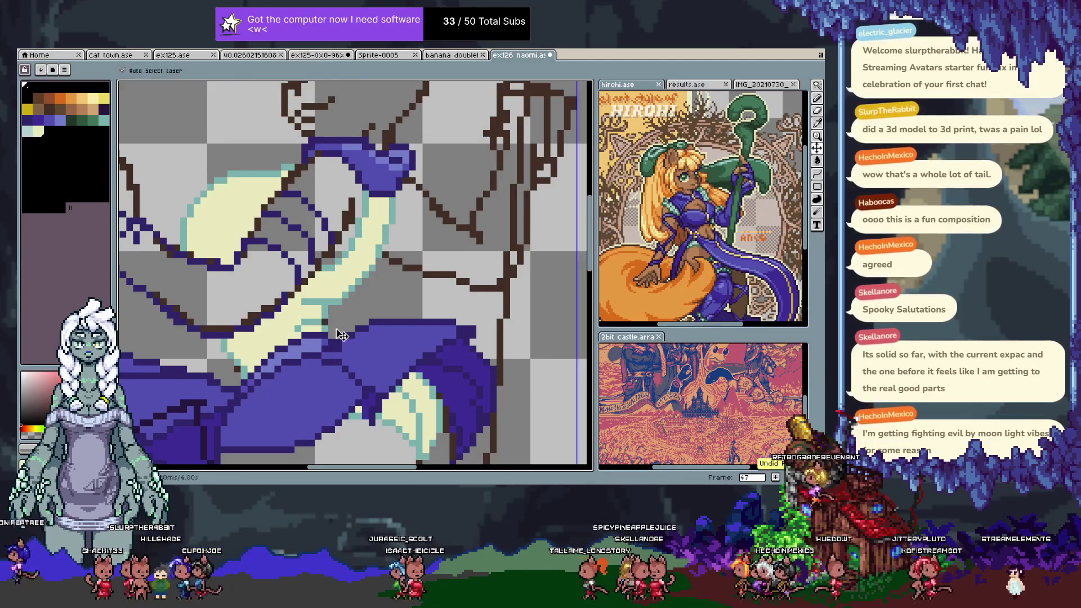
- Paint pale blue-grey pixels on the sash, undoing strokes that don't work
{"action": "key", "text": "b"}
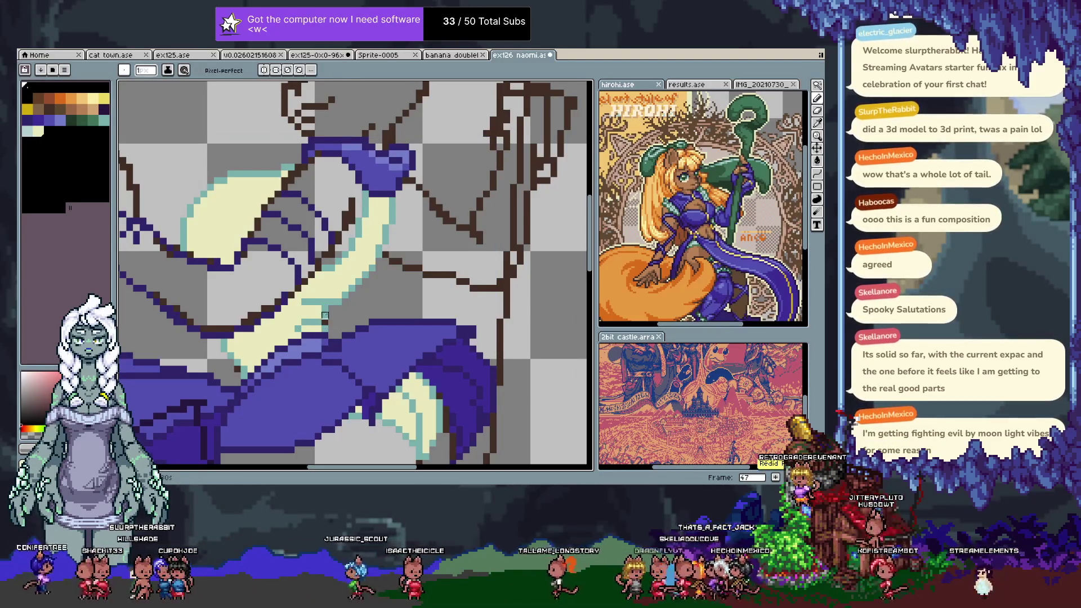
{"action": "left_click", "coordinate": [328, 314], "text": "alt"}
{"action": "left_click", "coordinate": [323, 313], "text": "alt"}
{"action": "left_click", "coordinate": [318, 302], "text": "alt"}
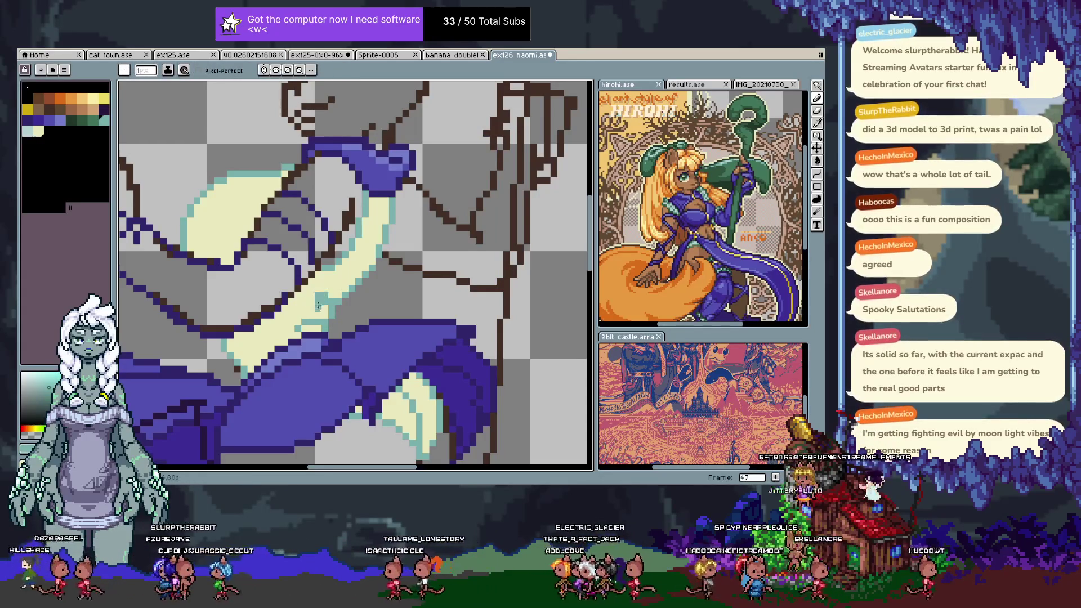
{"action": "key", "text": "ctrl+z"}
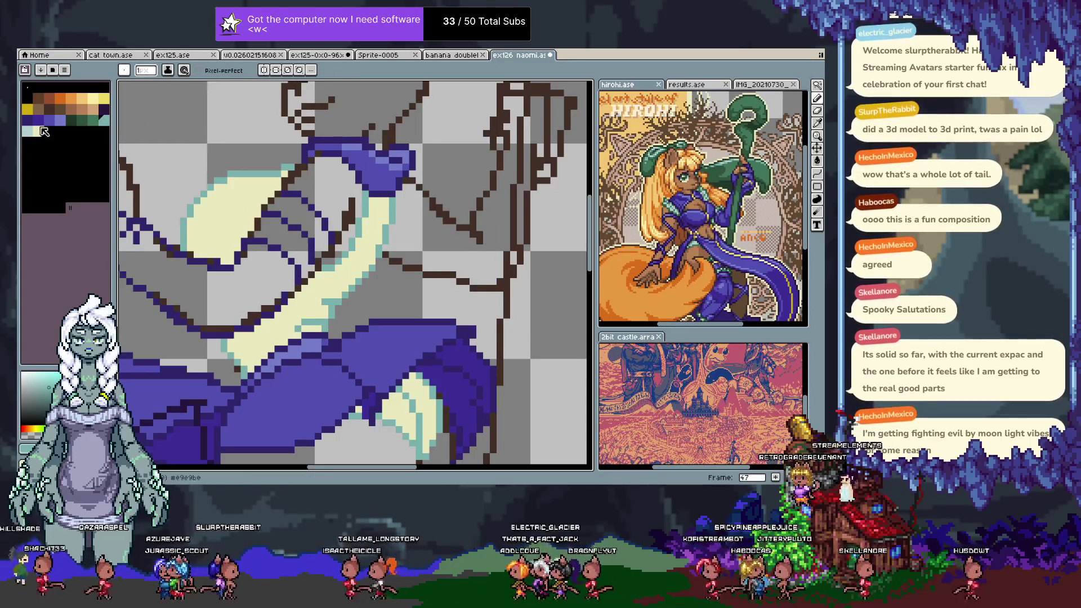
{"action": "left_click", "coordinate": [318, 301], "text": "alt"}
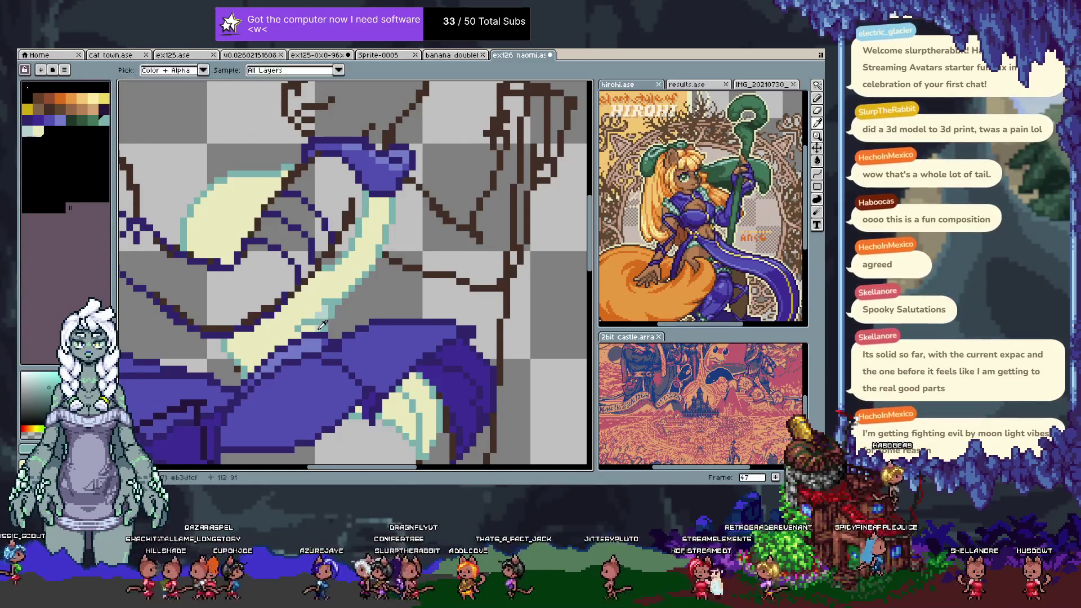
{"action": "left_click", "coordinate": [343, 318], "text": "alt"}
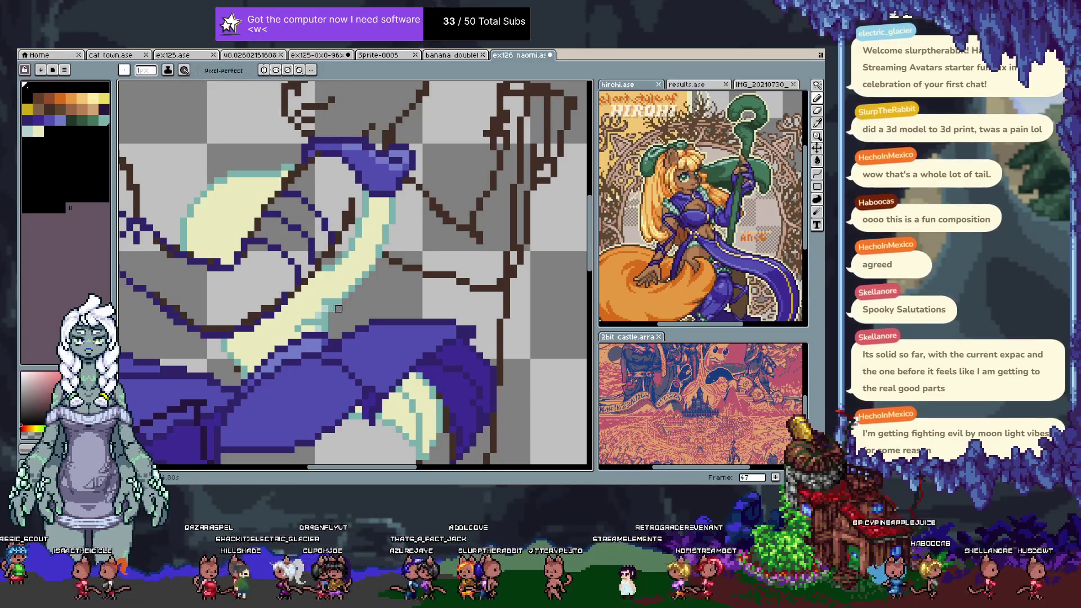
{"action": "left_click", "coordinate": [325, 308], "text": "alt"}
{"action": "left_click_drag", "start_coordinate": [324, 303], "coordinate": [307, 313]}
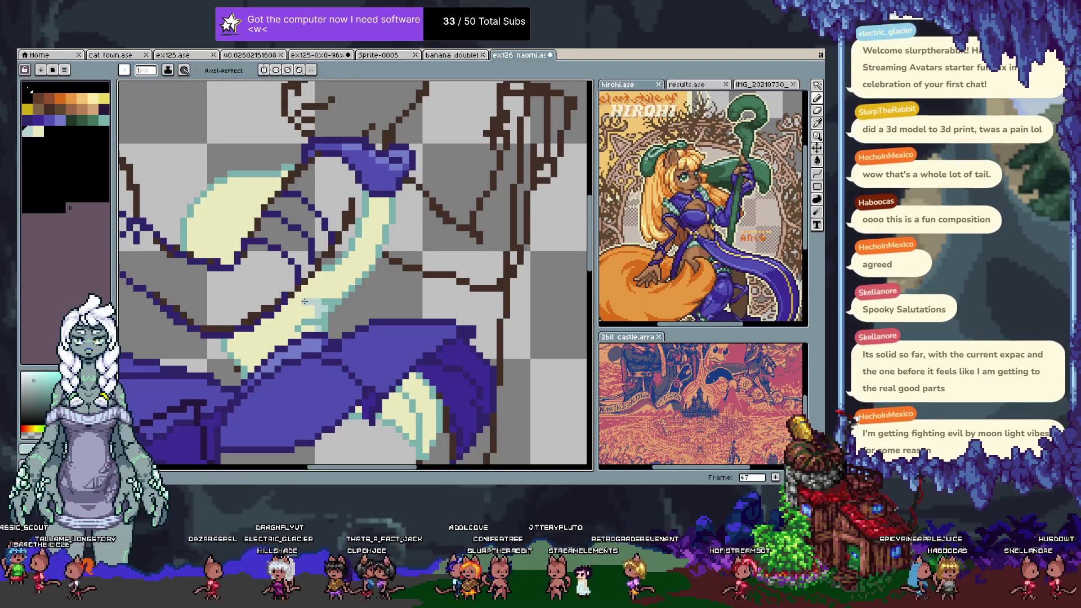
{"action": "key", "text": "ctrl+z"}
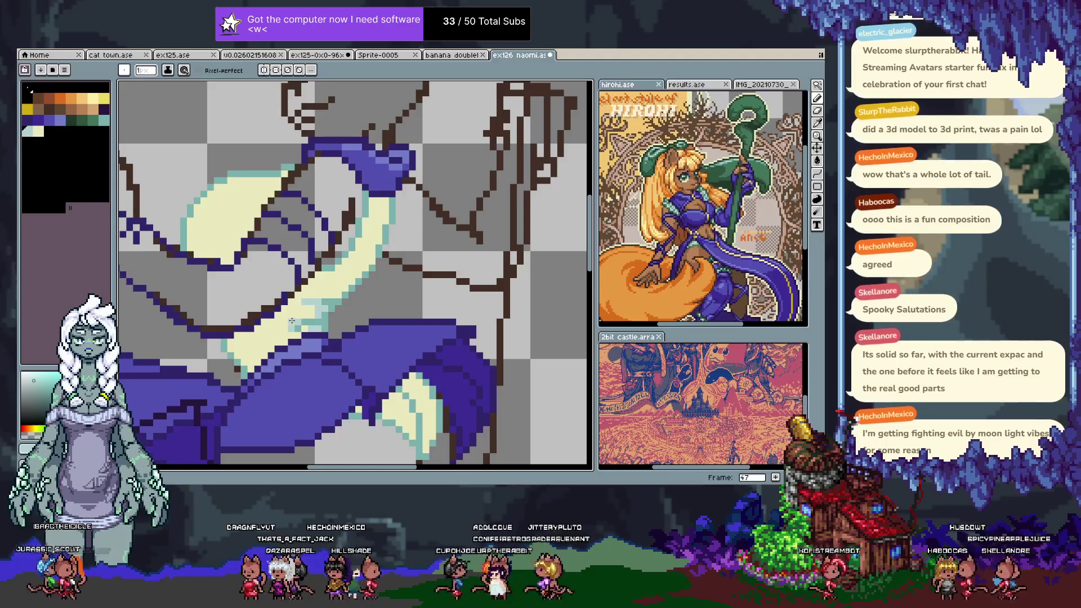
{"action": "left_click", "coordinate": [315, 313], "text": "alt"}
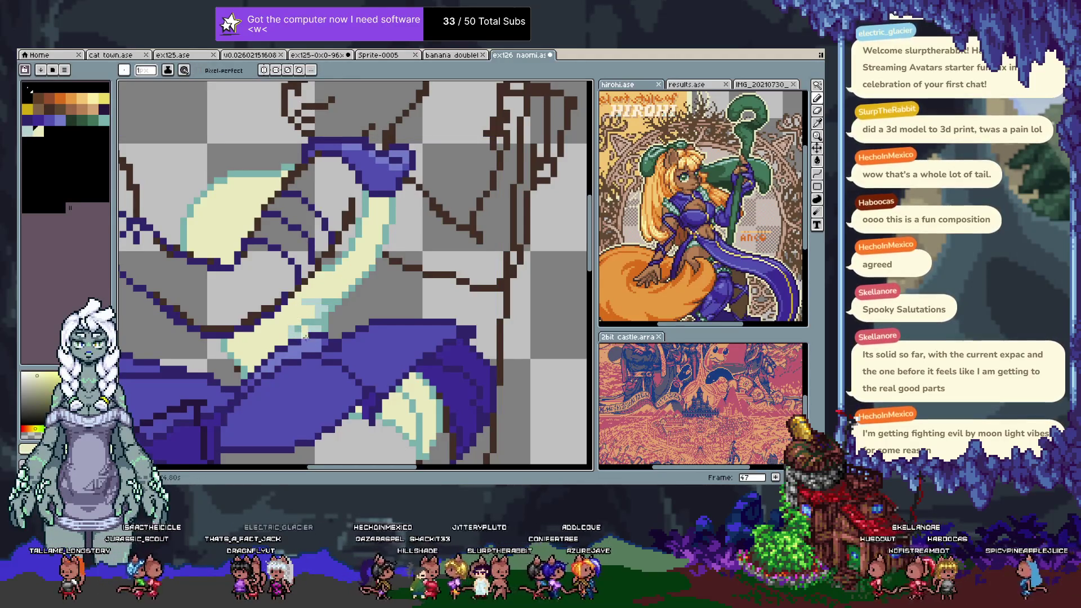
{"action": "key", "text": "ctrl+z"}
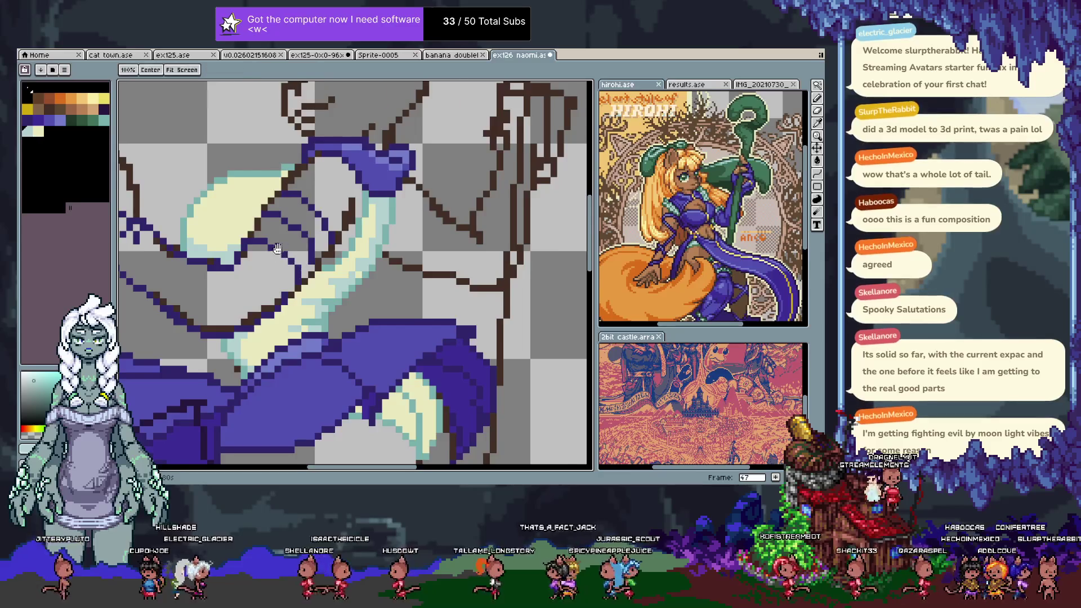
{"action": "left_click_drag", "start_coordinate": [259, 234], "coordinate": [298, 281]}
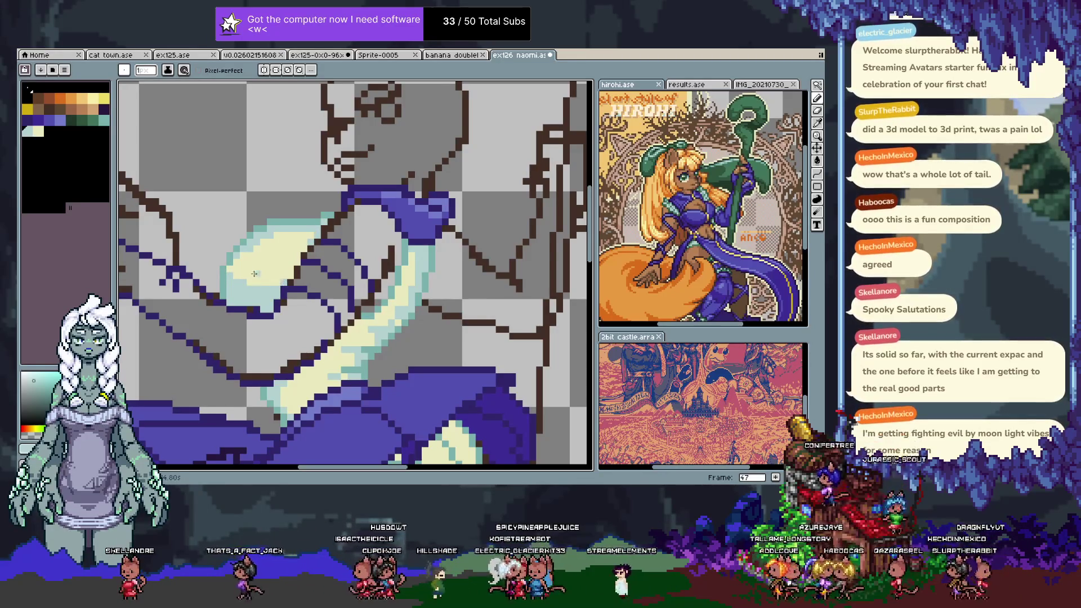
- Try a darker yellow fill on the sash's lower pale area, then undo it
{"action": "key", "text": "i"}
{"action": "left_click", "coordinate": [244, 268]}
{"action": "key", "text": "b"}
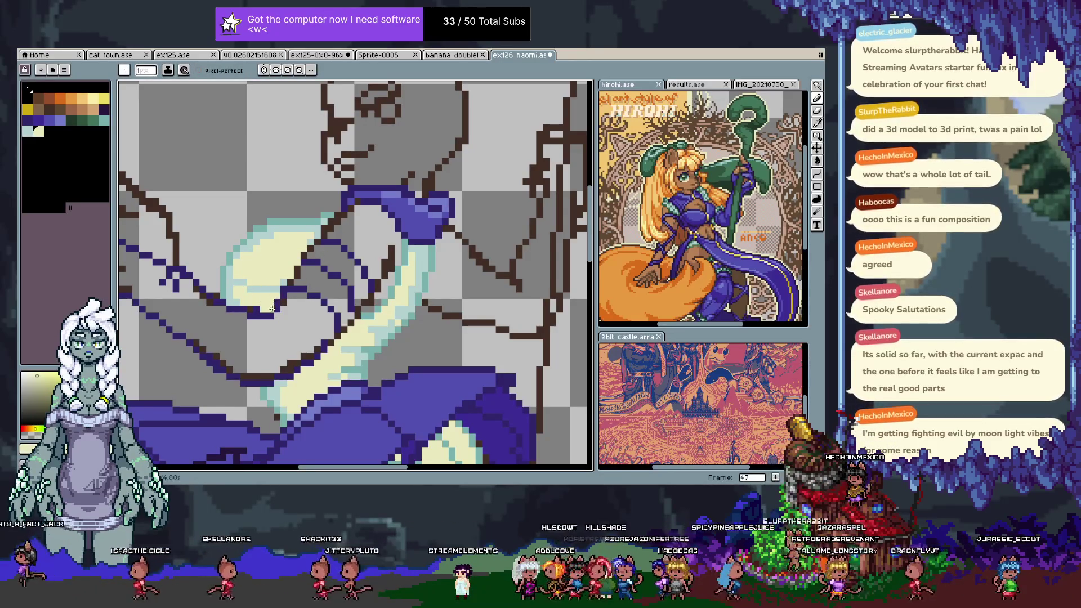
{"action": "left_click", "coordinate": [96, 100]}
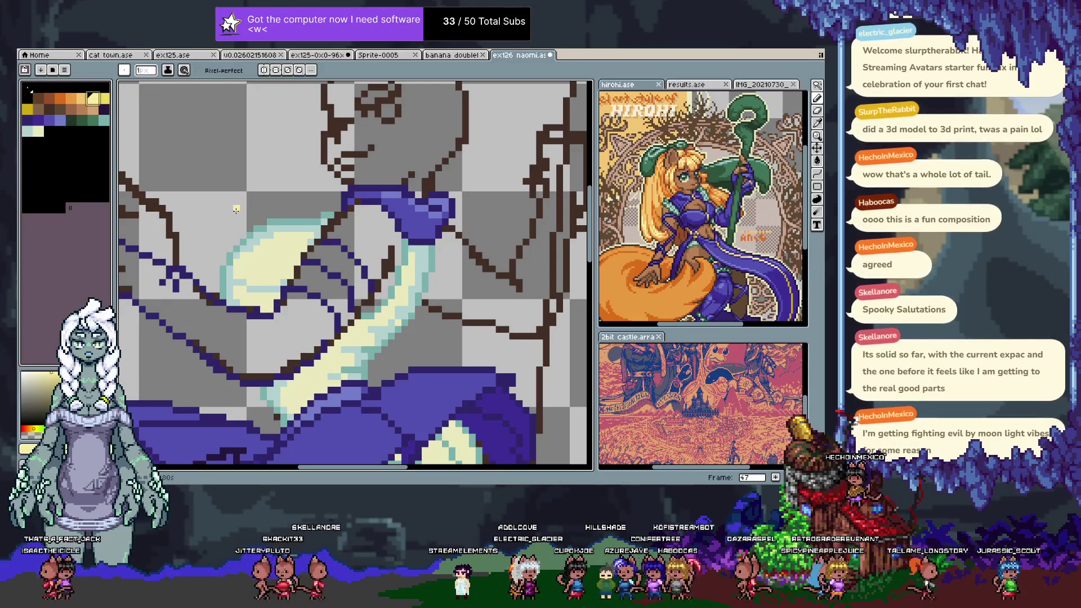
{"action": "key", "text": "g"}
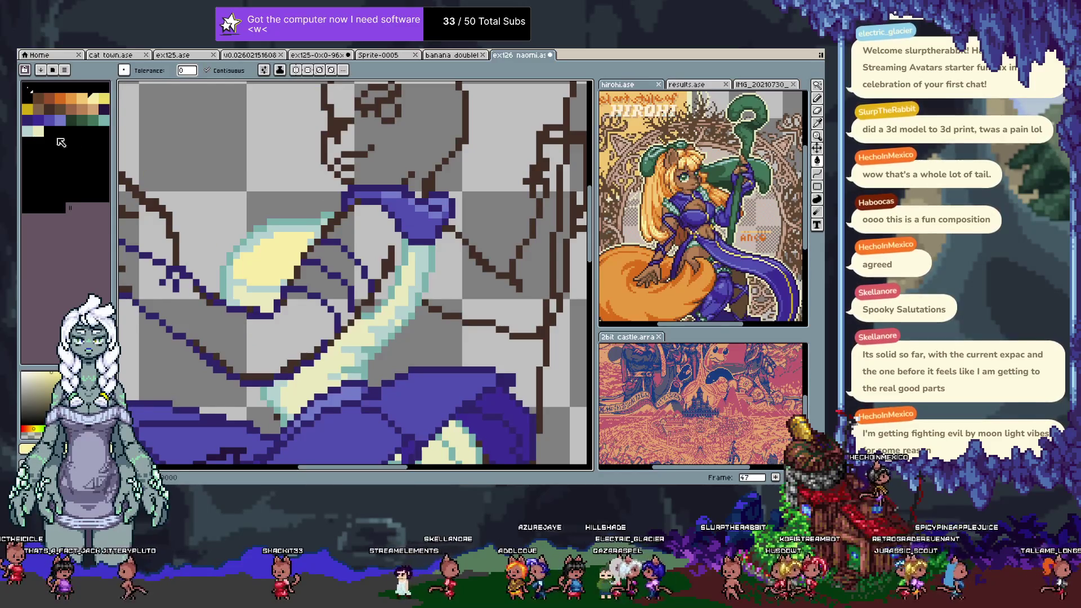
{"action": "left_click", "coordinate": [276, 290]}
{"action": "key", "text": "ctrl+z"}
{"action": "left_click", "coordinate": [269, 301]}
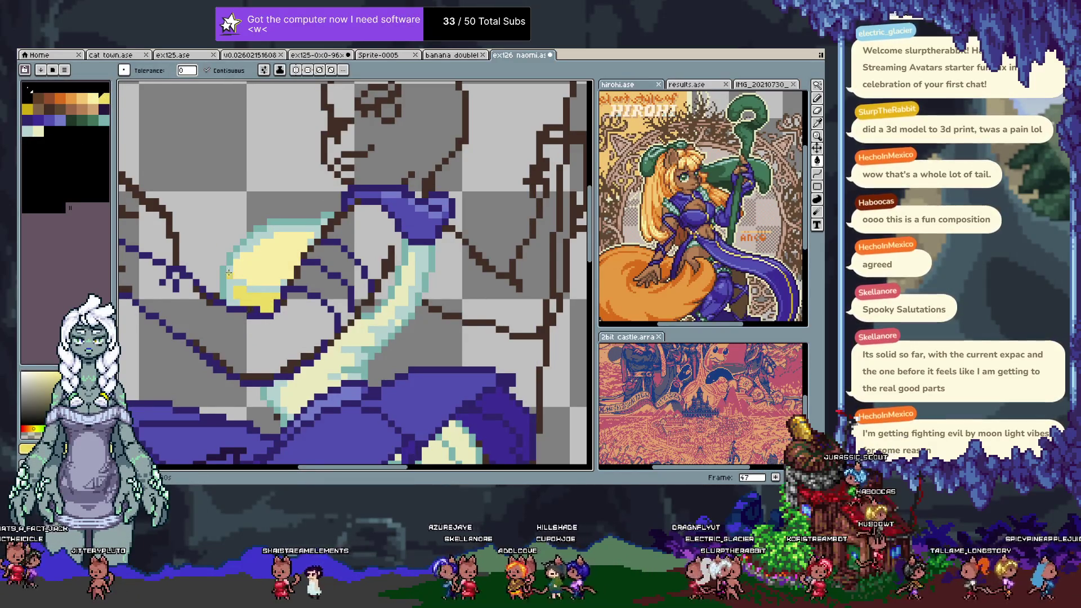
{"action": "key", "text": "ctrl+z"}
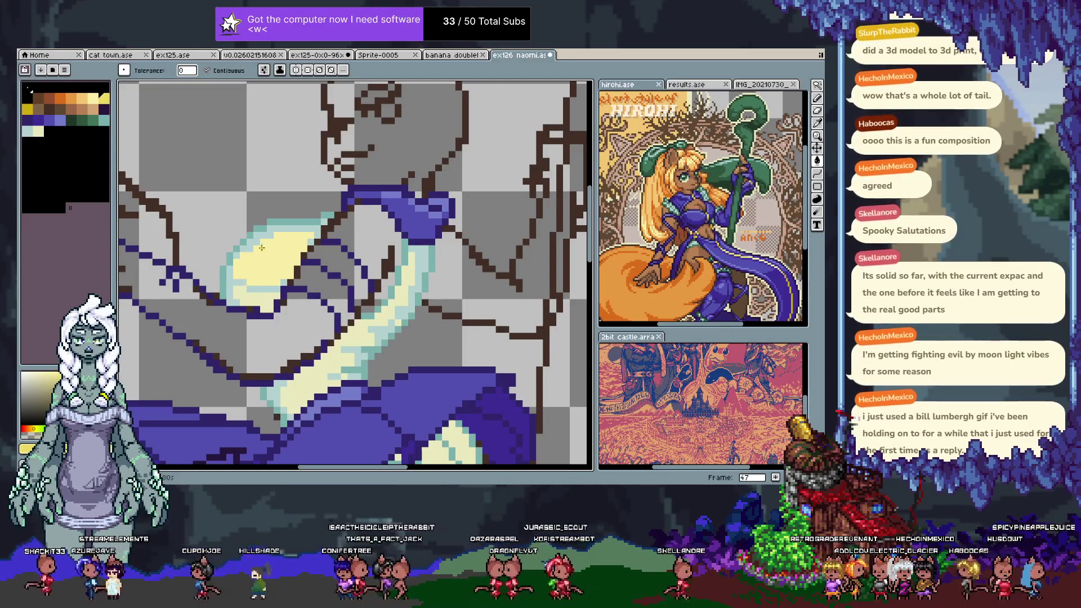
- Fill the teal patch on the sash's upper loop with the sampled cream
{"action": "left_click", "coordinate": [257, 269], "text": "alt"}
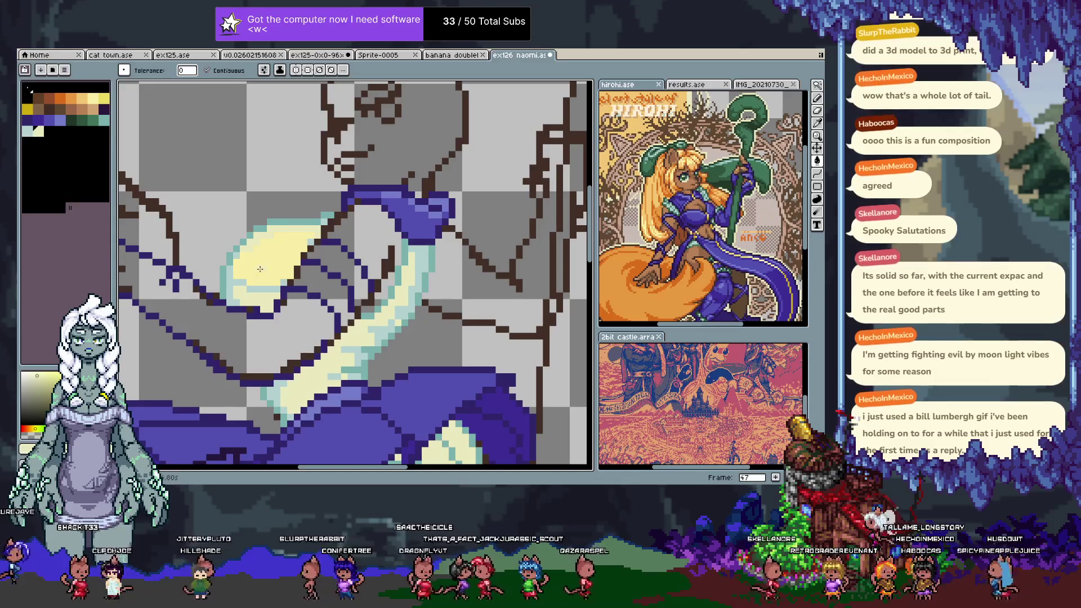
{"action": "key", "text": "v"}
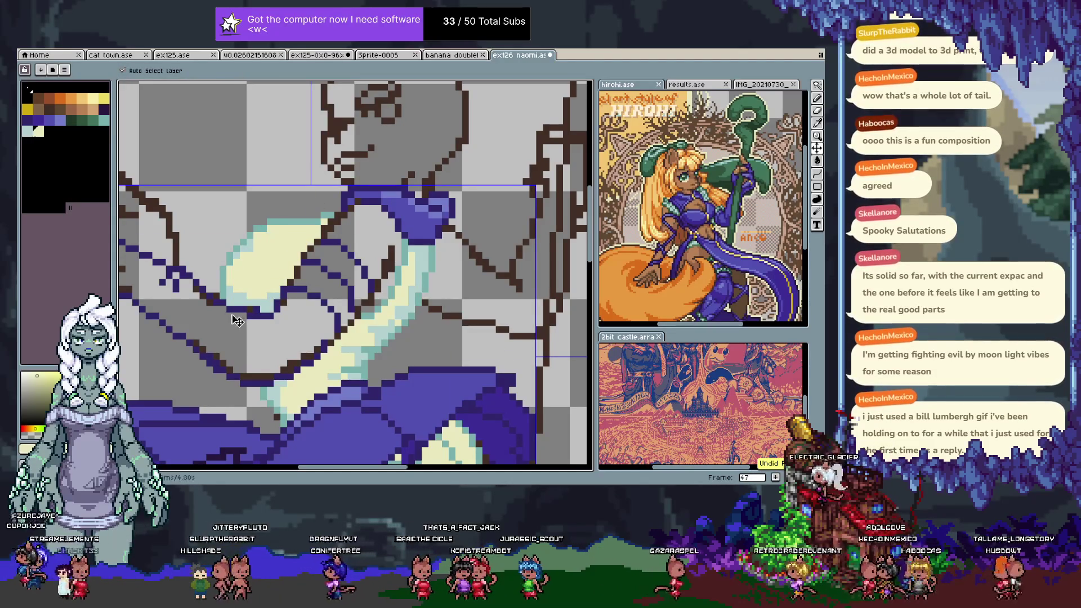
{"action": "key", "text": "i"}
{"action": "left_click", "coordinate": [262, 292]}
{"action": "key", "text": "g"}
{"action": "left_click", "coordinate": [231, 281]}
- Sample lighter cream and cyan shades to touch up the sash edges
{"action": "key", "text": "b"}
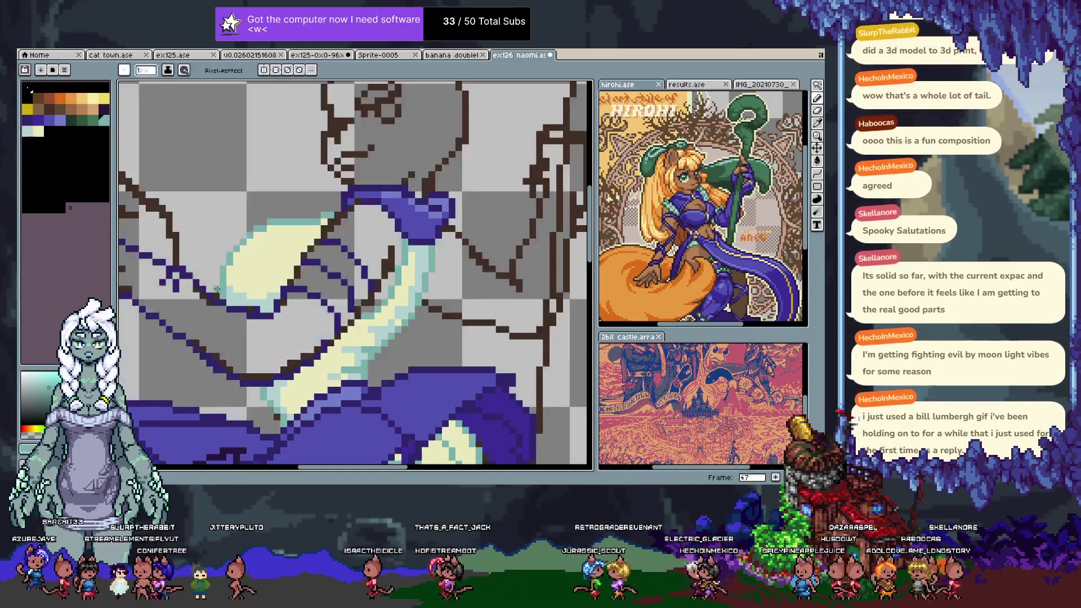
{"action": "left_click", "coordinate": [221, 278], "text": "alt"}
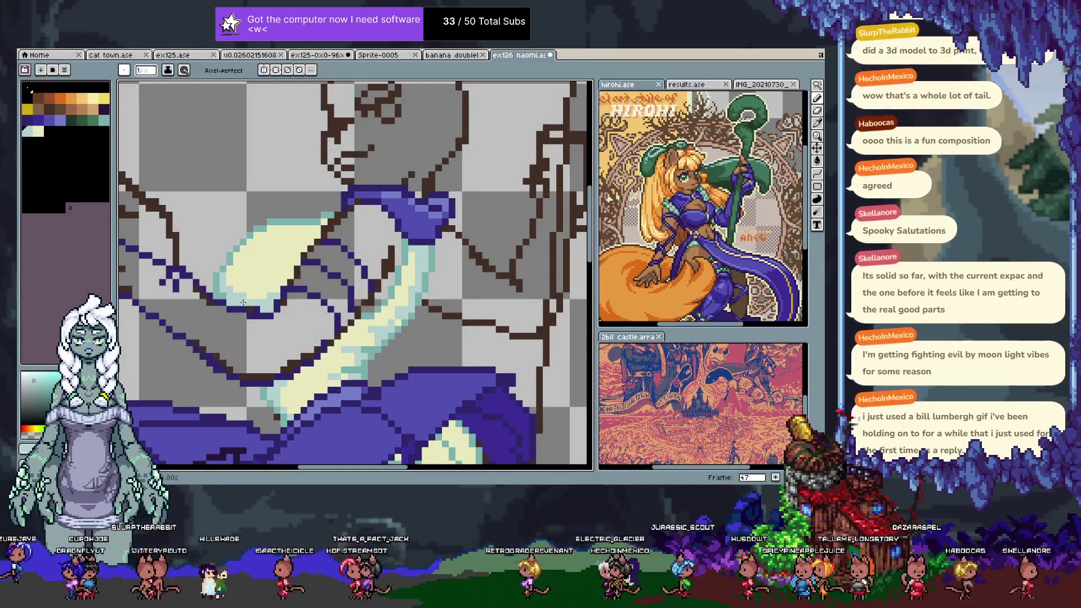
{"action": "left_click", "coordinate": [230, 263], "text": "alt"}
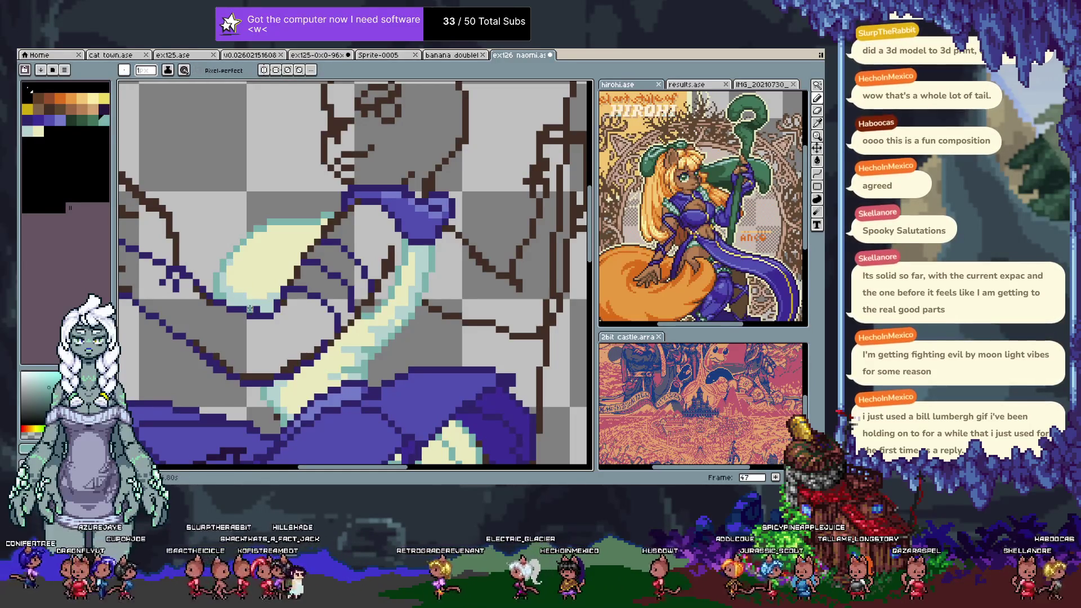
{"action": "left_click", "coordinate": [260, 238], "text": "alt"}
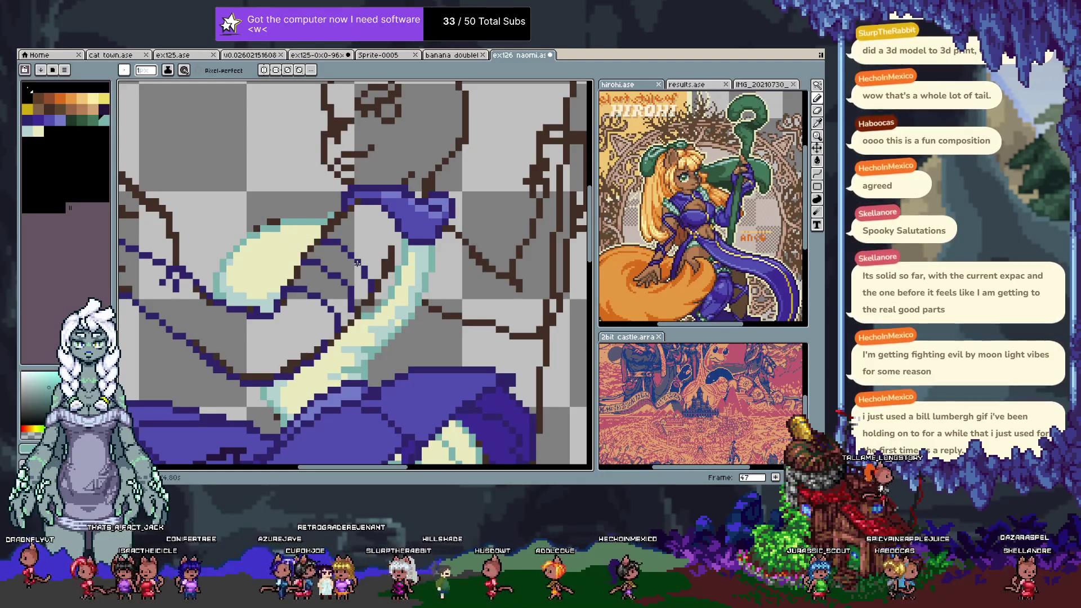
{"action": "scroll", "coordinate": [356, 263], "scroll_direction": "down", "scroll_amount": 1}
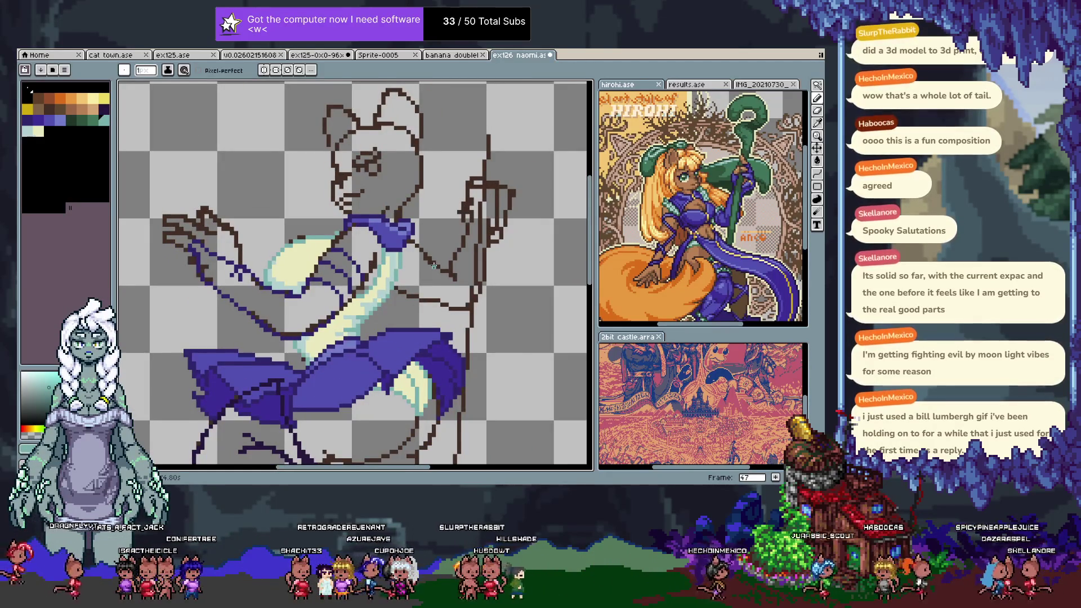
- Flip repeatedly between frames 46 and 47 to compare them, then show the timeline
{"action": "key", "text": "Left"}
{"action": "key", "text": "Right"}
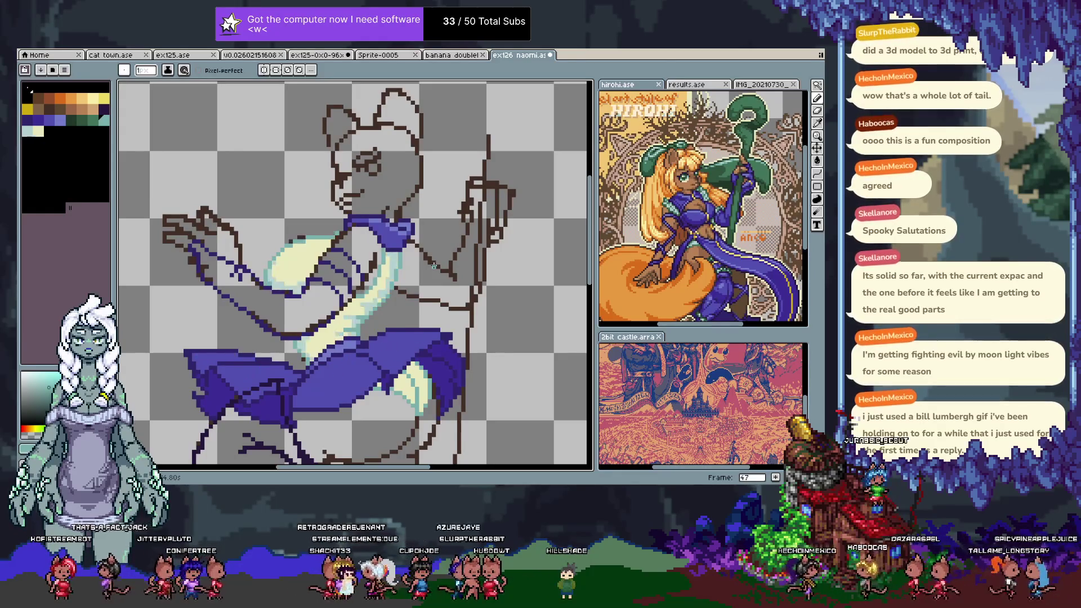
{"action": "key", "text": "Left"}
{"action": "key", "text": "Right"}
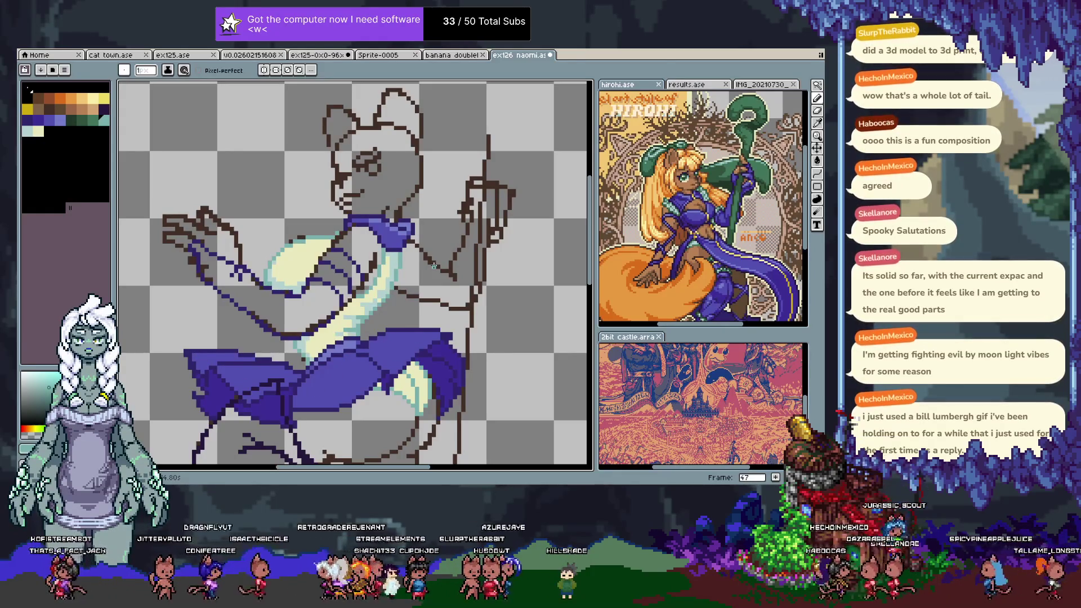
{"action": "key", "text": "Left"}
{"action": "key", "text": "Left"}
{"action": "key", "text": "Right"}
{"action": "key", "text": "Right"}
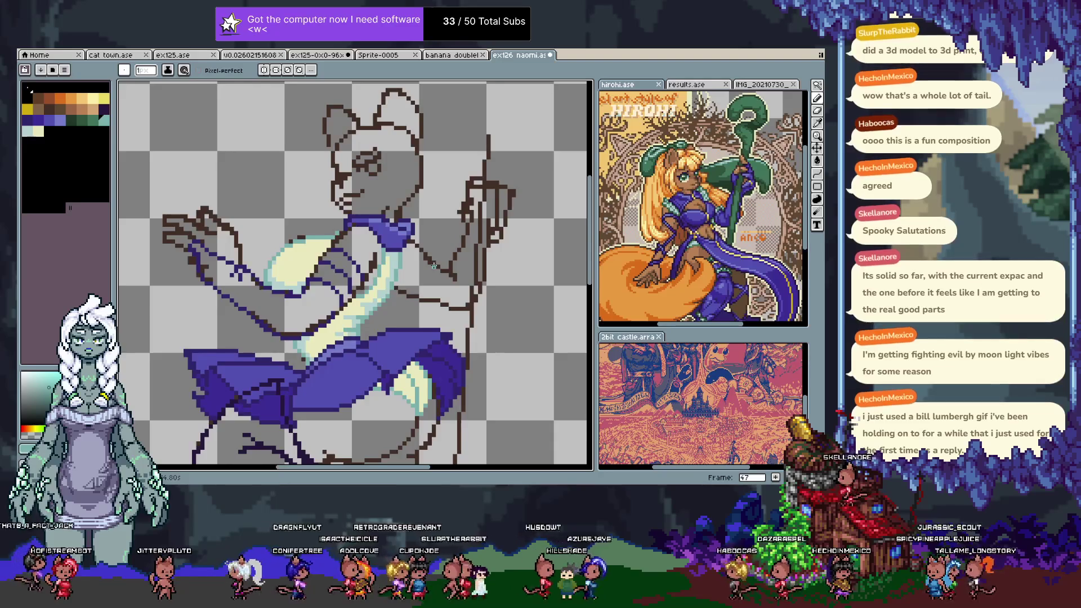
{"action": "key", "text": "Left"}
{"action": "key", "text": "Right"}
{"action": "key", "text": "Left"}
{"action": "key", "text": "Left"}
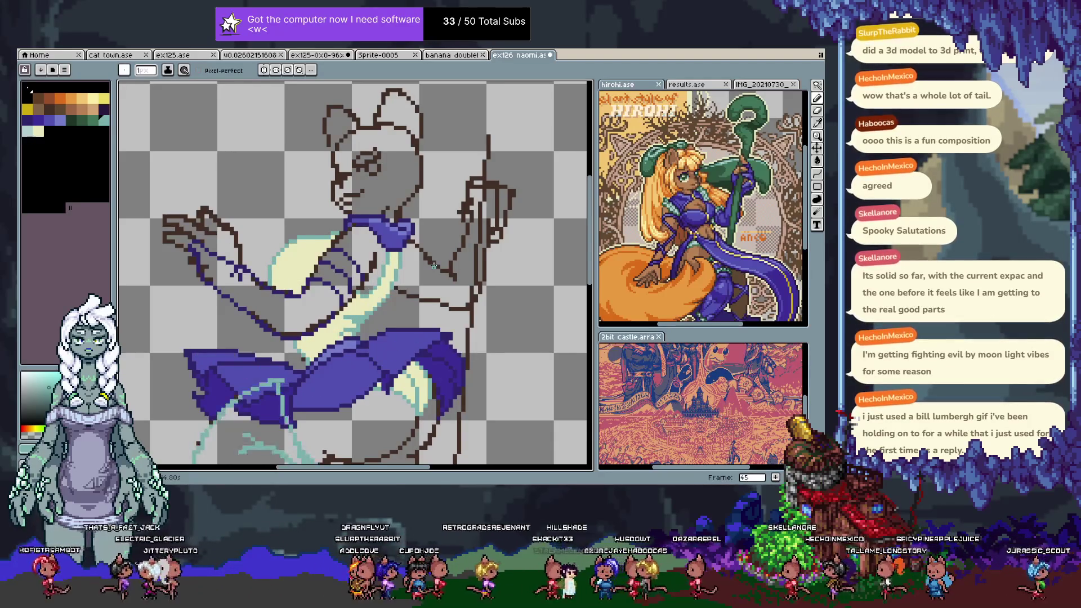
{"action": "key", "text": "Right"}
{"action": "key", "text": "Right"}
{"action": "key", "text": "Left"}
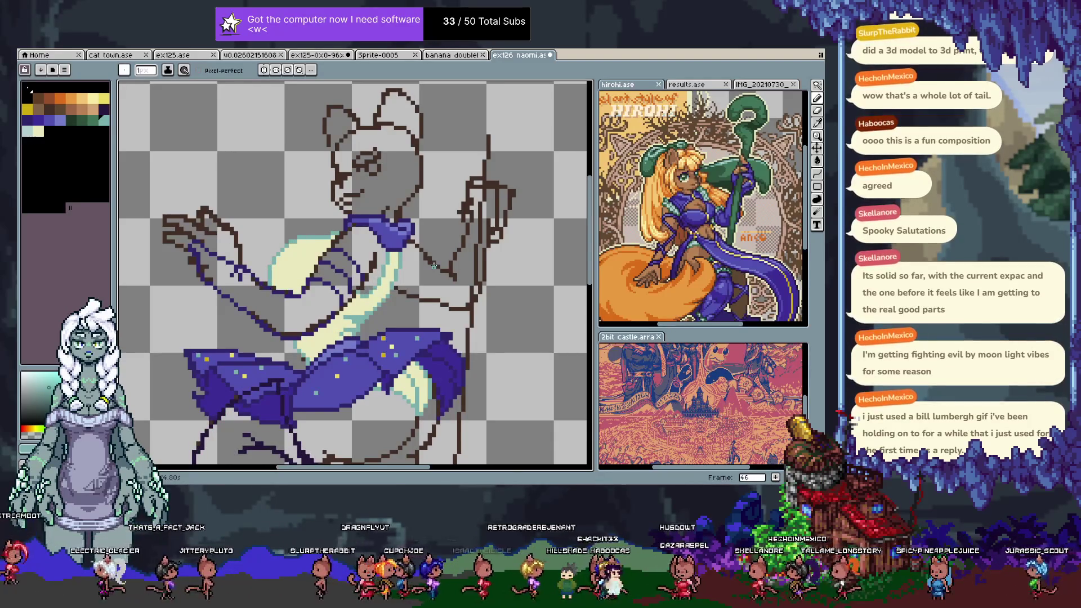
{"action": "key", "text": "Left"}
{"action": "key", "text": "Right"}
{"action": "key", "text": "Right"}
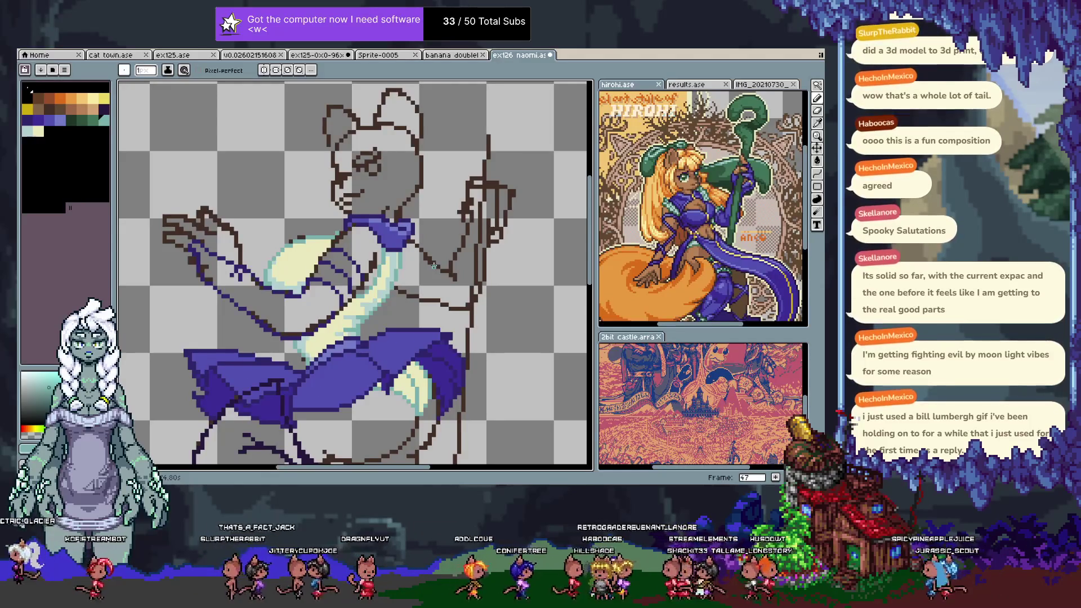
{"action": "key", "text": "Left"}
{"action": "key", "text": "Right"}
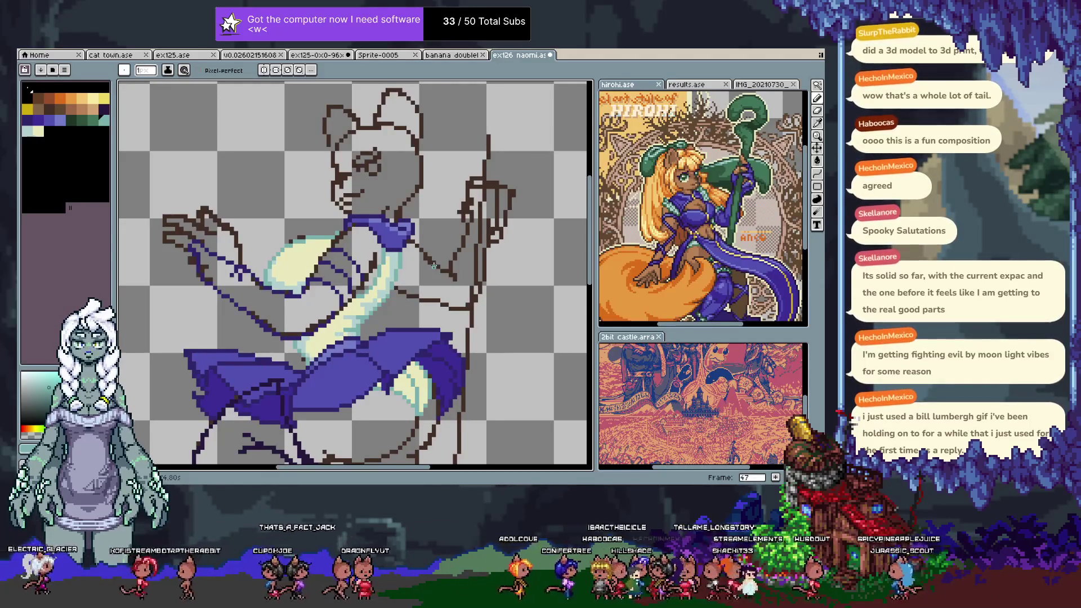
{"action": "key", "text": "Left"}
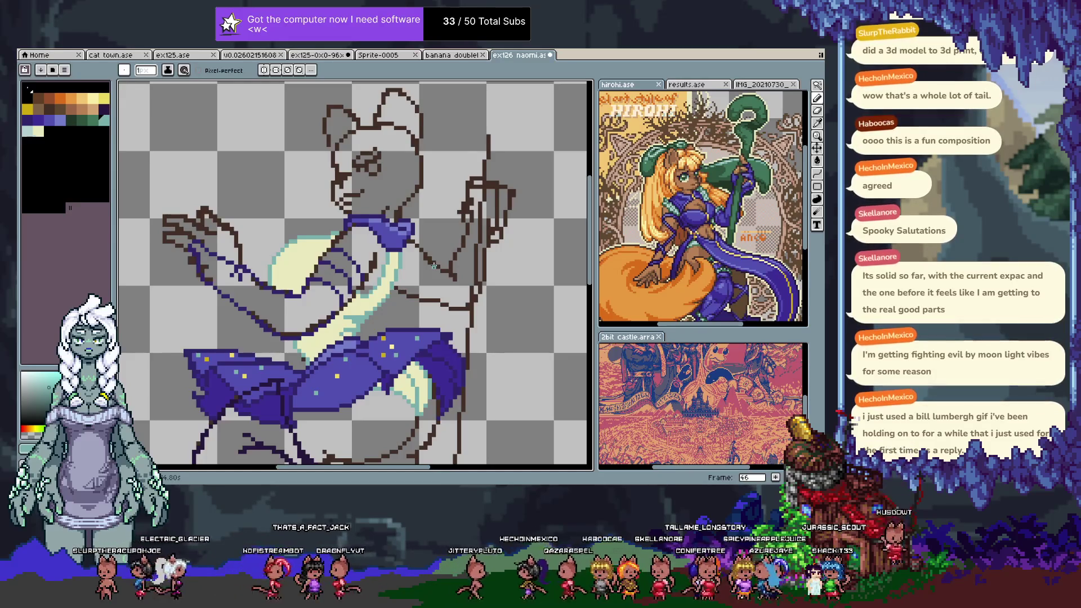
{"action": "key", "text": "Tab"}
{"action": "key", "text": "Right"}
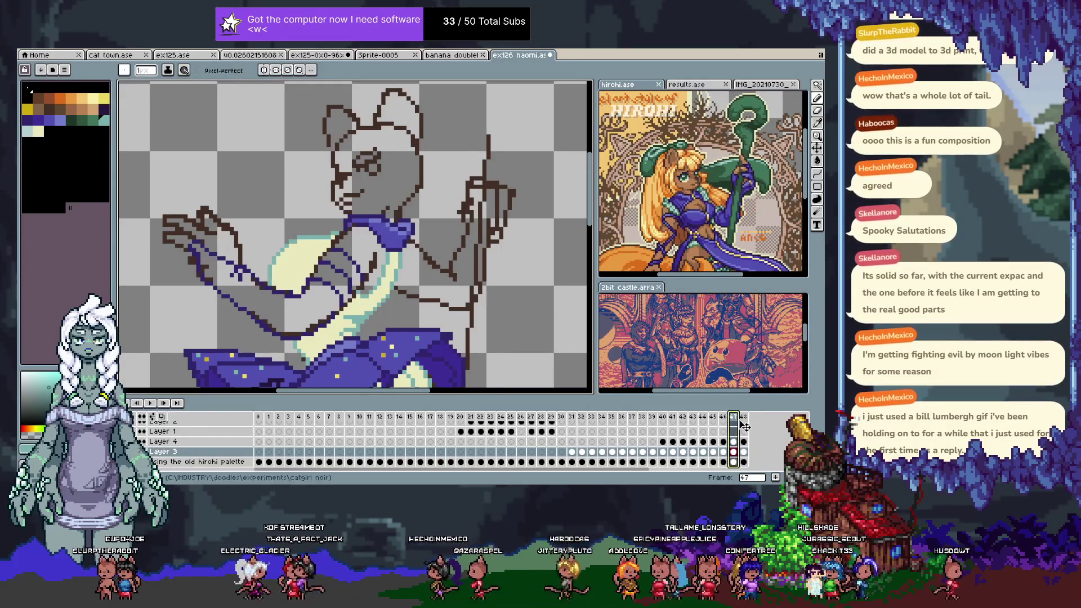
- Review Layer 3's cels at frames 45 and 48, then hide the timeline
{"action": "left_click", "coordinate": [717, 452]}
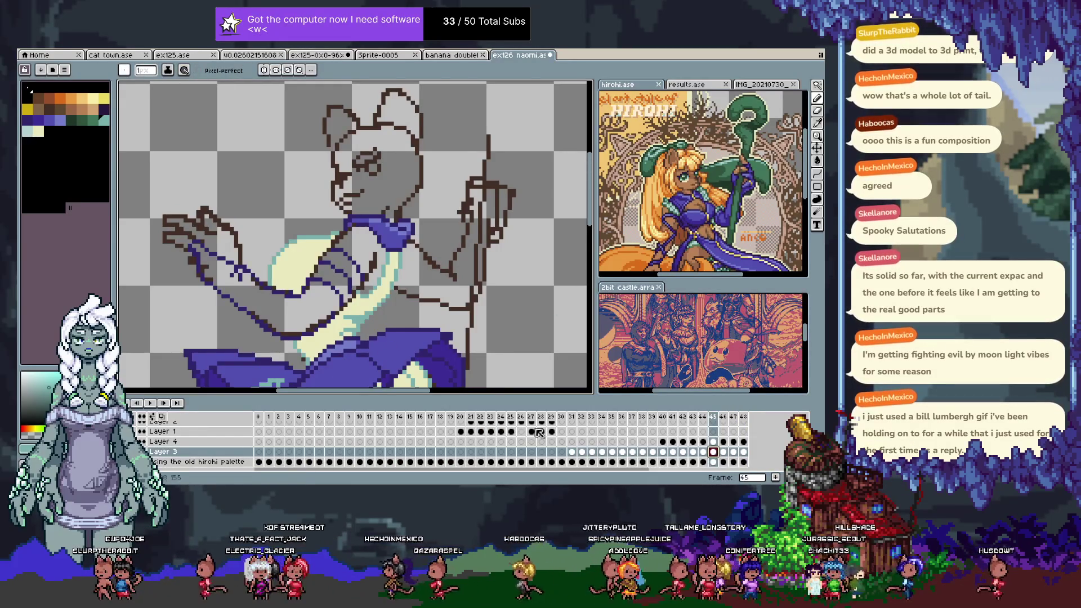
{"action": "key", "text": "w"}
{"action": "left_click", "coordinate": [743, 451]}
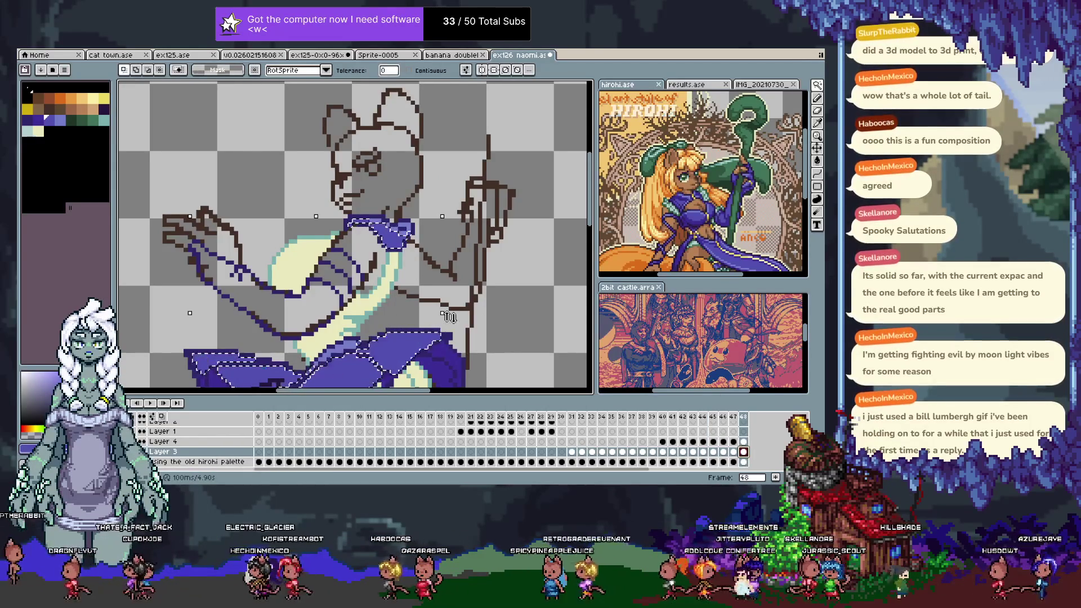
{"action": "left_click_drag", "start_coordinate": [449, 317], "coordinate": [381, 236]}
{"action": "key", "text": "Tab"}
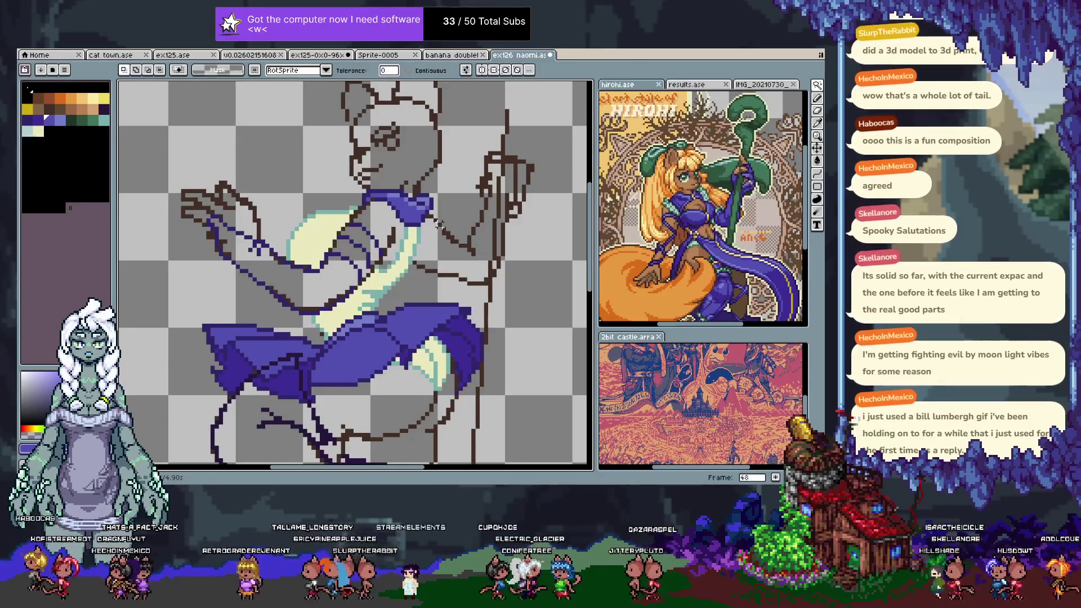
- Step through the frames and view frame 29's orange ribbon sketch on Layer 1
{"action": "scroll", "coordinate": [445, 223], "scroll_direction": "down", "scroll_amount": 1}
{"action": "scroll", "coordinate": [442, 202], "scroll_direction": "down", "scroll_amount": 1}
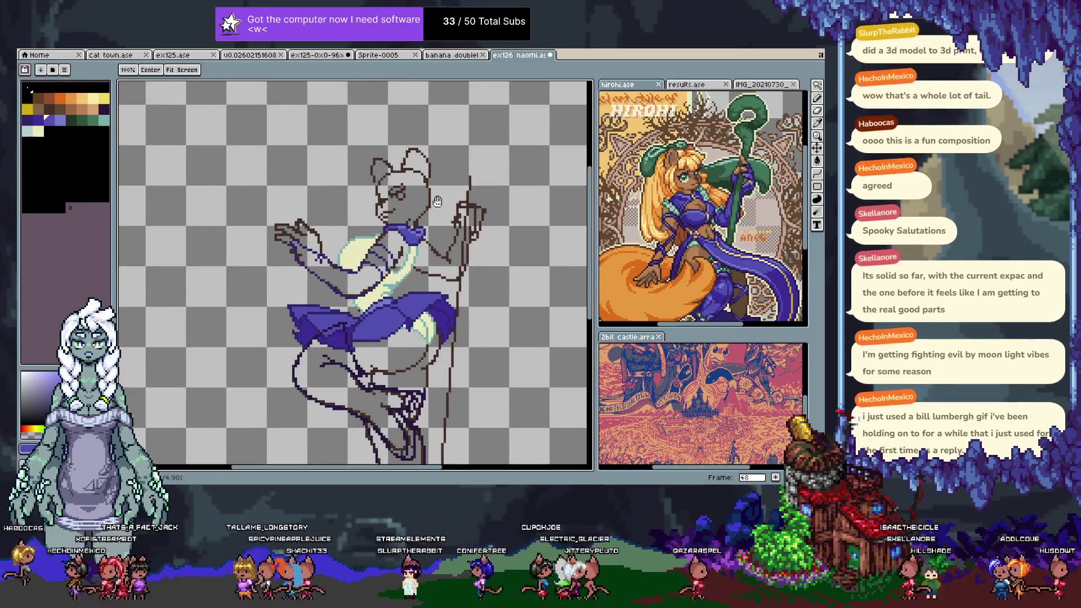
{"action": "scroll", "coordinate": [417, 186], "scroll_direction": "up", "scroll_amount": 2}
{"action": "key", "text": "Tab"}
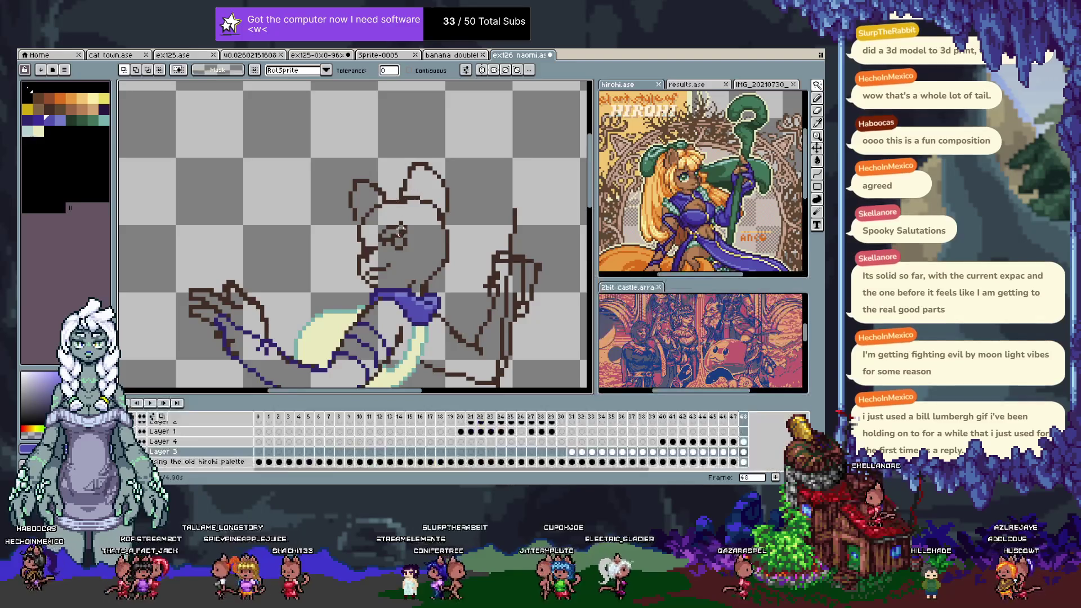
{"action": "key", "text": "Up"}
{"action": "key", "text": "Up"}
{"action": "key", "text": "Left"}
{"action": "key", "text": "Right"}
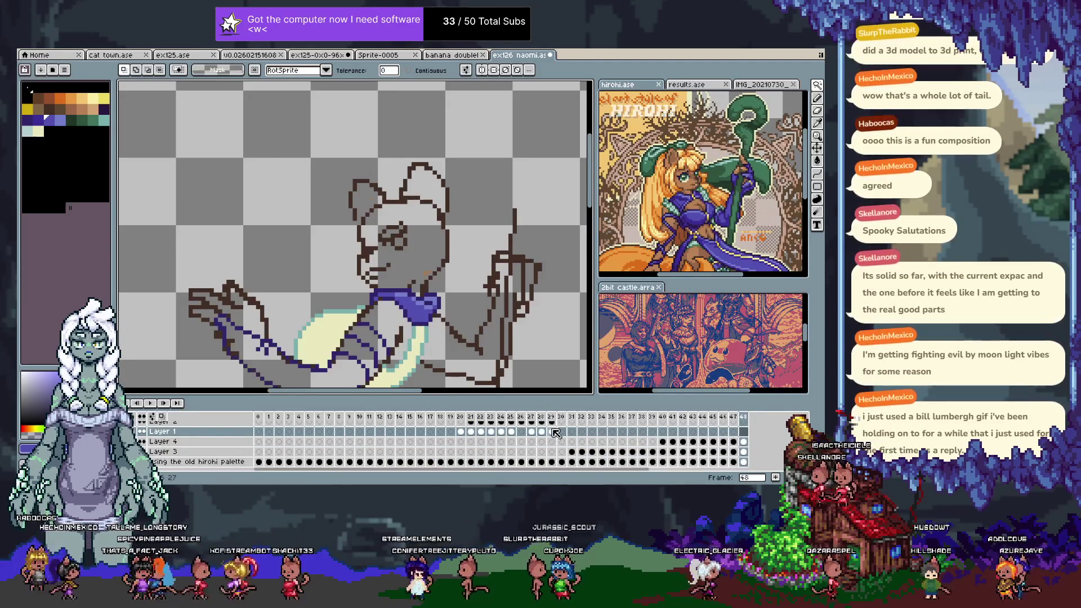
{"action": "left_click", "coordinate": [554, 432]}
{"action": "key", "text": "i"}
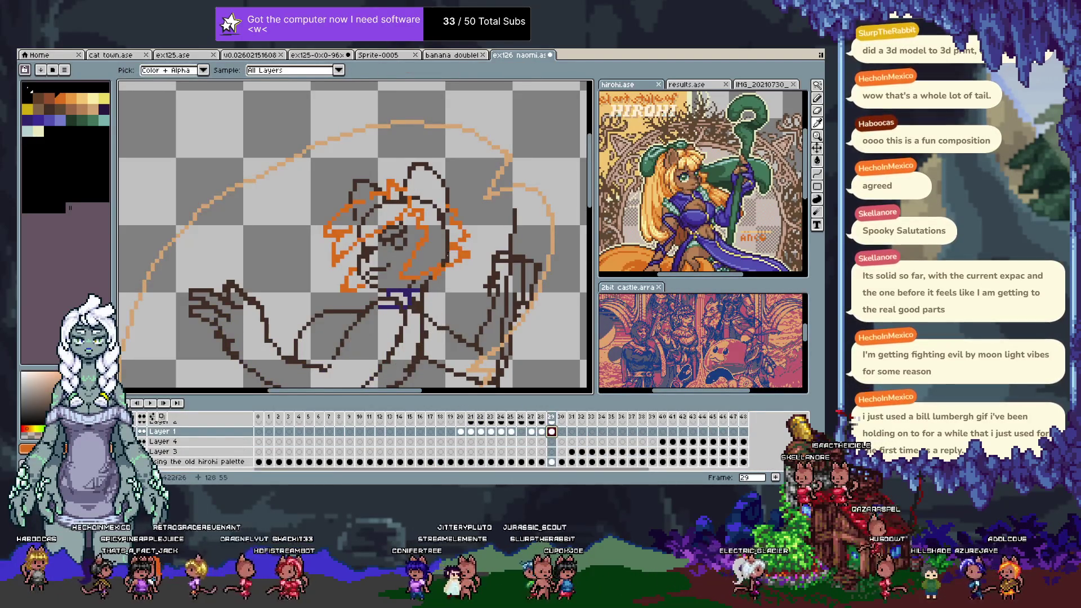
- Save the sprite on frame 48 and hide the timeline to enlarge the canvas
{"action": "key", "text": "End"}
{"action": "key", "text": "ctrl+s"}
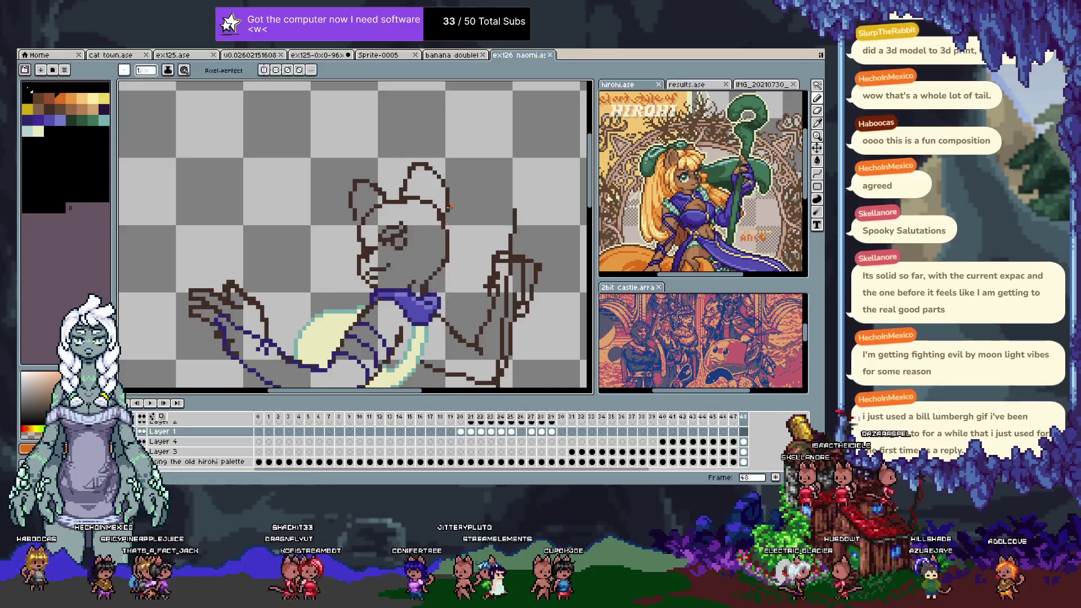
{"action": "scroll", "coordinate": [454, 215], "scroll_direction": "down", "scroll_amount": 2}
{"action": "key", "text": "Tab"}
{"action": "key", "text": "Return"}
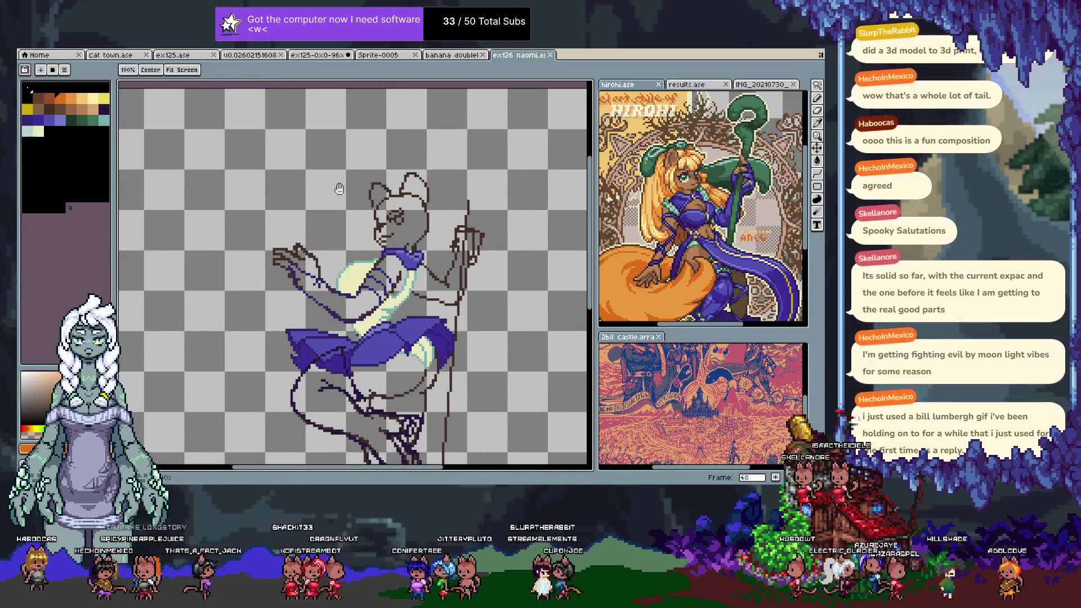
{"action": "left_click_drag", "start_coordinate": [330, 180], "coordinate": [330, 186]}
- Draw orange tail strokes near the neck, extending them leftward
{"action": "left_click_drag", "start_coordinate": [422, 244], "coordinate": [434, 232]}
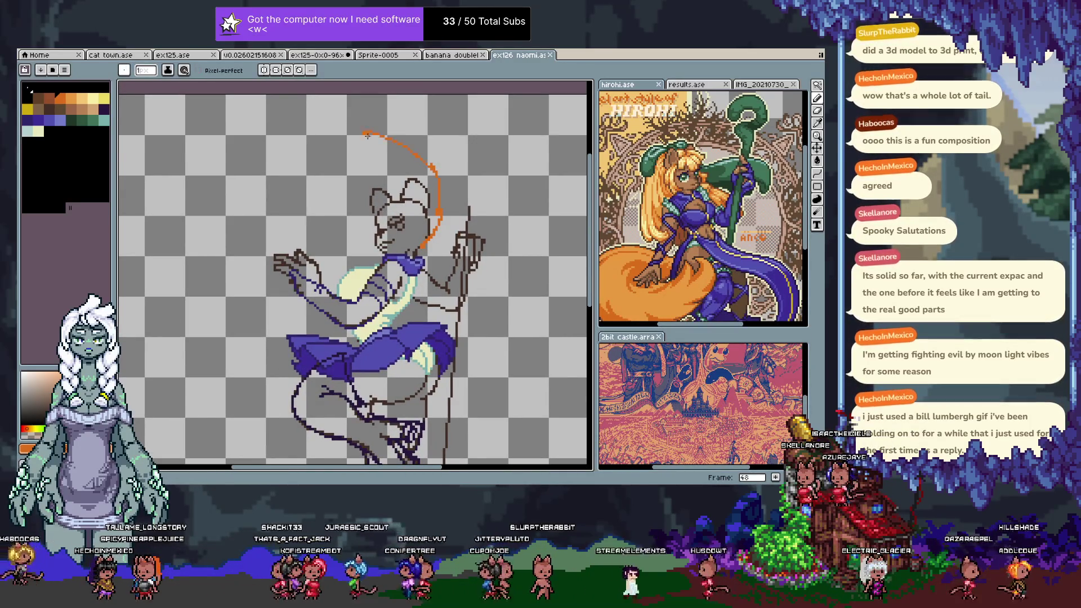
{"action": "mouse_move", "coordinate": [282, 168]}
{"action": "left_mouse_down"}
{"action": "mouse_move", "coordinate": [188, 187]}
{"action": "mouse_move", "coordinate": [267, 180]}
{"action": "left_mouse_up"}
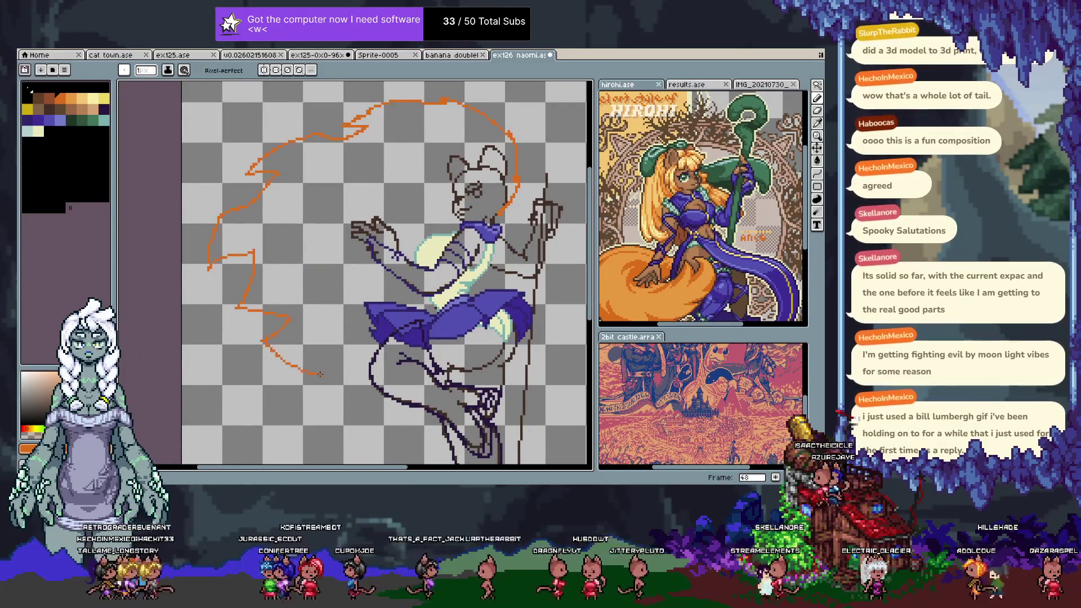
{"action": "left_click_drag", "start_coordinate": [470, 320], "coordinate": [409, 295]}
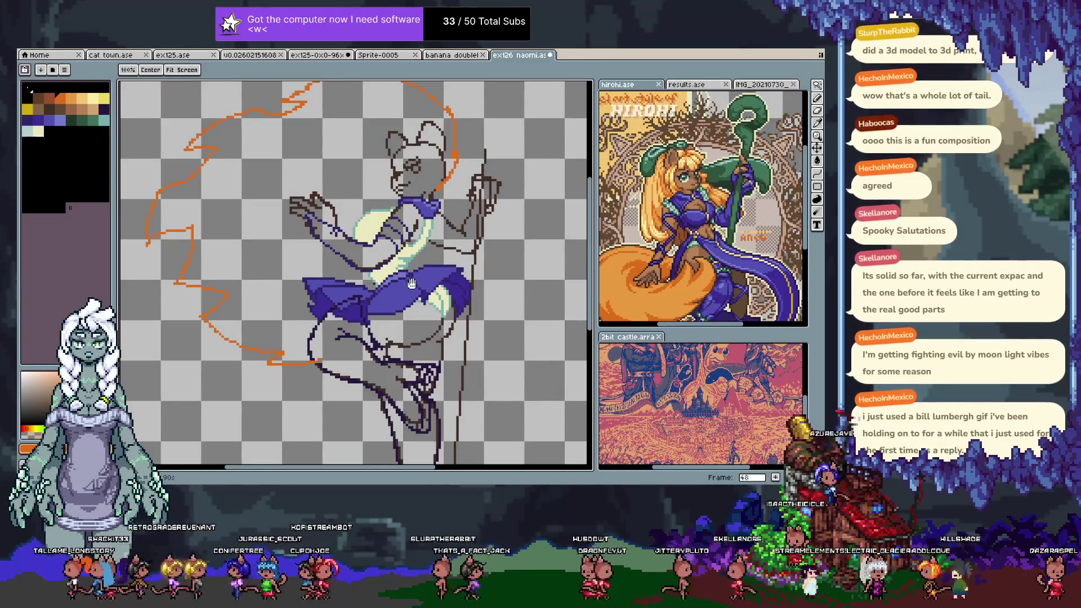
{"action": "key", "text": "v"}
{"action": "left_click_drag", "start_coordinate": [406, 182], "coordinate": [428, 260]}
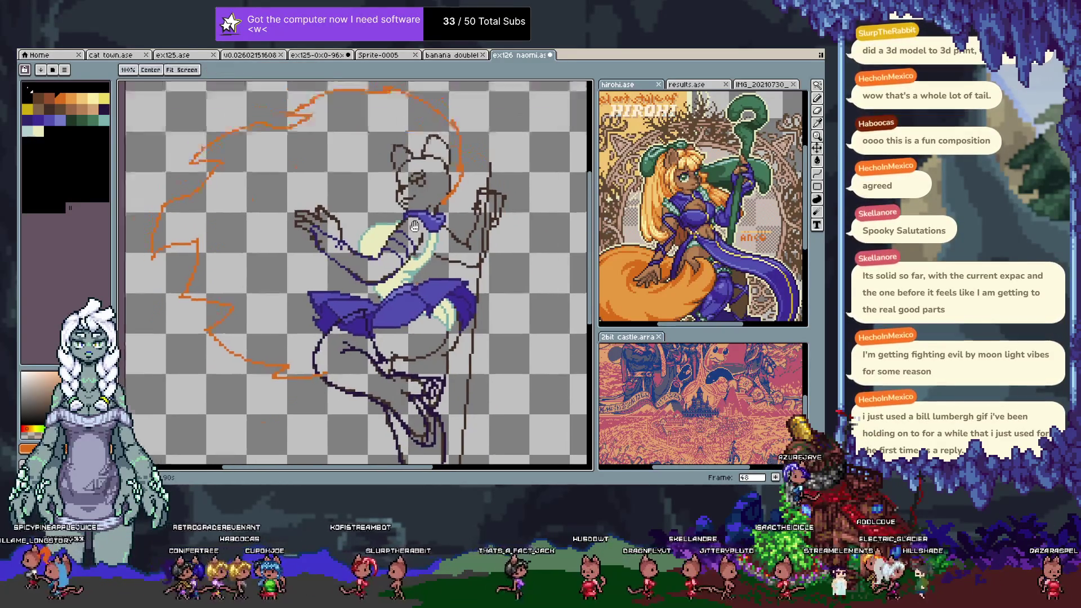
- Trim the orange tail stroke, redraw a short stroke at its start, and pick a dark palette colour
{"action": "key", "text": "ctrl+z"}
{"action": "key", "text": "ctrl+z"}
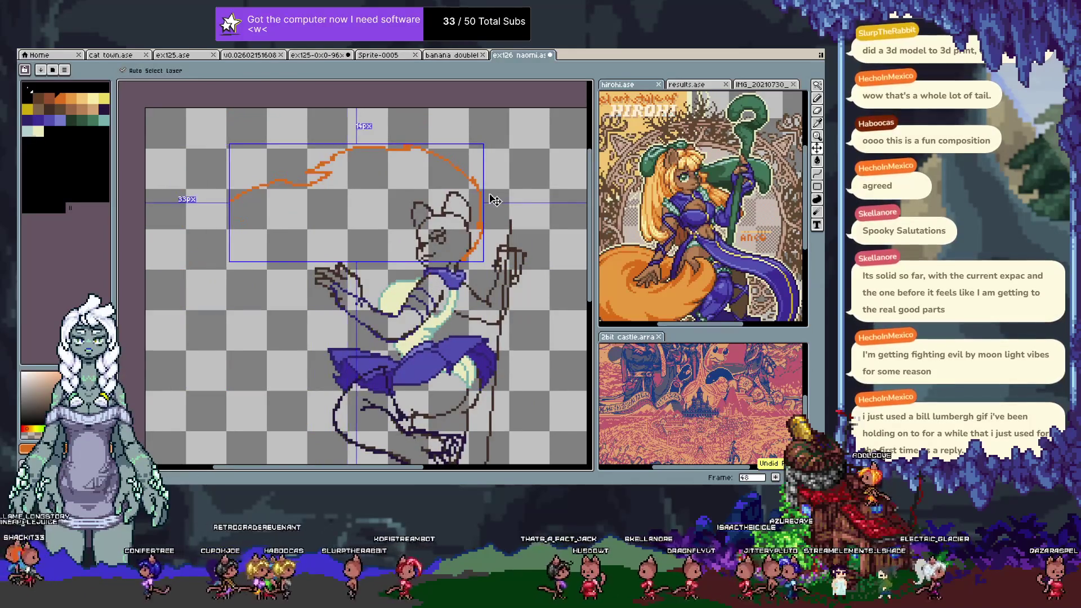
{"action": "key", "text": "ctrl+z"}
{"action": "key", "text": "b"}
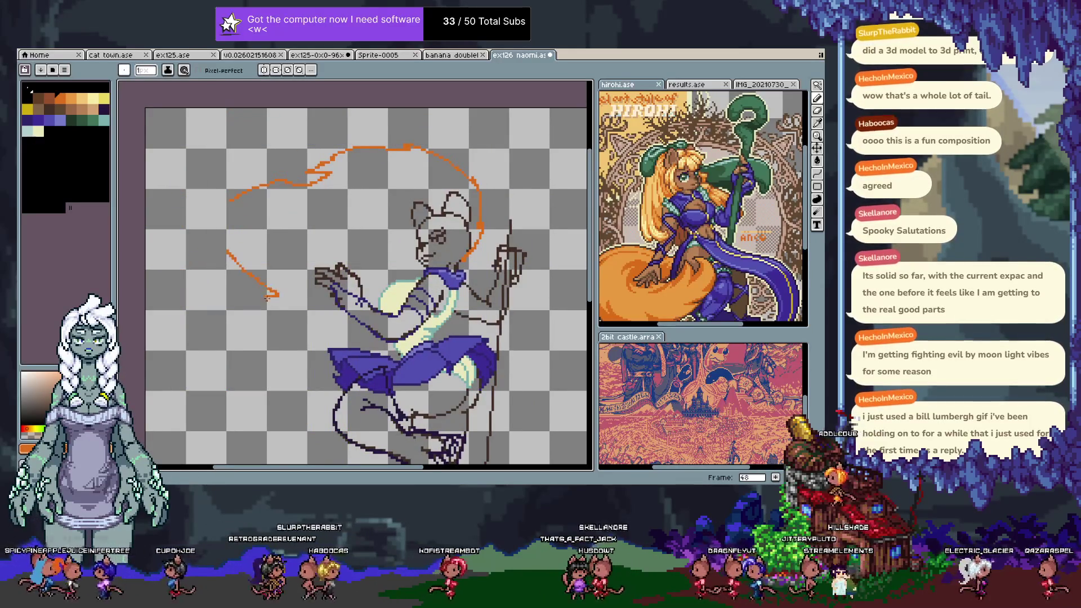
{"action": "left_click_drag", "start_coordinate": [227, 248], "coordinate": [243, 246]}
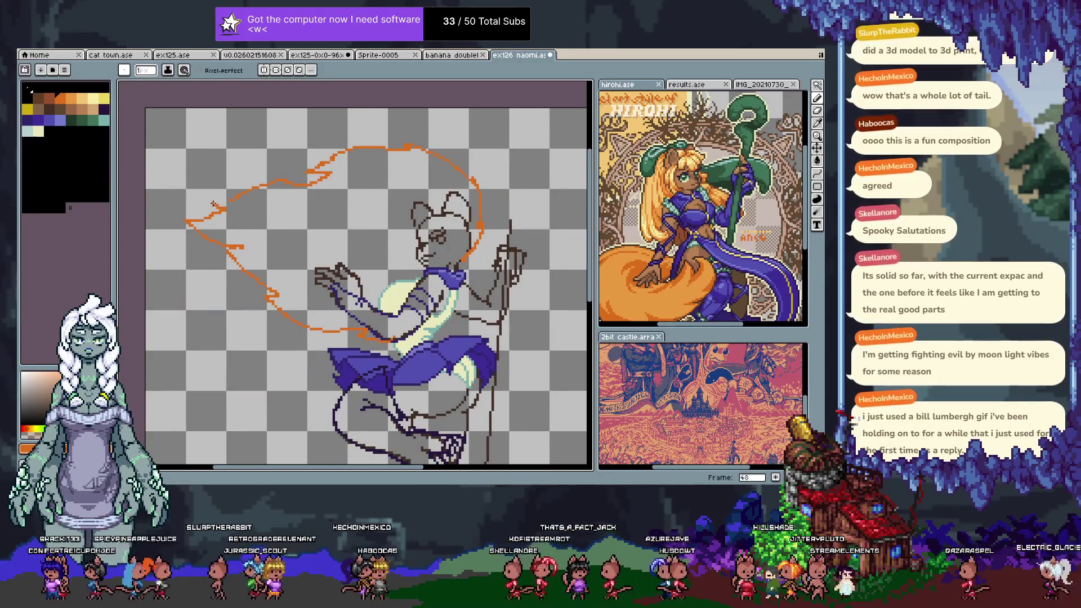
{"action": "scroll", "coordinate": [402, 278], "scroll_direction": "down", "scroll_amount": 3}
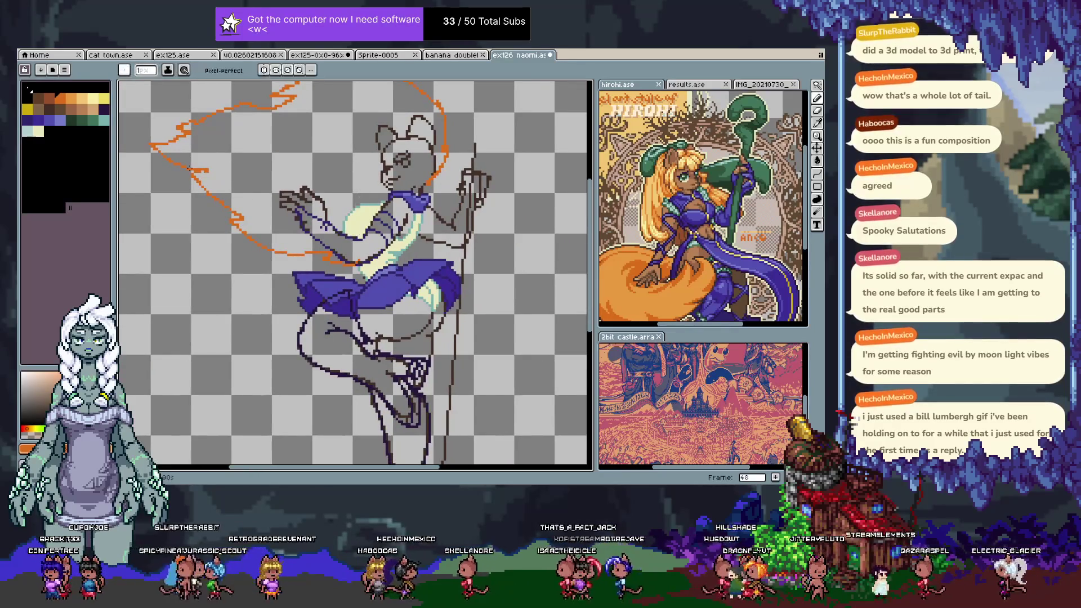
{"action": "left_click", "coordinate": [104, 109]}
- Pan the canvas up-left and undo the light orange tail curve
{"action": "key", "text": "Tab"}
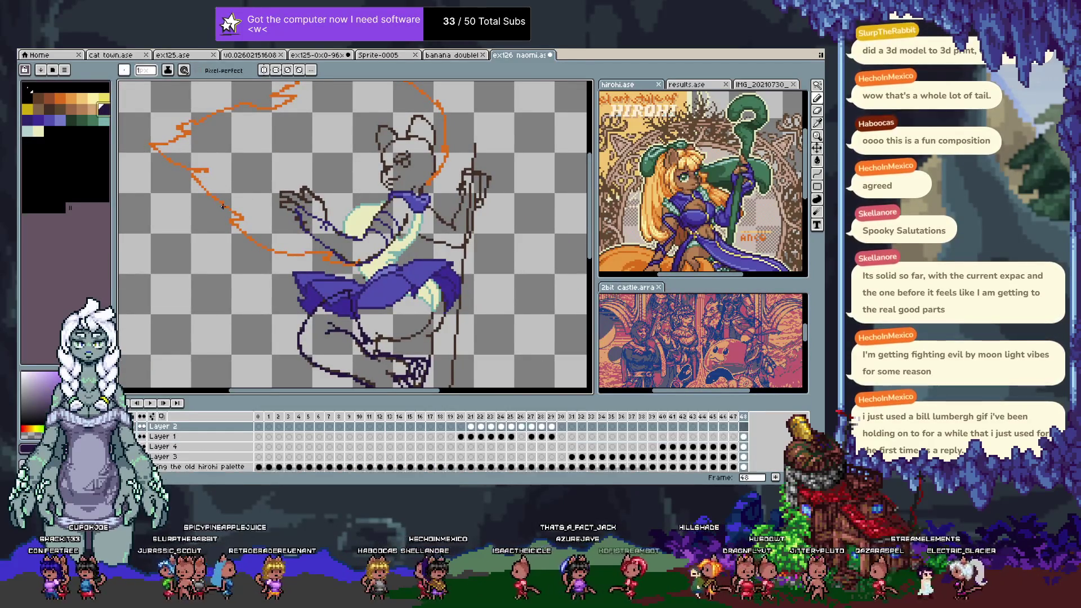
{"action": "key", "text": "Tab"}
{"action": "key", "text": "space"}
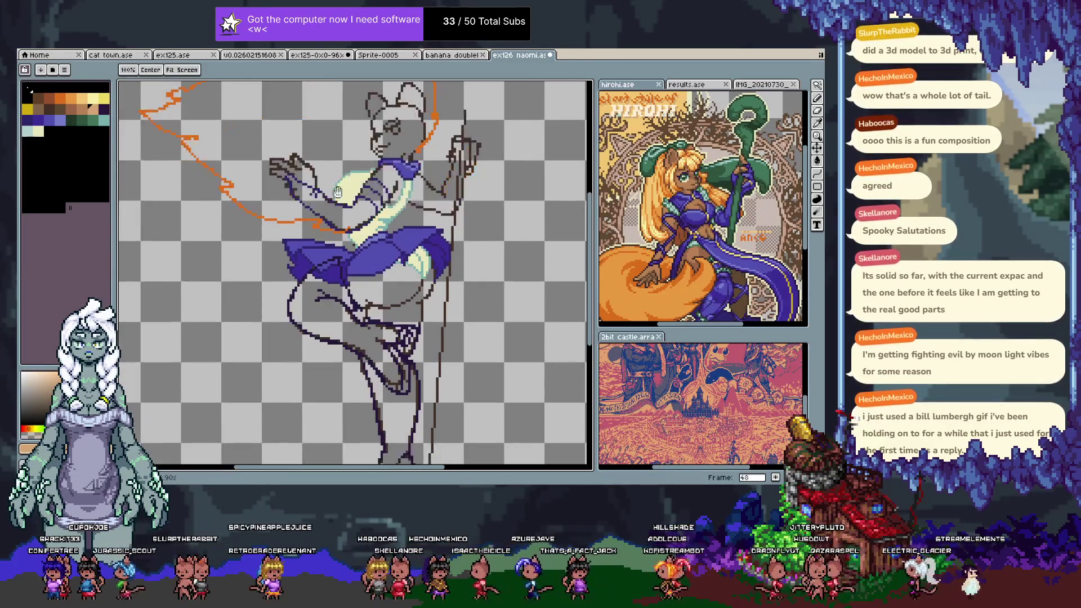
{"action": "scroll", "coordinate": [460, 208], "scroll_direction": "up", "scroll_amount": 2}
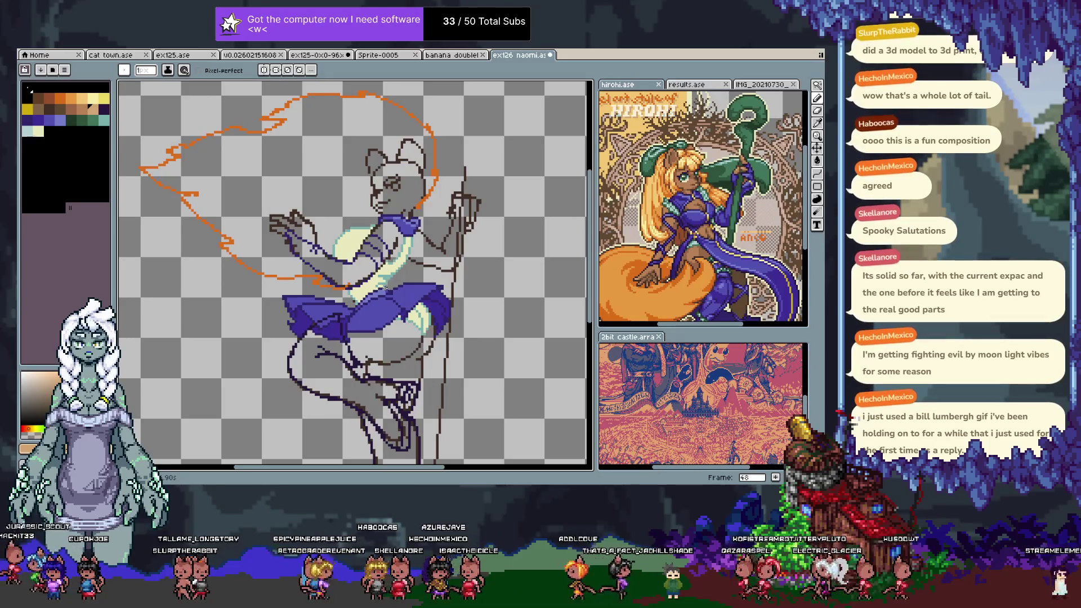
{"action": "left_click_drag", "start_coordinate": [443, 303], "coordinate": [407, 265]}
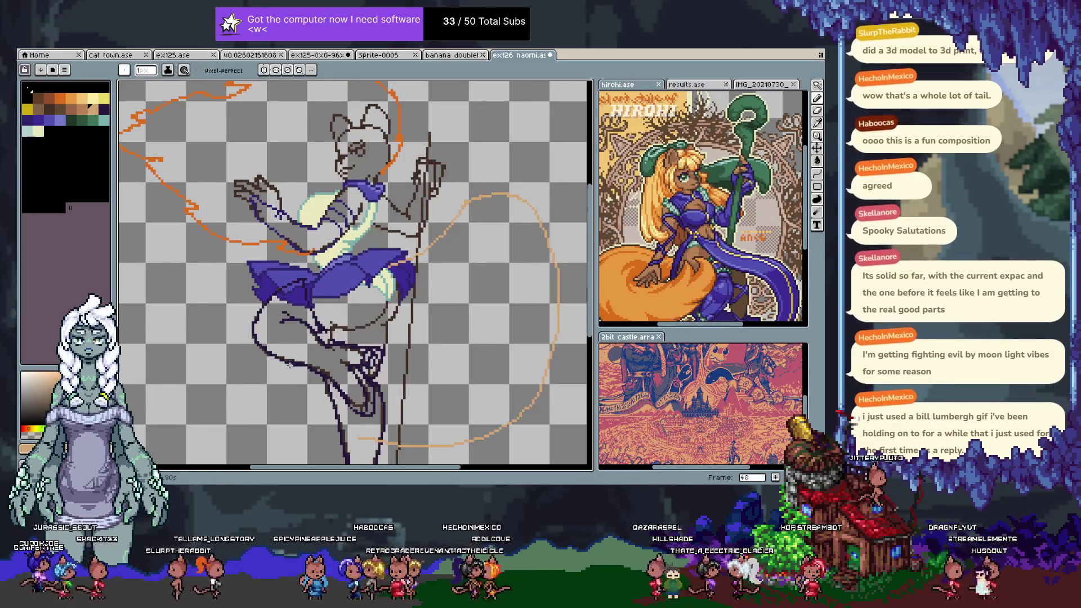
{"action": "key", "text": "ctrl+z"}
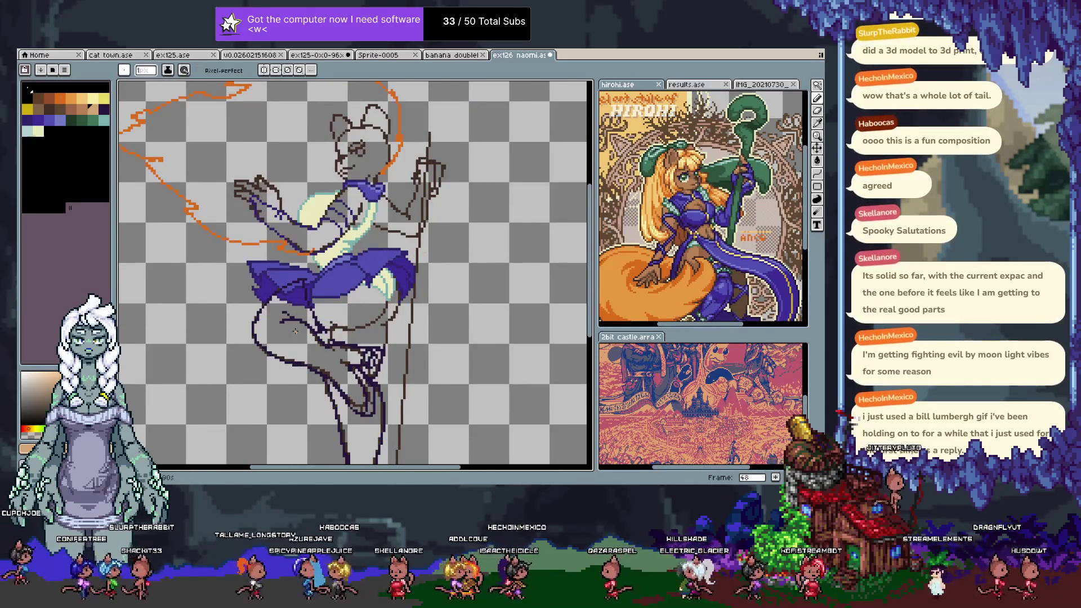
- Add a new frame 49 on Layer 1 and hide the timeline
{"action": "key", "text": "Tab"}
{"action": "key", "text": "Down"}
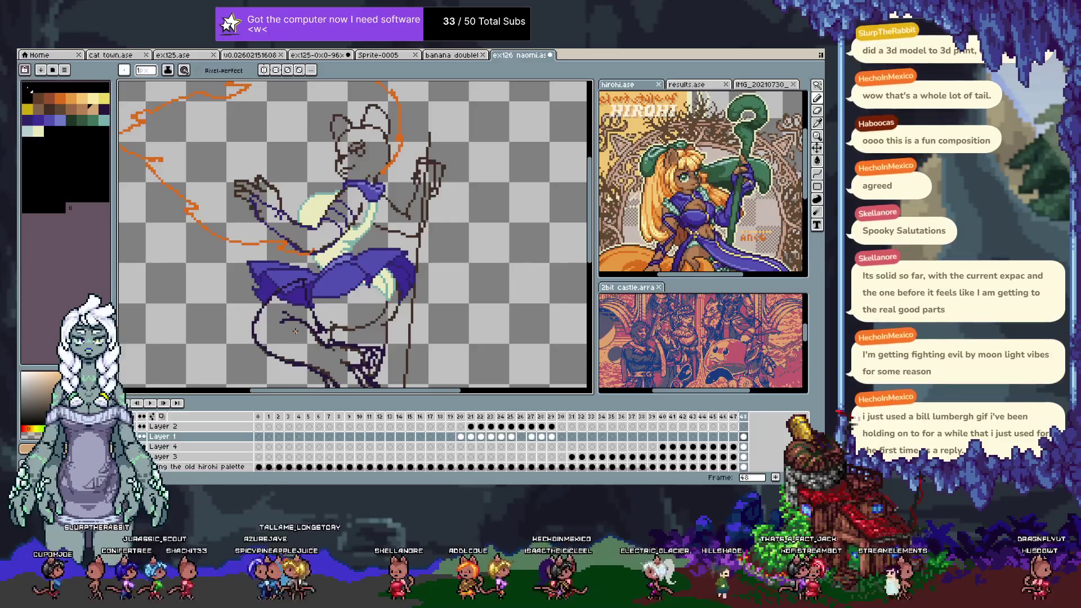
{"action": "key", "text": "alt+n"}
{"action": "key", "text": "Tab"}
{"action": "key", "text": "Tab"}
{"action": "key", "text": "Tab"}
{"action": "mouse_move", "coordinate": [460, 245]}
{"action": "left_mouse_down"}
{"action": "mouse_move", "coordinate": [438, 233]}
{"action": "mouse_move", "coordinate": [448, 240]}
{"action": "left_mouse_up"}
{"action": "scroll", "coordinate": [437, 232], "scroll_direction": "down", "scroll_amount": 2}
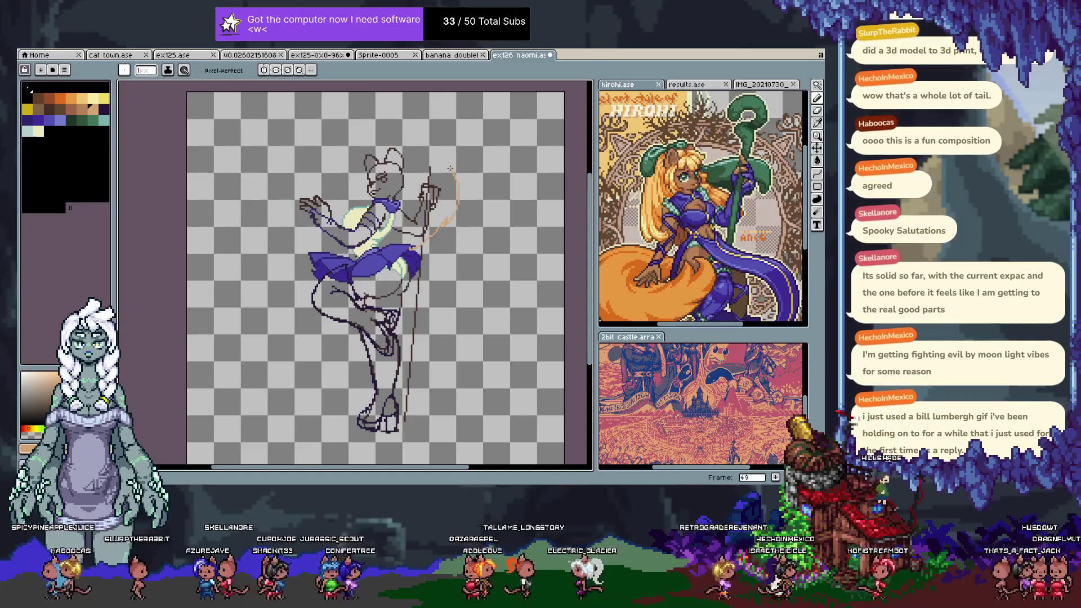
- Replace the old tail stroke with a new long orange curve around the figure's right side
{"action": "key", "text": "ctrl+z"}
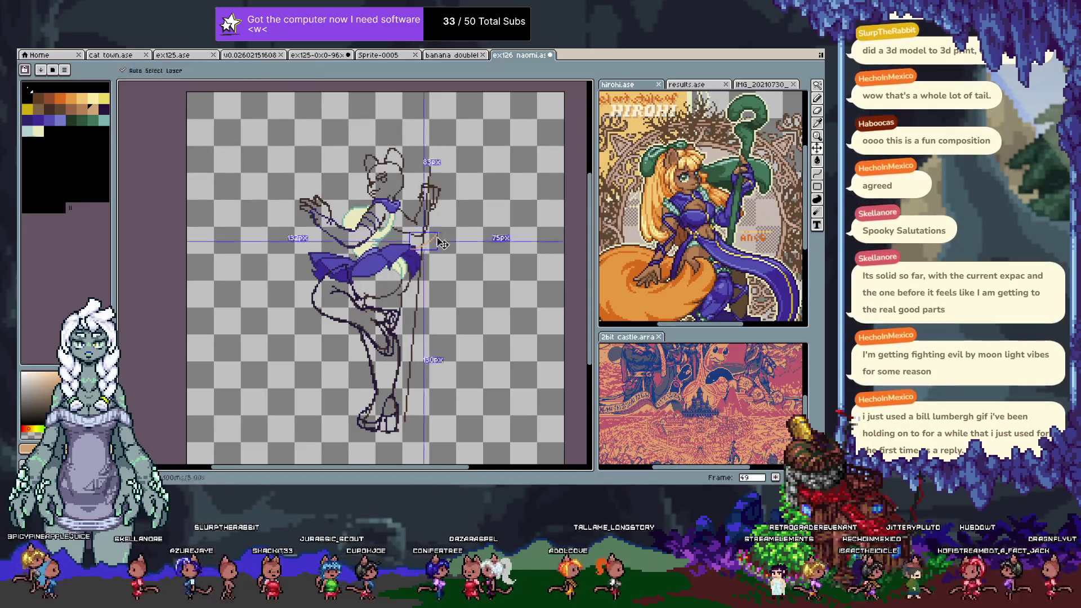
{"action": "key", "text": "ctrl+y"}
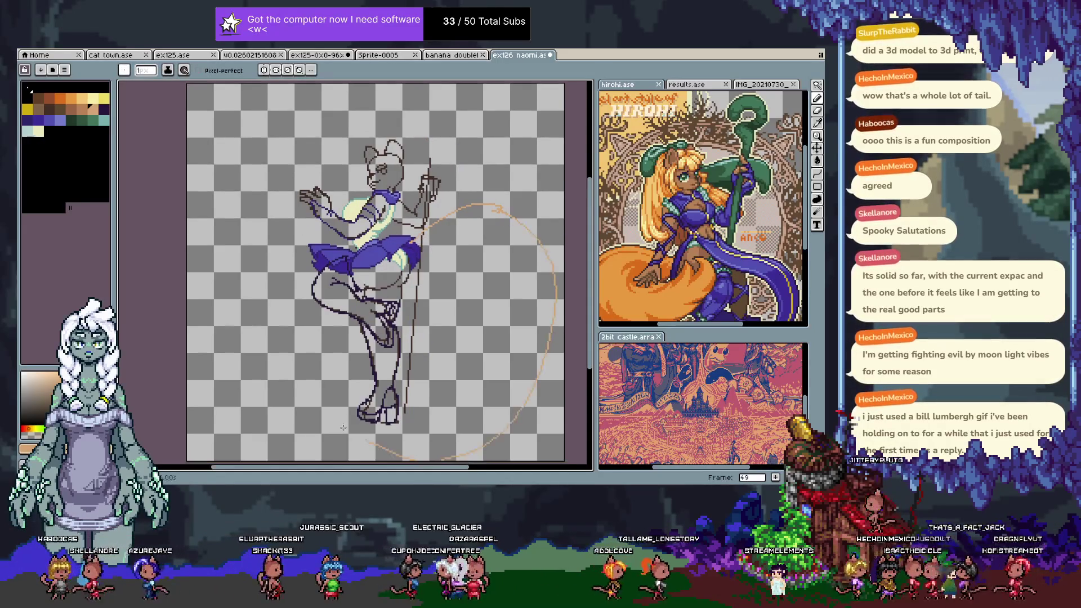
{"action": "key", "text": "ctrl+z"}
{"action": "left_click_drag", "start_coordinate": [394, 204], "coordinate": [534, 278]}
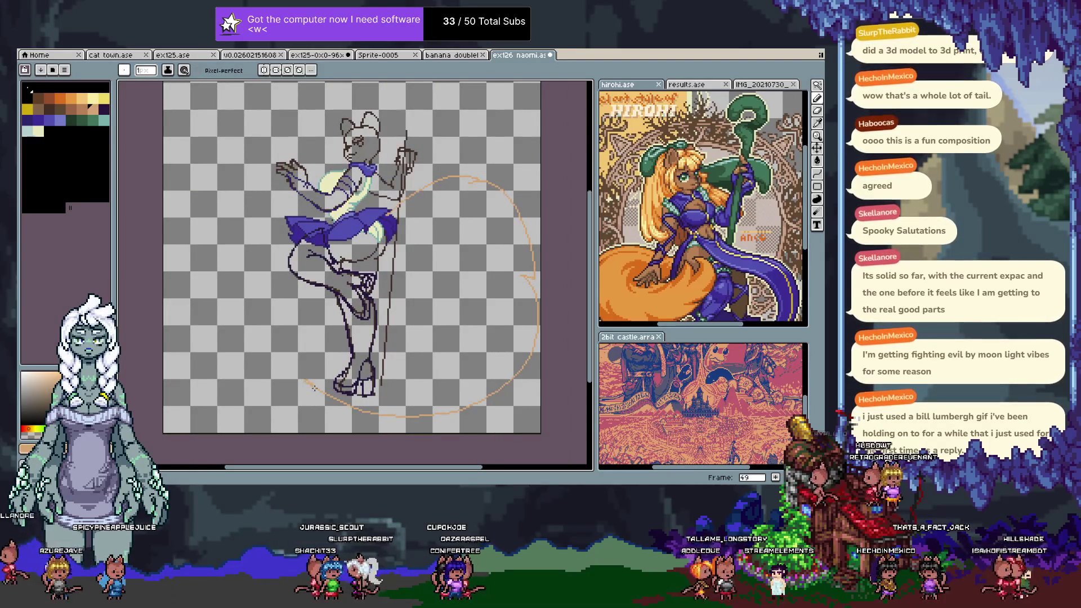
{"action": "key", "text": "ctrl+z"}
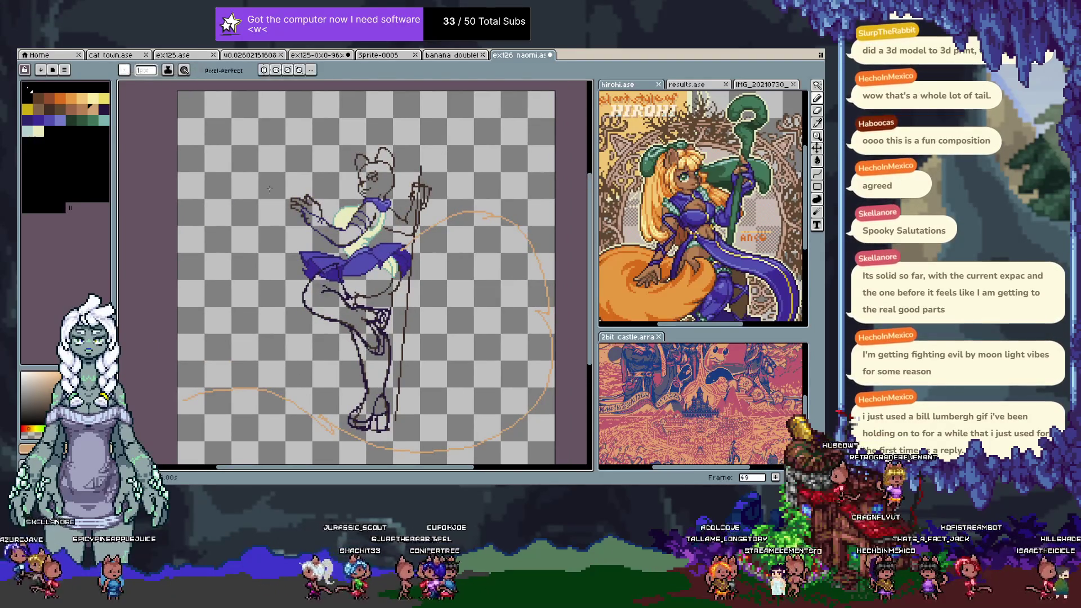
- Redraw the orange mark on the character's forehead
{"action": "key", "text": "Tab"}
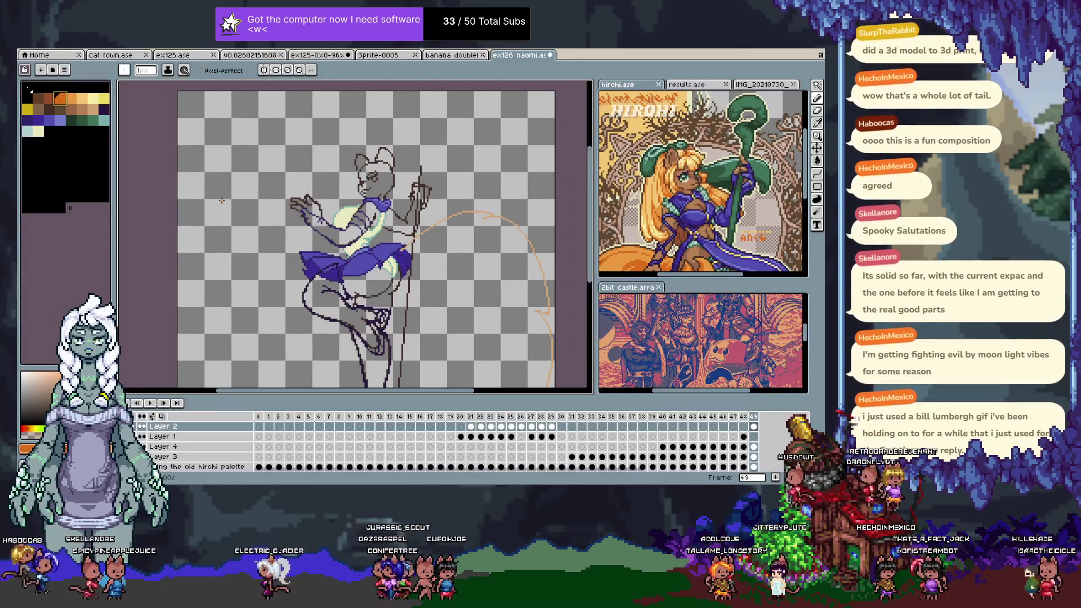
{"action": "key", "text": "Tab"}
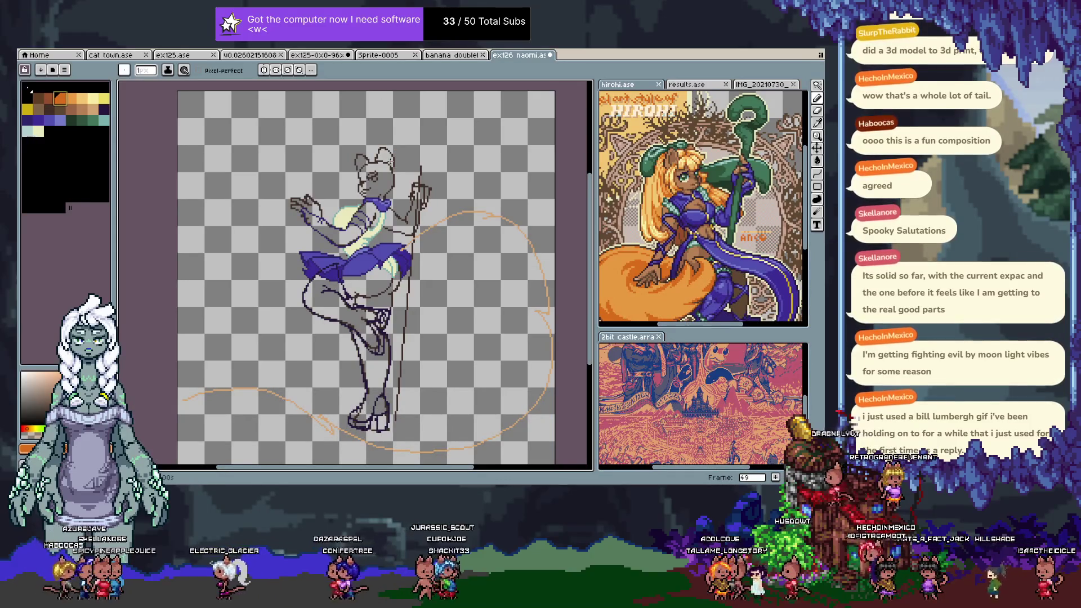
{"action": "left_click_drag", "start_coordinate": [387, 161], "coordinate": [358, 179]}
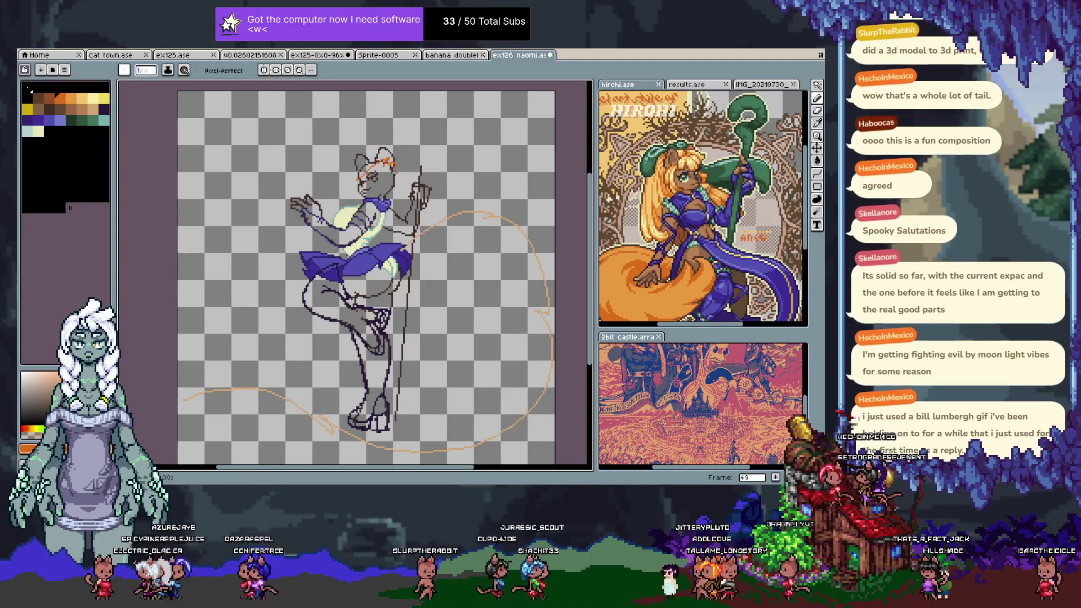
- Sketch and erase orange arcs radiating up-left and up-right from the head
{"action": "mouse_move", "coordinate": [394, 164]}
{"action": "left_mouse_down"}
{"action": "mouse_move", "coordinate": [316, 176]}
{"action": "mouse_move", "coordinate": [228, 243]}
{"action": "left_mouse_up"}
{"action": "key", "text": "ctrl+z"}
{"action": "key", "text": "ctrl+z"}
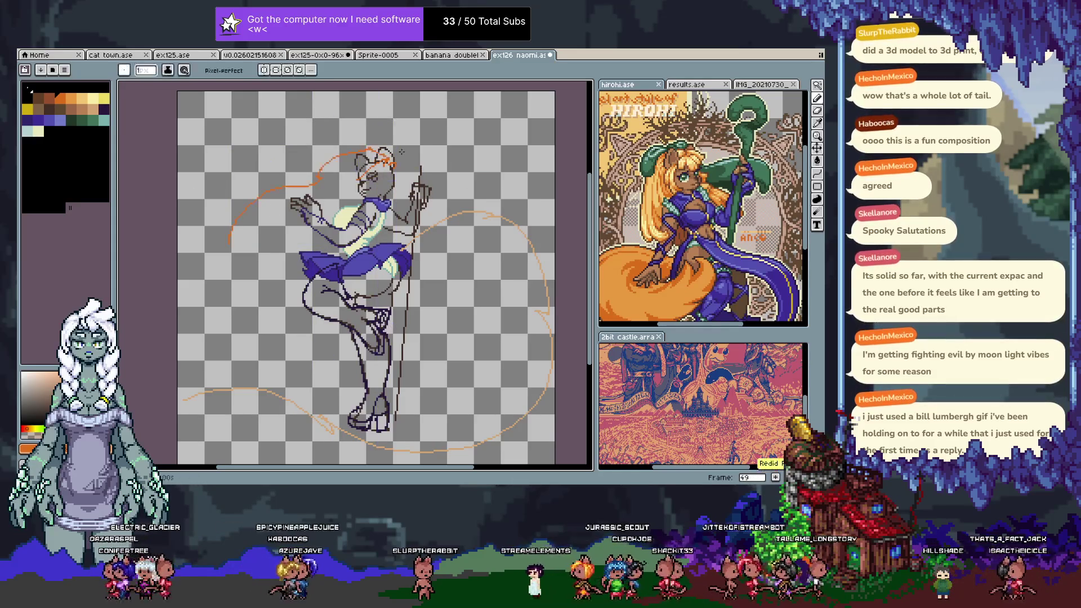
{"action": "key", "text": "e"}
{"action": "left_click_drag", "start_coordinate": [276, 189], "coordinate": [222, 259]}
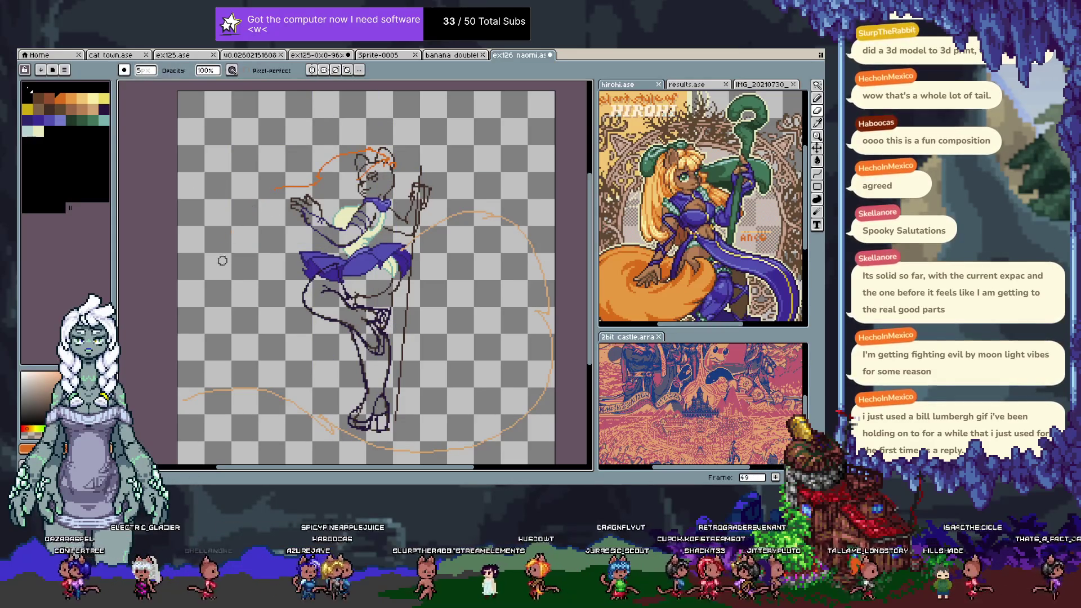
{"action": "left_click_drag", "start_coordinate": [276, 189], "coordinate": [376, 153]}
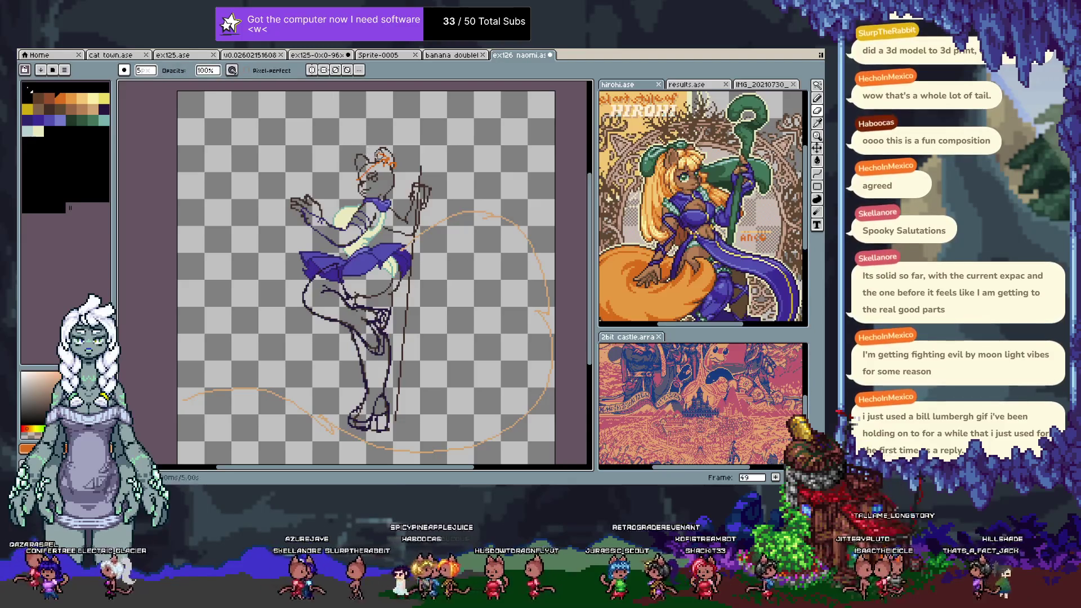
{"action": "key", "text": "b"}
{"action": "mouse_move", "coordinate": [391, 162]}
{"action": "left_mouse_down"}
{"action": "mouse_move", "coordinate": [313, 133]}
{"action": "mouse_move", "coordinate": [224, 172]}
{"action": "mouse_move", "coordinate": [309, 351]}
{"action": "mouse_move", "coordinate": [336, 345]}
{"action": "left_mouse_up"}
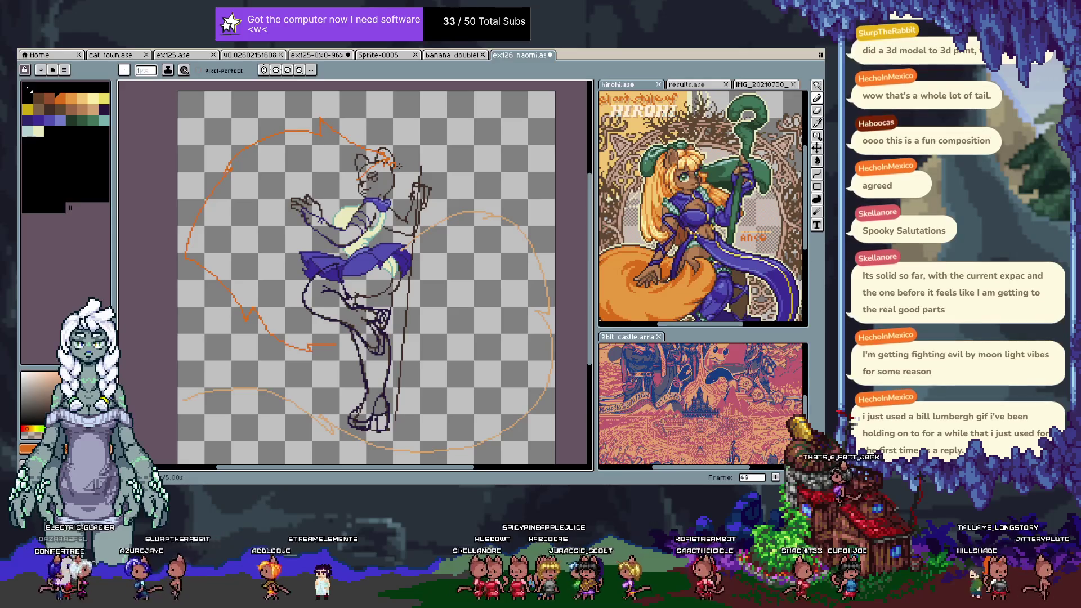
{"action": "left_click_drag", "start_coordinate": [394, 164], "coordinate": [552, 197]}
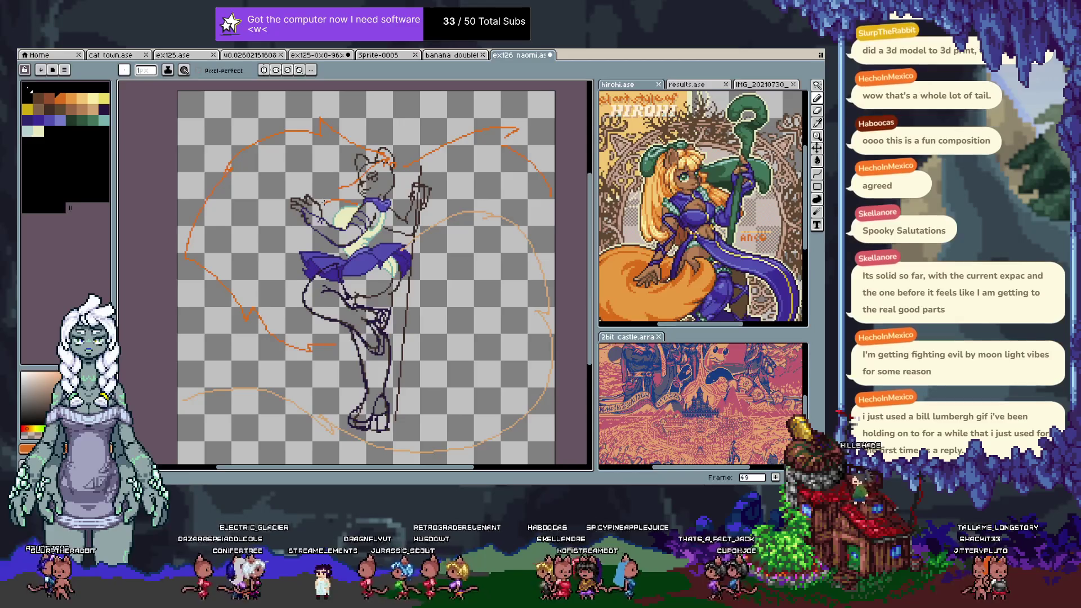
{"action": "key", "text": "ctrl+z"}
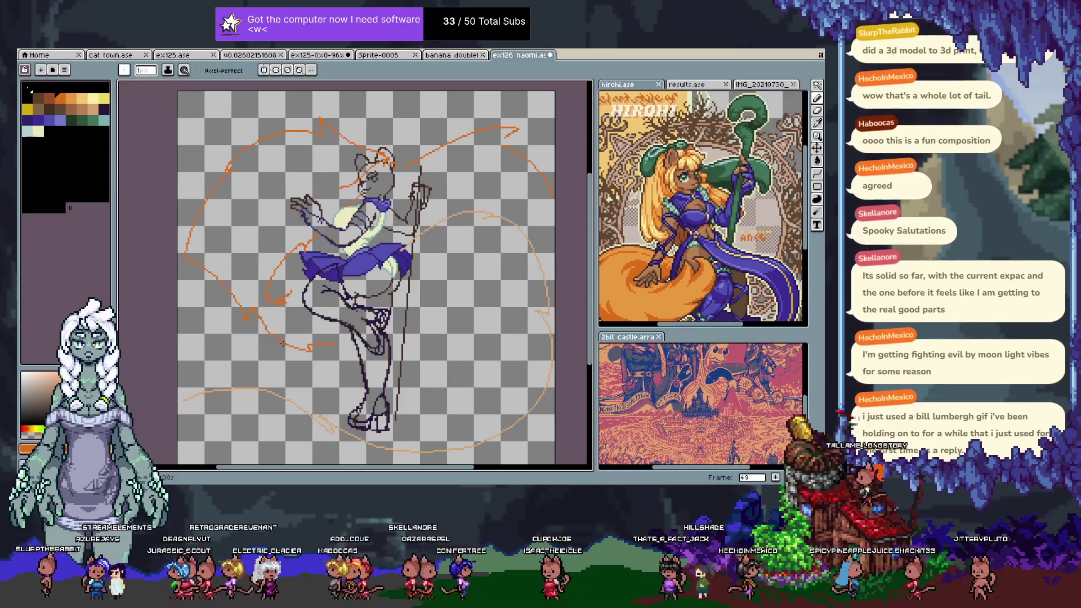
- Add frame 50 and try an orange arc beside the head
{"action": "key", "text": "Tab"}
{"action": "key", "text": "alt+n"}
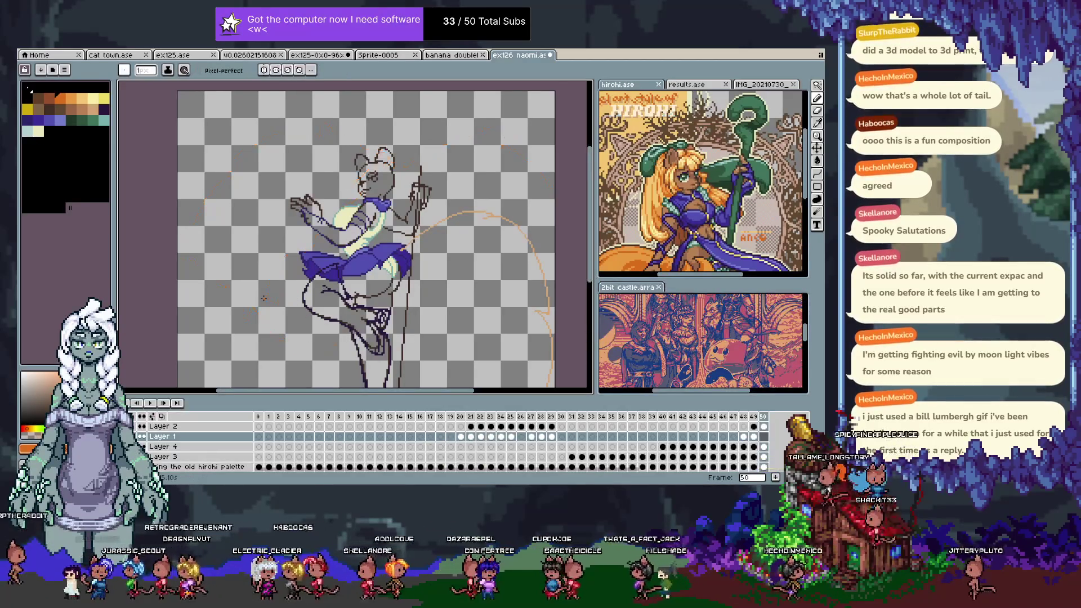
{"action": "key", "text": "Tab"}
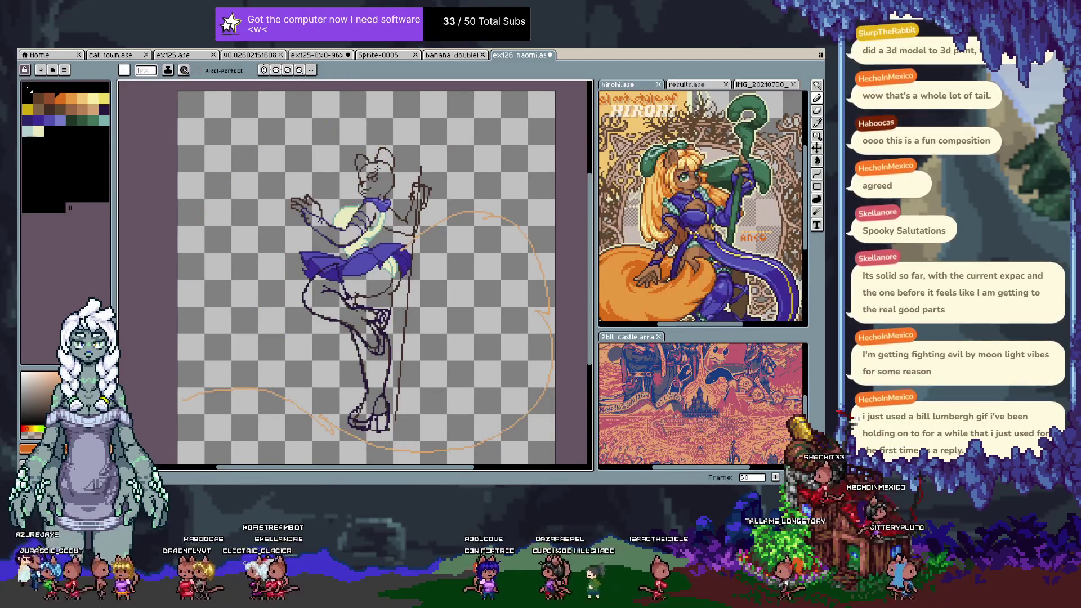
{"action": "left_click_drag", "start_coordinate": [387, 194], "coordinate": [408, 171]}
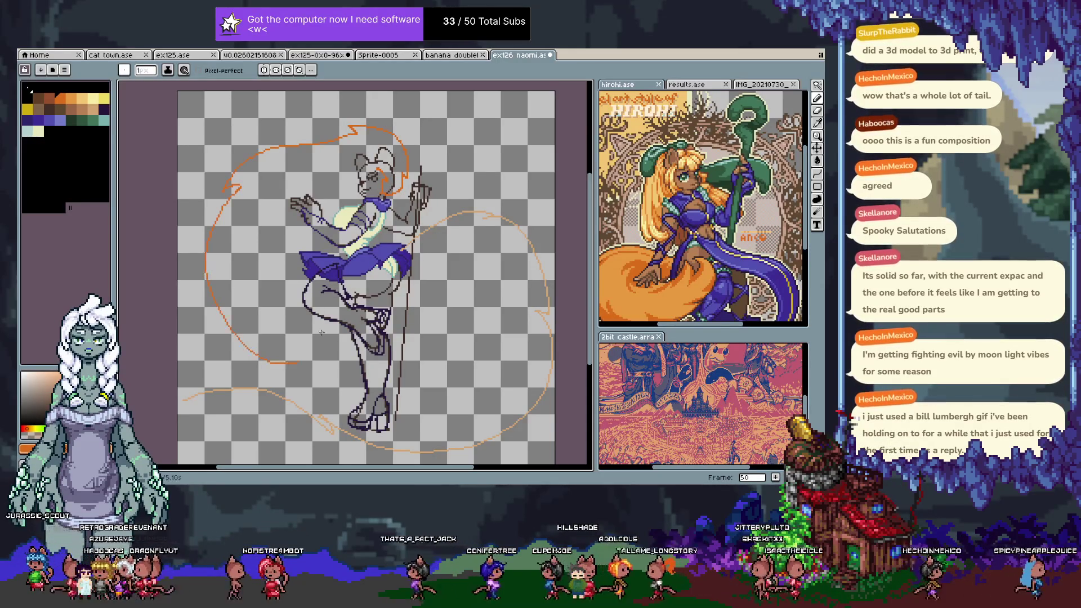
{"action": "key", "text": "ctrl+z"}
{"action": "key", "text": "ctrl+z"}
- Draw an orange curve down the face's left side and a tail sweeping right and up, then go to frame 51
{"action": "left_click_drag", "start_coordinate": [345, 182], "coordinate": [358, 198]}
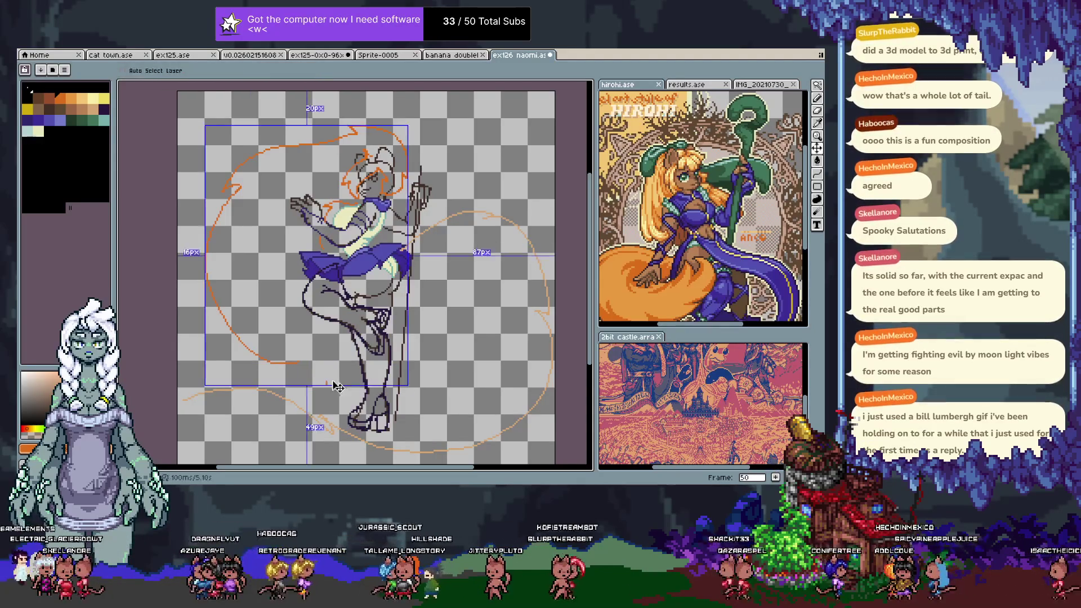
{"action": "left_click_drag", "start_coordinate": [297, 372], "coordinate": [336, 383]}
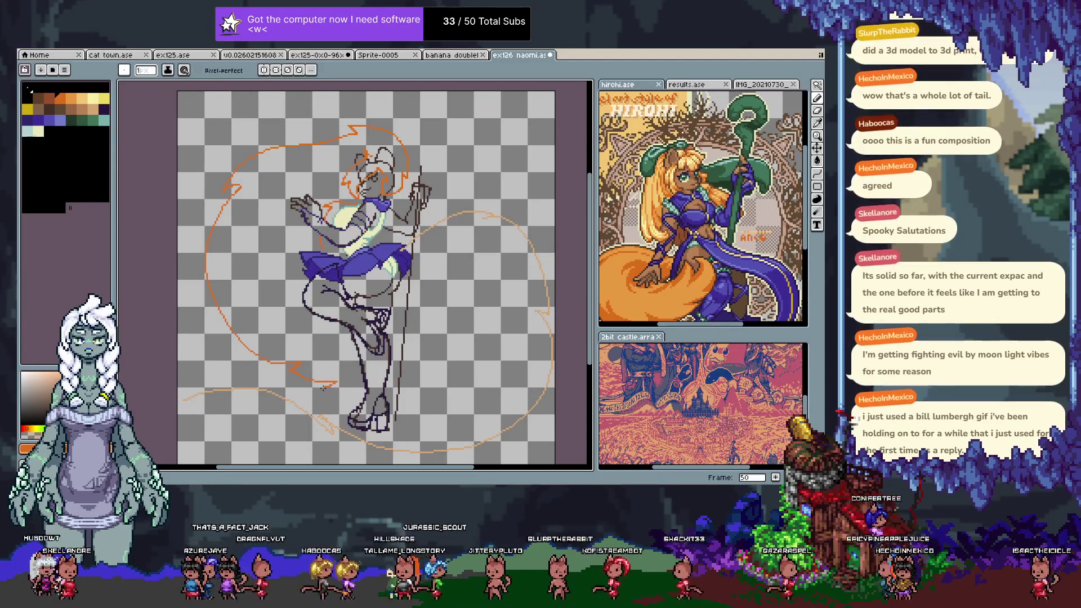
{"action": "left_click_drag", "start_coordinate": [420, 384], "coordinate": [529, 335]}
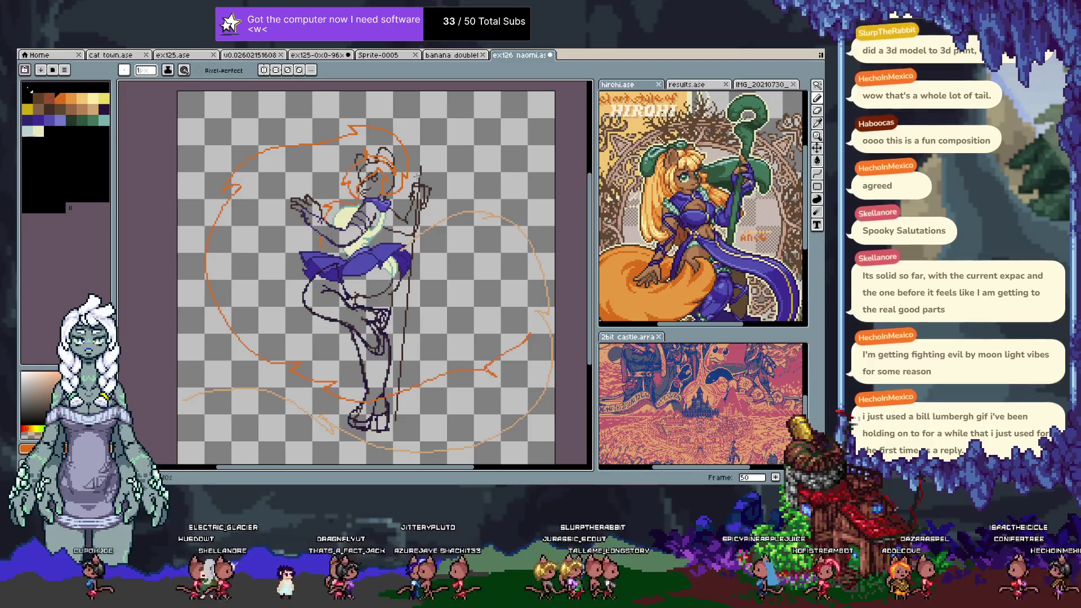
{"action": "key", "text": "Right"}
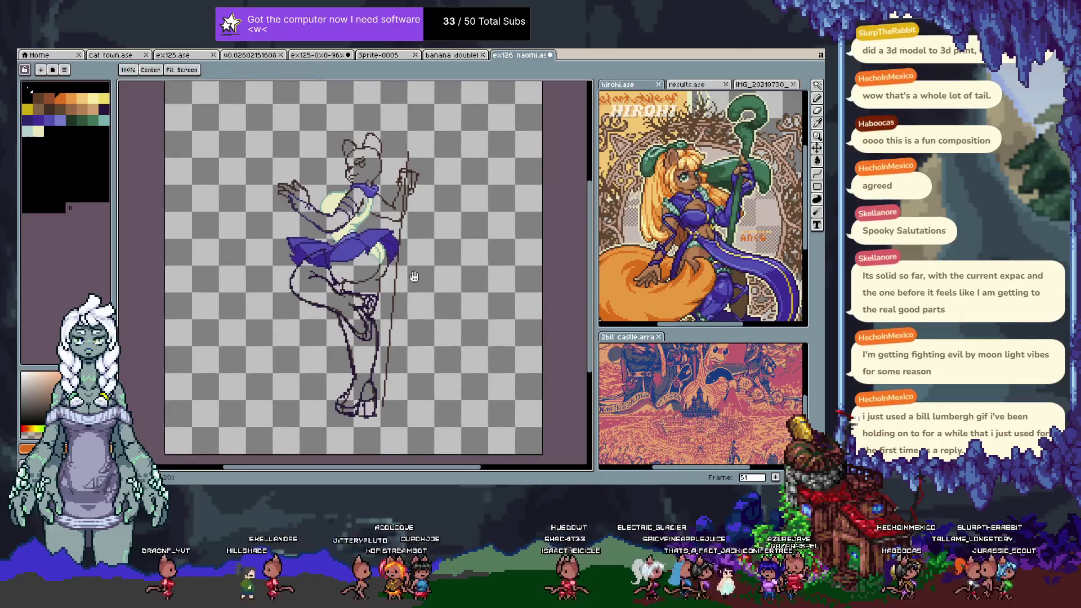
- Magic Wand-select the connected dark lineart strokes of the legs and feet
{"action": "scroll", "coordinate": [360, 384], "scroll_direction": "up", "scroll_amount": 3}
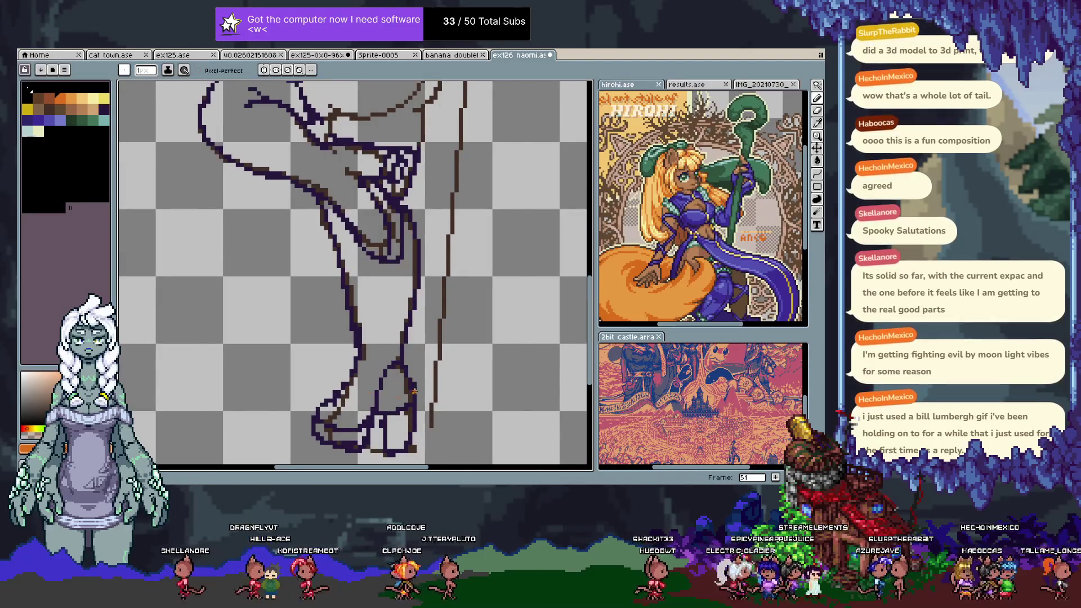
{"action": "key", "text": "w"}
{"action": "left_click", "coordinate": [419, 429]}
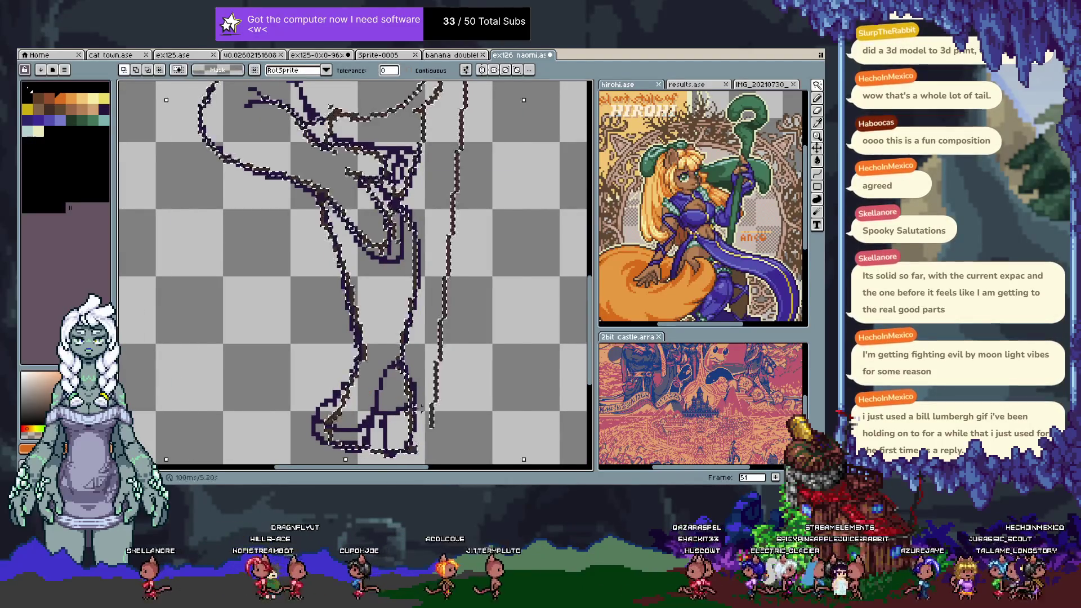
{"action": "scroll", "coordinate": [434, 367], "scroll_direction": "down", "scroll_amount": 1}
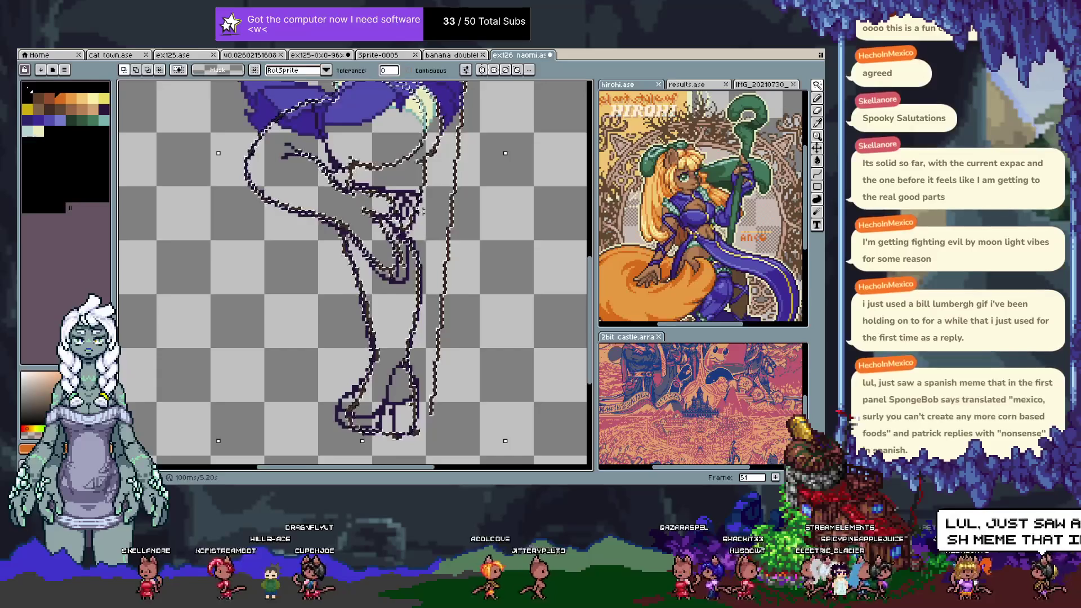
{"action": "scroll", "coordinate": [394, 310], "scroll_direction": "up", "scroll_amount": 1}
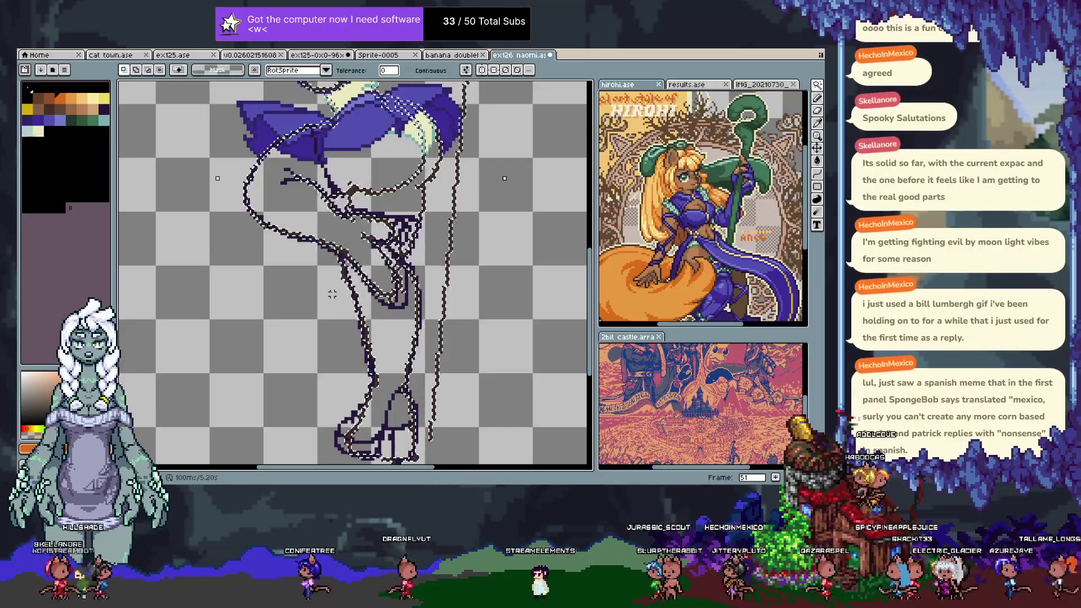
- Draw new lineart strokes around the lower legs, then deselect
{"action": "key", "text": "b"}
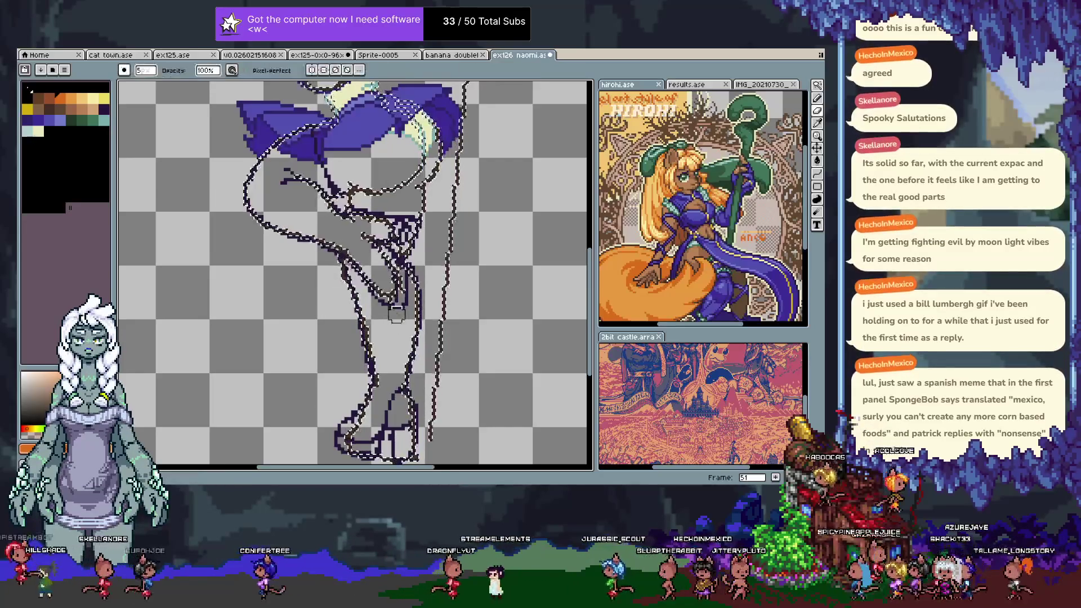
{"action": "scroll", "coordinate": [315, 265], "scroll_direction": "up", "scroll_amount": 3}
{"action": "left_click_drag", "start_coordinate": [300, 239], "coordinate": [334, 246]}
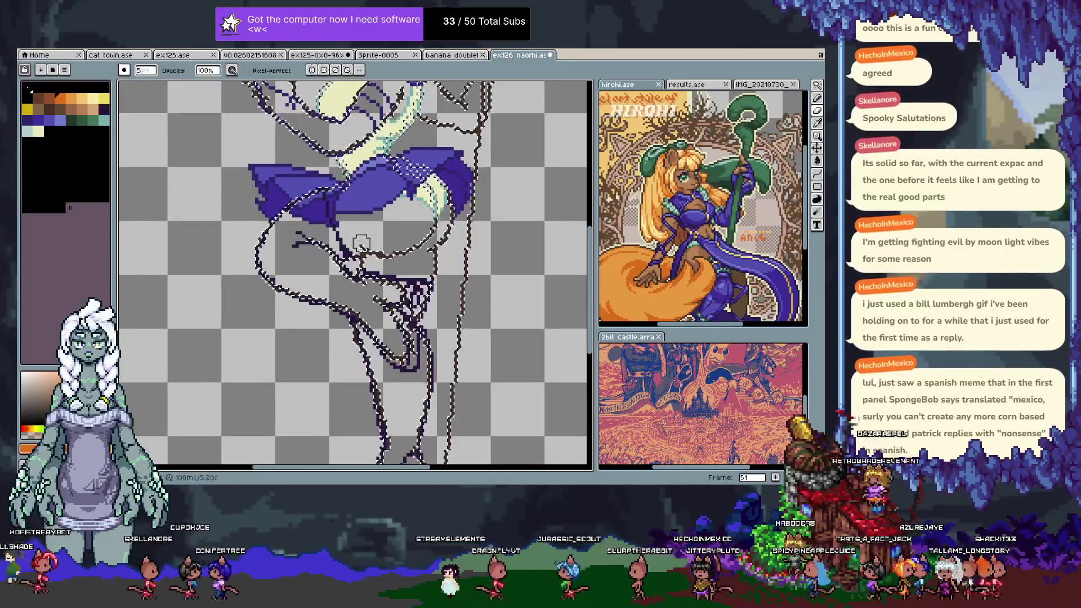
{"action": "left_click_drag", "start_coordinate": [373, 307], "coordinate": [347, 276]}
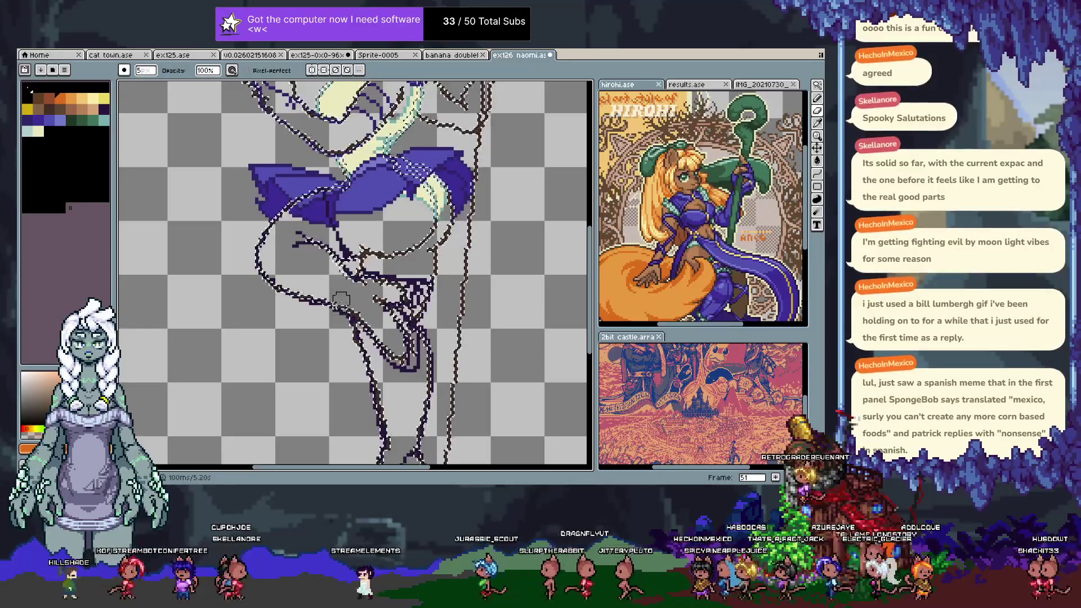
{"action": "left_click_drag", "start_coordinate": [373, 250], "coordinate": [361, 269]}
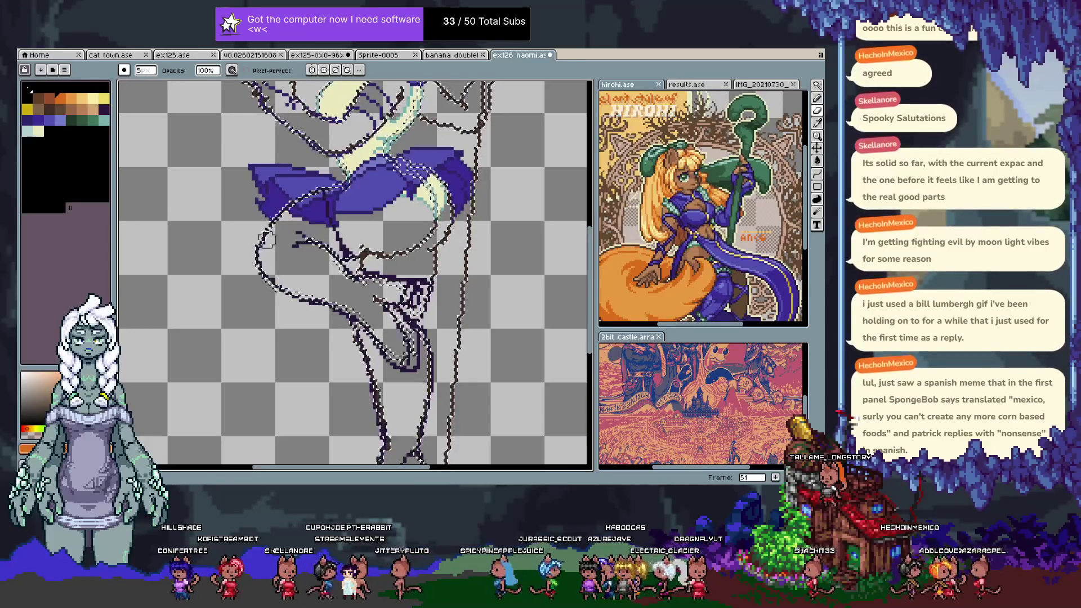
{"action": "key", "text": "ctrl+d"}
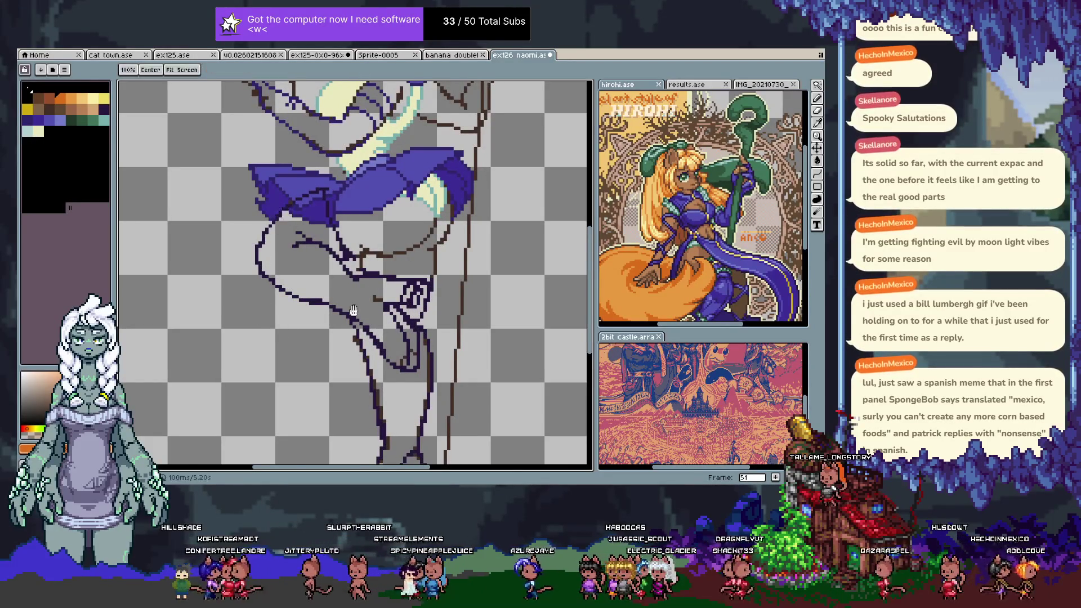
- Close the bottom edge of the right foot's outline
{"action": "left_click_drag", "start_coordinate": [367, 300], "coordinate": [338, 262]}
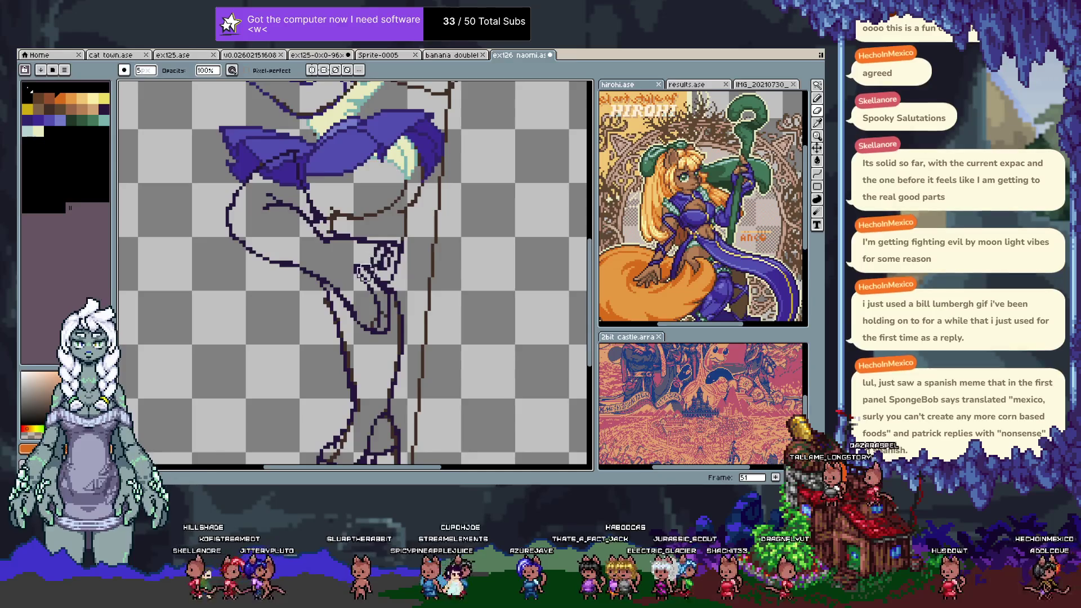
{"action": "left_click_drag", "start_coordinate": [354, 397], "coordinate": [377, 278]}
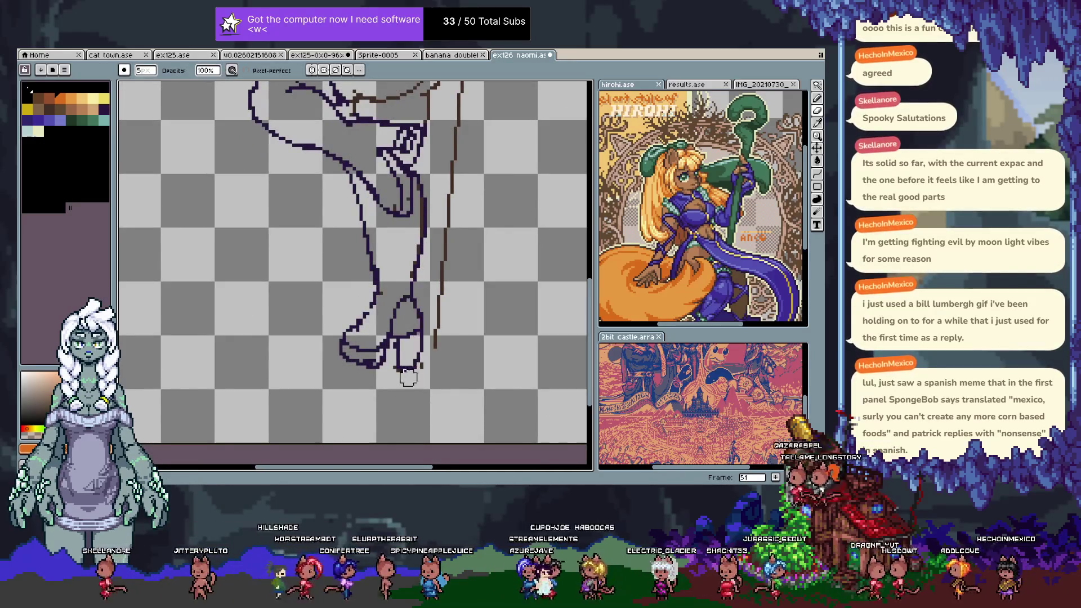
{"action": "left_click_drag", "start_coordinate": [401, 370], "coordinate": [416, 368]}
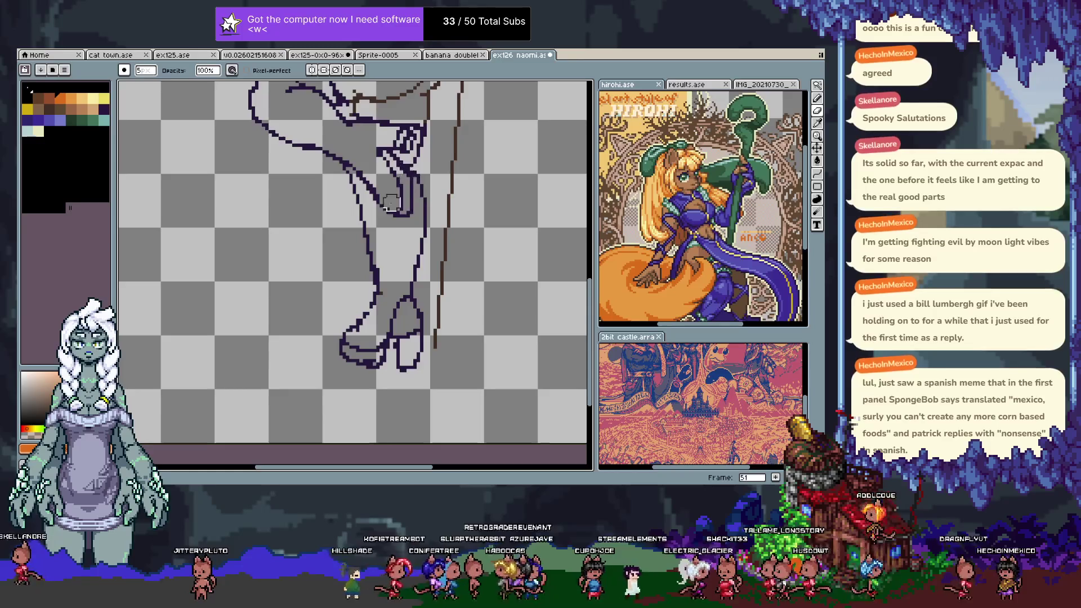
{"action": "left_click_drag", "start_coordinate": [394, 198], "coordinate": [377, 393]}
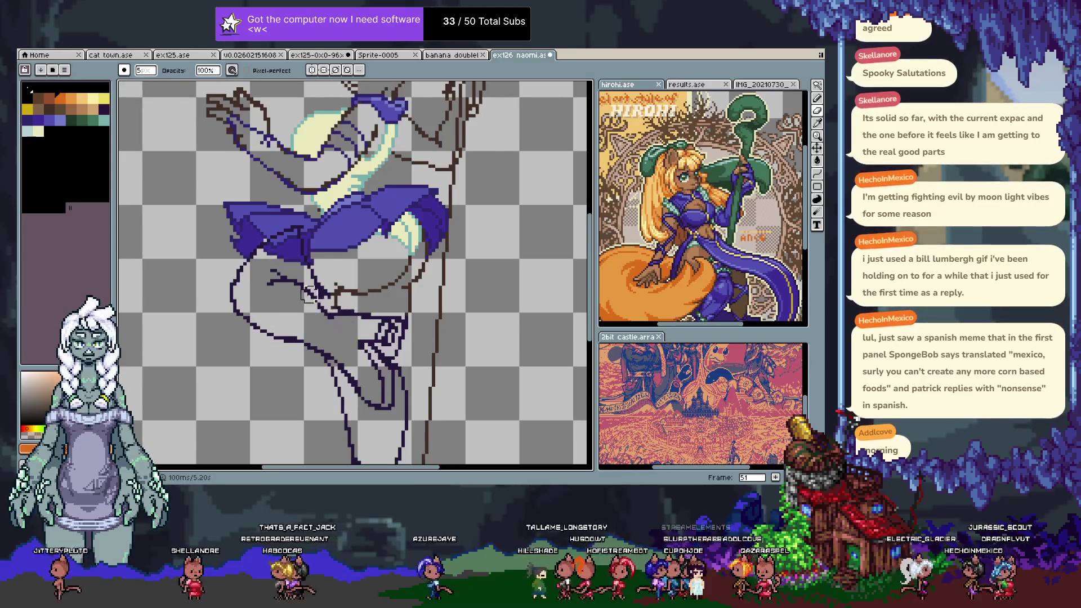
{"action": "left_click_drag", "start_coordinate": [360, 362], "coordinate": [365, 310]}
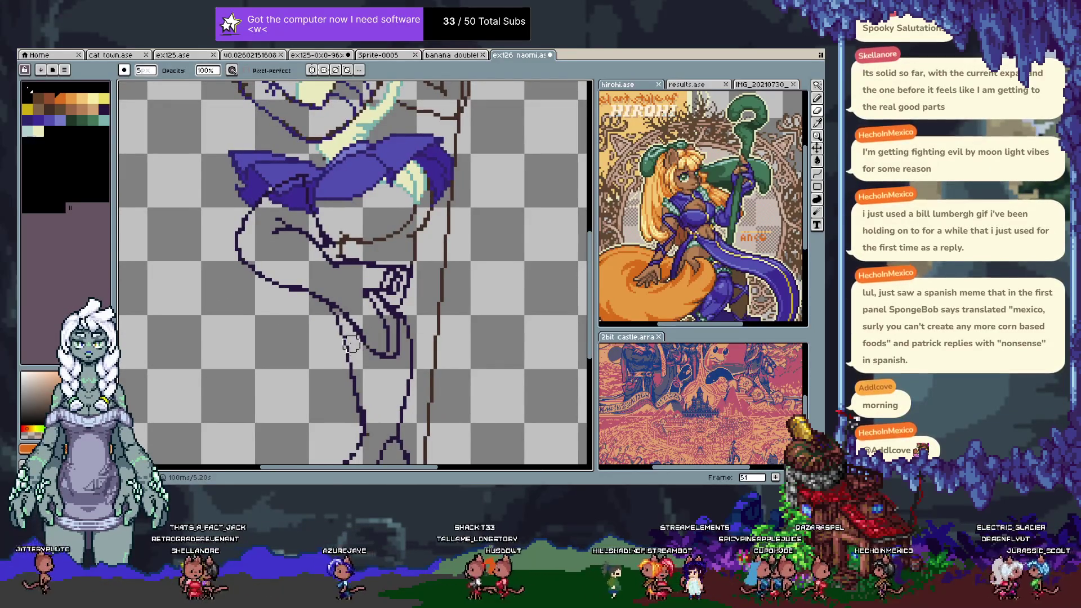
- Make Layer 4 active and draw a lineart stroke along the thigh
{"action": "key", "text": "Tab"}
{"action": "mouse_move", "coordinate": [381, 339]}
{"action": "left_mouse_down"}
{"action": "mouse_move", "coordinate": [356, 221]}
{"action": "mouse_move", "coordinate": [360, 239]}
{"action": "left_mouse_up"}
{"action": "key", "text": "v"}
{"action": "left_click", "coordinate": [347, 198]}
{"action": "key", "text": "b"}
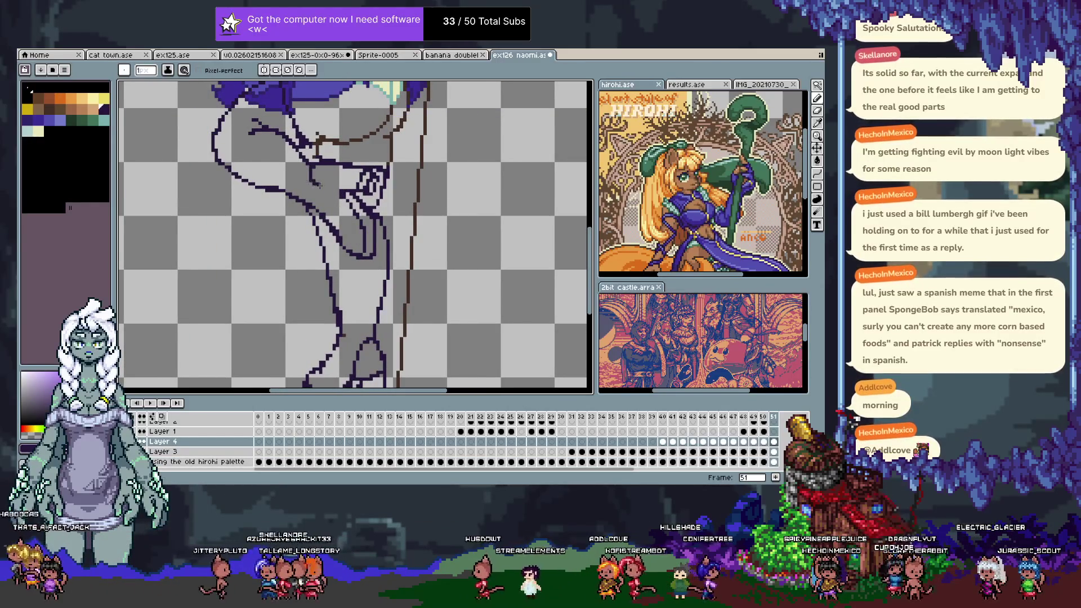
{"action": "left_click_drag", "start_coordinate": [309, 167], "coordinate": [333, 192]}
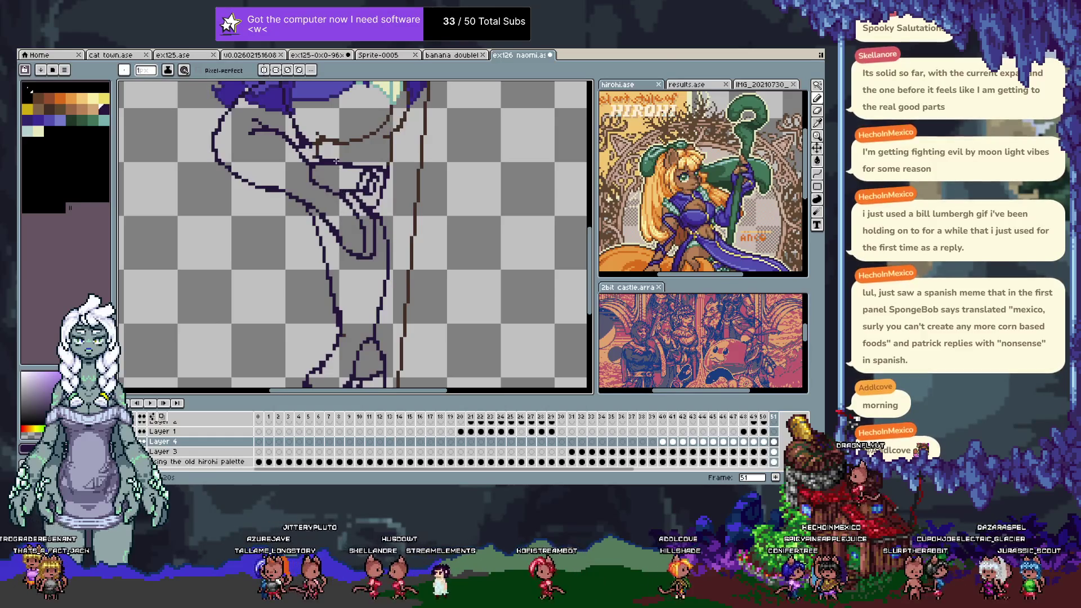
{"action": "scroll", "coordinate": [354, 213], "scroll_direction": "down", "scroll_amount": 5}
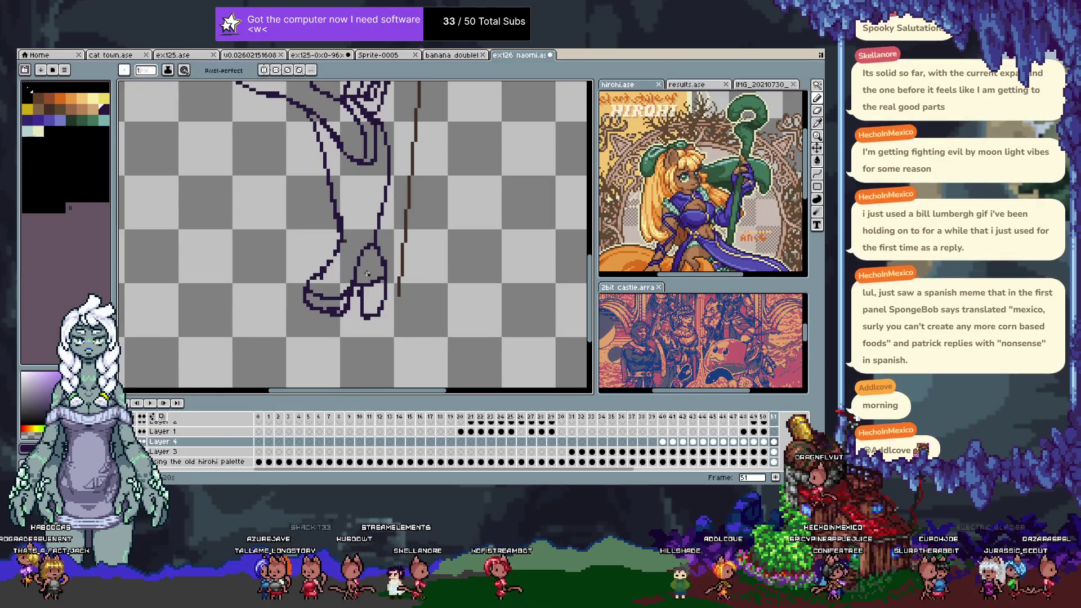
{"action": "scroll", "coordinate": [366, 259], "scroll_direction": "up", "scroll_amount": 5}
{"action": "key", "text": "b"}
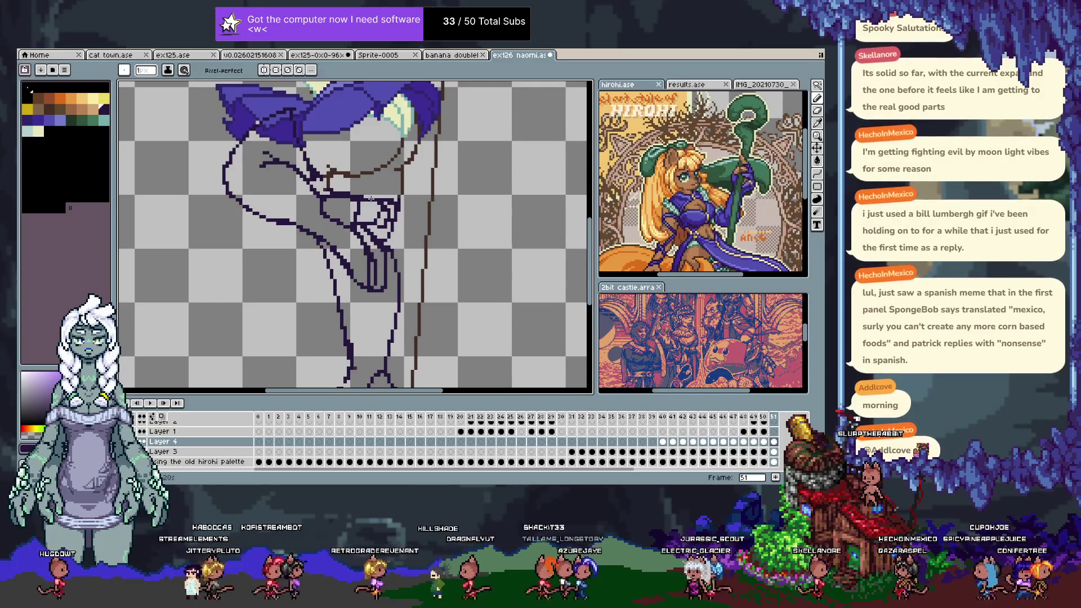
{"action": "scroll", "coordinate": [405, 279], "scroll_direction": "down", "scroll_amount": 5}
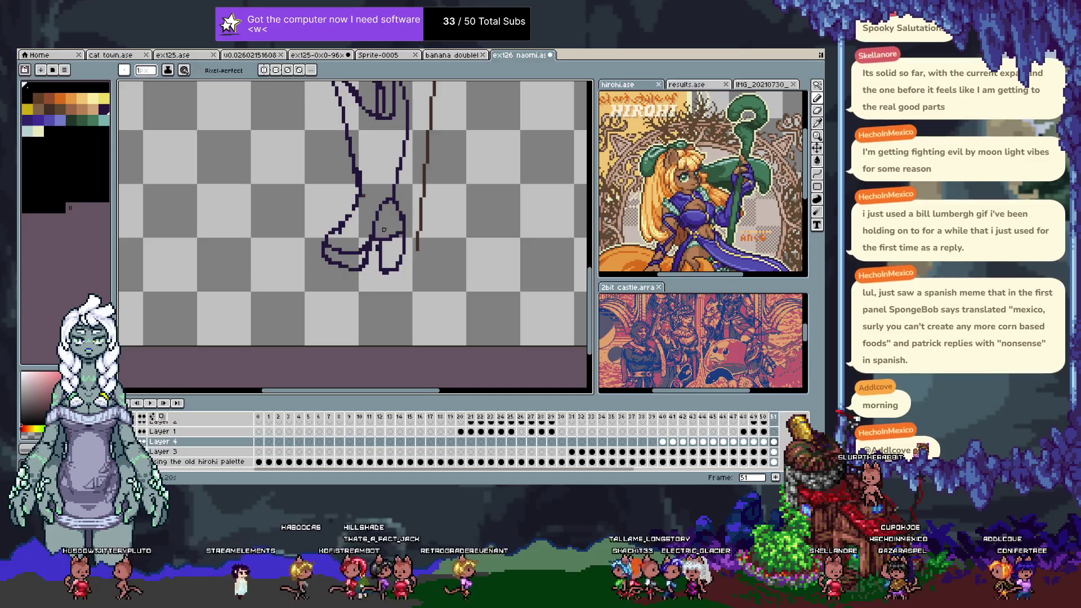
{"action": "scroll", "coordinate": [379, 248], "scroll_direction": "up", "scroll_amount": 2}
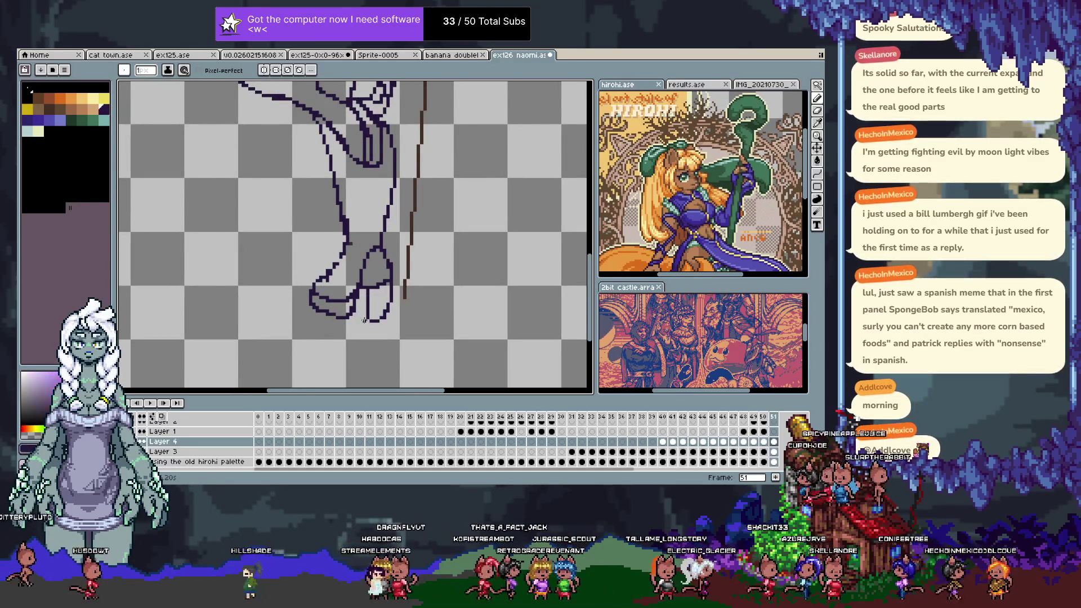
- Touch up the lineart near the feet and erase along the legs with the 5px eraser
{"action": "key", "text": "v"}
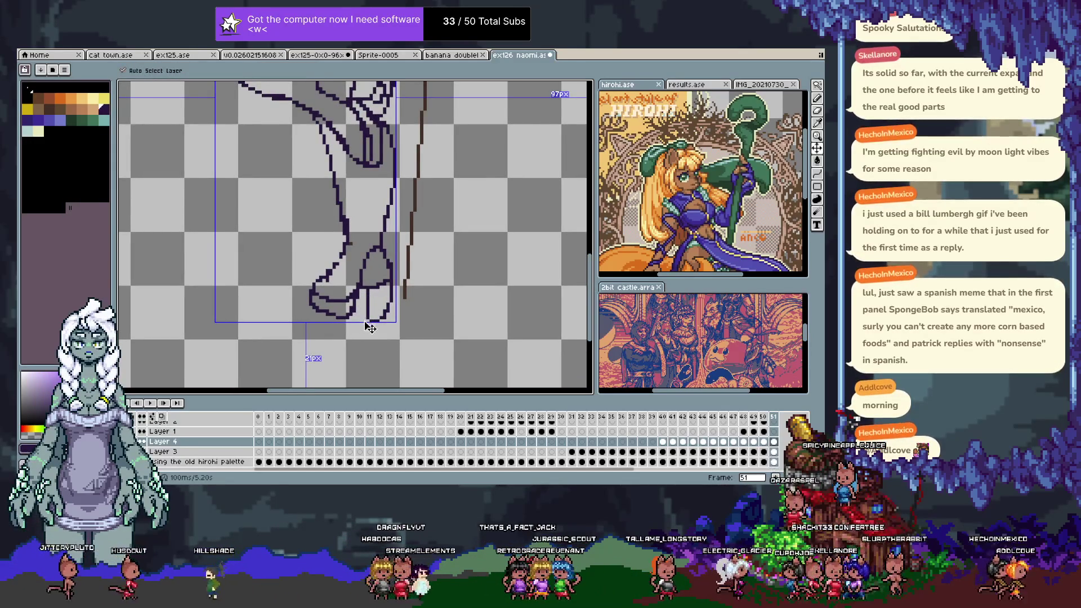
{"action": "key", "text": "b"}
{"action": "scroll", "coordinate": [411, 273], "scroll_direction": "up", "scroll_amount": 5}
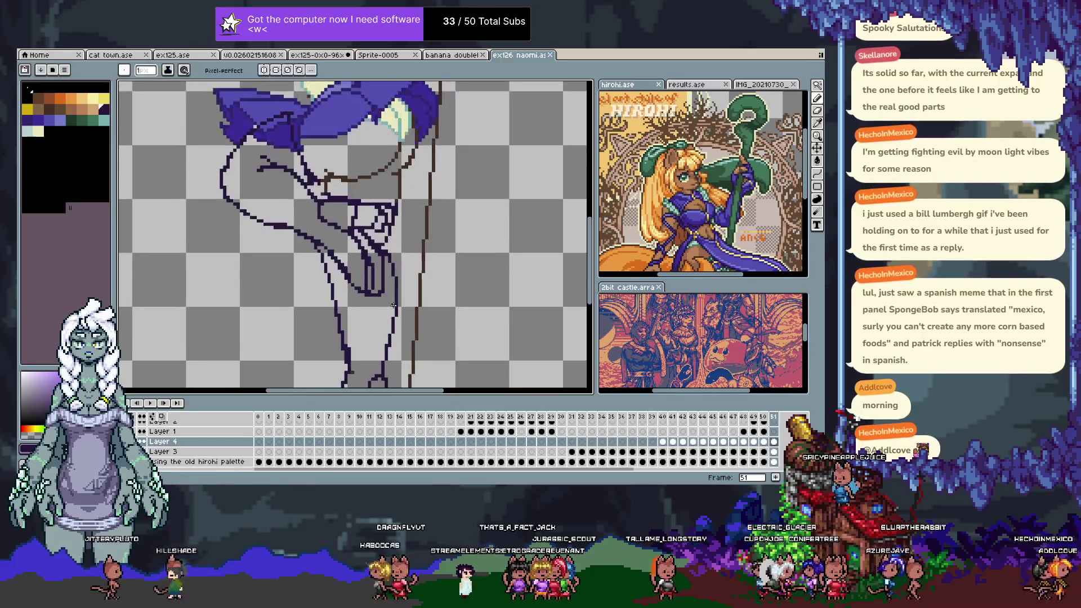
{"action": "scroll", "coordinate": [373, 356], "scroll_direction": "down", "scroll_amount": 3}
{"action": "scroll", "coordinate": [383, 253], "scroll_direction": "down", "scroll_amount": 2}
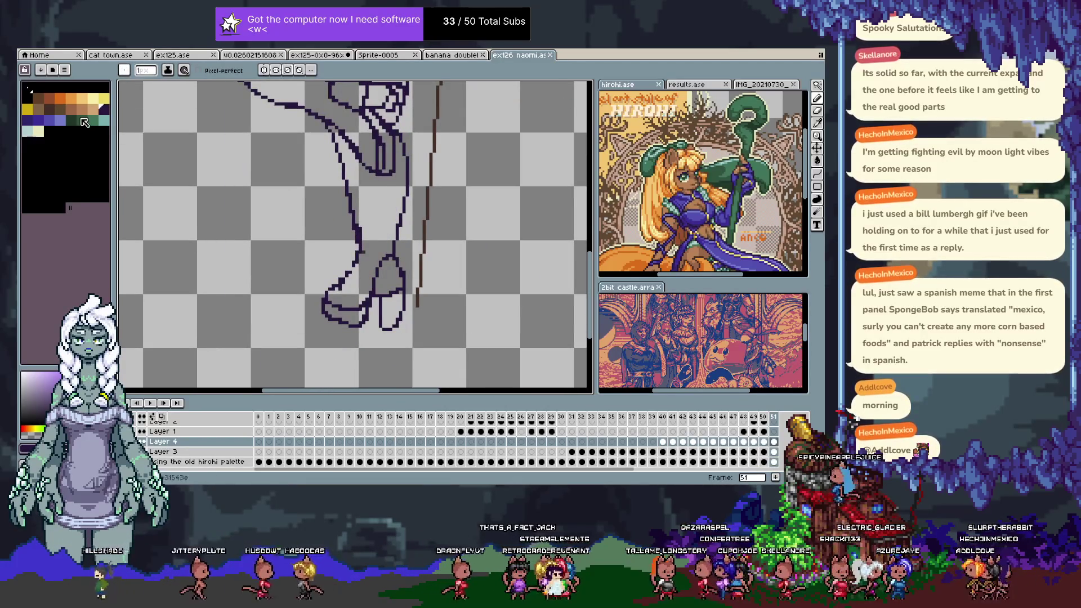
{"action": "left_click", "coordinate": [366, 255]}
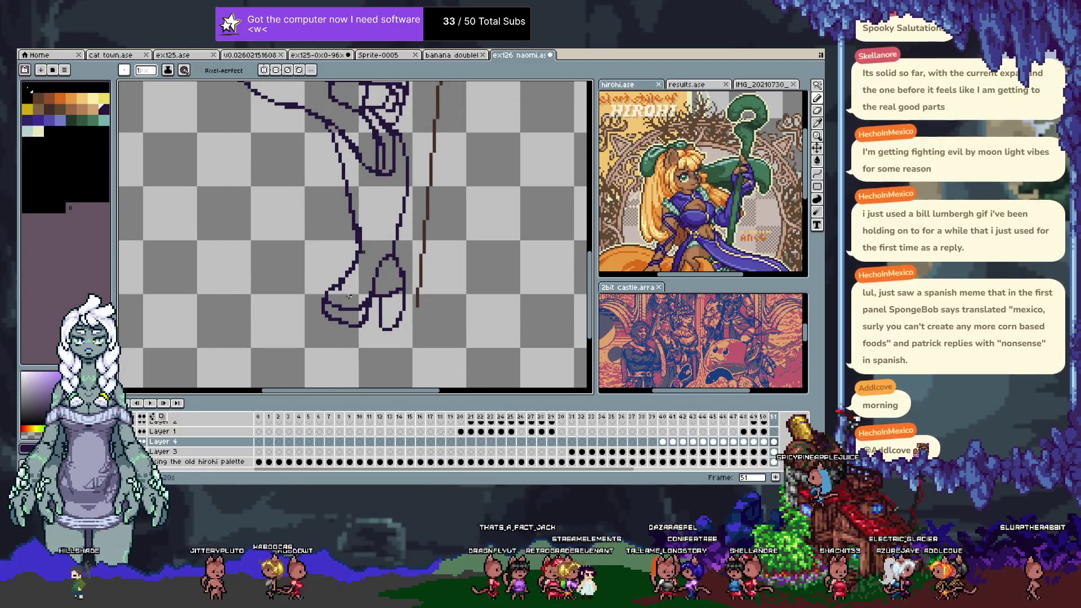
{"action": "left_click", "coordinate": [366, 255], "text": "ctrl"}
{"action": "key", "text": "e"}
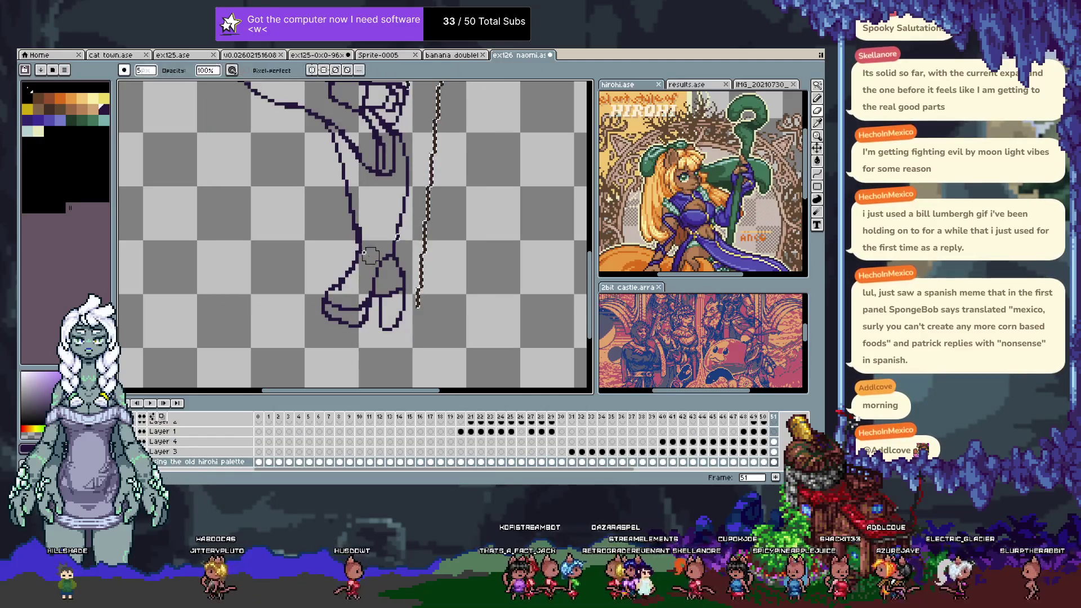
{"action": "scroll", "coordinate": [389, 235], "scroll_direction": "up", "scroll_amount": 5}
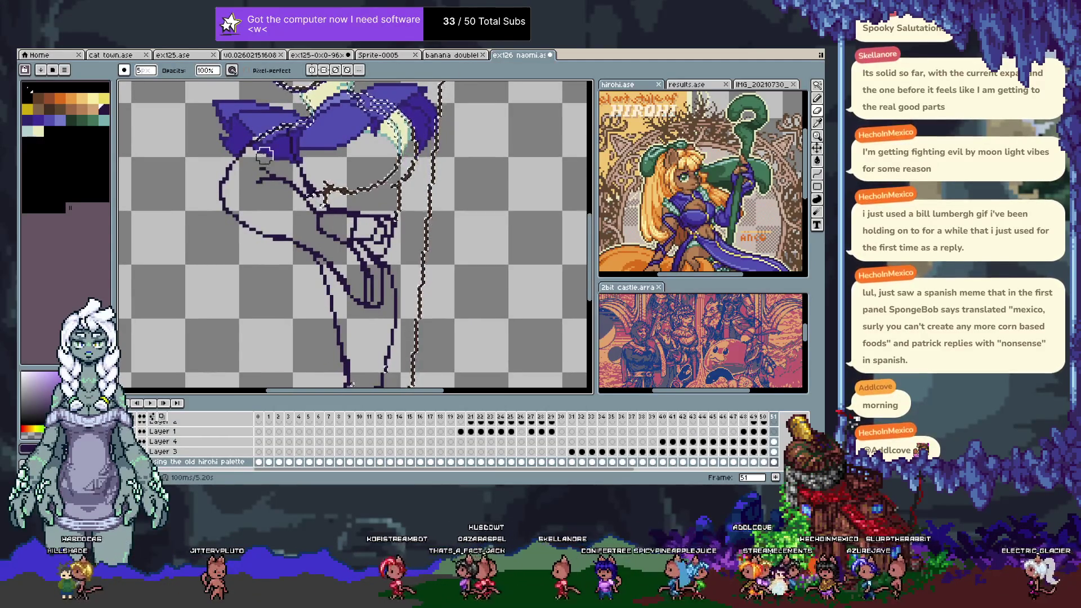
{"action": "left_click_drag", "start_coordinate": [264, 158], "coordinate": [360, 291]}
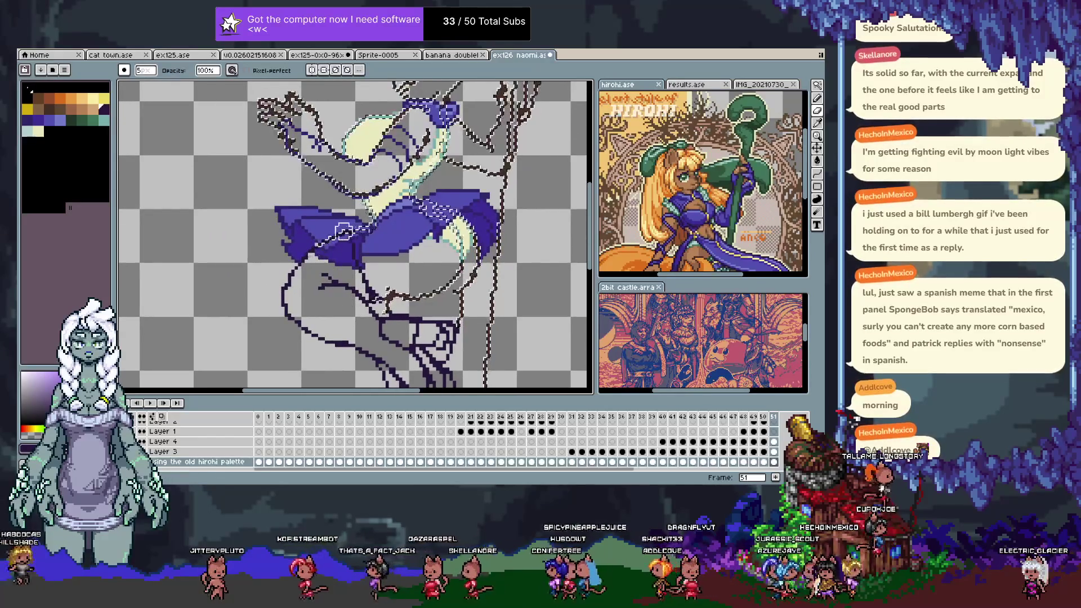
- Drop the selection, sample a colour from Layer 3's artwork, and zoom out to the whole figure
{"action": "key", "text": "ctrl+d"}
{"action": "key", "text": "i"}
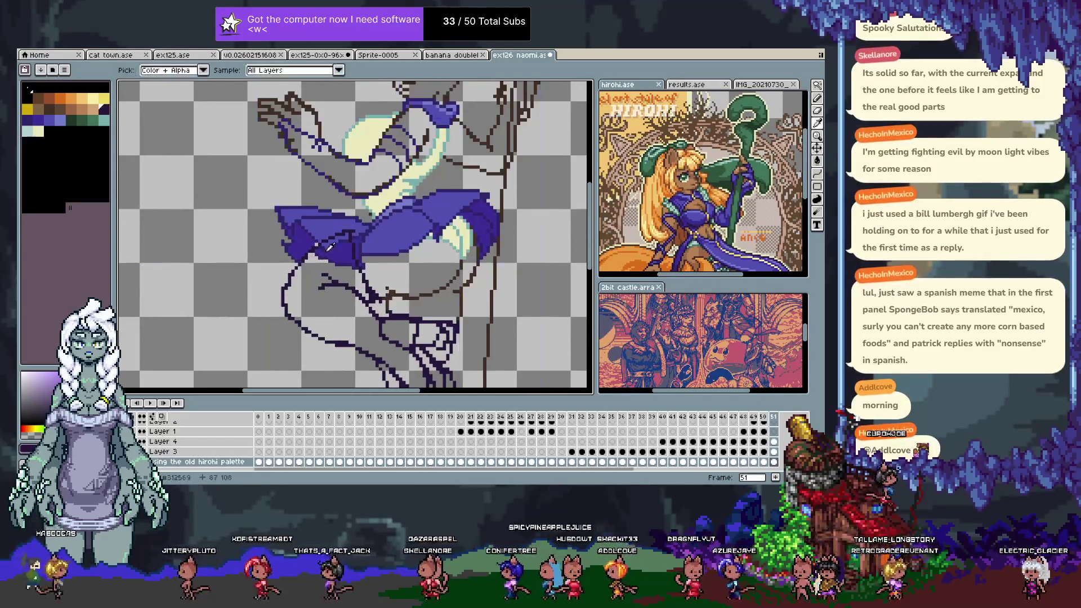
{"action": "left_click", "coordinate": [312, 243], "text": "ctrl"}
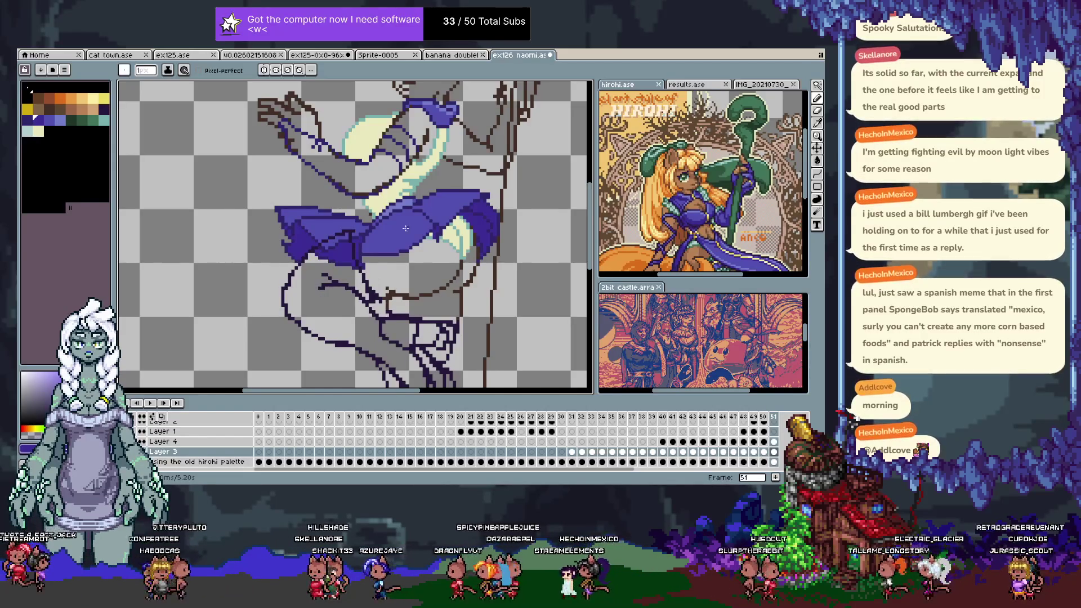
{"action": "left_click_drag", "start_coordinate": [320, 297], "coordinate": [361, 346]}
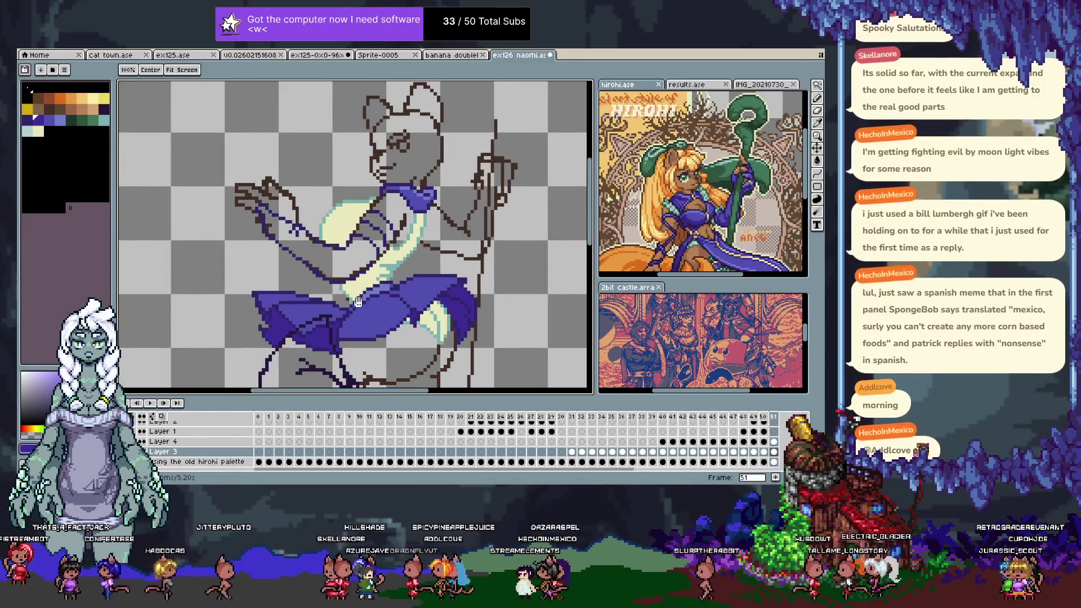
{"action": "left_click_drag", "start_coordinate": [359, 307], "coordinate": [352, 344]}
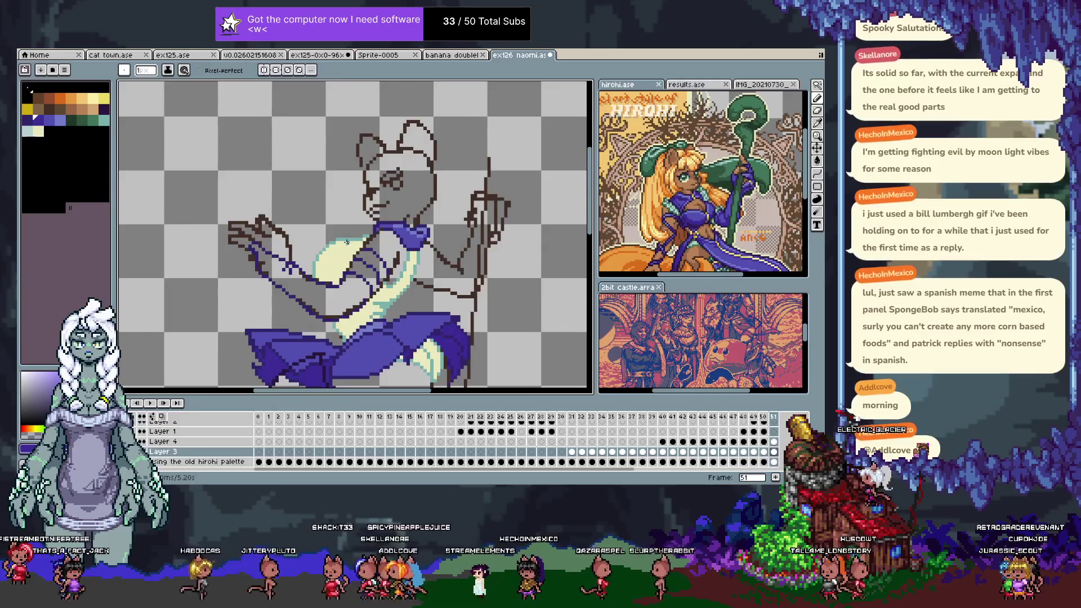
{"action": "scroll", "coordinate": [346, 242], "scroll_direction": "down", "scroll_amount": 2}
{"action": "scroll", "coordinate": [395, 224], "scroll_direction": "down", "scroll_amount": 1}
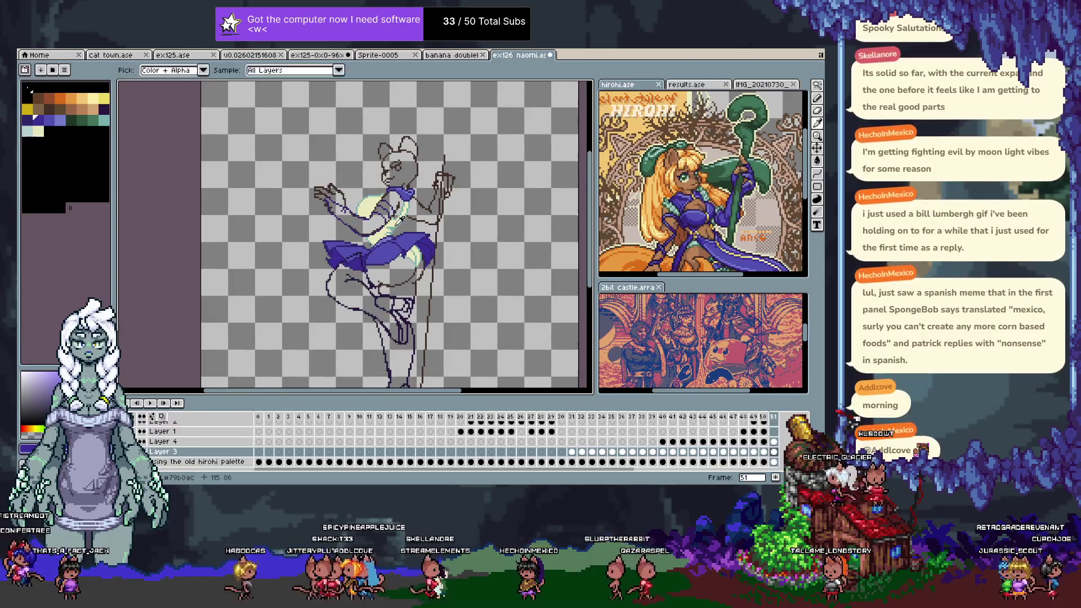
{"action": "key", "text": "Tab"}
- Add a new frame, make Layer 1 active and compare it with frame 50's orange sketch
{"action": "key", "text": "alt+n"}
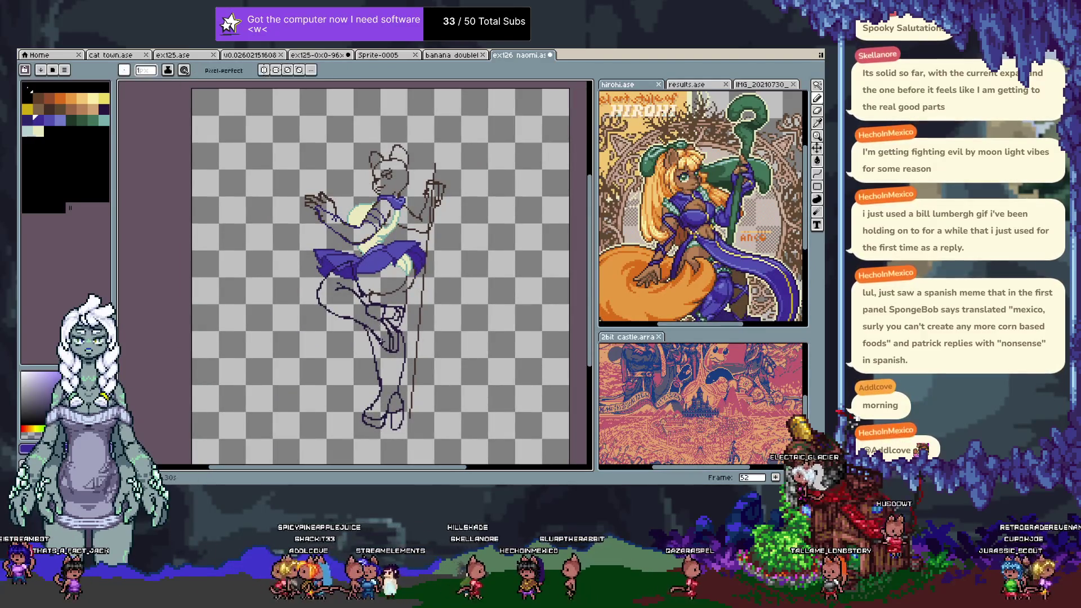
{"action": "scroll", "coordinate": [365, 305], "scroll_direction": "up", "scroll_amount": 1}
{"action": "scroll", "coordinate": [364, 304], "scroll_direction": "up", "scroll_amount": 2}
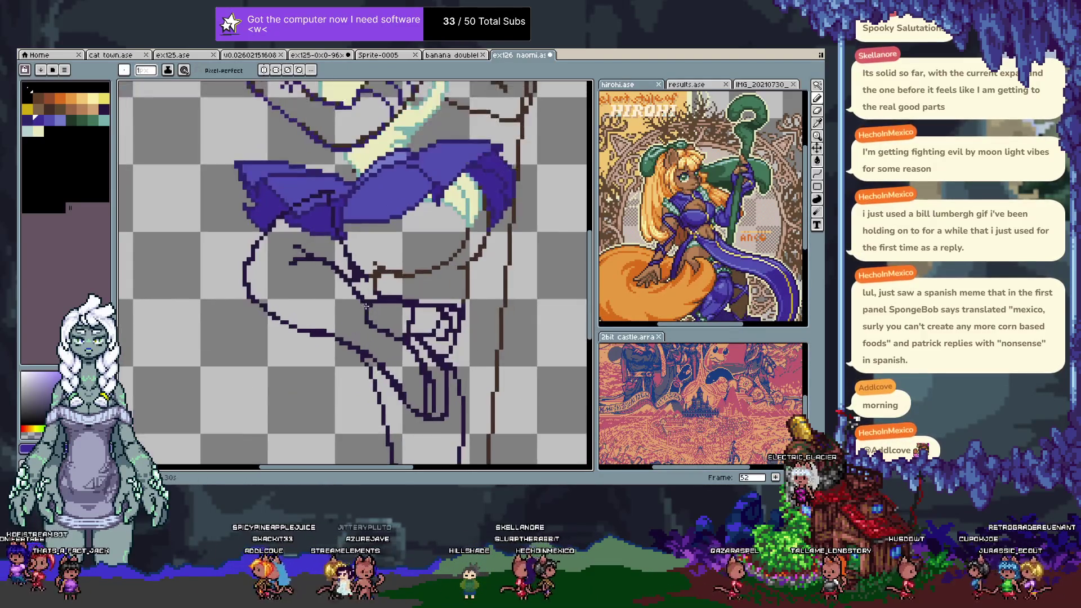
{"action": "scroll", "coordinate": [366, 306], "scroll_direction": "down", "scroll_amount": 2}
{"action": "scroll", "coordinate": [367, 305], "scroll_direction": "down", "scroll_amount": 1}
{"action": "key", "text": "Tab"}
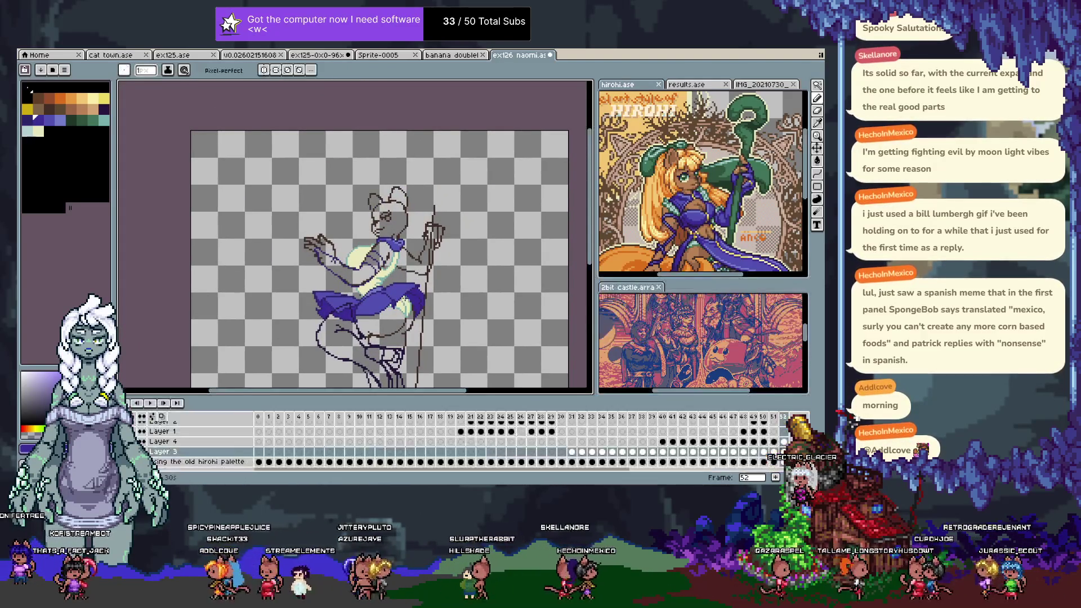
{"action": "key", "text": "alt+Up"}
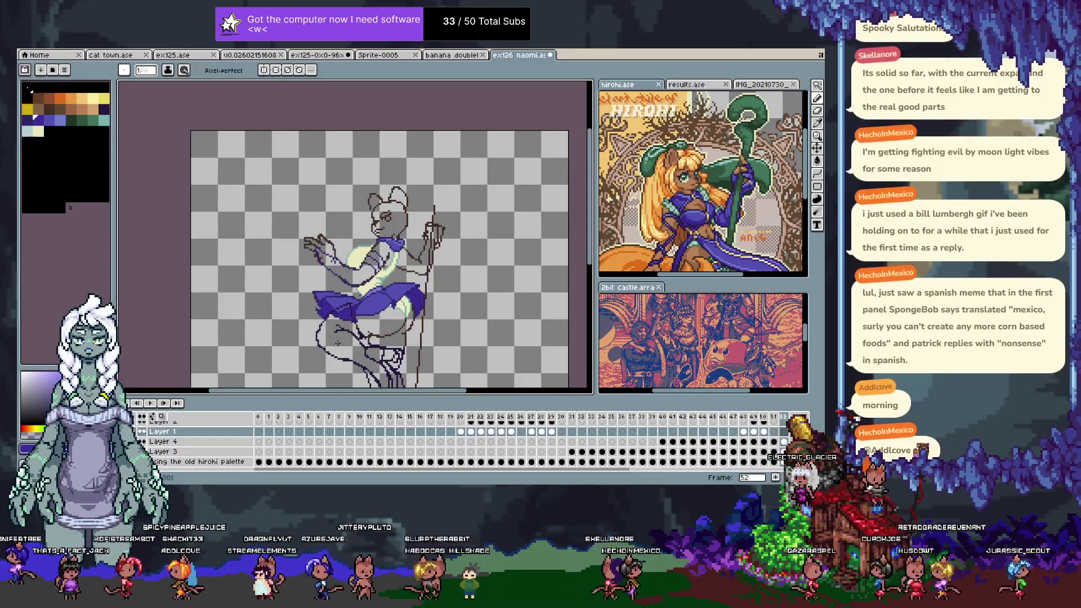
{"action": "key", "text": "Left"}
{"action": "key", "text": "Left"}
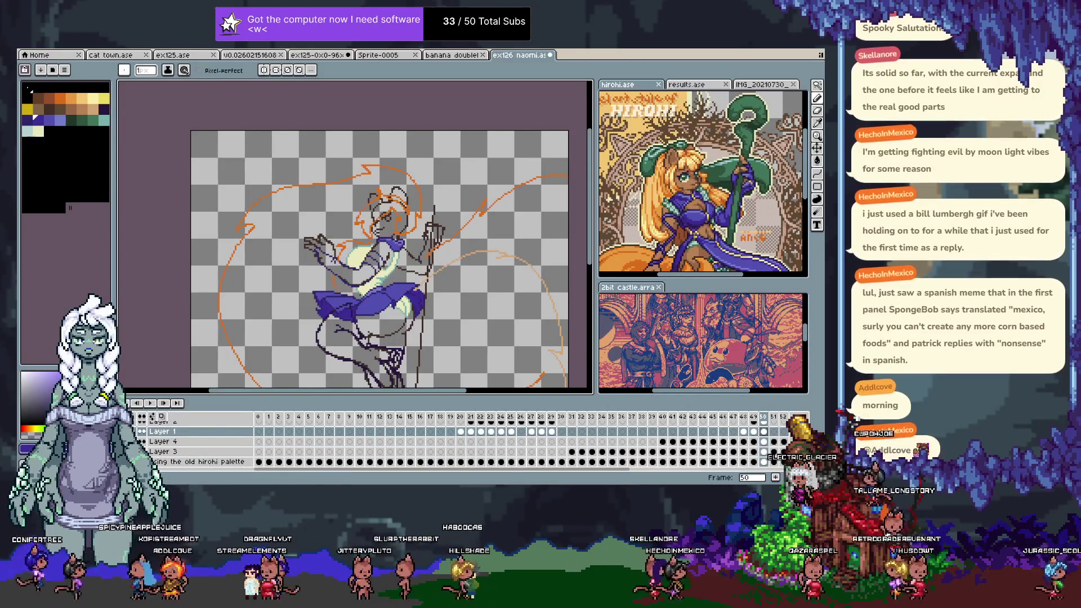
{"action": "key", "text": "Right"}
{"action": "key", "text": "Right"}
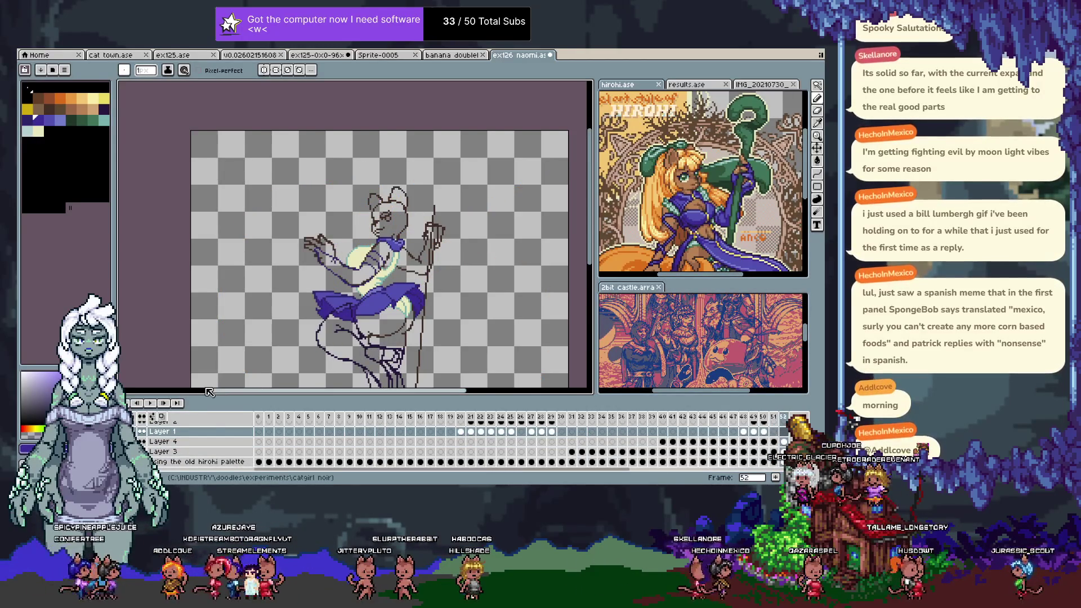
{"action": "left_click", "coordinate": [184, 69]}
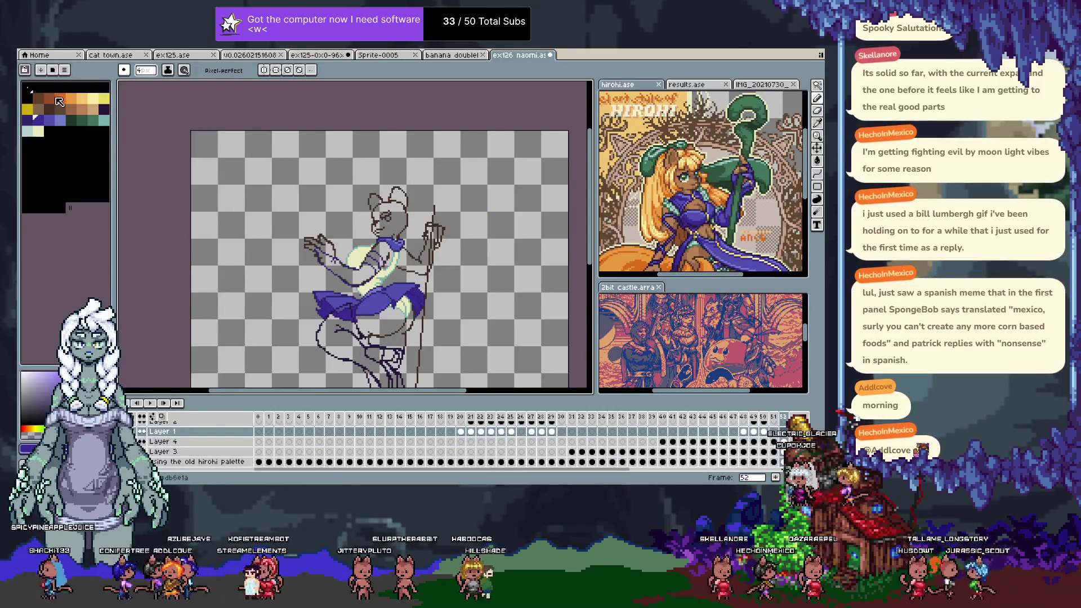
{"action": "key", "text": "Tab"}
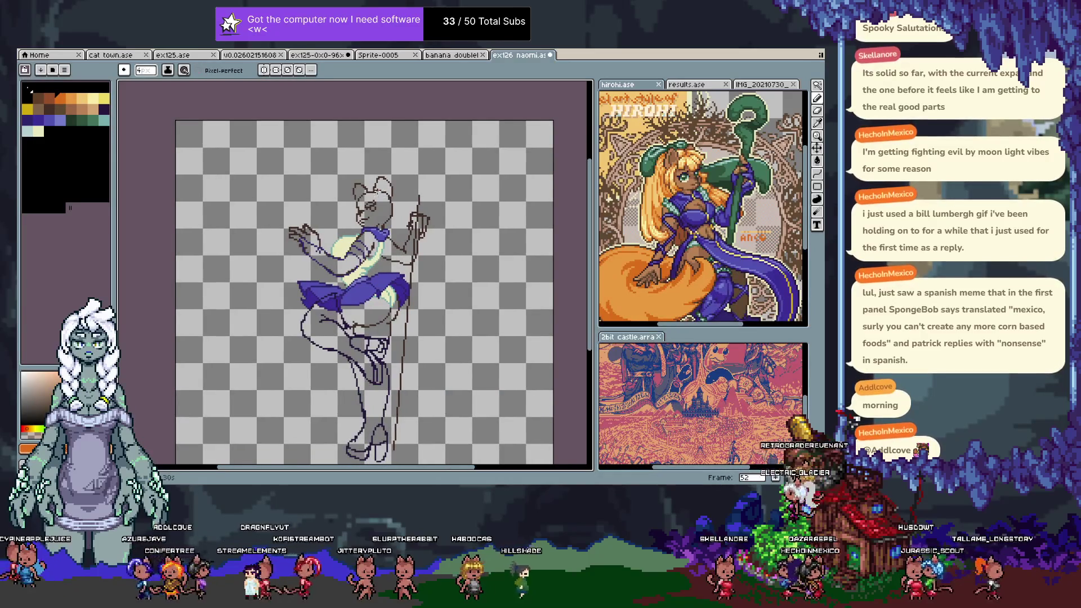
- Sketch an orange ribbon loop around the figure and a tan loop sweeping across and down
{"action": "left_click_drag", "start_coordinate": [355, 184], "coordinate": [388, 182]}
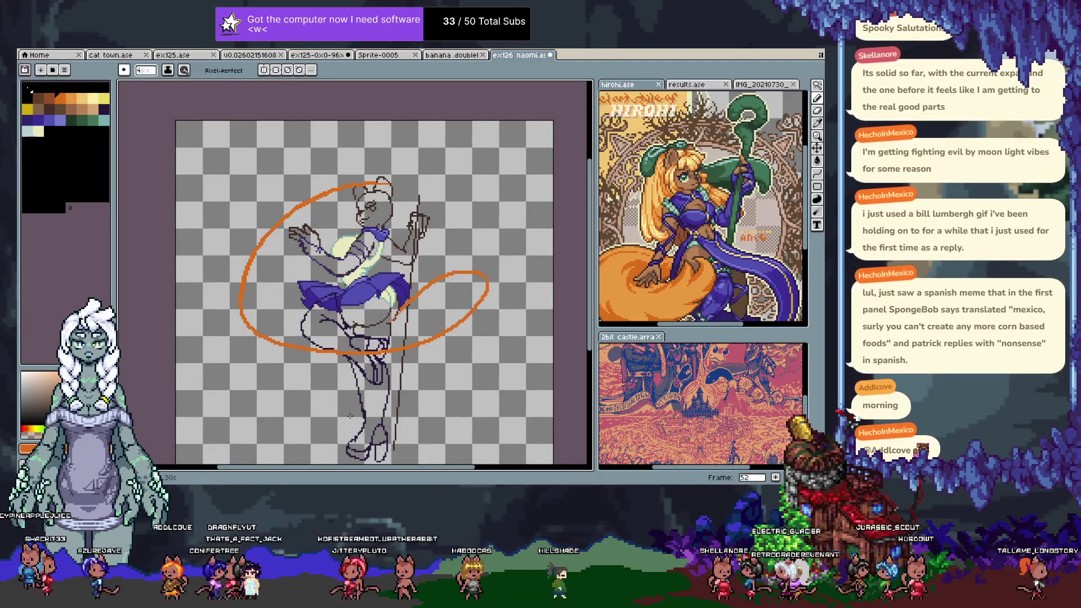
{"action": "left_click_drag", "start_coordinate": [396, 414], "coordinate": [385, 360]}
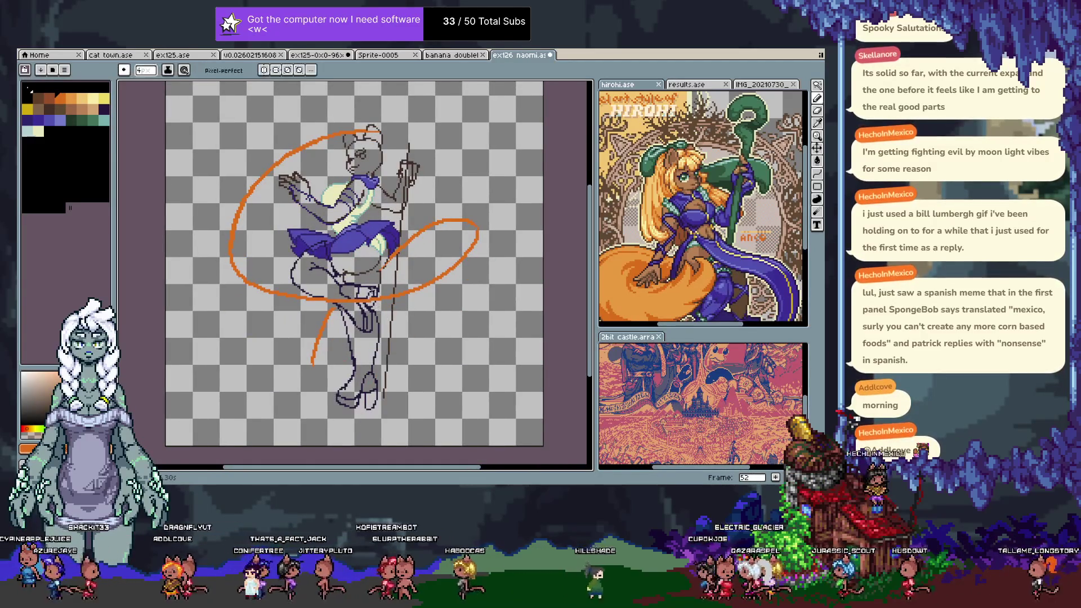
{"action": "left_click", "coordinate": [89, 111]}
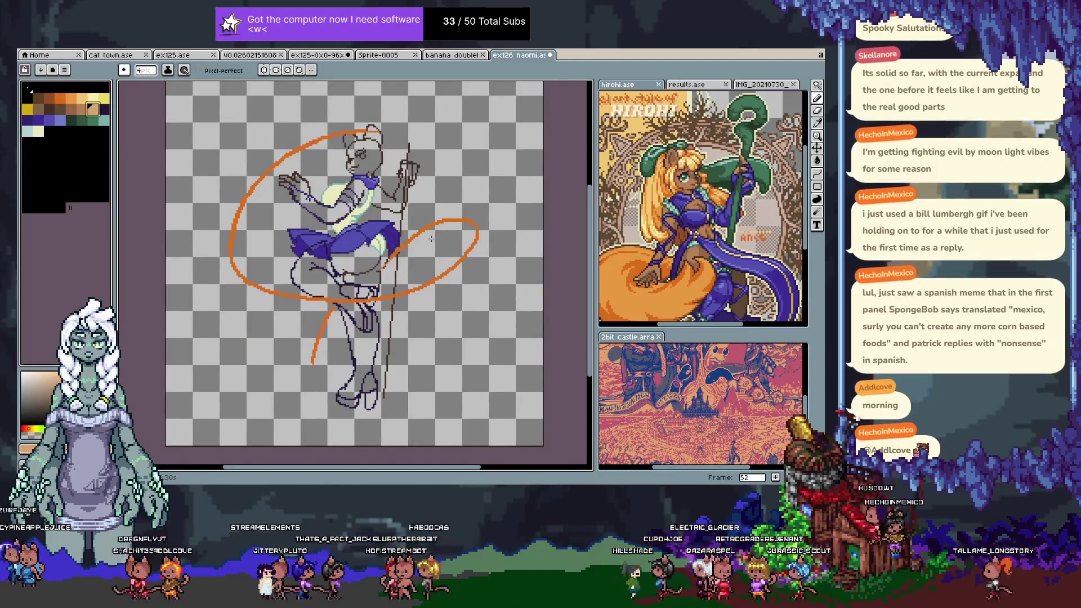
{"action": "mouse_move", "coordinate": [384, 227]}
{"action": "left_mouse_down"}
{"action": "mouse_move", "coordinate": [464, 155]}
{"action": "mouse_move", "coordinate": [275, 288]}
{"action": "left_mouse_up"}
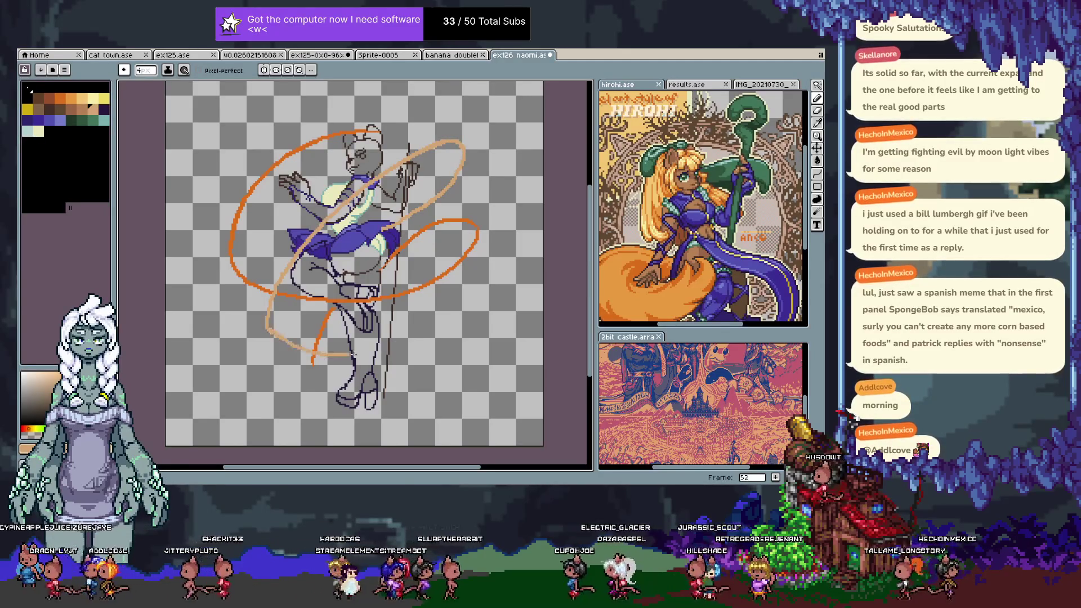
{"action": "left_click_drag", "start_coordinate": [327, 353], "coordinate": [318, 443]}
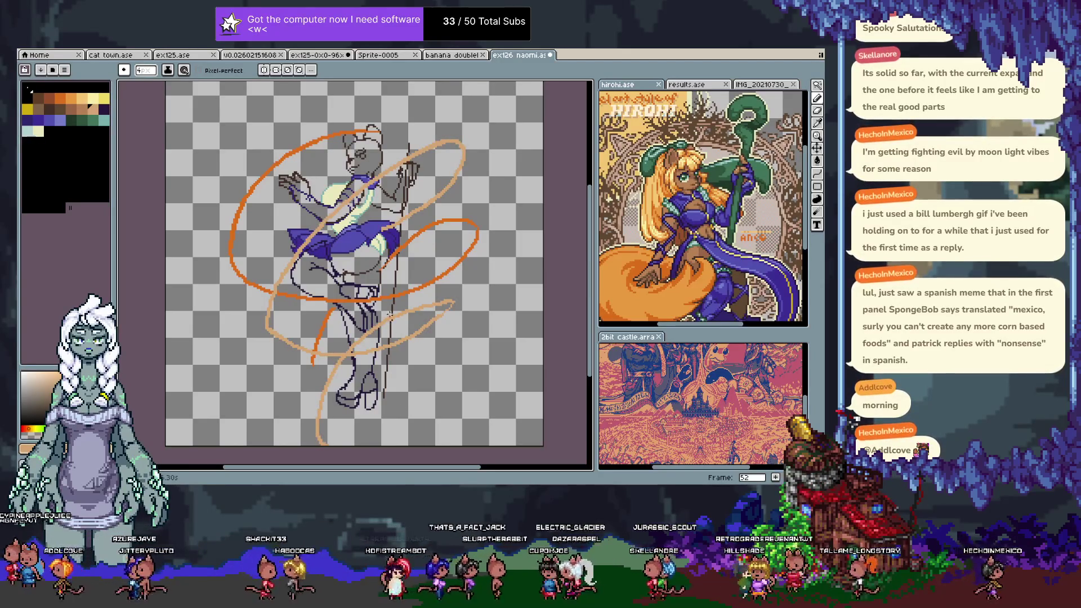
- Add another frame and undo the copied sketch off it
{"action": "key", "text": "Tab"}
{"action": "key", "text": "alt+n"}
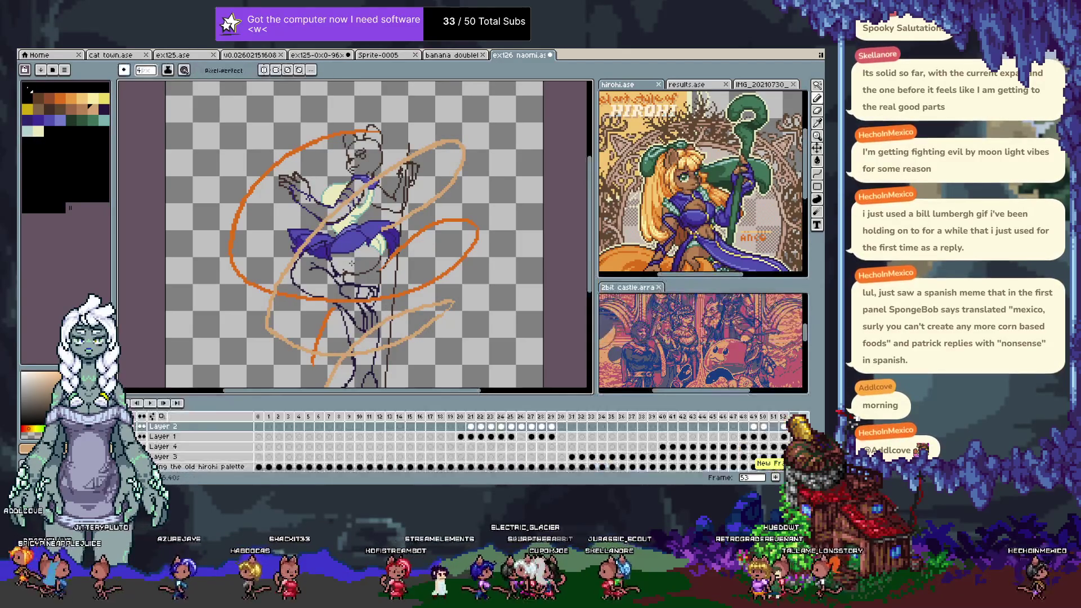
{"action": "key", "text": "ctrl+z"}
{"action": "key", "text": "Down"}
{"action": "key", "text": "ctrl+z"}
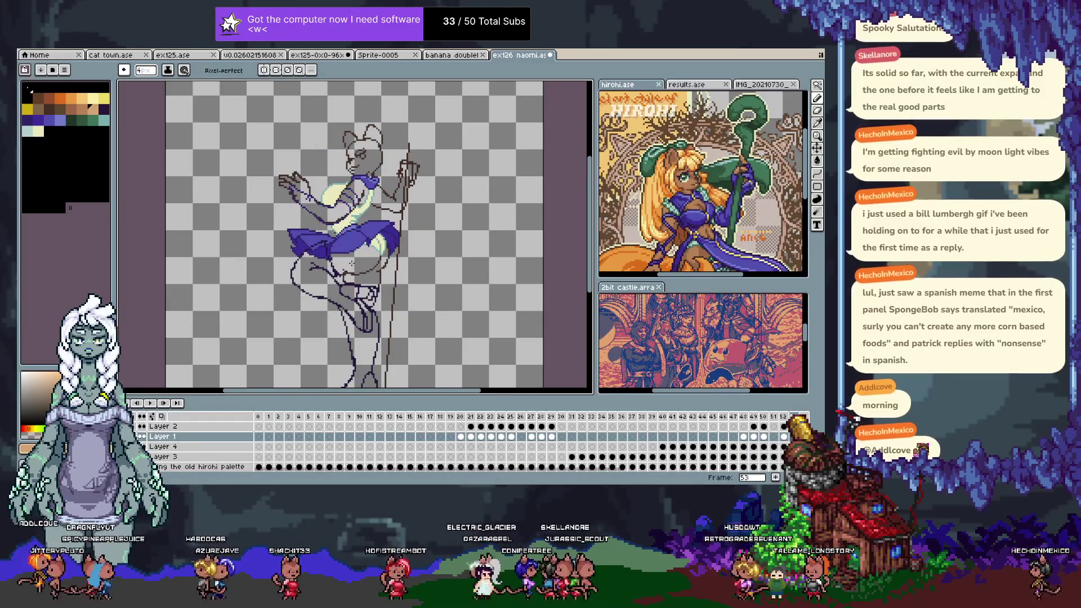
{"action": "key", "text": "Tab"}
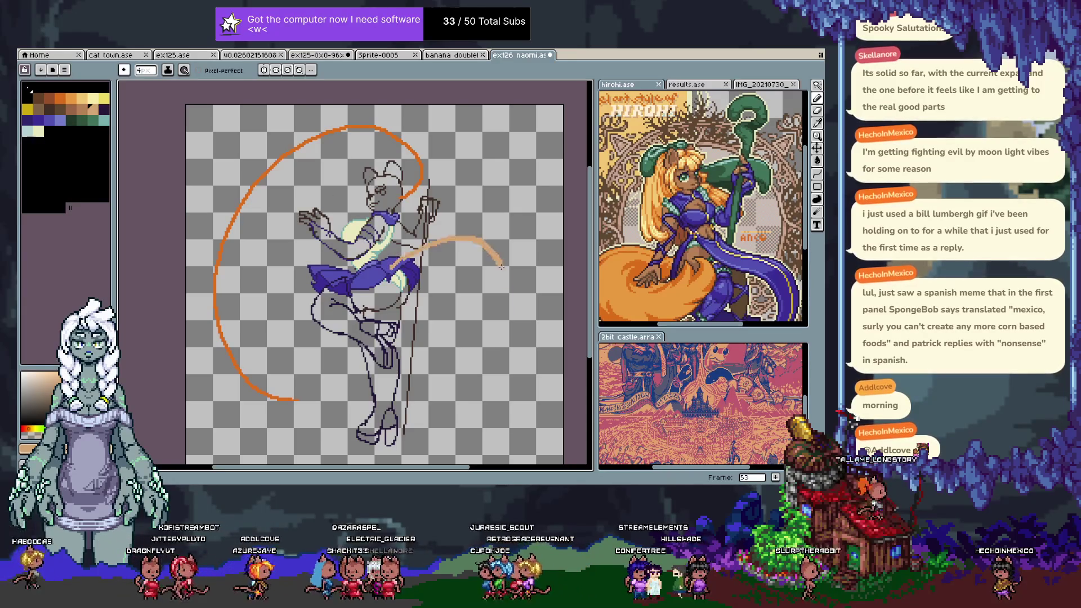
- Reframe the canvas view and add empty frame 54 showing the plain figure
{"action": "key", "text": "v"}
{"action": "scroll", "coordinate": [444, 194], "scroll_direction": "down", "scroll_amount": 2}
{"action": "key", "text": "h"}
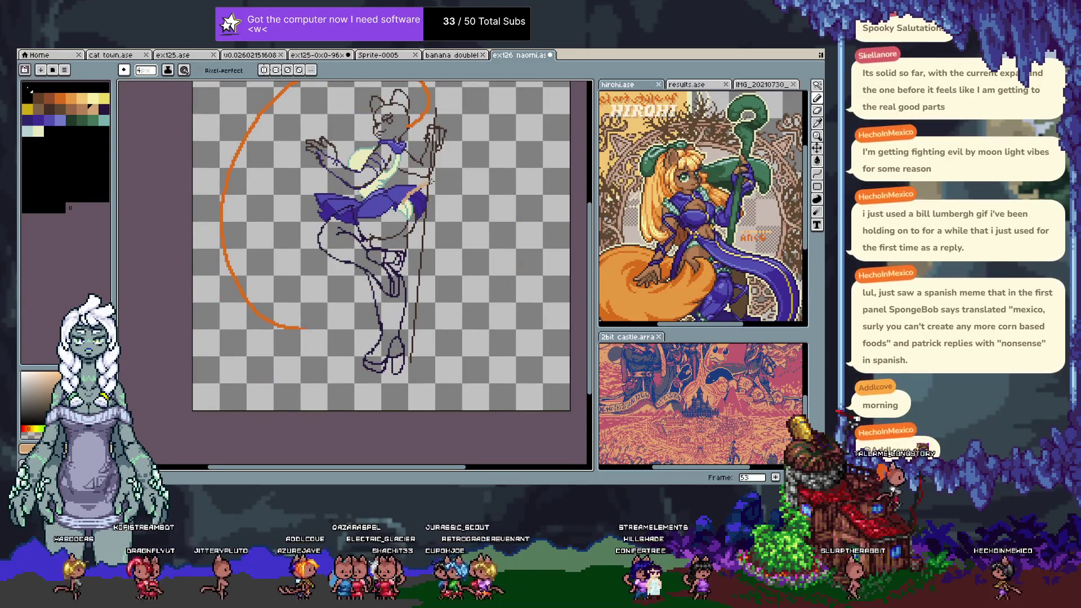
{"action": "mouse_move", "coordinate": [373, 299]}
{"action": "left_mouse_down"}
{"action": "mouse_move", "coordinate": [378, 334]}
{"action": "mouse_move", "coordinate": [371, 299]}
{"action": "left_mouse_up"}
{"action": "key", "text": "b"}
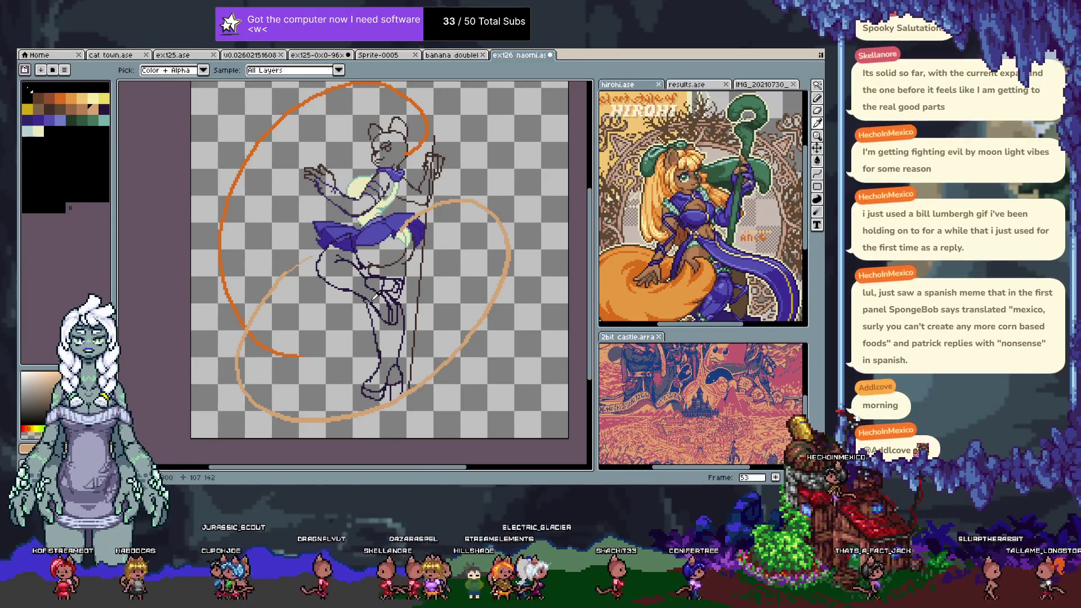
{"action": "key", "text": "Tab"}
{"action": "key", "text": "Right"}
{"action": "key", "text": "Tab"}
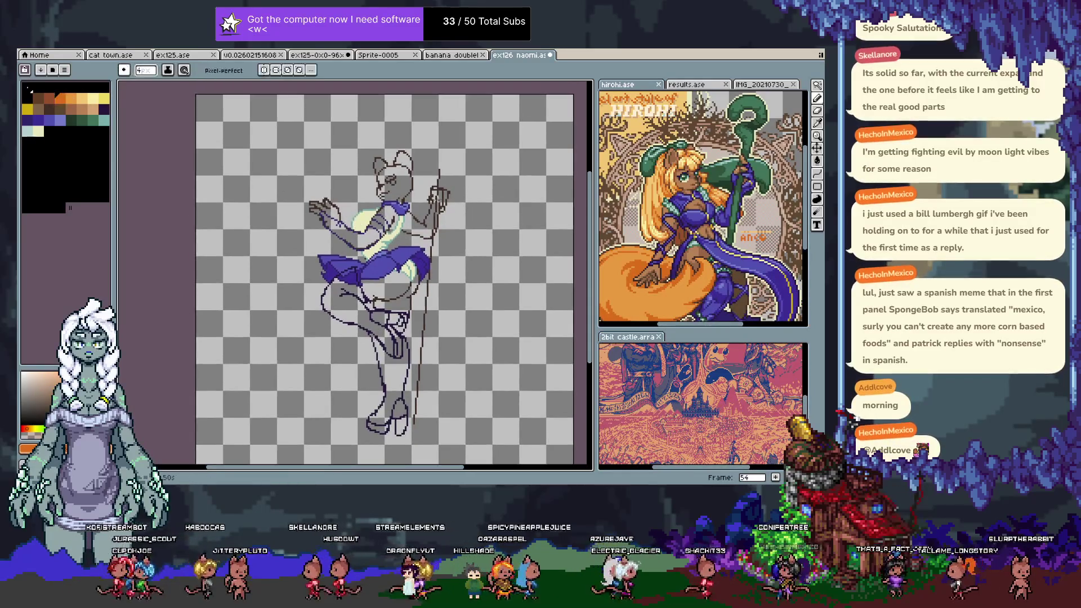
- Try several orange curves over the top of the figure, undoing them
{"action": "key", "text": "ctrl+z"}
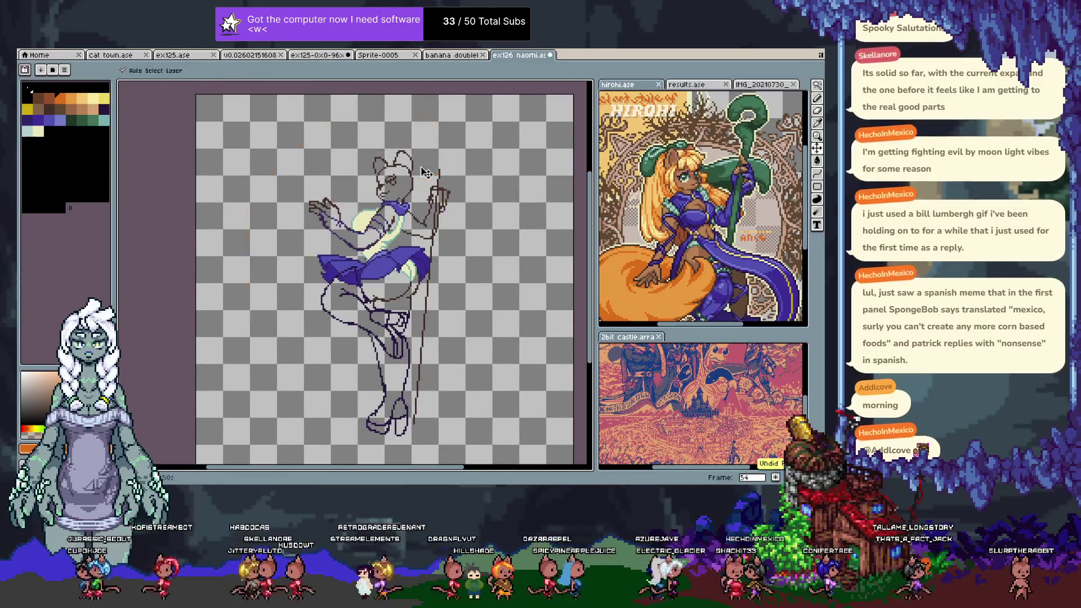
{"action": "left_click_drag", "start_coordinate": [439, 172], "coordinate": [257, 236]}
{"action": "key", "text": "ctrl+z"}
{"action": "mouse_move", "coordinate": [414, 186]}
{"action": "left_mouse_down"}
{"action": "mouse_move", "coordinate": [250, 298]}
{"action": "mouse_move", "coordinate": [293, 389]}
{"action": "mouse_move", "coordinate": [414, 186]}
{"action": "left_mouse_up"}
{"action": "key", "text": "ctrl+z"}
{"action": "key", "text": "ctrl+z"}
{"action": "key", "text": "ctrl+y"}
{"action": "scroll", "coordinate": [335, 278], "scroll_direction": "down", "scroll_amount": 2}
{"action": "key", "text": "ctrl+z"}
{"action": "scroll", "coordinate": [335, 278], "scroll_direction": "up", "scroll_amount": 2}
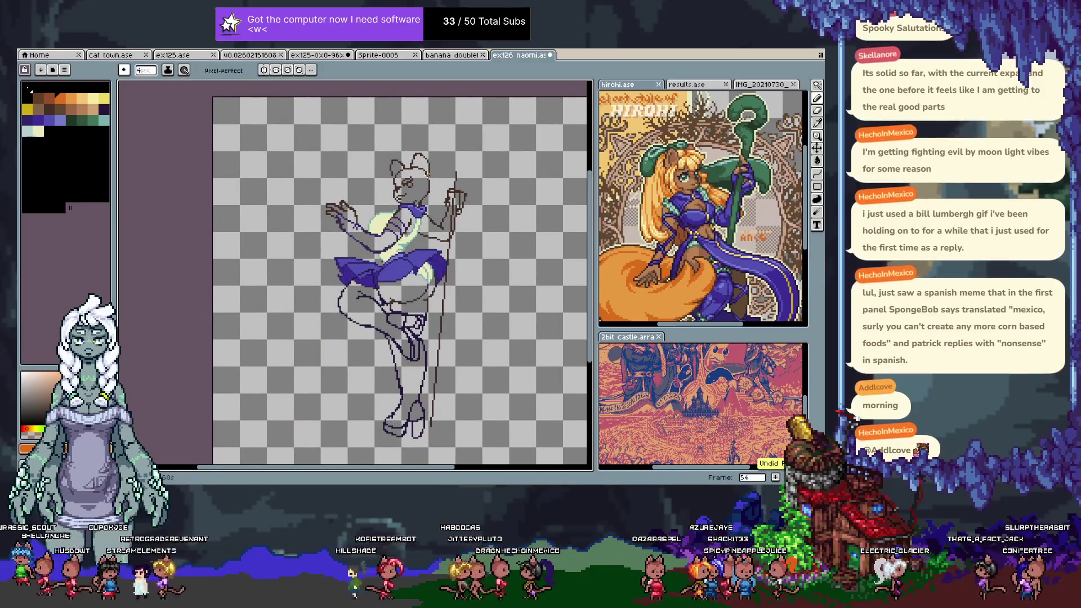
{"action": "key", "text": "ctrl+z"}
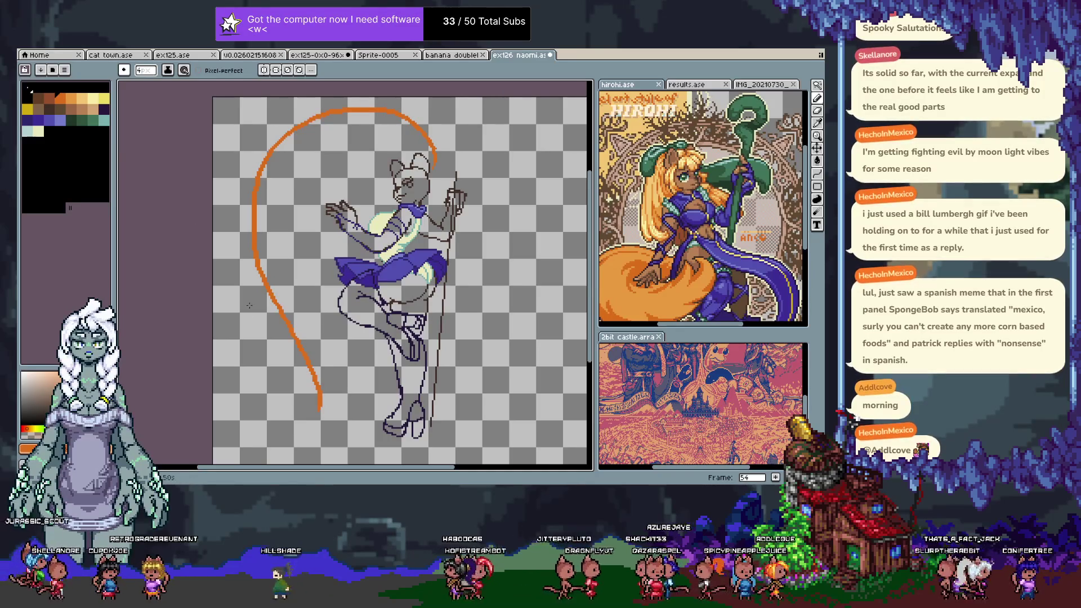
{"action": "key", "text": "ctrl+z"}
{"action": "scroll", "coordinate": [324, 343], "scroll_direction": "down", "scroll_amount": 2}
- Sketch tan ribbon curves along the bottom and up to the loop's top
{"action": "left_click", "coordinate": [93, 109]}
{"action": "key", "text": "Tab"}
{"action": "key", "text": "Tab"}
{"action": "left_click_drag", "start_coordinate": [392, 222], "coordinate": [373, 253]}
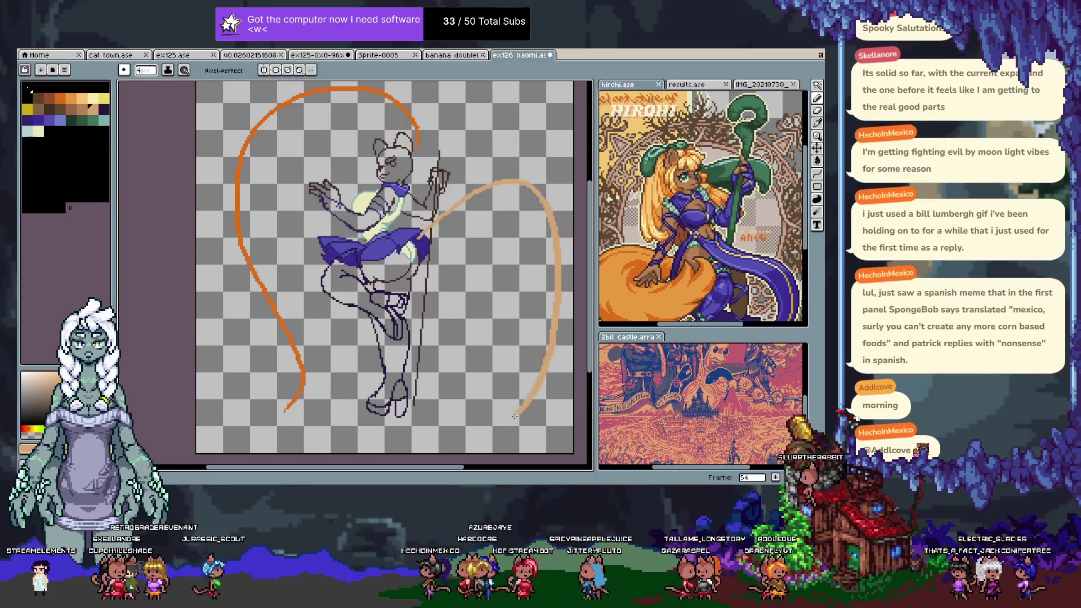
{"action": "key", "text": "ctrl+z"}
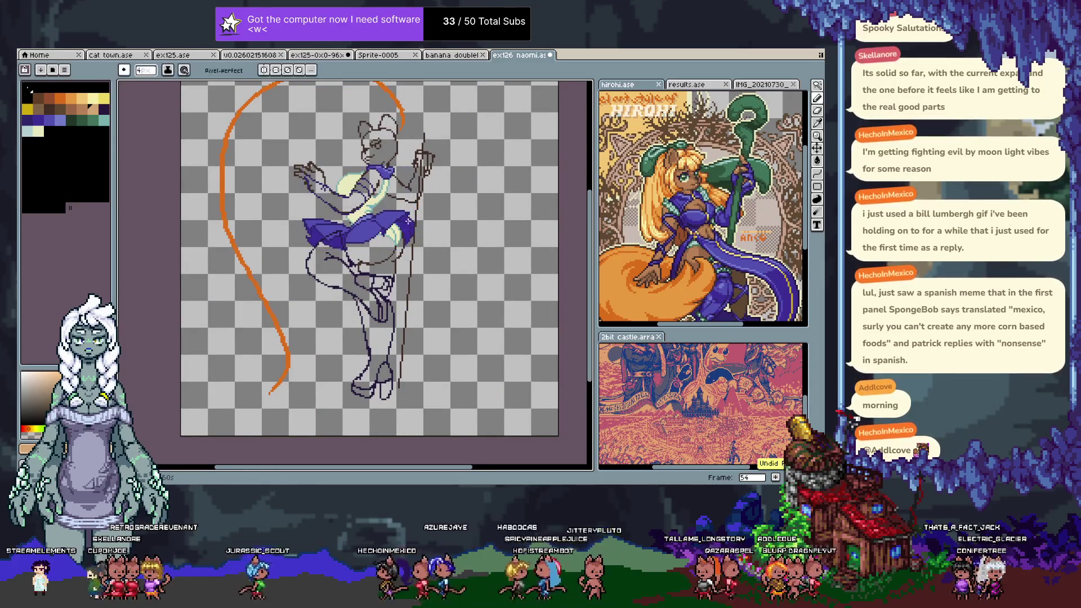
{"action": "mouse_move", "coordinate": [275, 403]}
{"action": "left_mouse_down"}
{"action": "mouse_move", "coordinate": [438, 388]}
{"action": "mouse_move", "coordinate": [423, 153]}
{"action": "left_mouse_up"}
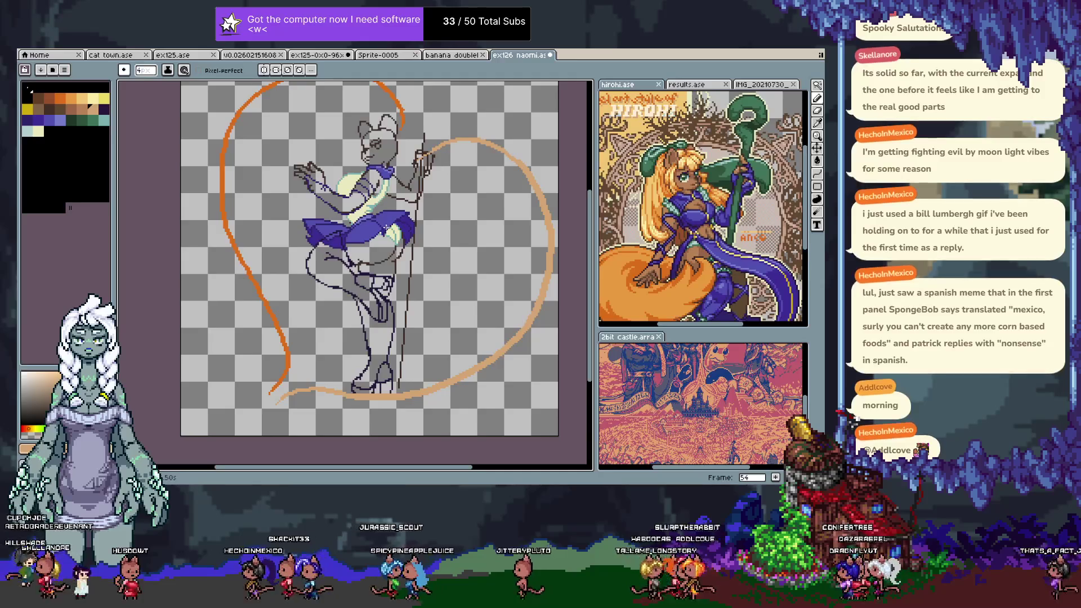
{"action": "left_click_drag", "start_coordinate": [406, 216], "coordinate": [453, 138]}
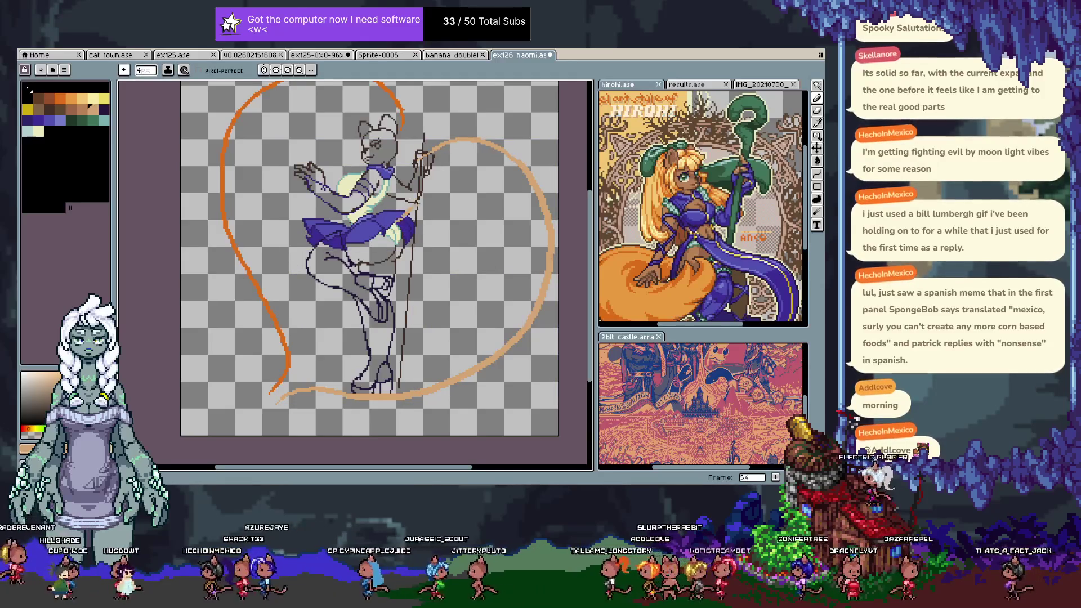
{"action": "key", "text": "ctrl+z"}
{"action": "key", "text": "ctrl+y"}
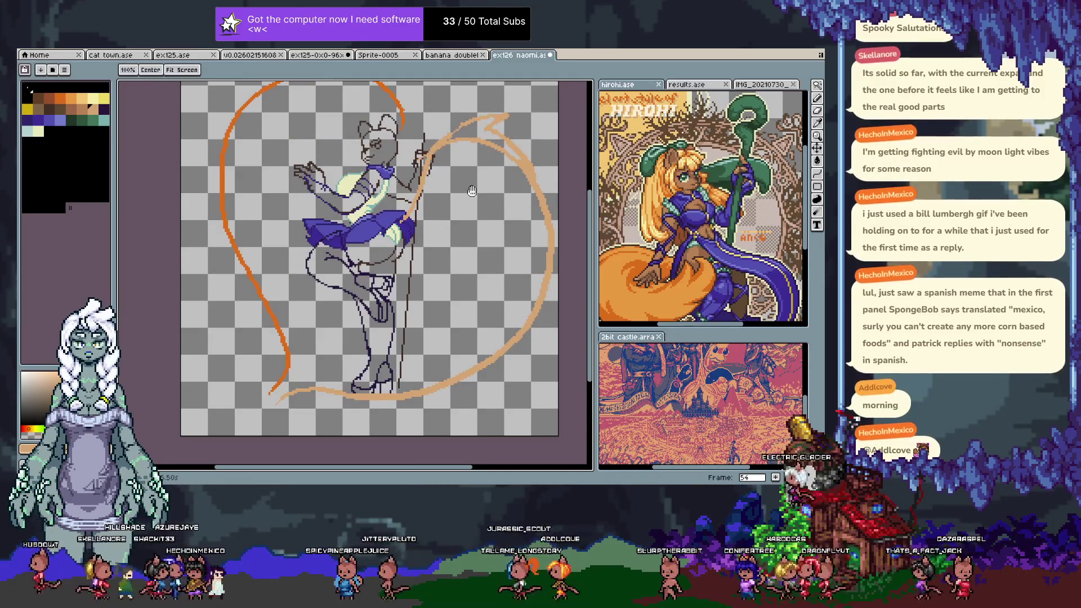
- Pick a colour from the canvas and undo the short orange stroke by the head
{"action": "left_click_drag", "start_coordinate": [471, 209], "coordinate": [454, 242]}
{"action": "key", "text": "b"}
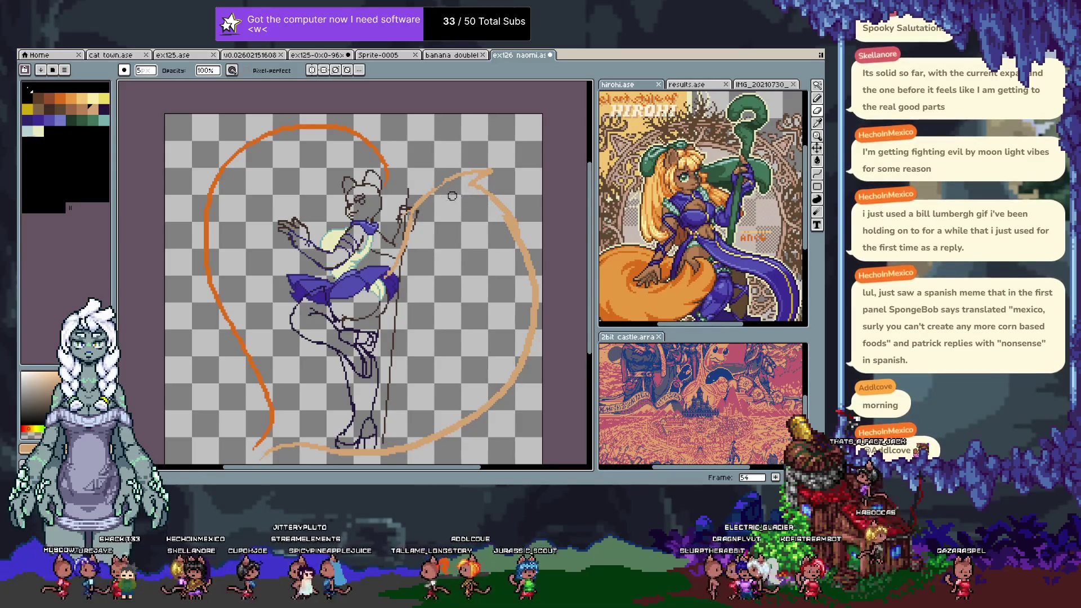
{"action": "key", "text": "e"}
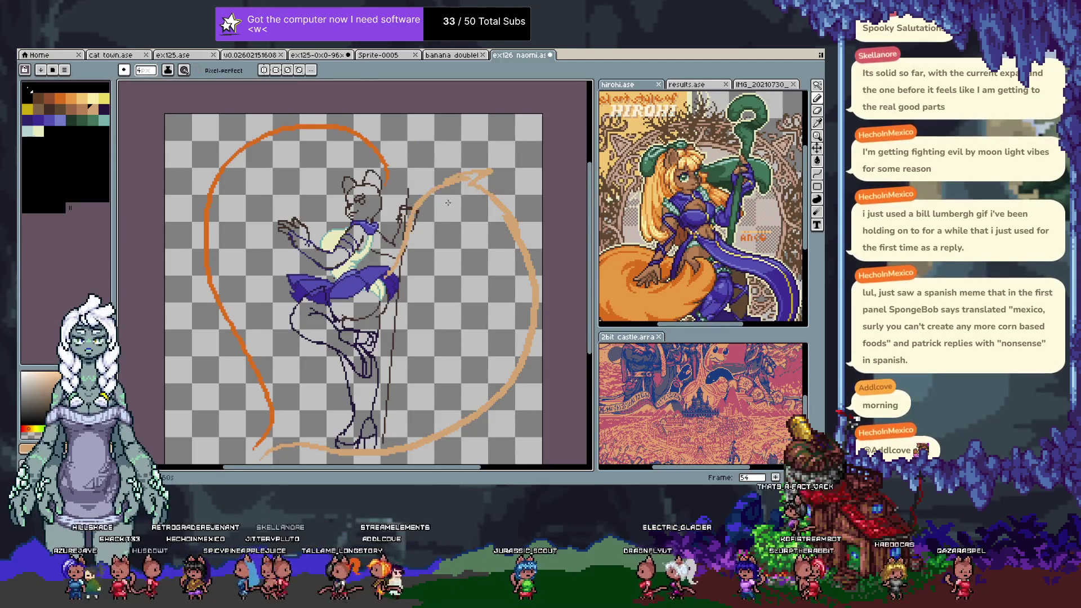
{"action": "key", "text": "i"}
{"action": "key", "text": "e"}
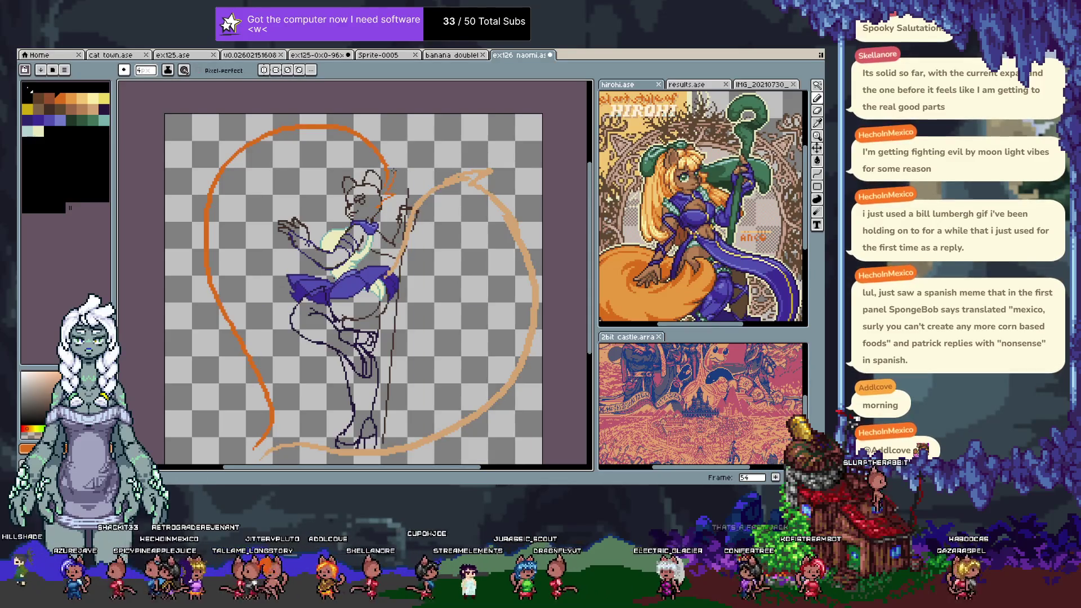
{"action": "key", "text": "ctrl+z"}
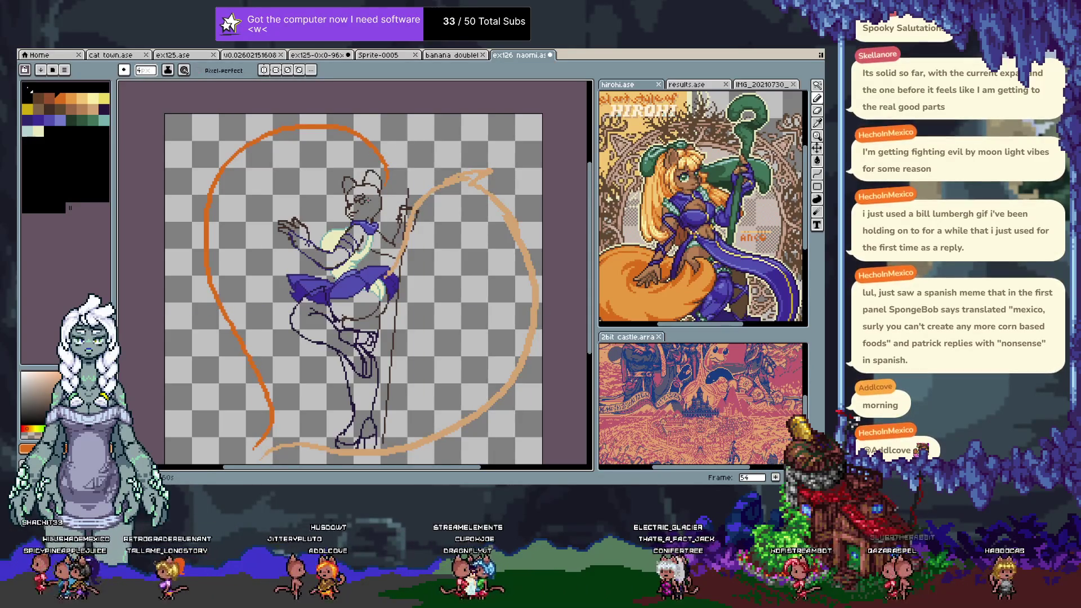
- With a 1-pixel brush, sketch thin orange lines around the ear and beside the head
{"action": "key", "text": "minus"}
{"action": "key", "text": "minus"}
{"action": "key", "text": "minus"}
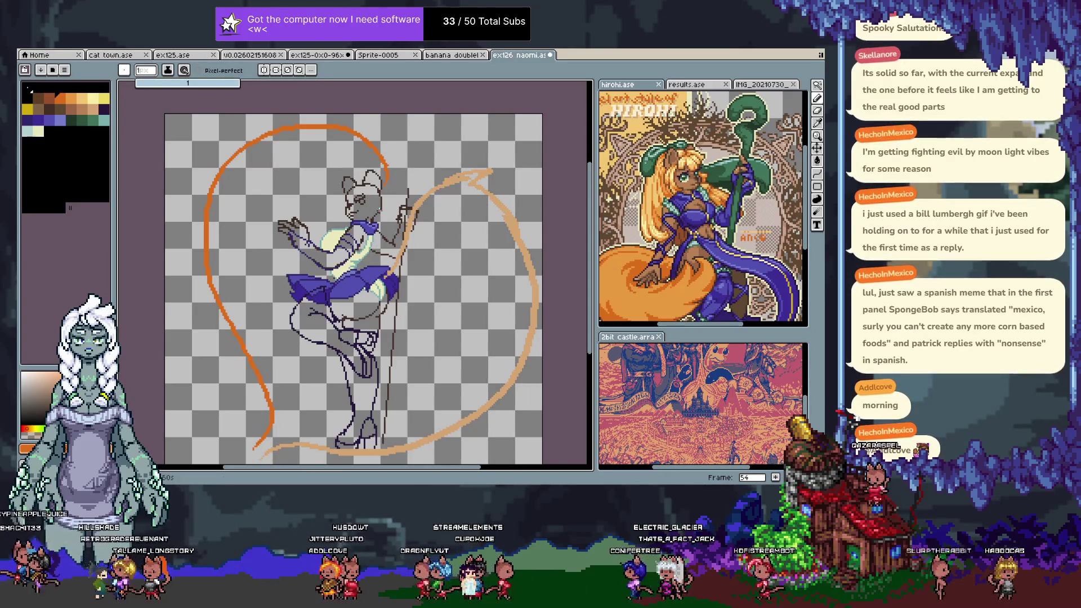
{"action": "left_click_drag", "start_coordinate": [334, 195], "coordinate": [360, 175]}
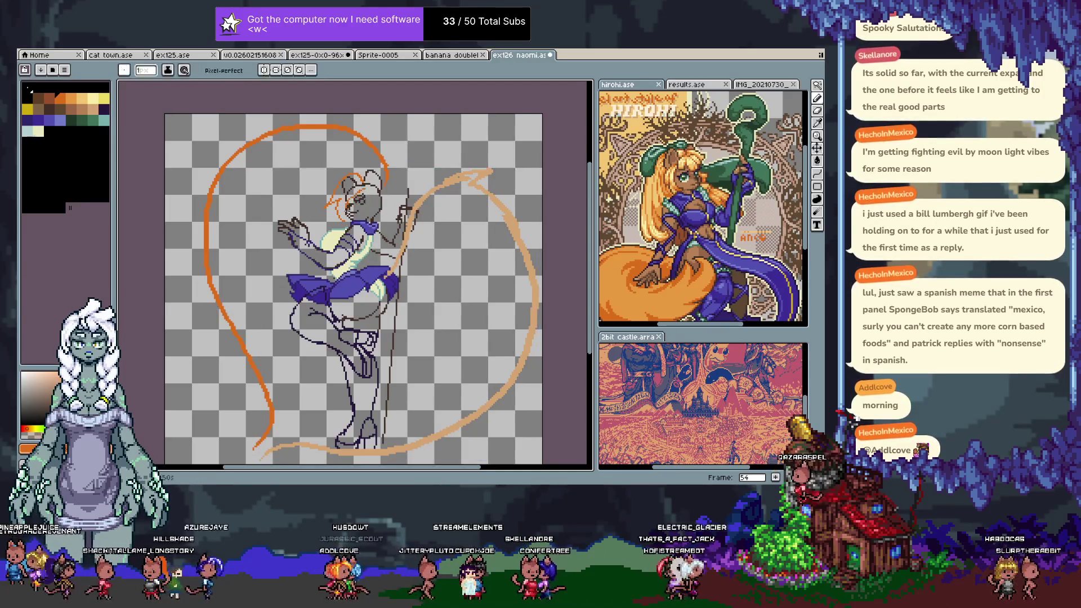
{"action": "left_click_drag", "start_coordinate": [373, 217], "coordinate": [389, 199]}
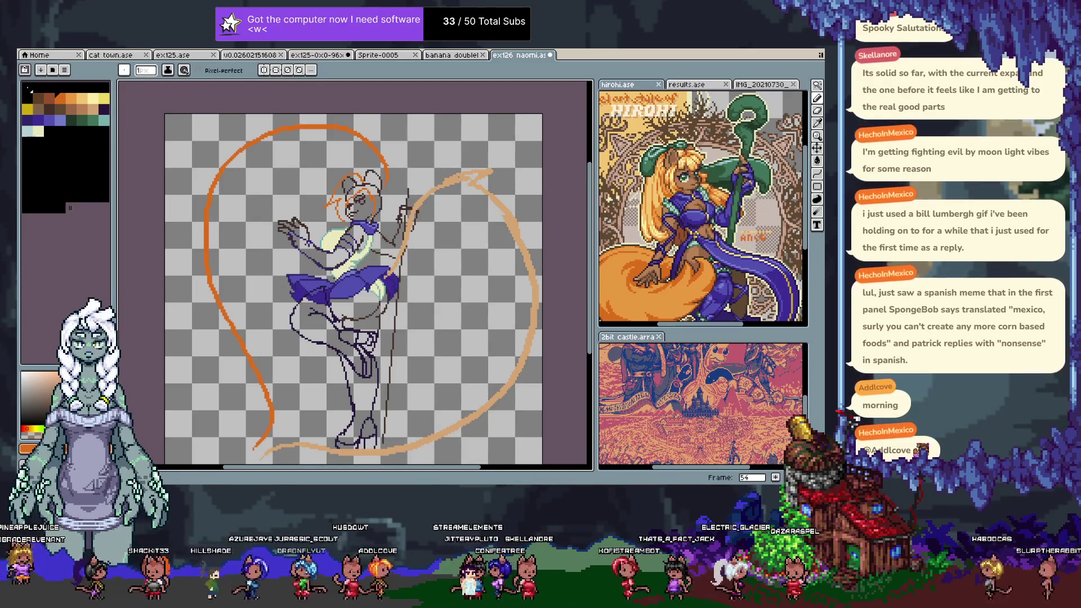
{"action": "key", "text": "ctrl+z"}
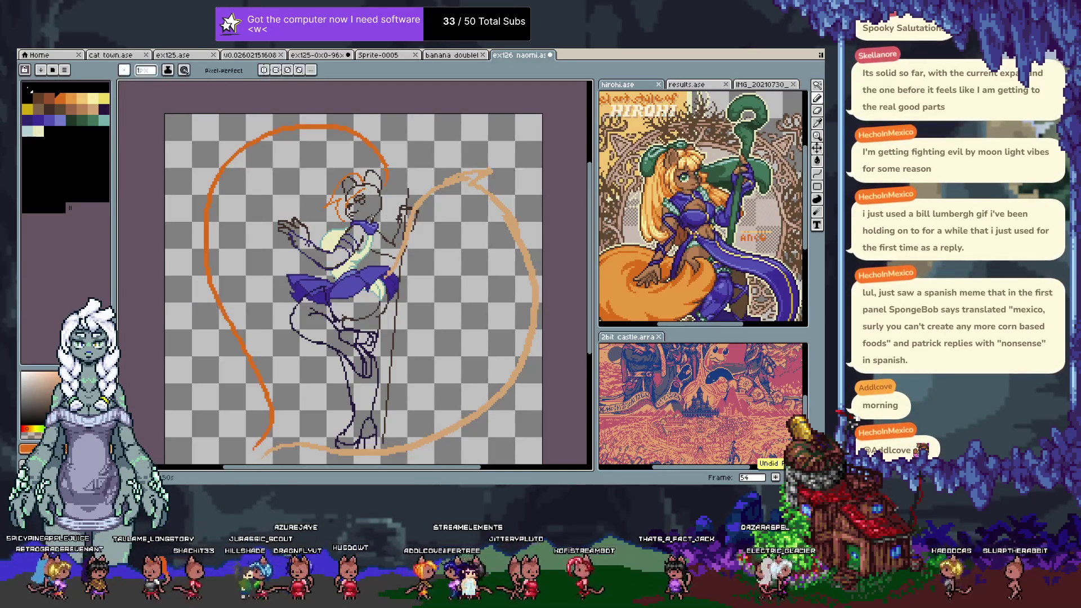
{"action": "left_click_drag", "start_coordinate": [388, 155], "coordinate": [402, 194]}
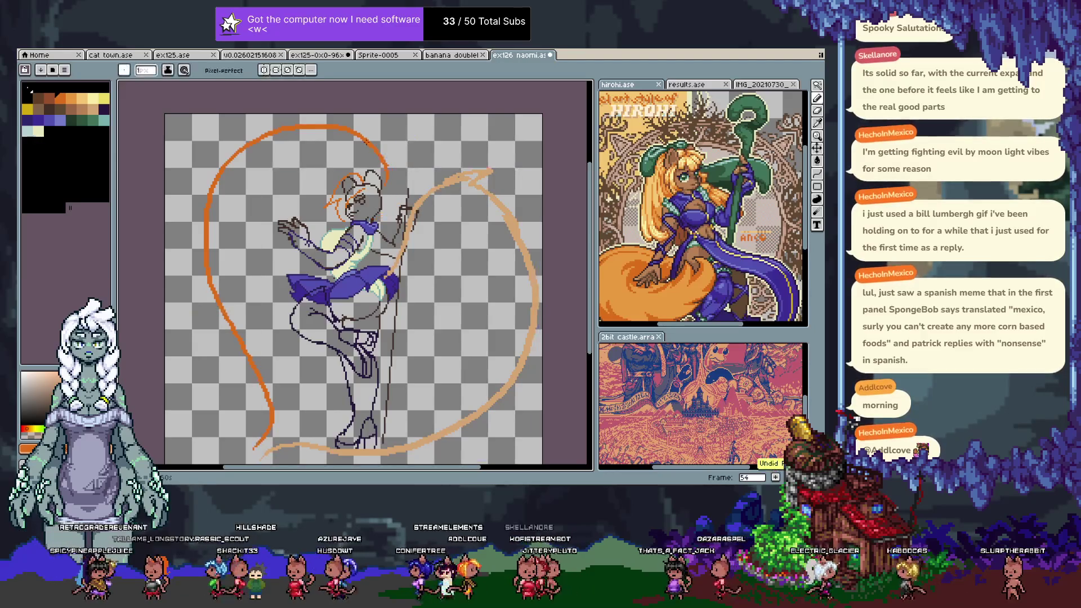
{"action": "key", "text": "ctrl+z"}
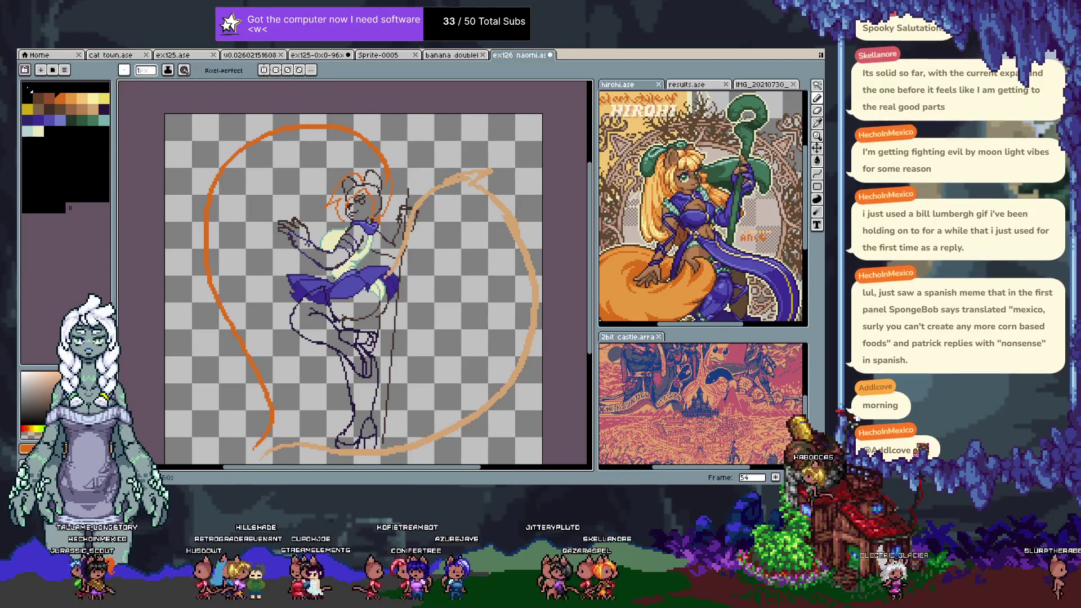
- Restore the hooked orange stroke and advance to frame 55
{"action": "key", "text": "b"}
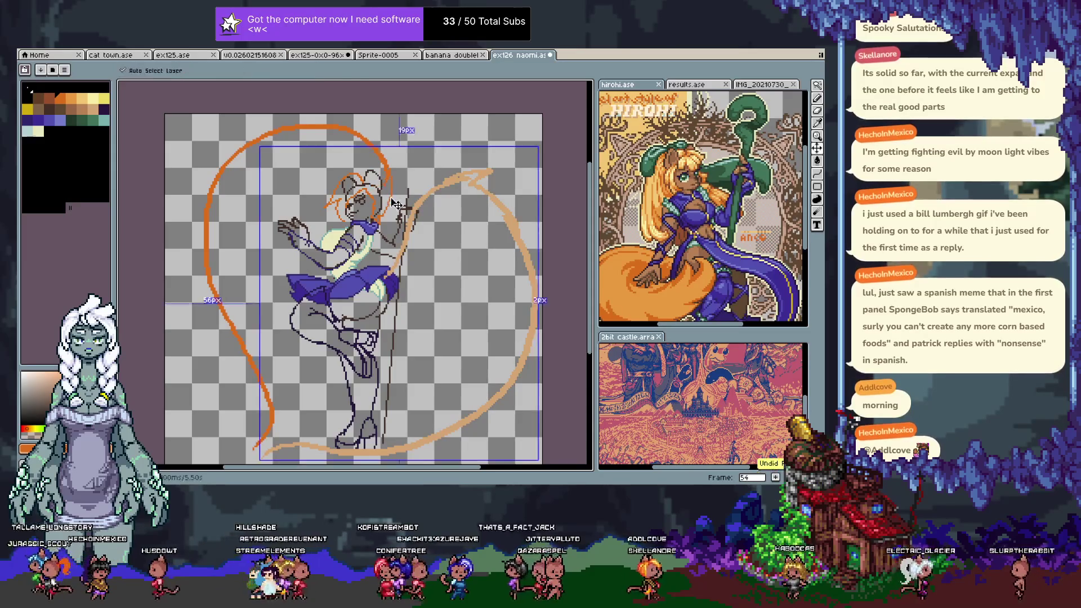
{"action": "key", "text": "ctrl+y"}
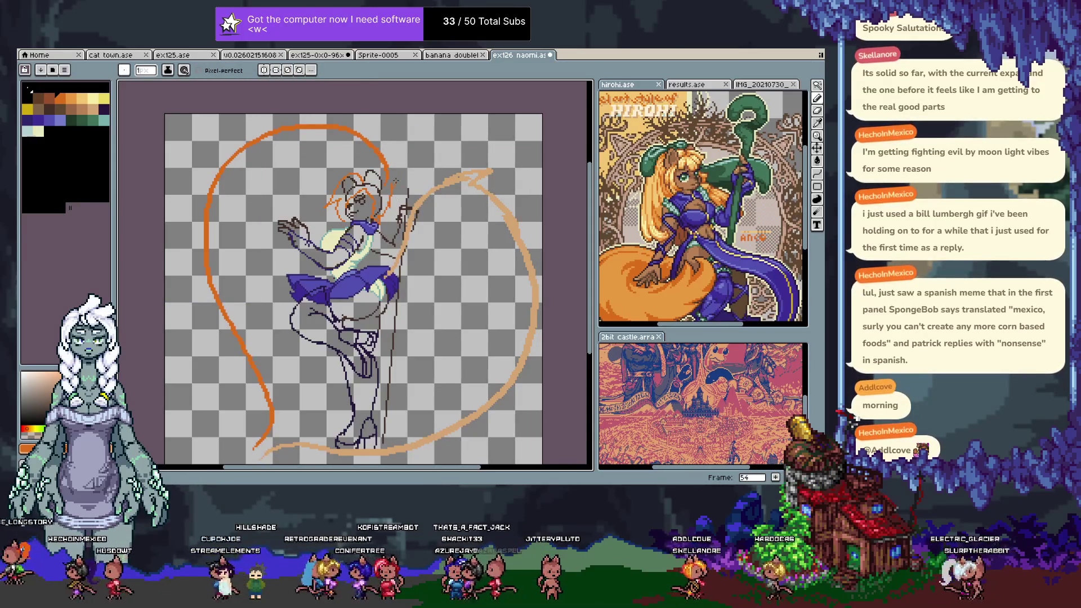
{"action": "key", "text": "e"}
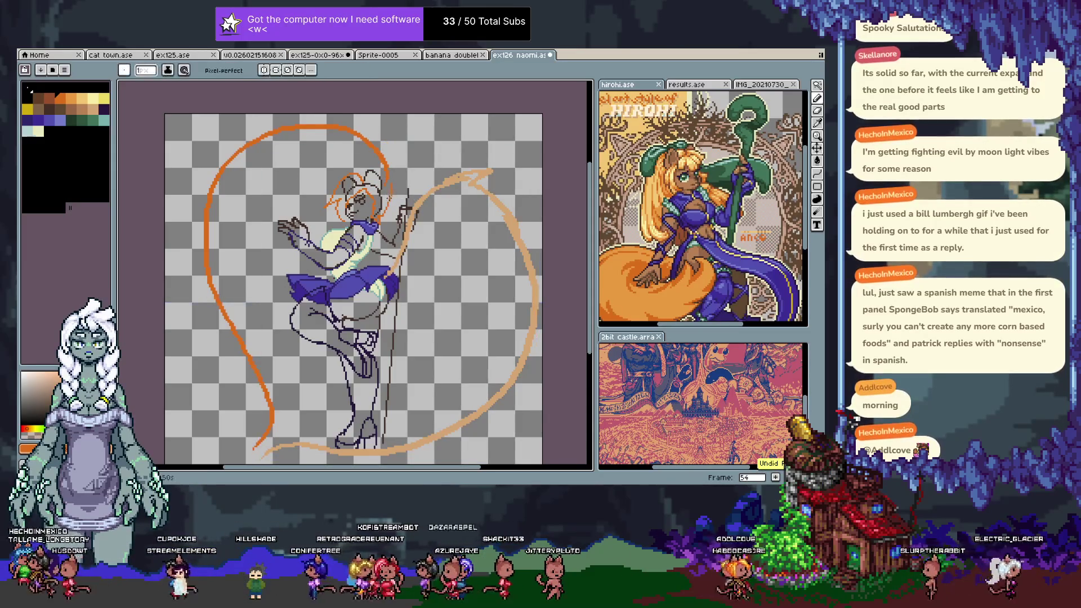
{"action": "key", "text": "v"}
{"action": "key", "text": "ctrl+z"}
{"action": "key", "text": "e"}
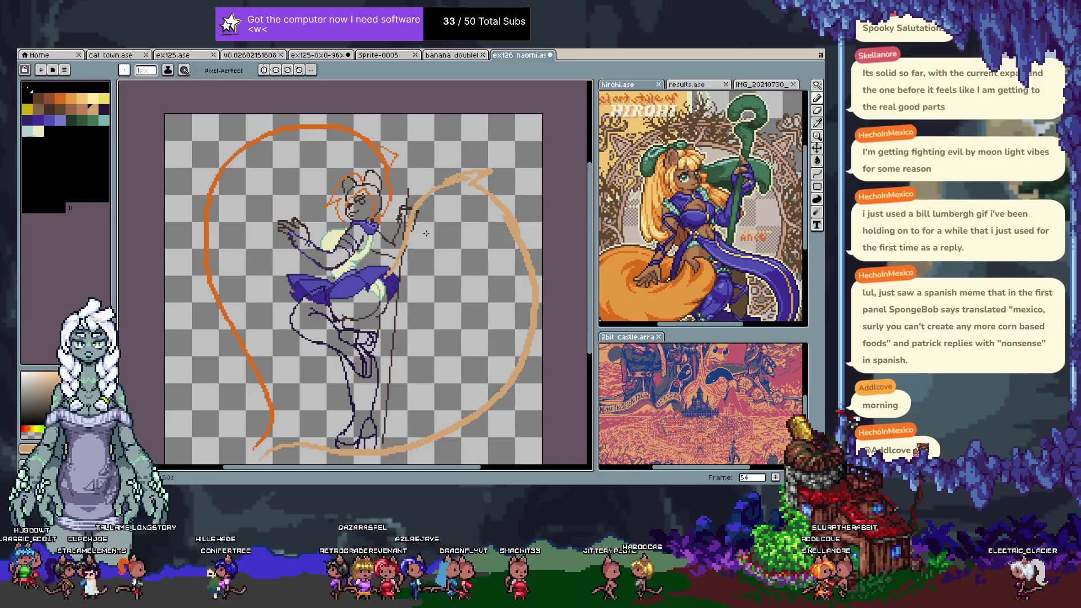
{"action": "key", "text": "b"}
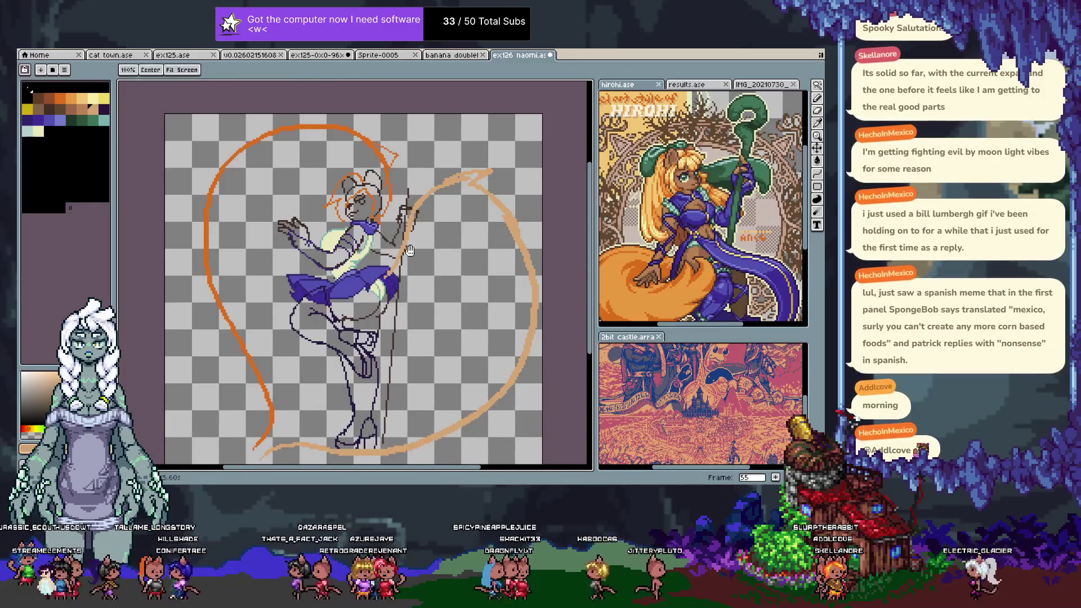
{"action": "left_click_drag", "start_coordinate": [423, 171], "coordinate": [404, 175]}
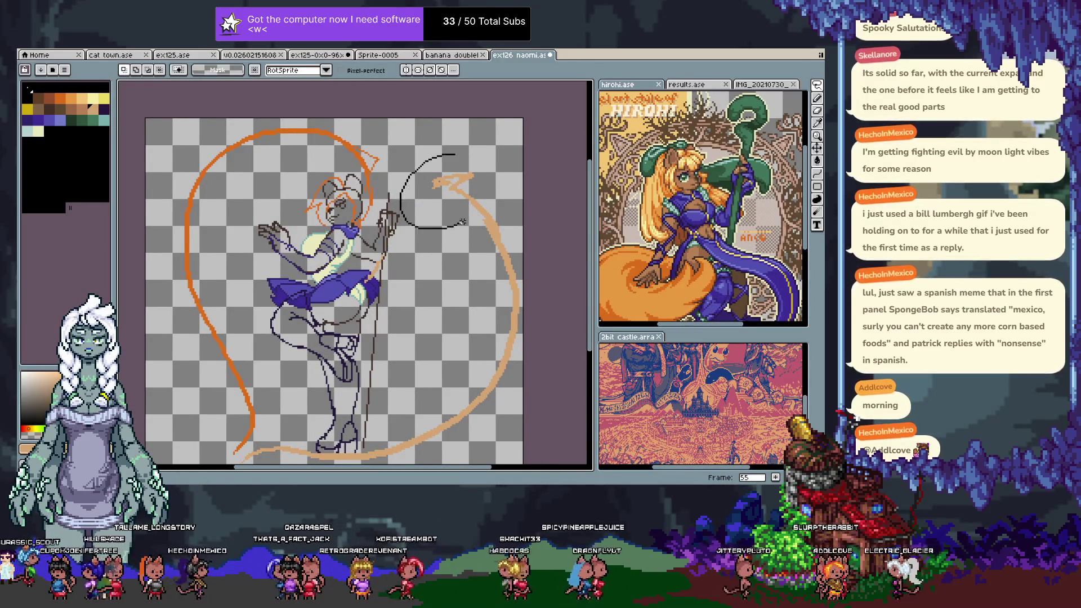
- Shift the upper-right peach stroke down-right and test a thin peach line toward the staff
{"action": "left_click_drag", "start_coordinate": [459, 165], "coordinate": [488, 202]}
{"action": "key", "text": "ctrl+d"}
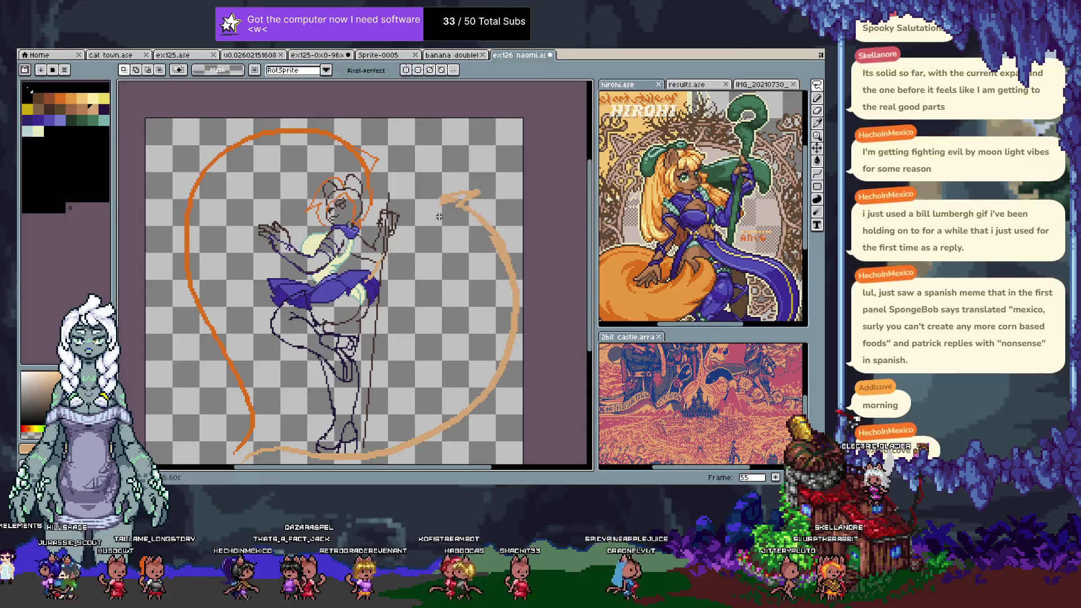
{"action": "key", "text": "e"}
{"action": "key", "text": "b"}
{"action": "key", "text": "ctrl+z"}
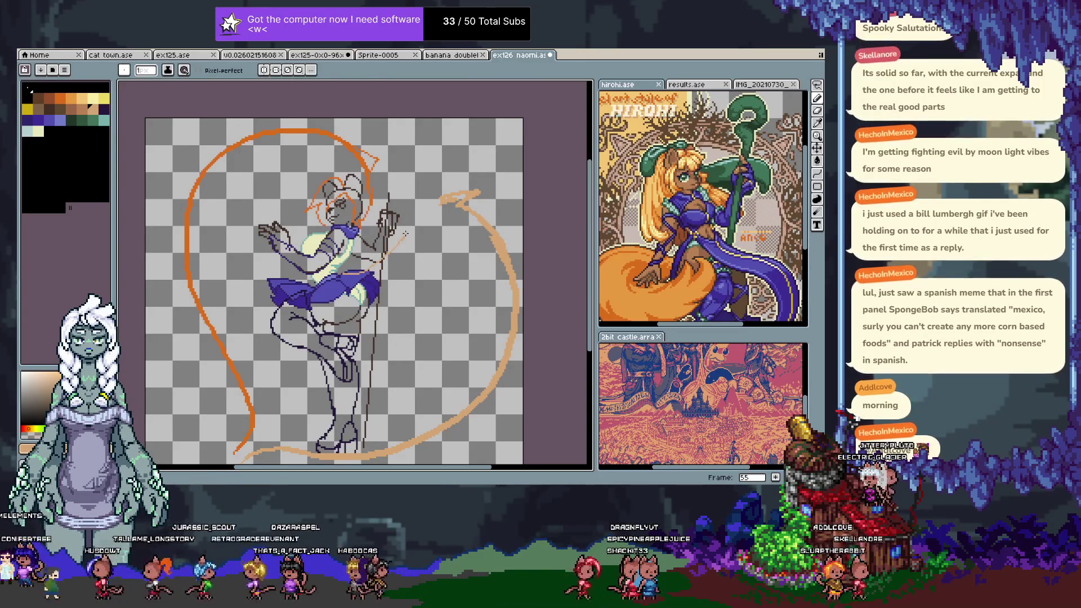
{"action": "left_click_drag", "start_coordinate": [354, 276], "coordinate": [412, 233]}
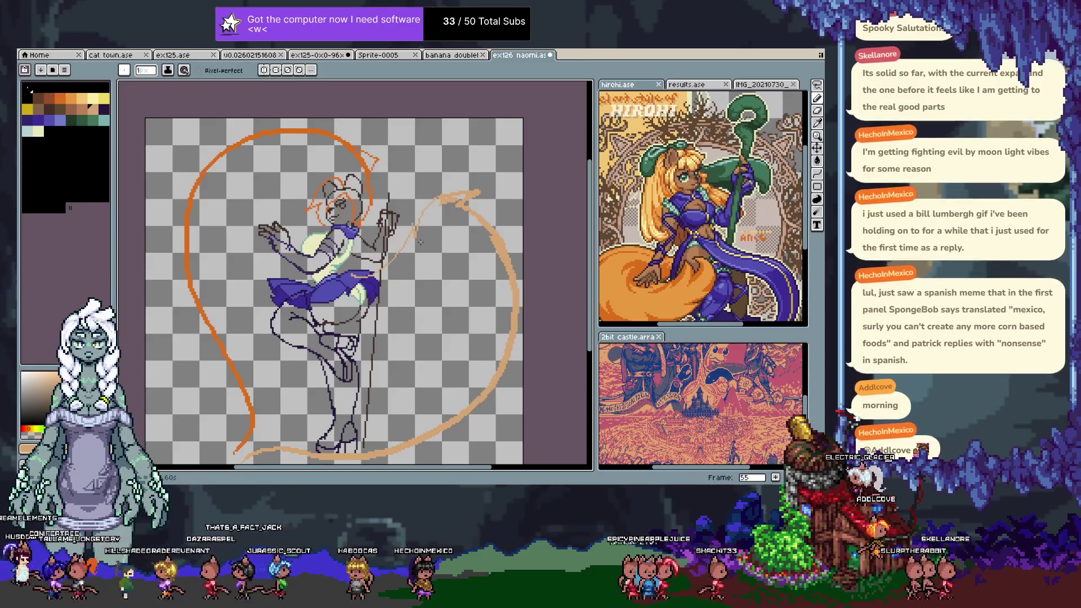
{"action": "key", "text": "ctrl+z"}
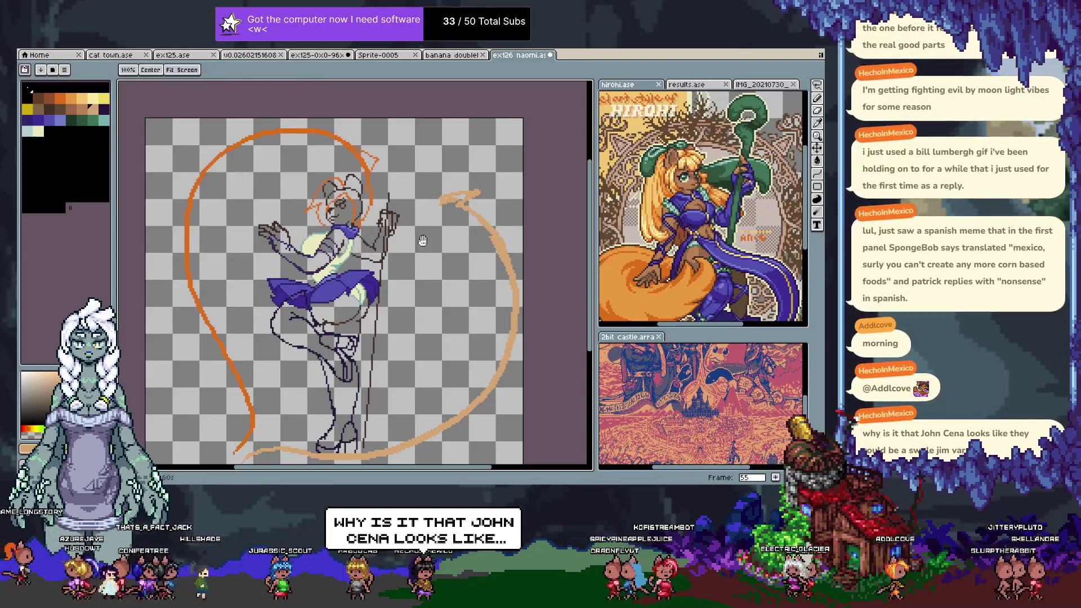
- Lasso the peach curl on the right and move it down and right
{"action": "left_click_drag", "start_coordinate": [439, 208], "coordinate": [405, 184]}
{"action": "key", "text": "m"}
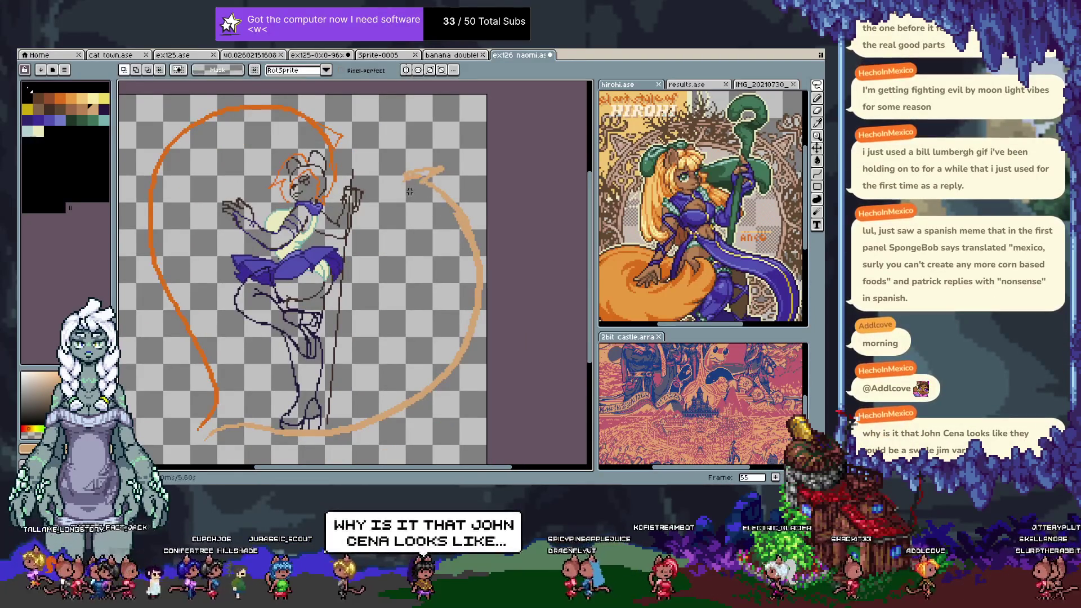
{"action": "left_click_drag", "start_coordinate": [400, 134], "coordinate": [481, 237]}
{"action": "left_click_drag", "start_coordinate": [422, 185], "coordinate": [435, 210]}
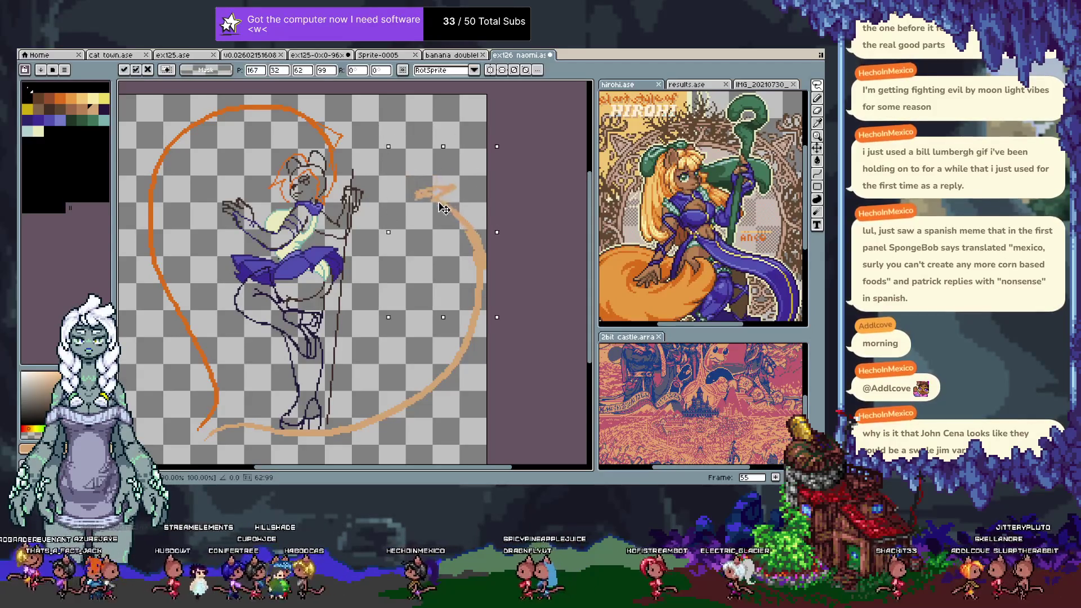
{"action": "key", "text": "b"}
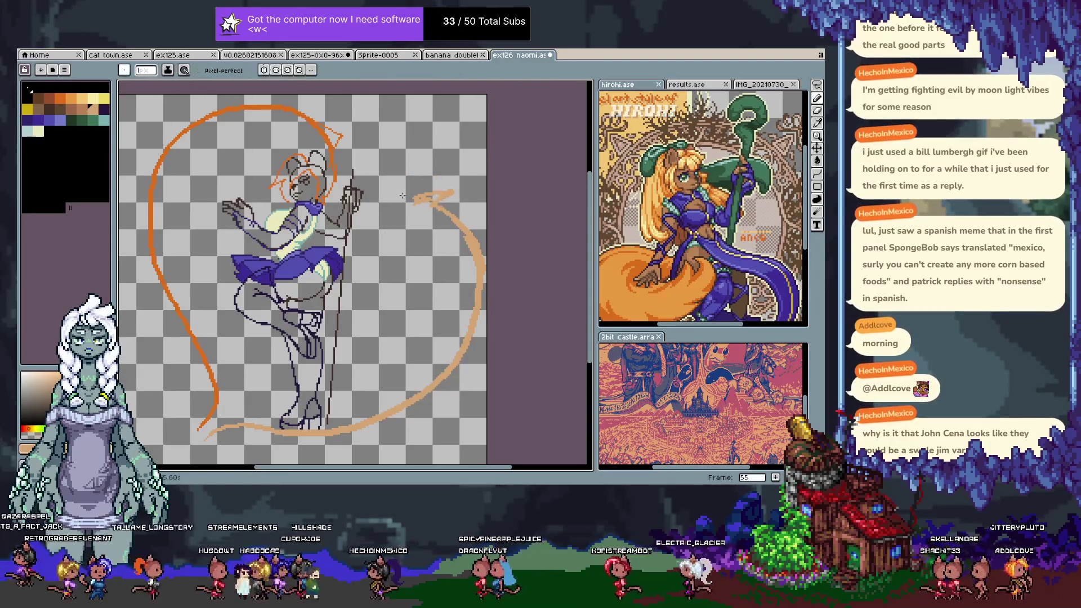
{"action": "left_click", "coordinate": [145, 70]}
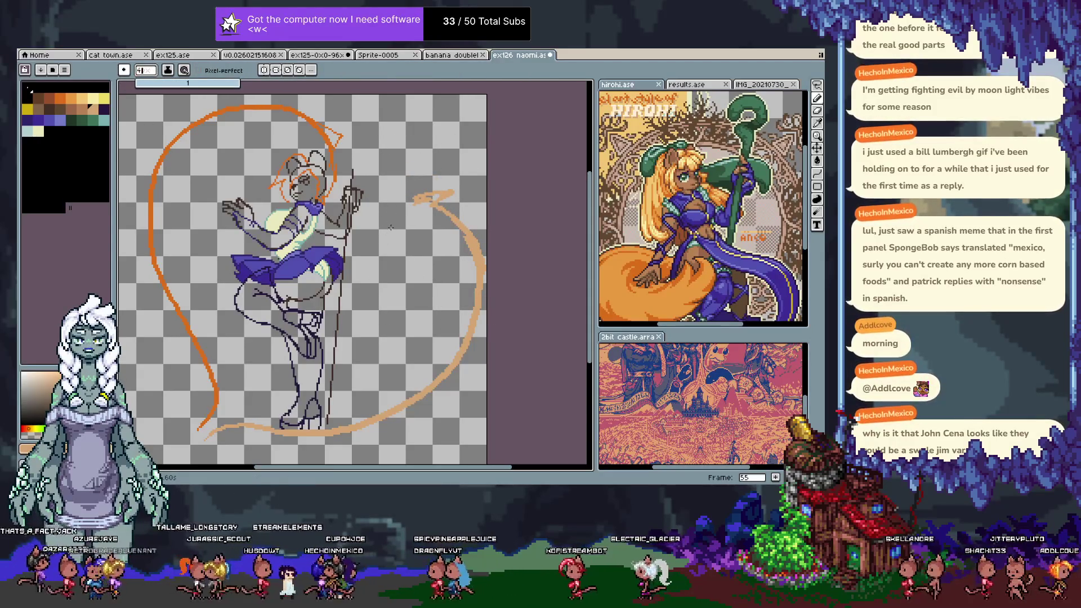
- Set the brush to 4 pixels and try thick peach strokes up from the skirt
{"action": "type", "text": "4"}
{"action": "key", "text": "Return"}
{"action": "left_click_drag", "start_coordinate": [314, 255], "coordinate": [376, 193]}
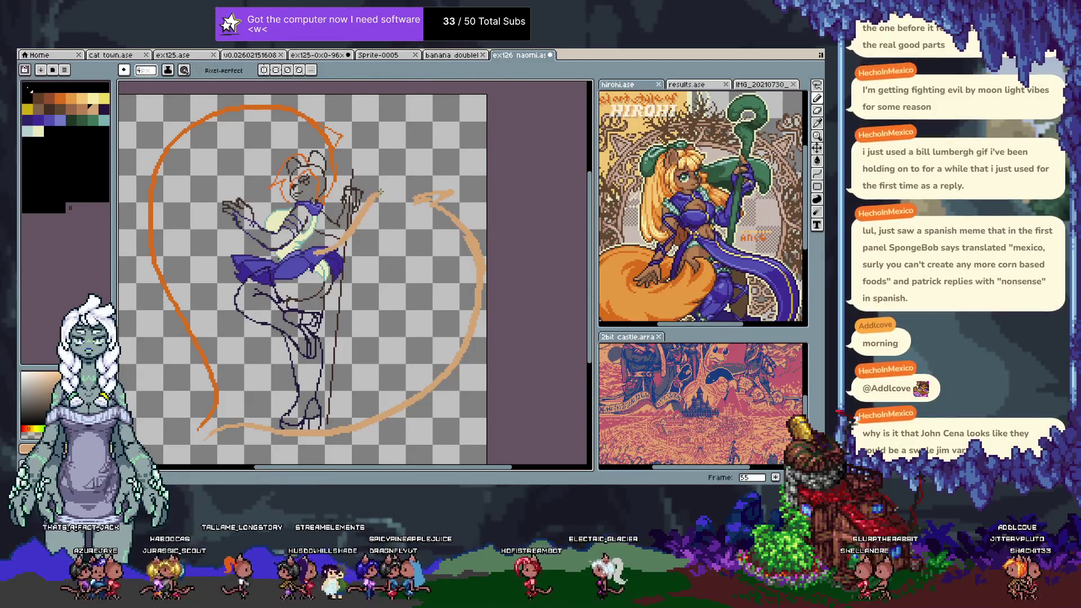
{"action": "key", "text": "ctrl+z"}
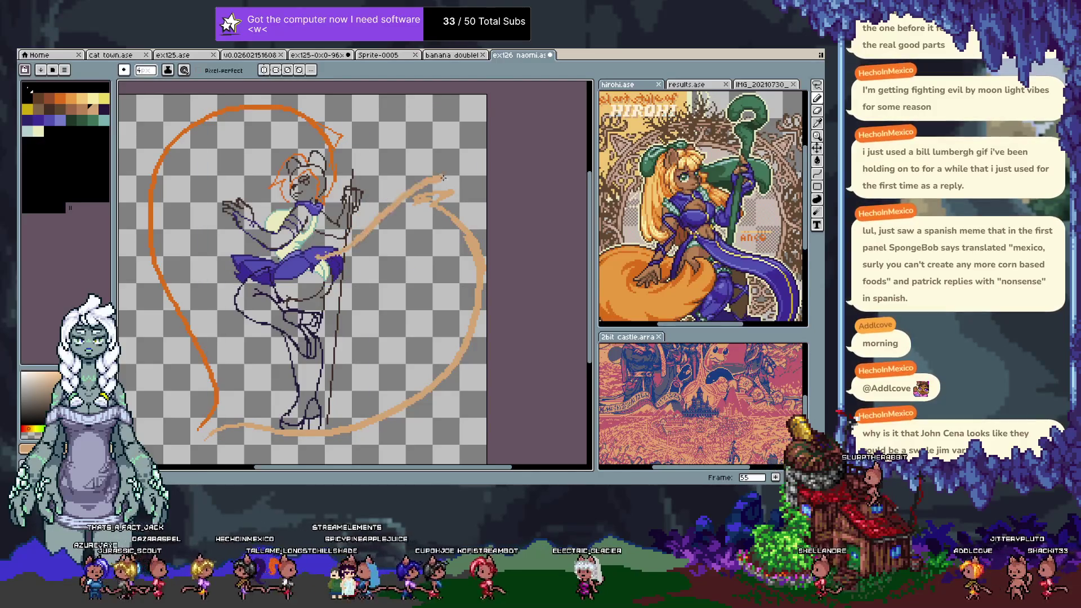
{"action": "key", "text": "ctrl+z"}
{"action": "mouse_move", "coordinate": [425, 180]}
{"action": "left_mouse_down"}
{"action": "mouse_move", "coordinate": [431, 213]}
{"action": "mouse_move", "coordinate": [401, 191]}
{"action": "left_mouse_up"}
{"action": "key", "text": "e"}
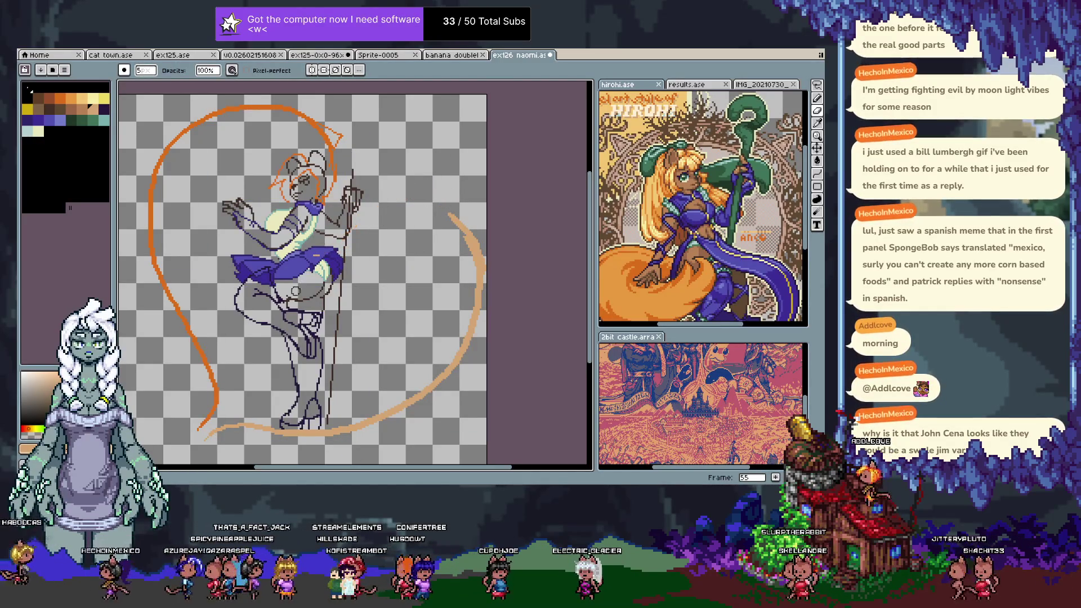
{"action": "key", "text": "b"}
- Check the timeline and redo erasing the loop's upper part
{"action": "key", "text": "Tab"}
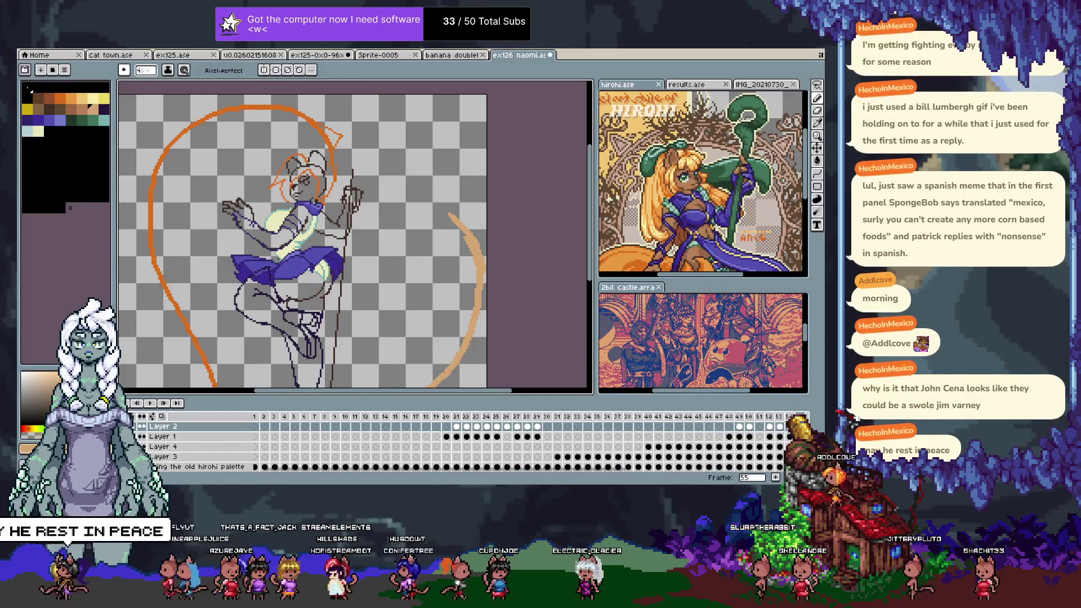
{"action": "key", "text": "Tab"}
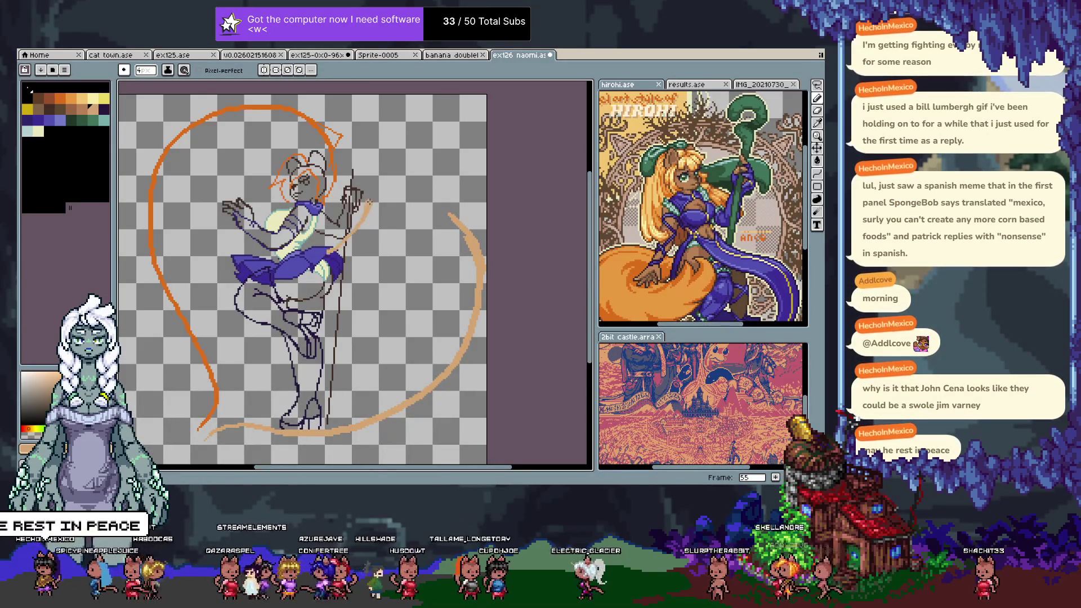
{"action": "key", "text": "ctrl+z"}
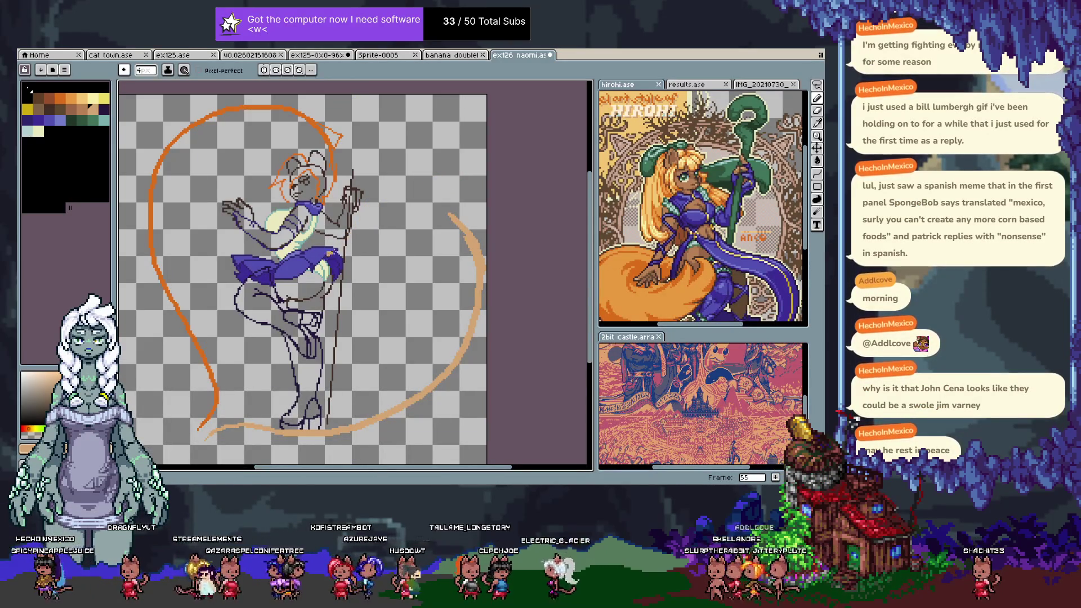
{"action": "key", "text": "ctrl+y"}
- Draw a peach stroke from the hip joining the ribbon's tail
{"action": "left_click_drag", "start_coordinate": [387, 211], "coordinate": [467, 296]}
{"action": "key", "text": "ctrl+z"}
{"action": "left_click_drag", "start_coordinate": [343, 248], "coordinate": [454, 306]}
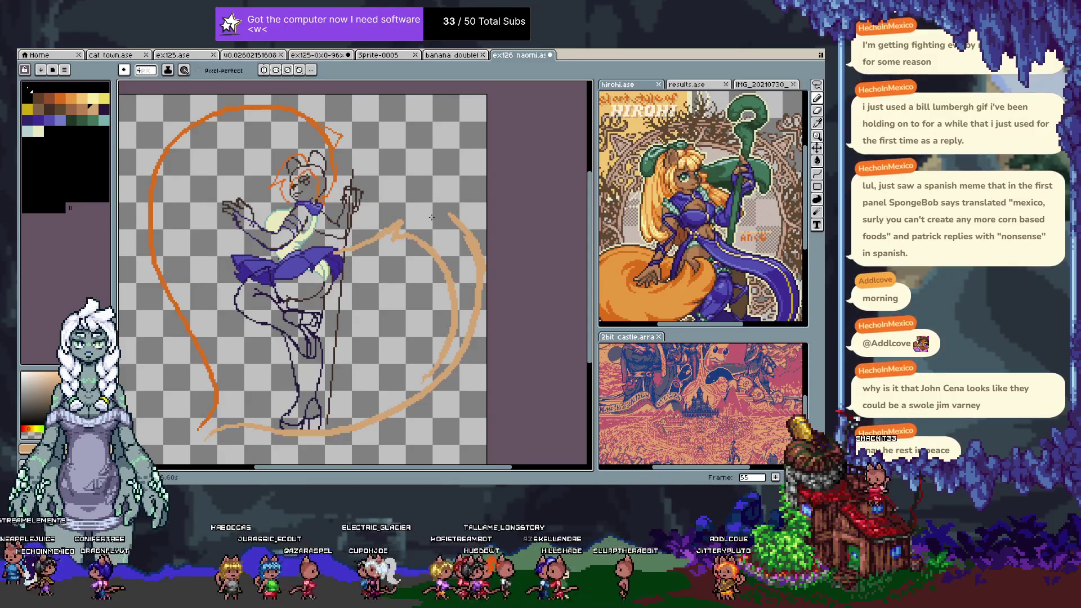
{"action": "key", "text": "v"}
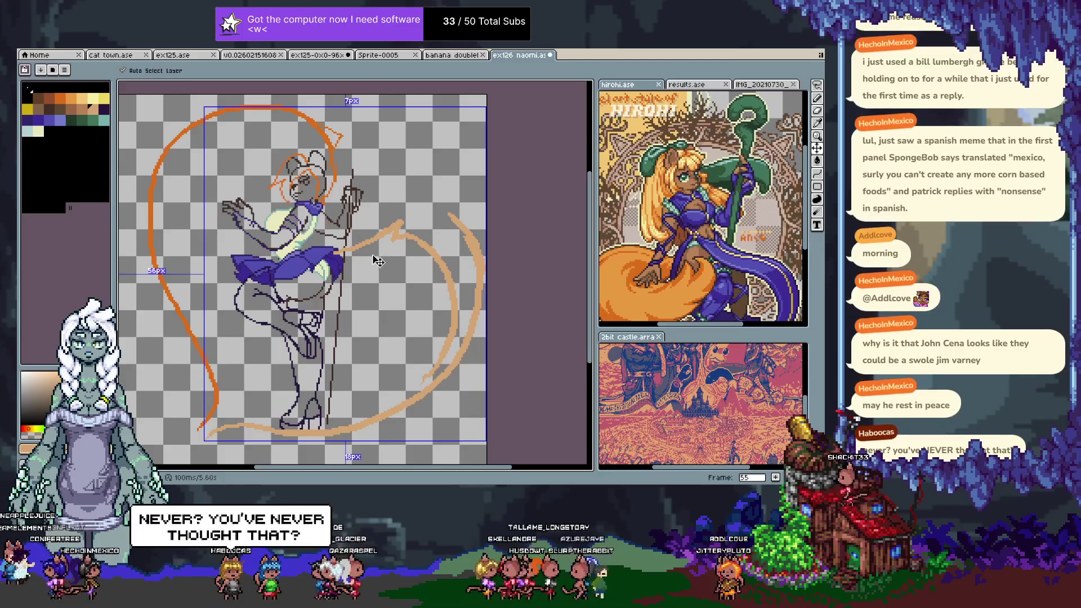
{"action": "key", "text": "ctrl+z"}
{"action": "left_click_drag", "start_coordinate": [323, 258], "coordinate": [422, 211]}
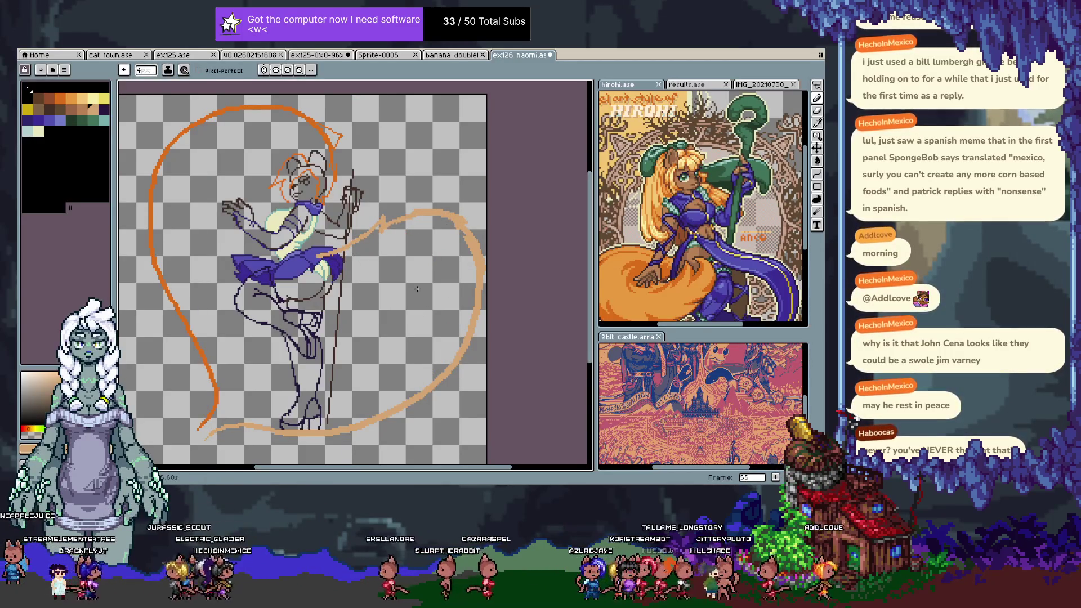
- Nudge the whole drawing slightly left on the canvas with the Move tool
{"action": "scroll", "coordinate": [444, 264], "scroll_direction": "left", "scroll_amount": 3}
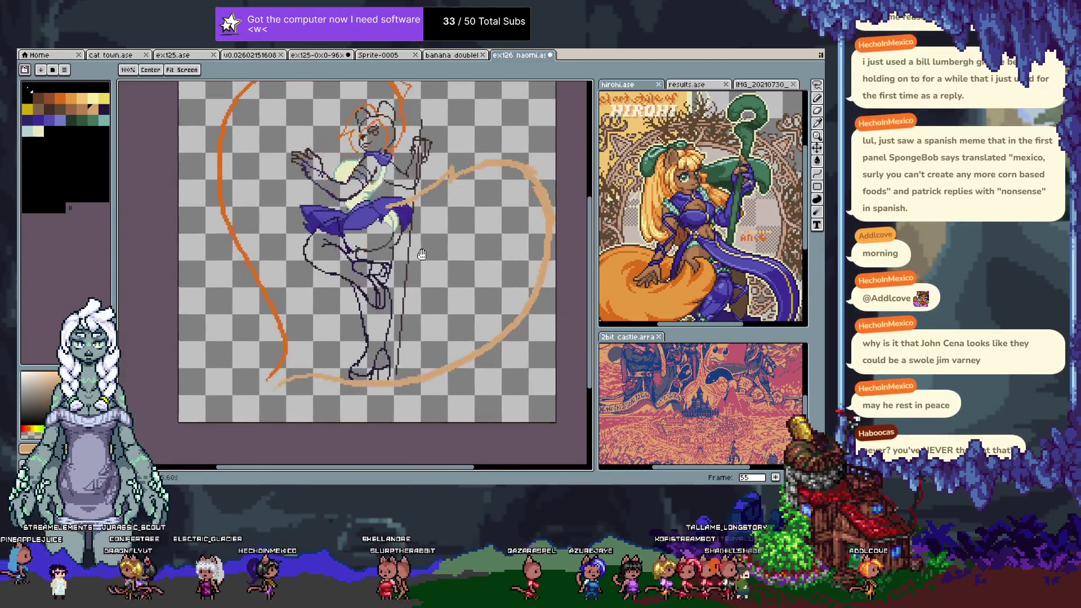
{"action": "scroll", "coordinate": [406, 292], "scroll_direction": "down", "scroll_amount": 1}
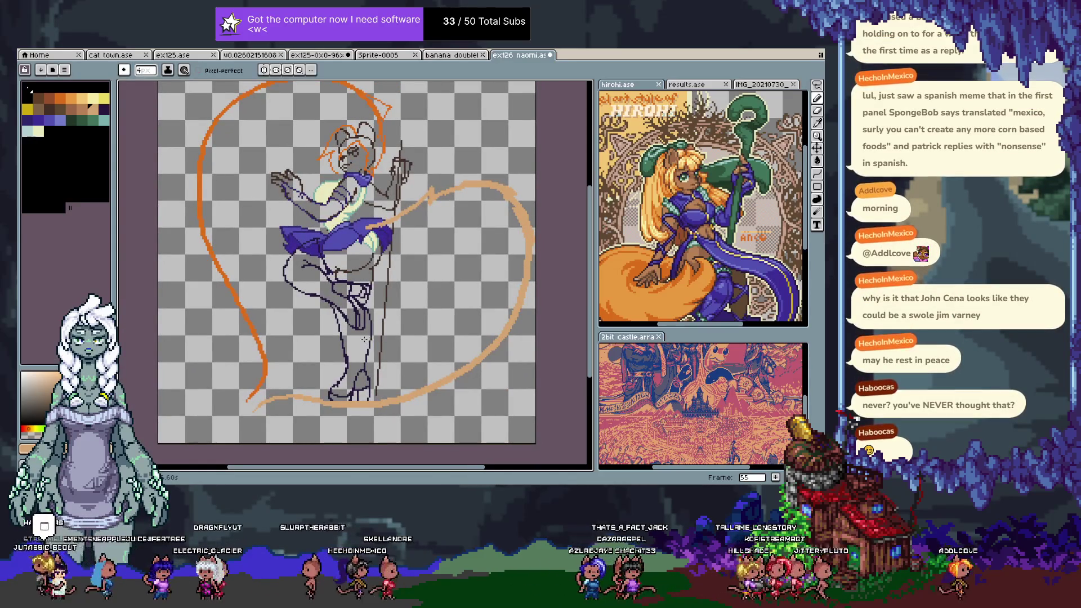
{"action": "key", "text": "Tab"}
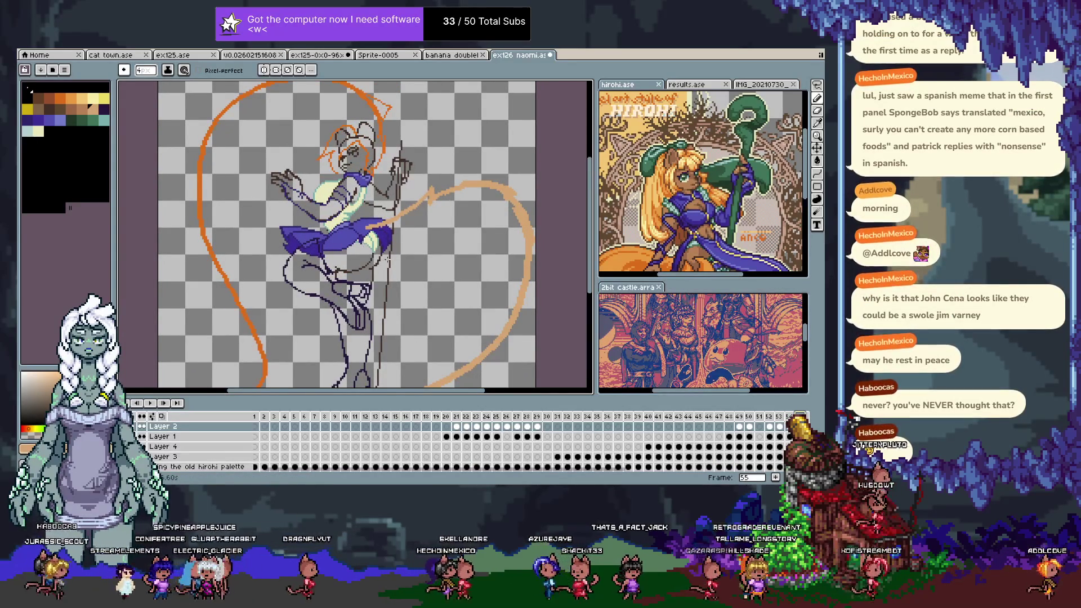
{"action": "key", "text": "ctrl+z"}
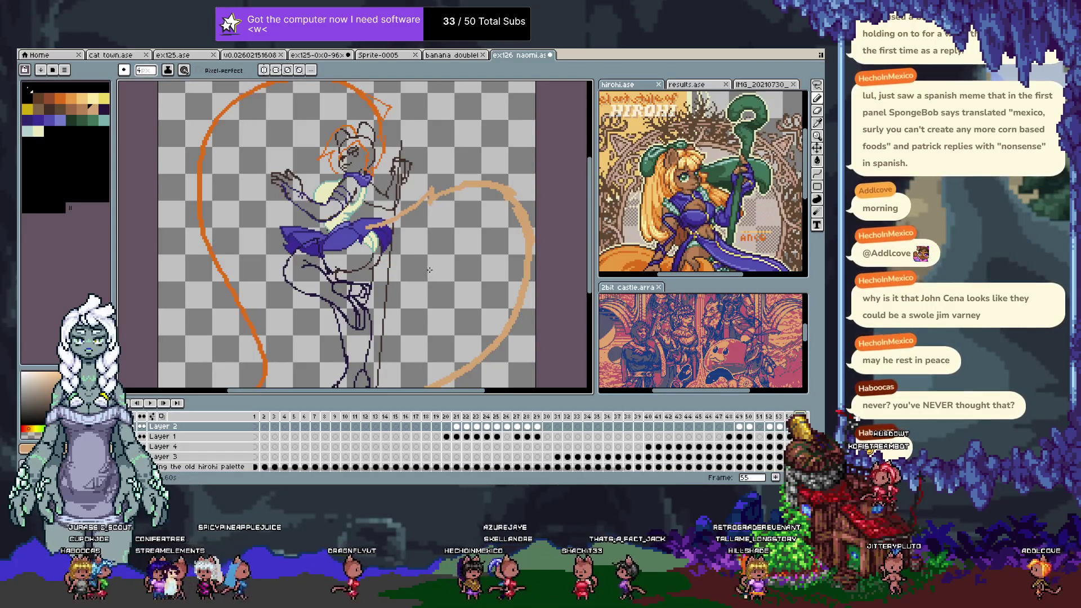
{"action": "key", "text": "ctrl"}
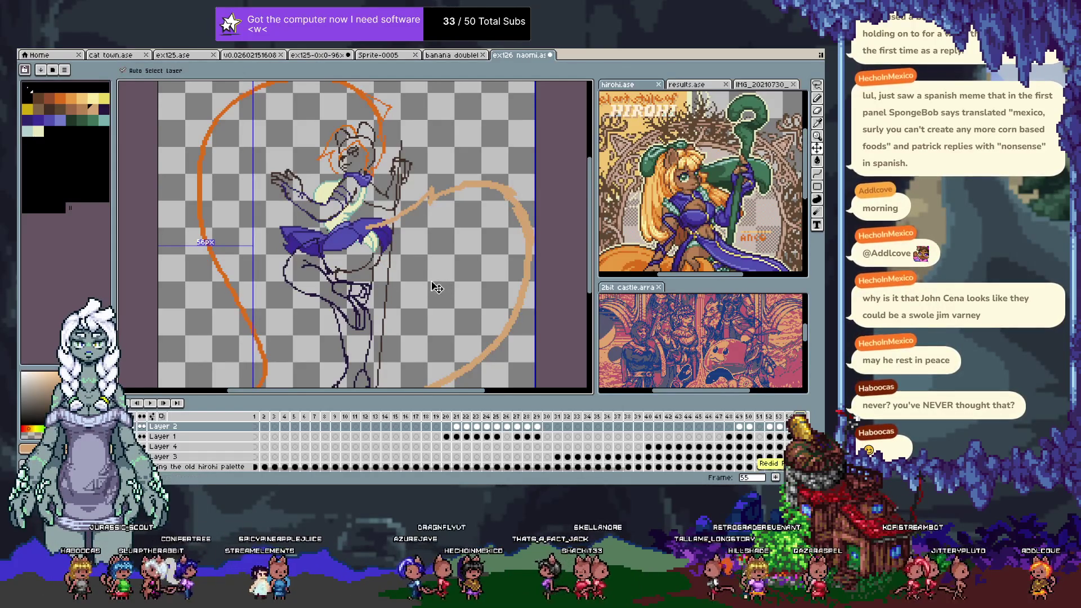
{"action": "key", "text": "Left"}
{"action": "key", "text": "Left"}
{"action": "key", "text": "Left"}
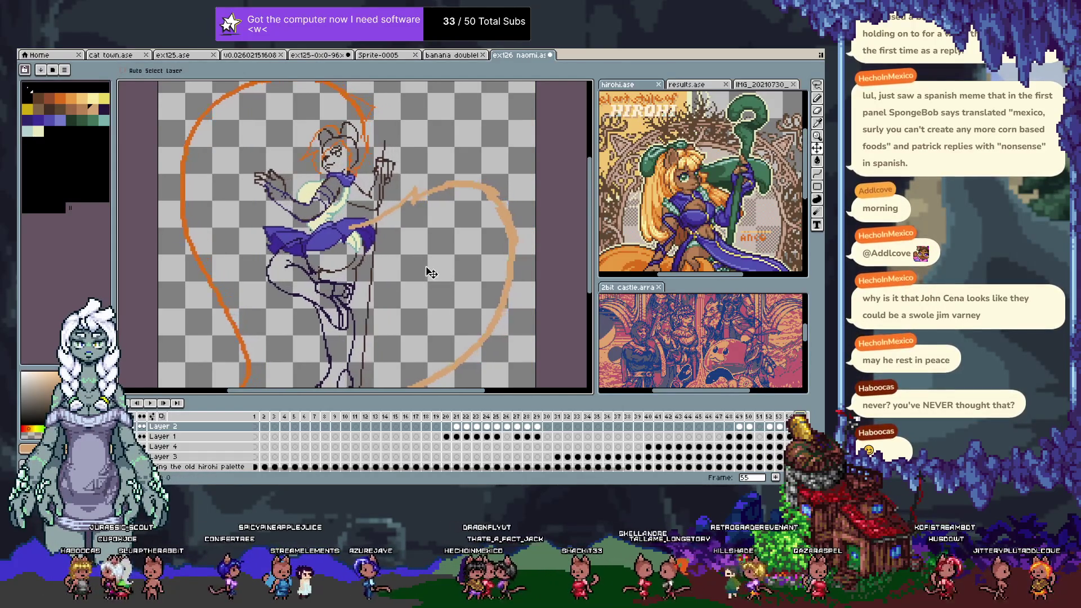
{"action": "scroll", "coordinate": [426, 275], "scroll_direction": "up", "scroll_amount": 2}
{"action": "scroll", "coordinate": [430, 275], "scroll_direction": "down", "scroll_amount": 1}
{"action": "scroll", "coordinate": [433, 274], "scroll_direction": "down", "scroll_amount": 1}
{"action": "scroll", "coordinate": [437, 273], "scroll_direction": "down", "scroll_amount": 1}
{"action": "left_click_drag", "start_coordinate": [438, 273], "coordinate": [441, 272]}
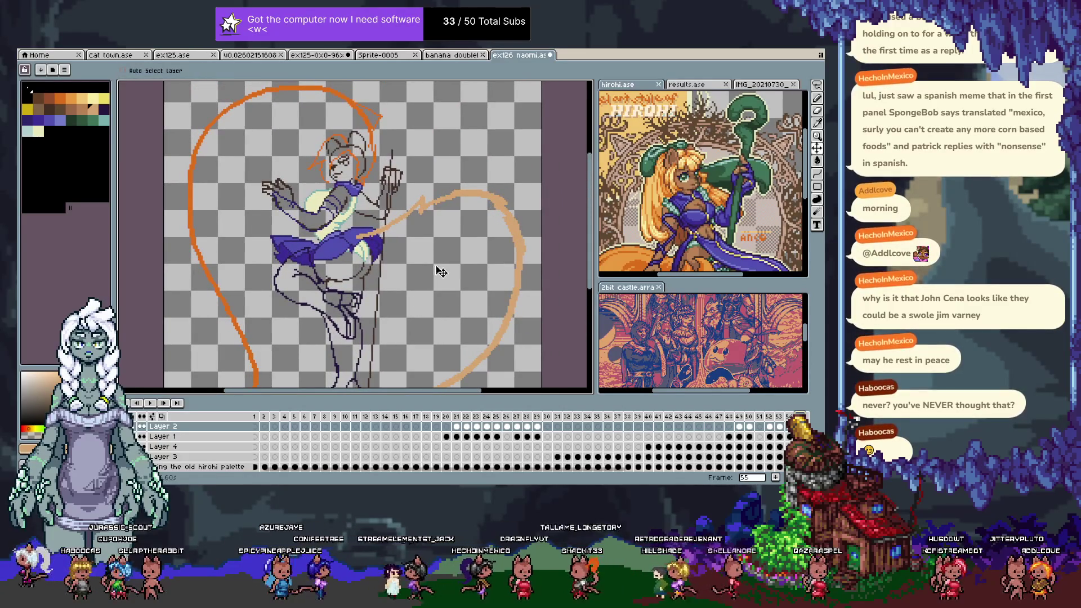
{"action": "key", "text": "Tab"}
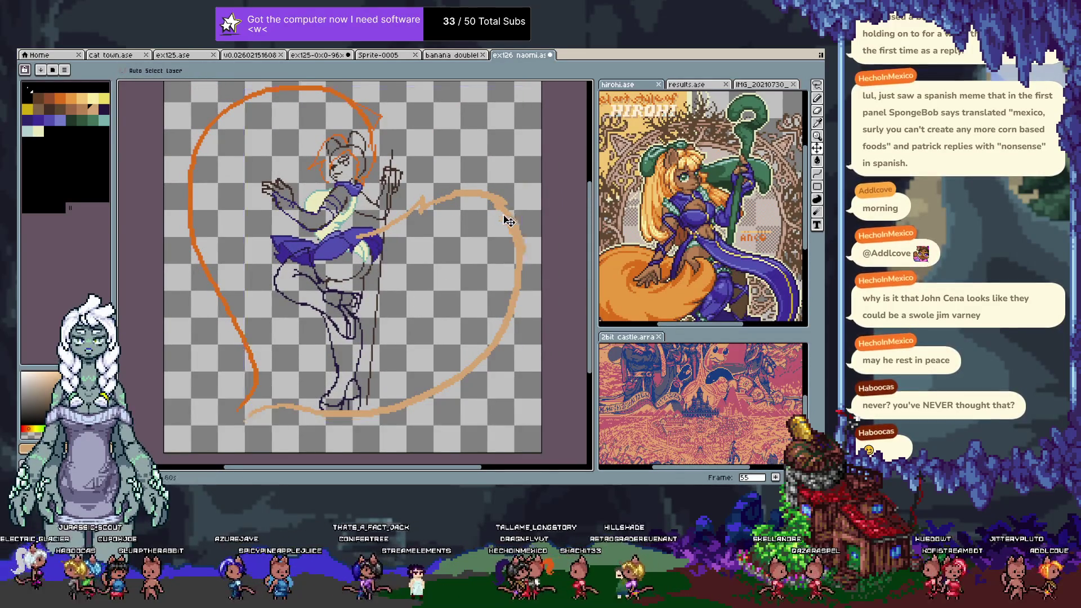
- Extend the tan heart-shaped ribbon with wavy curves sweeping below the figure
{"action": "key", "text": "b"}
{"action": "left_click_drag", "start_coordinate": [505, 219], "coordinate": [526, 276]}
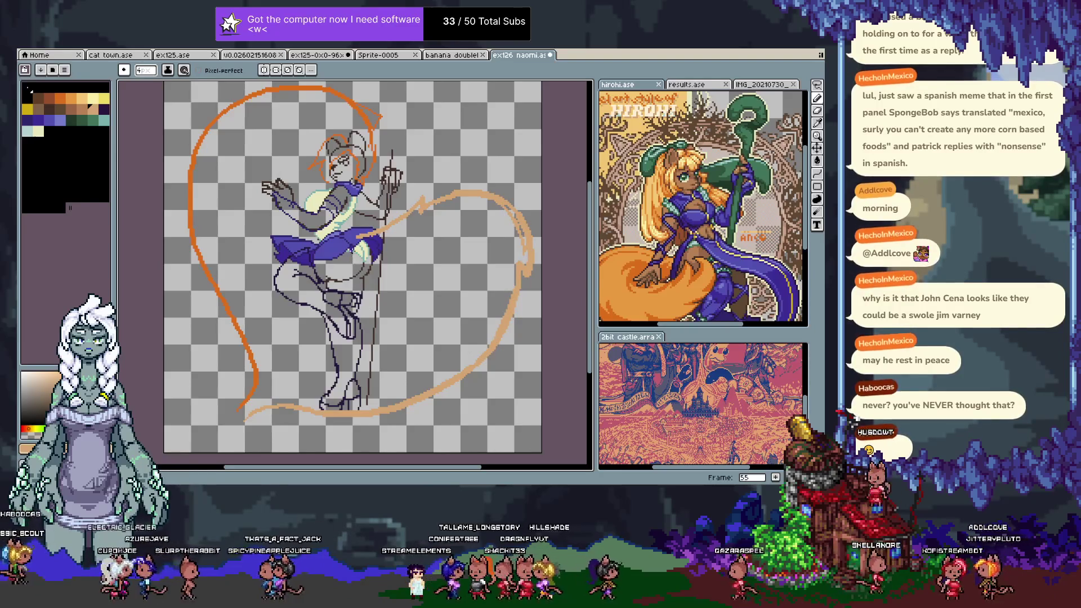
{"action": "key", "text": "ctrl+z"}
{"action": "left_click_drag", "start_coordinate": [371, 251], "coordinate": [425, 332]}
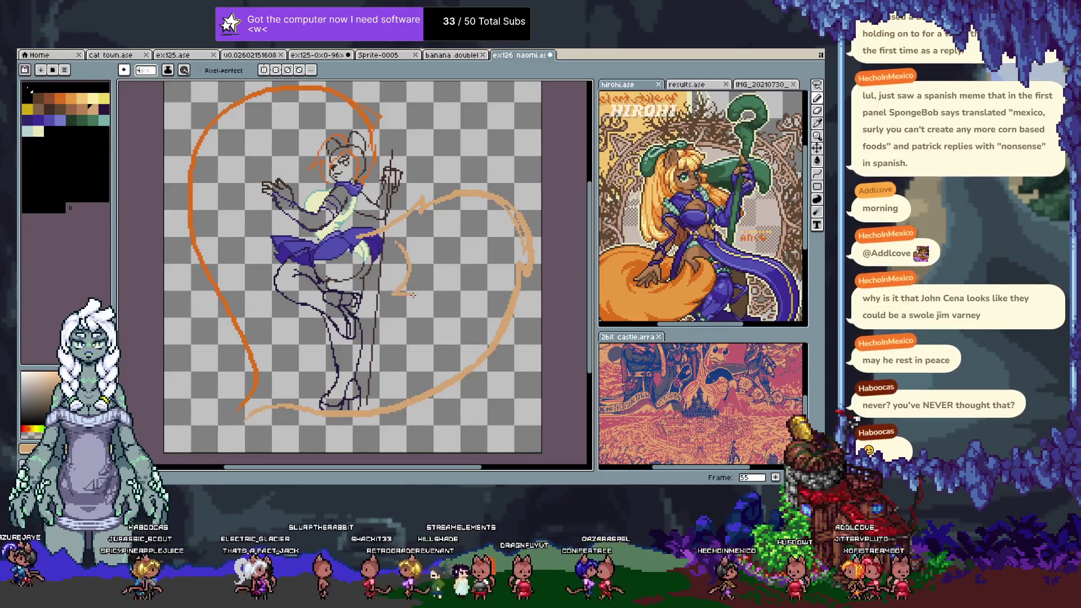
{"action": "left_click_drag", "start_coordinate": [408, 294], "coordinate": [276, 382]}
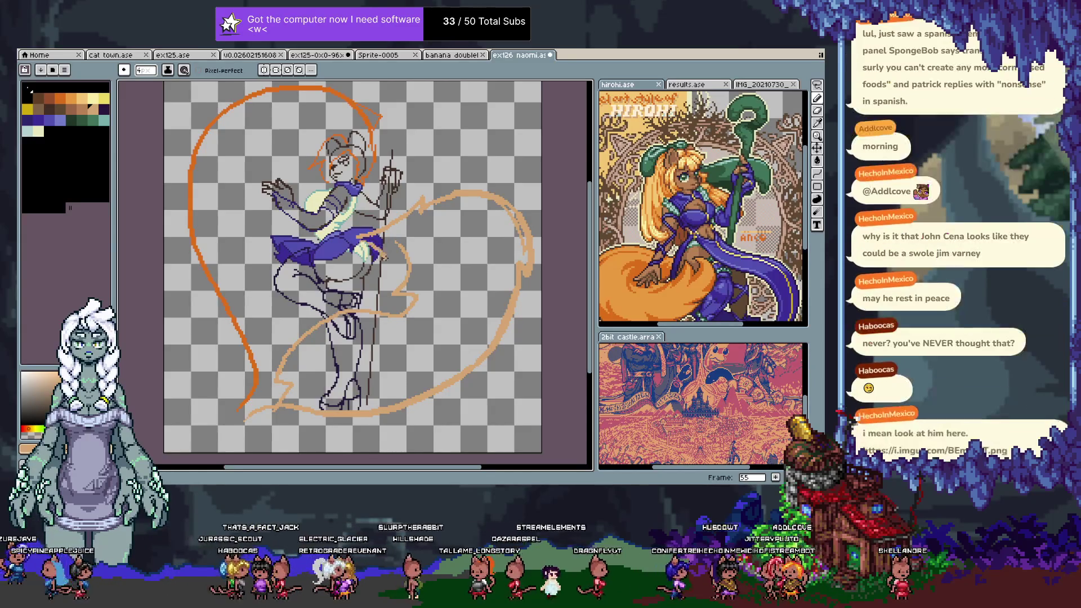
{"action": "key", "text": "ctrl+z"}
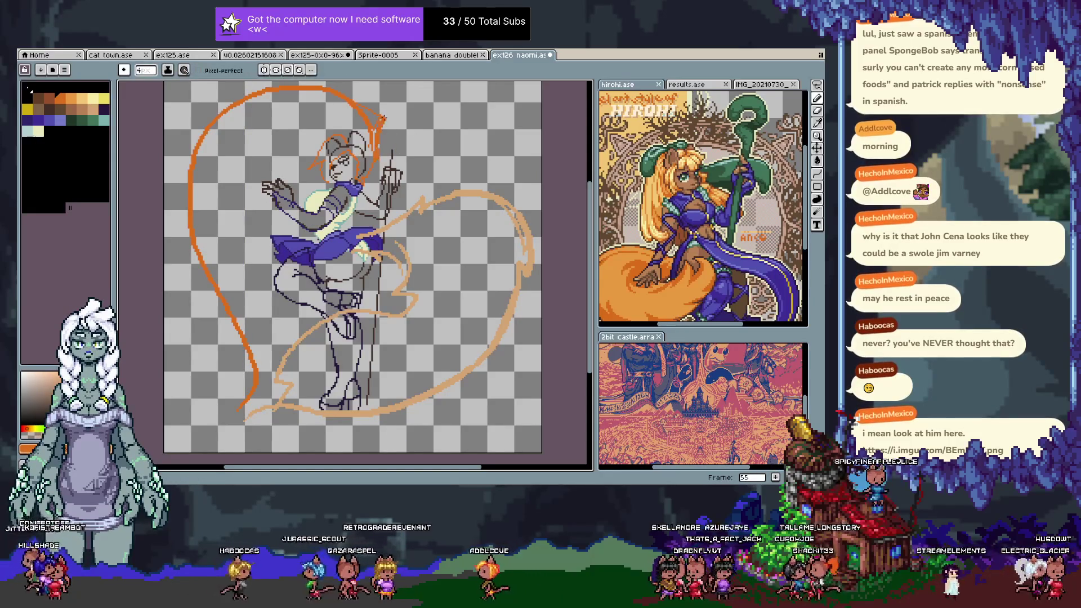
- Undo the thickened orange stroke and other recent edits, then show the timeline
{"action": "left_click_drag", "start_coordinate": [382, 116], "coordinate": [326, 88]}
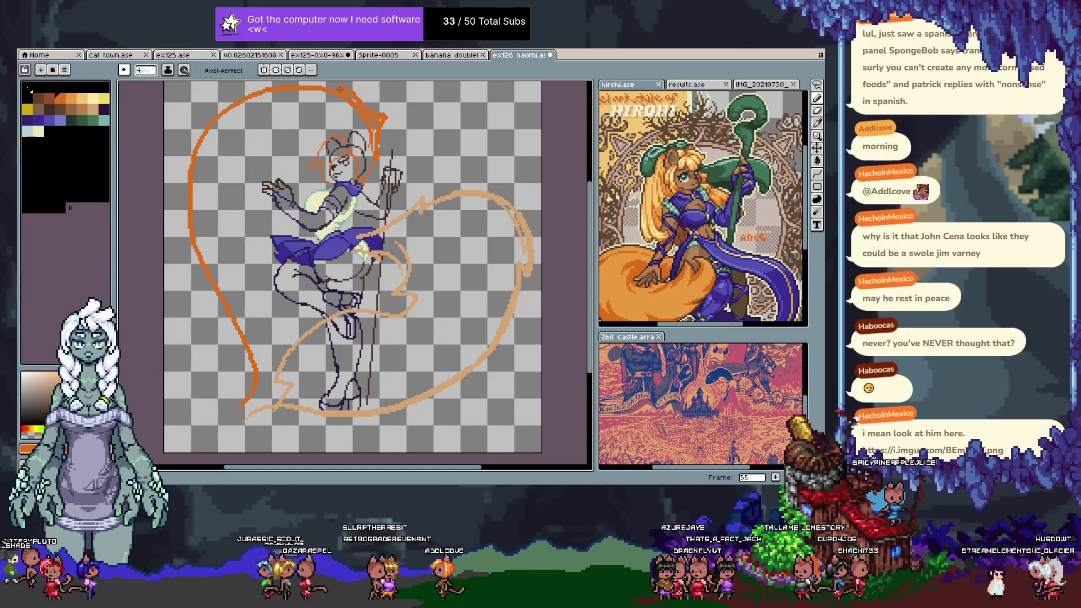
{"action": "key", "text": "ctrl+z"}
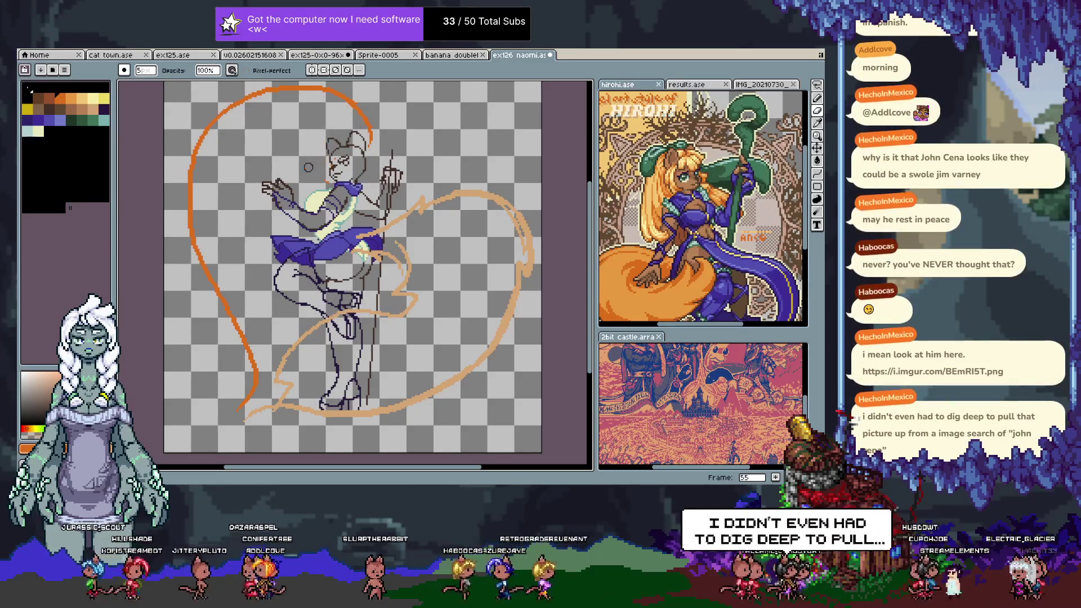
{"action": "key", "text": "ctrl+z"}
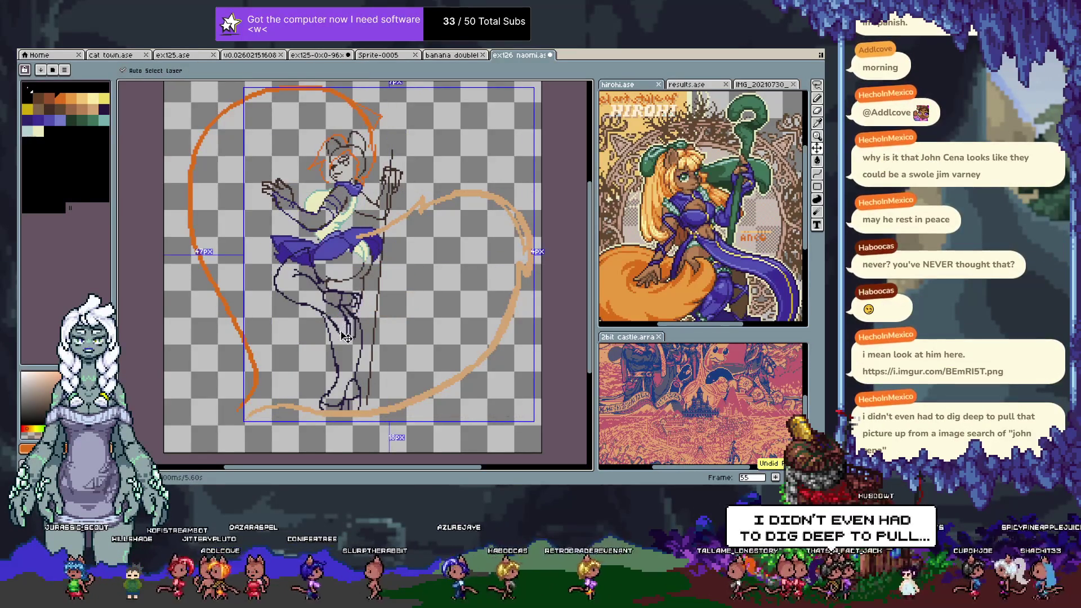
{"action": "key", "text": "ctrl+y"}
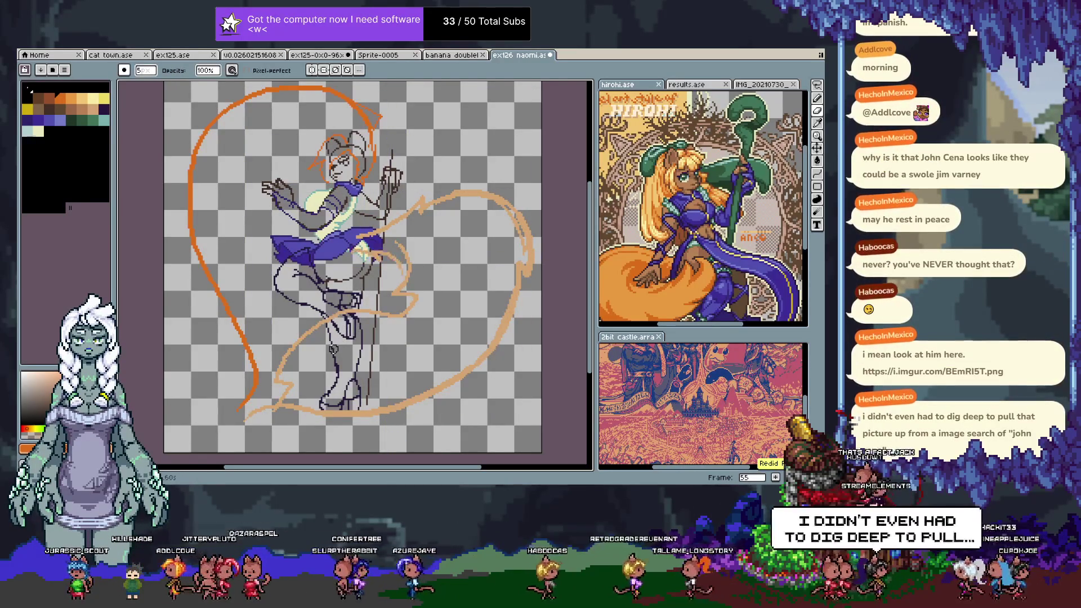
{"action": "key", "text": "ctrl+z"}
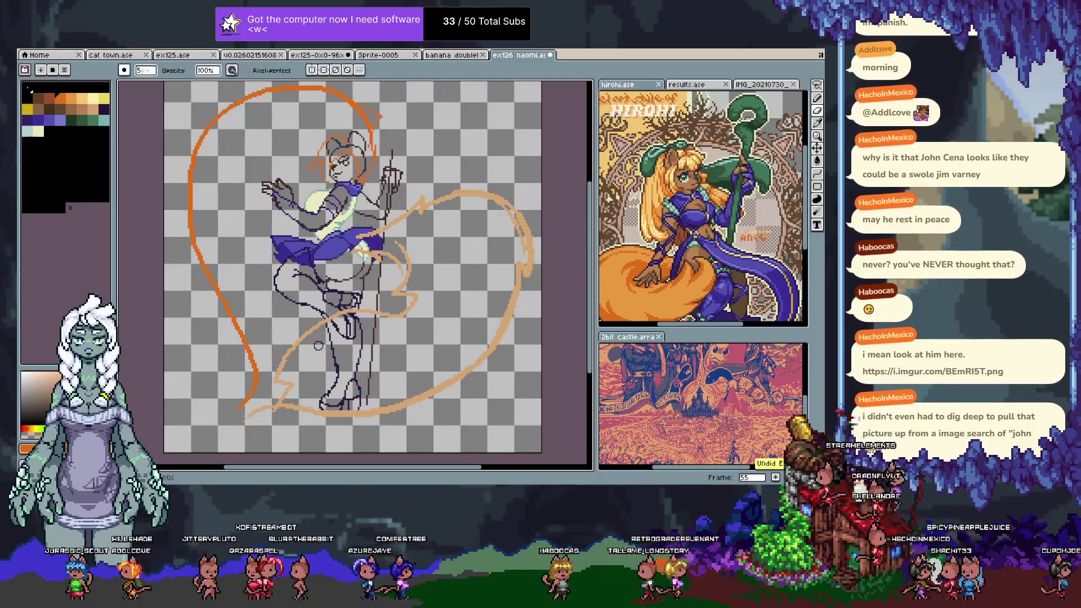
{"action": "key", "text": "Tab"}
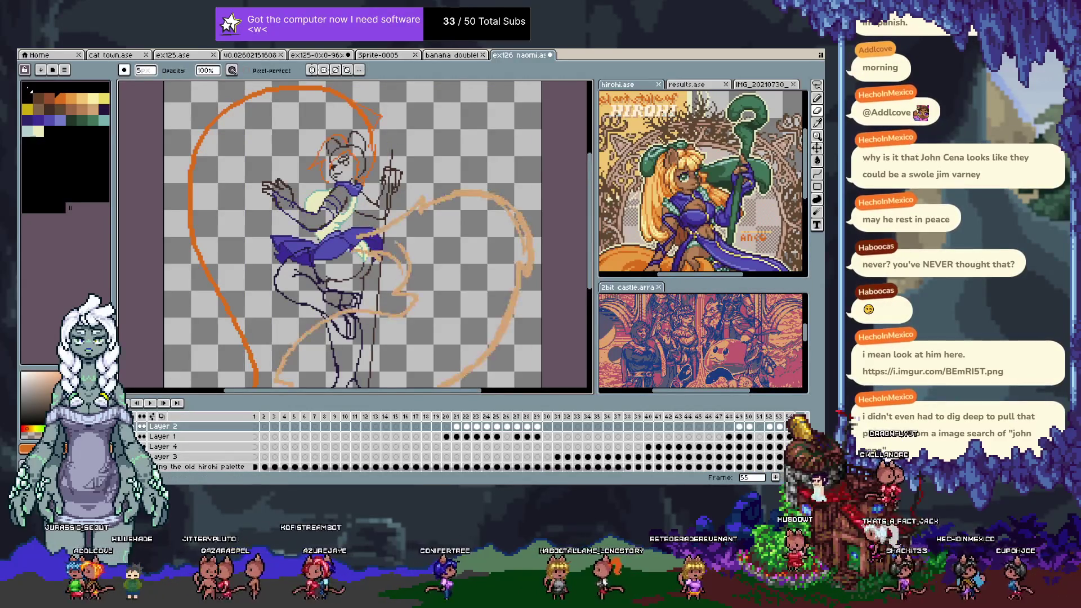
- Make Layer 1 active and draw an orange ribbon curve right of the head
{"action": "key", "text": "q"}
{"action": "mouse_move", "coordinate": [307, 127]}
{"action": "left_mouse_down"}
{"action": "mouse_move", "coordinate": [386, 87]}
{"action": "mouse_move", "coordinate": [325, 298]}
{"action": "left_mouse_up"}
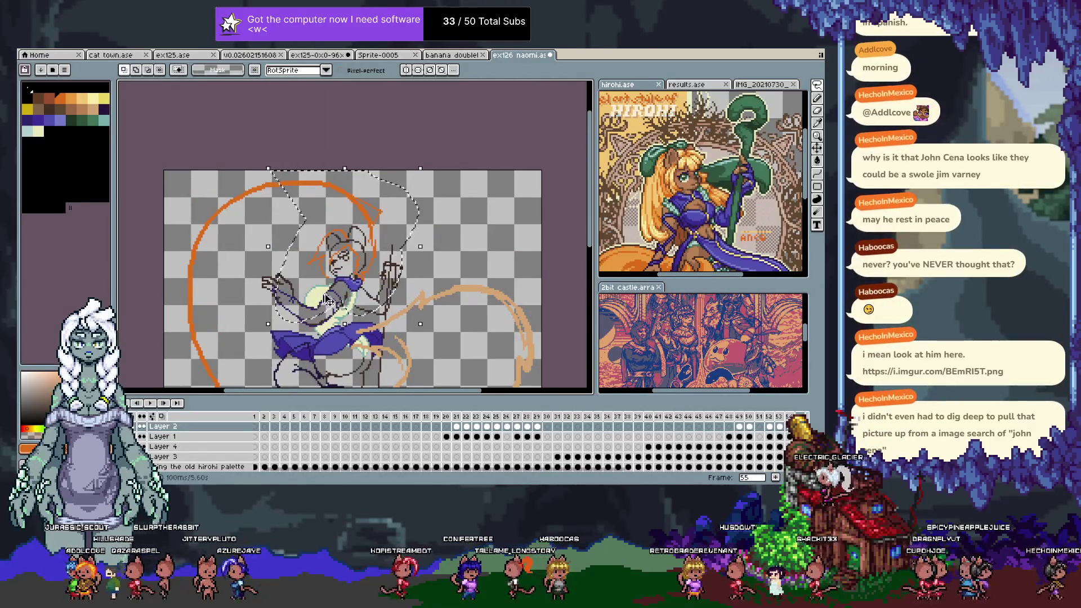
{"action": "key", "text": "ctrl+d"}
{"action": "left_click", "coordinate": [372, 240], "text": "ctrl"}
{"action": "key", "text": "b"}
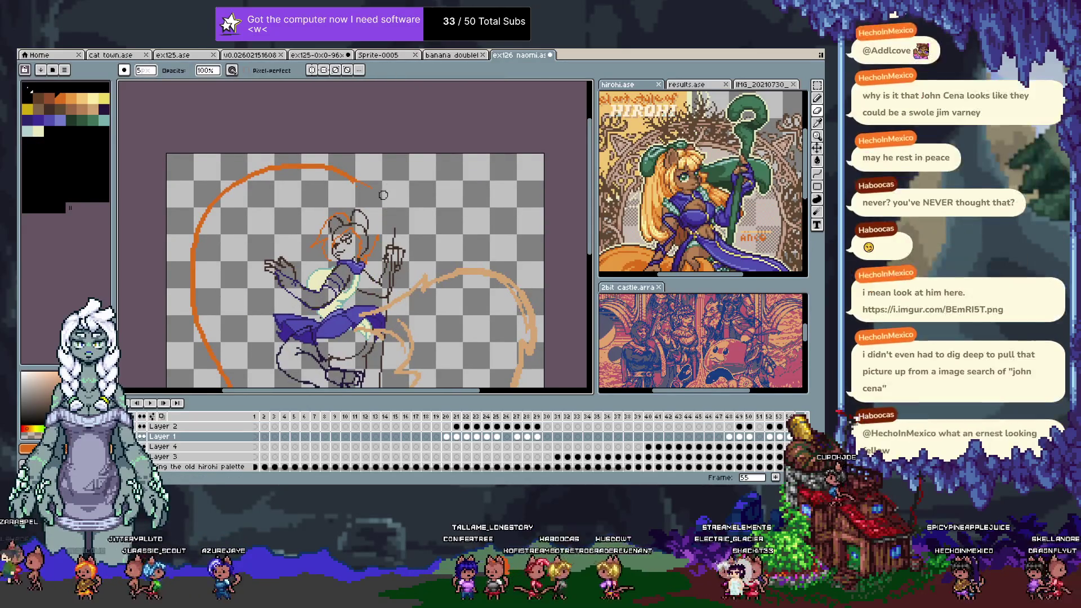
{"action": "left_click_drag", "start_coordinate": [396, 248], "coordinate": [337, 163]}
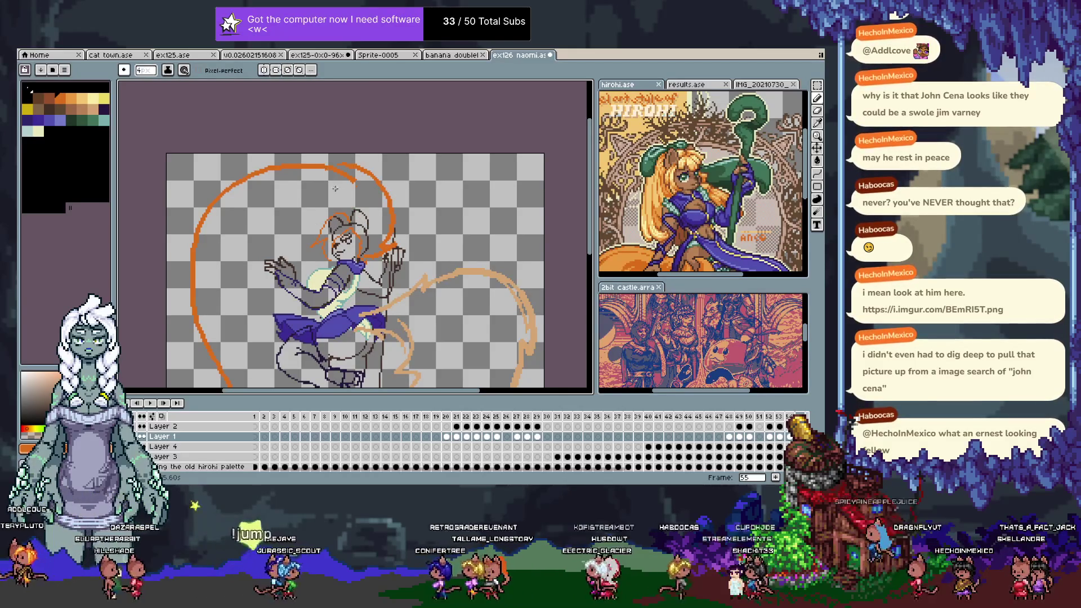
- Save the sprite from the right-click menu
{"action": "right_click", "coordinate": [391, 229]}
{"action": "left_click", "coordinate": [411, 276]}
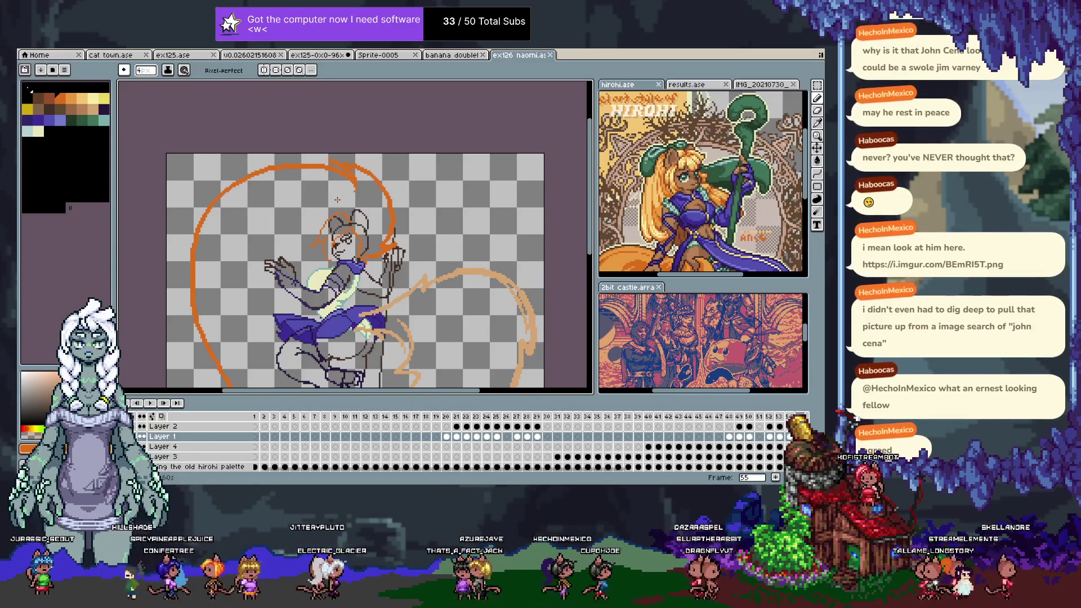
{"action": "left_click_drag", "start_coordinate": [485, 286], "coordinate": [496, 201]}
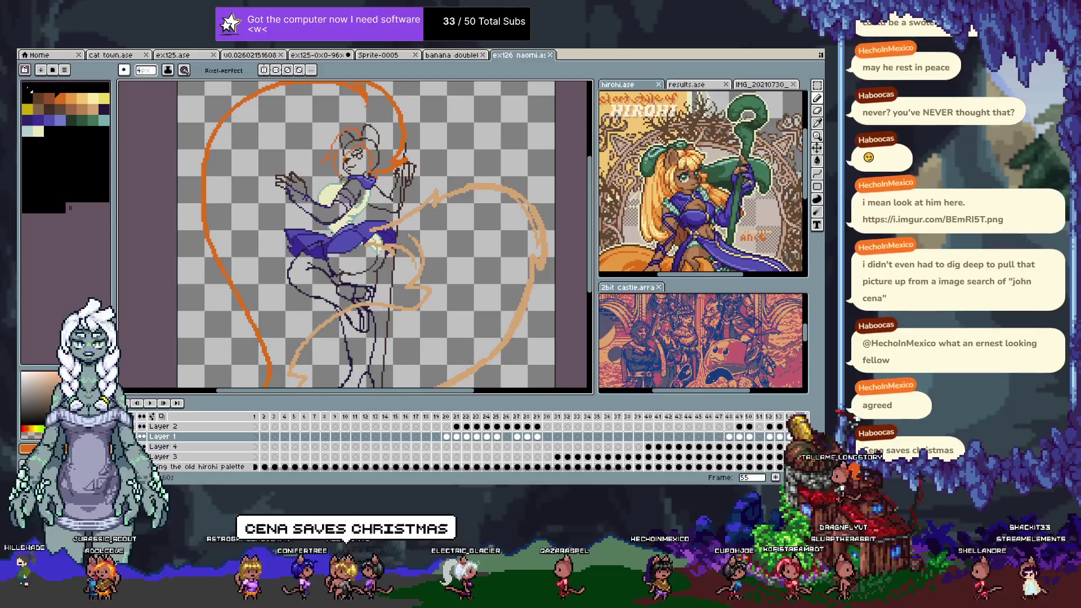
- Bring the head back into view and undo the last stroke
{"action": "key", "text": "v"}
{"action": "key", "text": "b"}
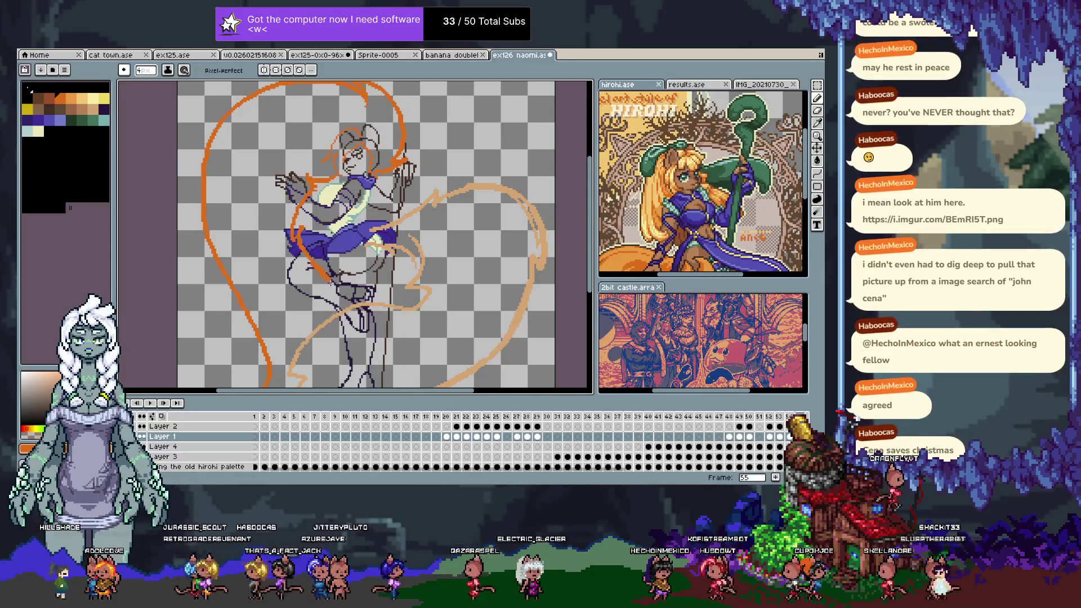
{"action": "left_click_drag", "start_coordinate": [308, 241], "coordinate": [310, 156]}
{"action": "key", "text": "ctrl+z"}
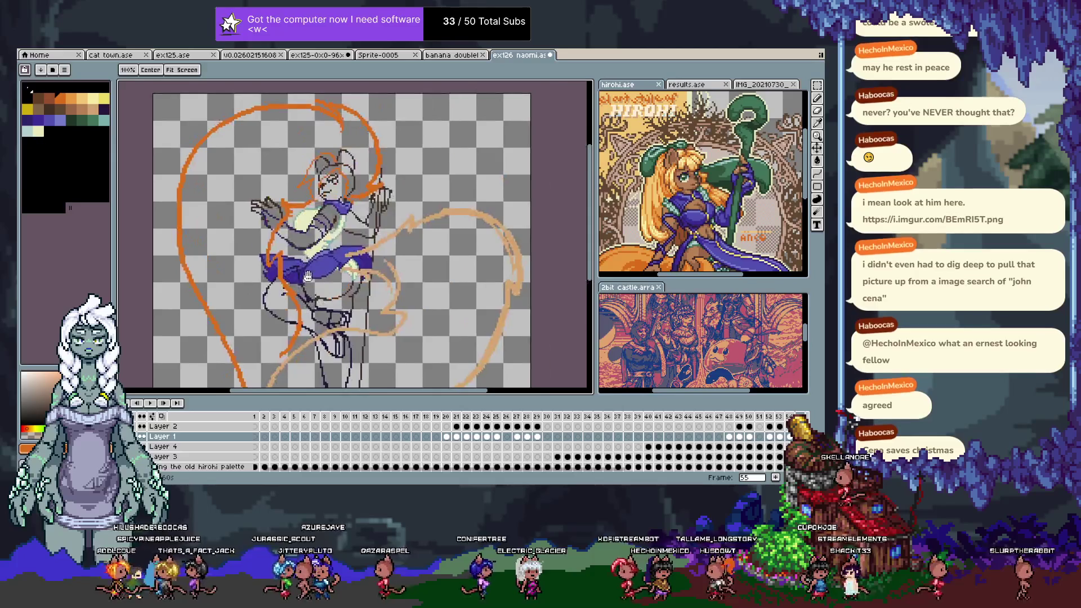
- Review the whole figure, then add new animation frame 56 after frame 55
{"action": "left_click_drag", "start_coordinate": [322, 157], "coordinate": [309, 162]}
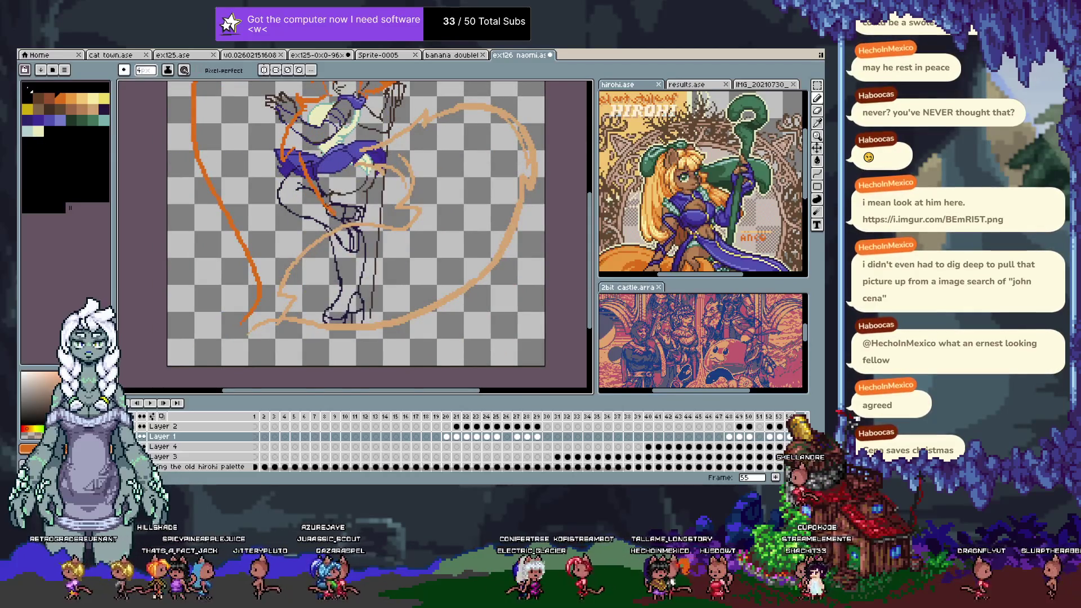
{"action": "left_click_drag", "start_coordinate": [356, 188], "coordinate": [349, 276]}
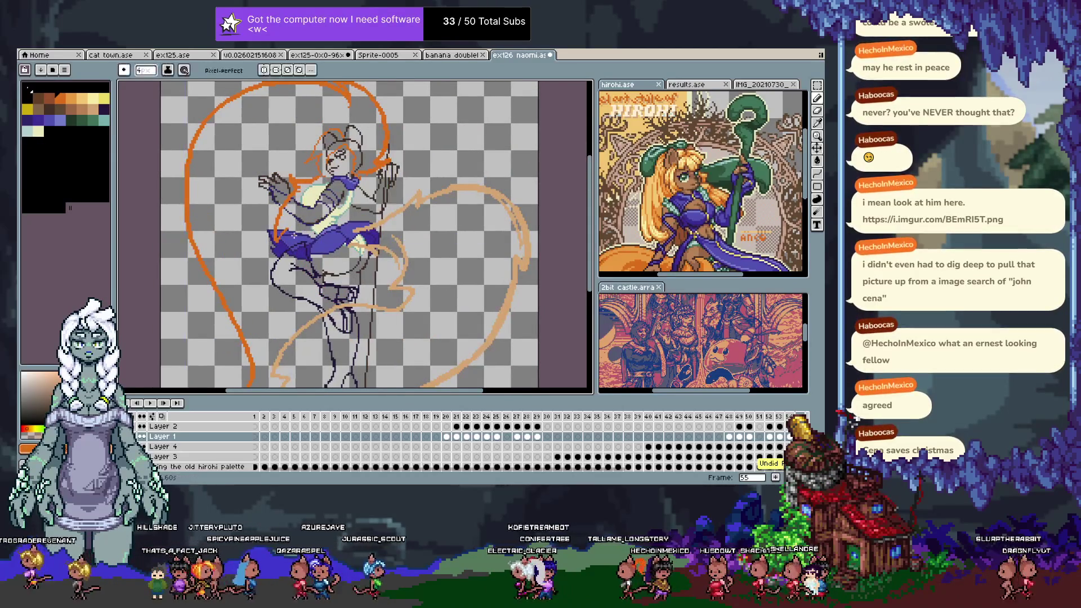
{"action": "scroll", "coordinate": [307, 275], "scroll_direction": "down", "scroll_amount": 3}
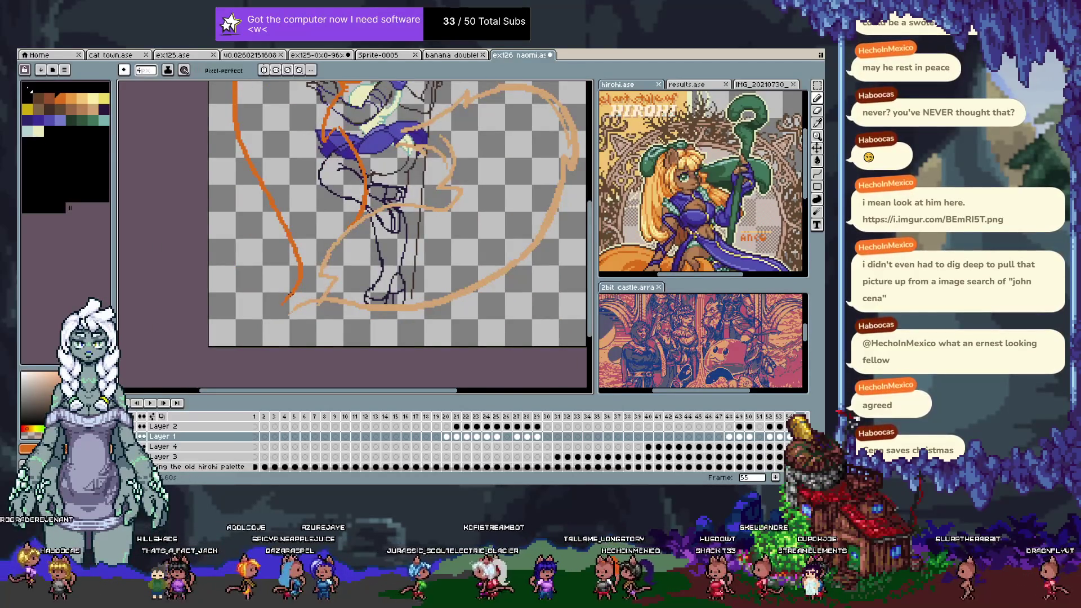
{"action": "mouse_move", "coordinate": [341, 231]}
{"action": "left_mouse_down"}
{"action": "mouse_move", "coordinate": [324, 327]}
{"action": "mouse_move", "coordinate": [338, 281]}
{"action": "mouse_move", "coordinate": [335, 308]}
{"action": "left_mouse_up"}
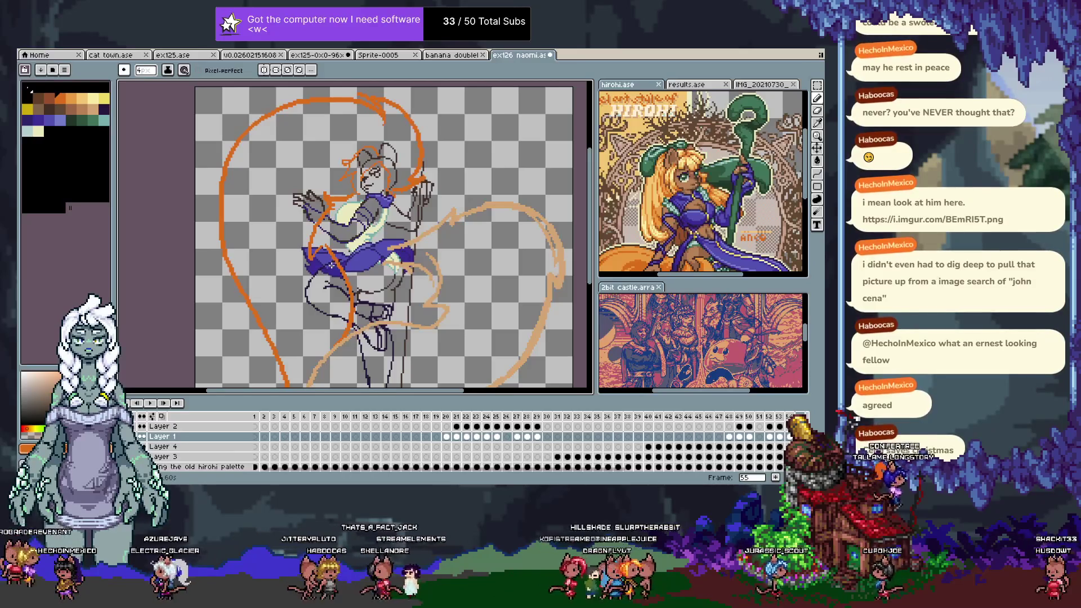
{"action": "key", "text": "alt"}
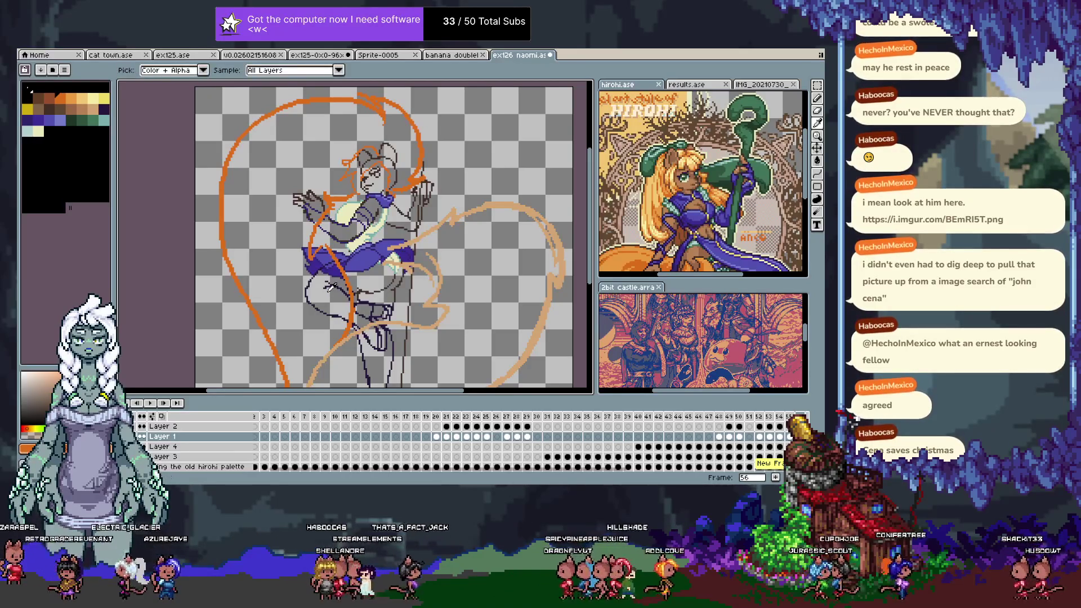
- Delete the orange and tan ribbon sketches from Layer 2 on frame 56
{"action": "left_click", "coordinate": [327, 291], "text": "alt"}
{"action": "left_click_drag", "start_coordinate": [441, 274], "coordinate": [441, 260]}
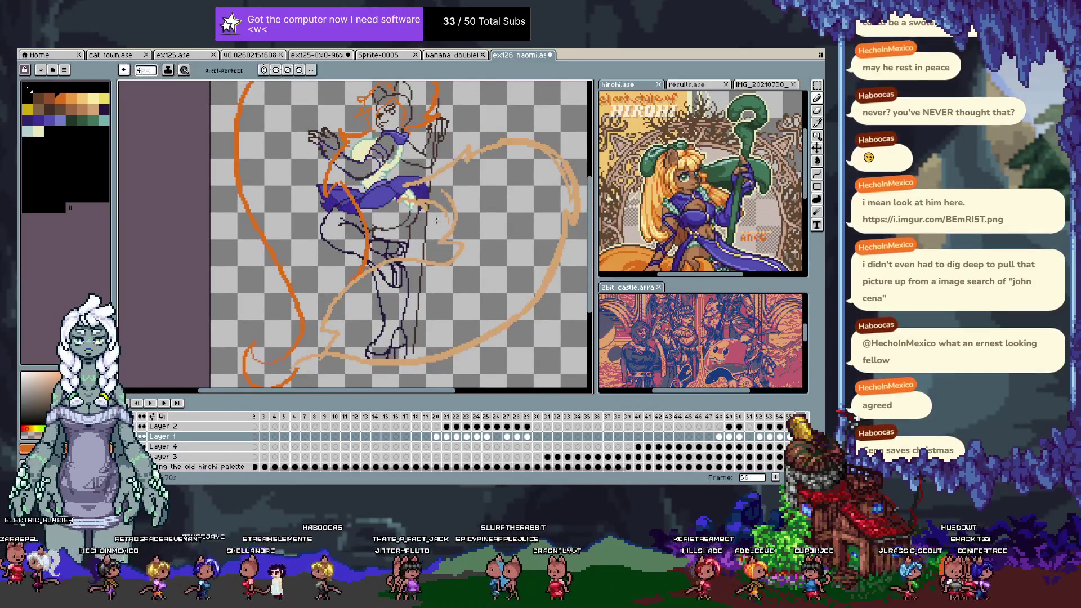
{"action": "key", "text": "Up"}
{"action": "key", "text": "Delete"}
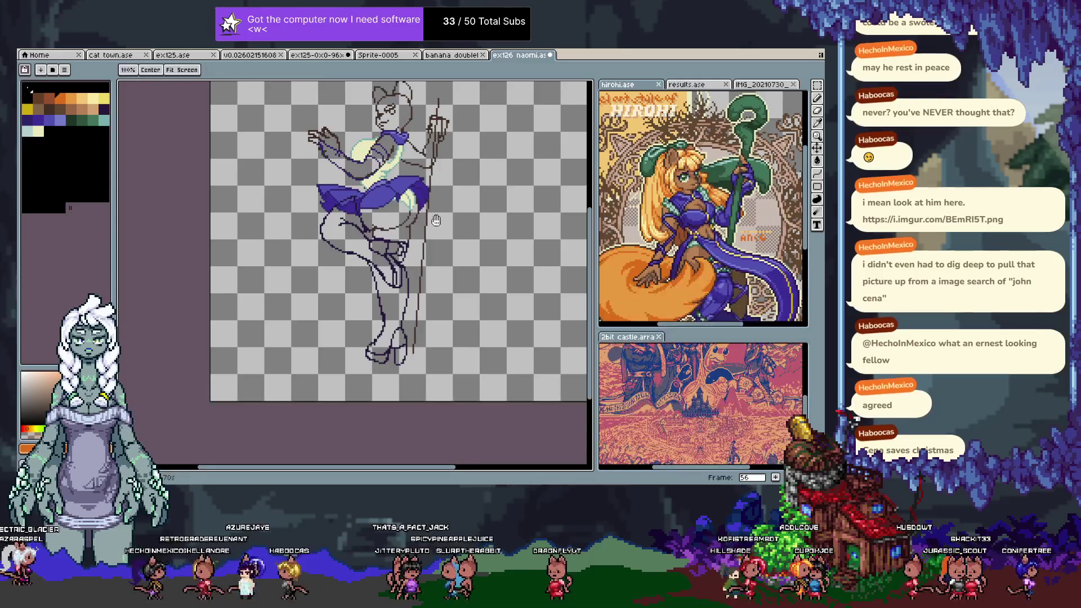
{"action": "key", "text": "Tab"}
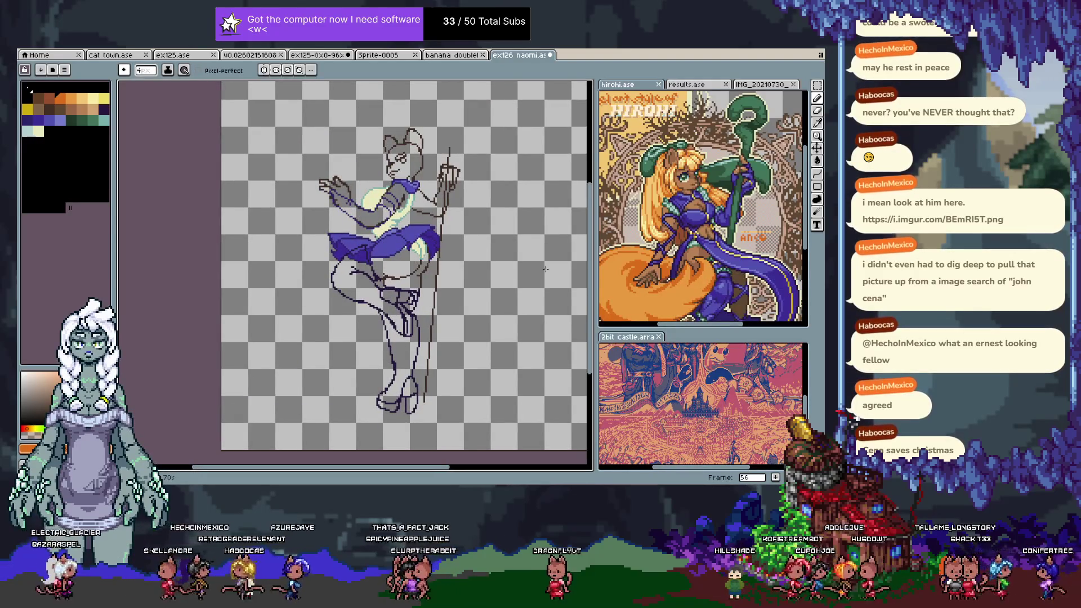
- Zoom into the head and choose tan #b88154 as the Pencil colour
{"action": "scroll", "coordinate": [452, 224], "scroll_direction": "up", "scroll_amount": 1}
{"action": "scroll", "coordinate": [445, 214], "scroll_direction": "up", "scroll_amount": 1}
{"action": "scroll", "coordinate": [436, 202], "scroll_direction": "up", "scroll_amount": 1}
{"action": "scroll", "coordinate": [428, 194], "scroll_direction": "up", "scroll_amount": 1}
{"action": "key", "text": "b"}
{"action": "key", "text": "Tab"}
{"action": "key", "text": "Tab"}
{"action": "left_click", "coordinate": [85, 110]}
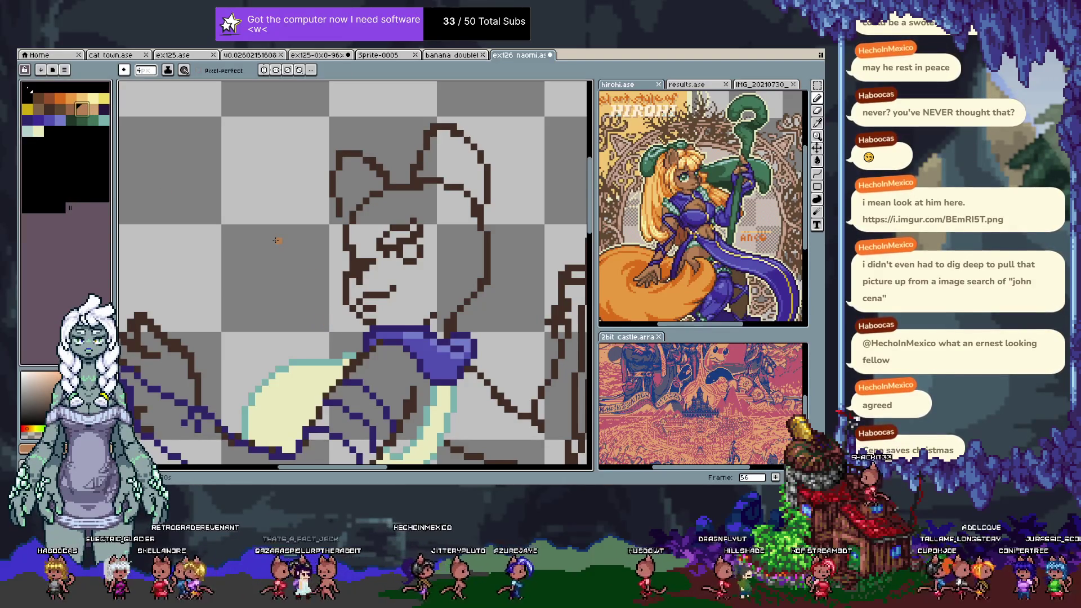
- Undo the accidental brown Paint Bucket fill of the background
{"action": "key", "text": "g"}
{"action": "left_click", "coordinate": [461, 257]}
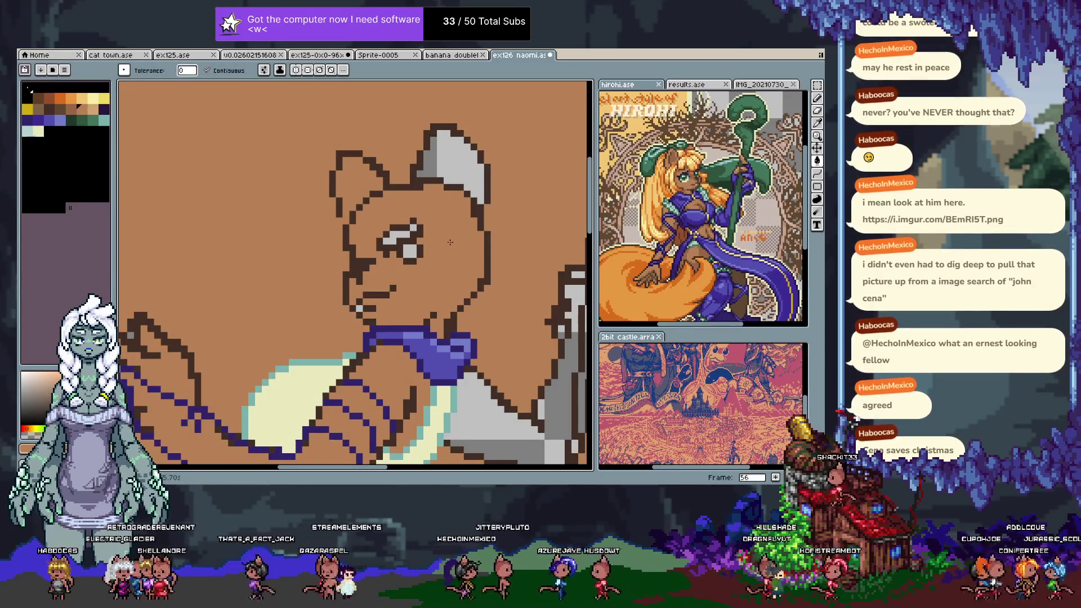
{"action": "key", "text": "v"}
{"action": "key", "text": "ctrl+z"}
{"action": "key", "text": "Tab"}
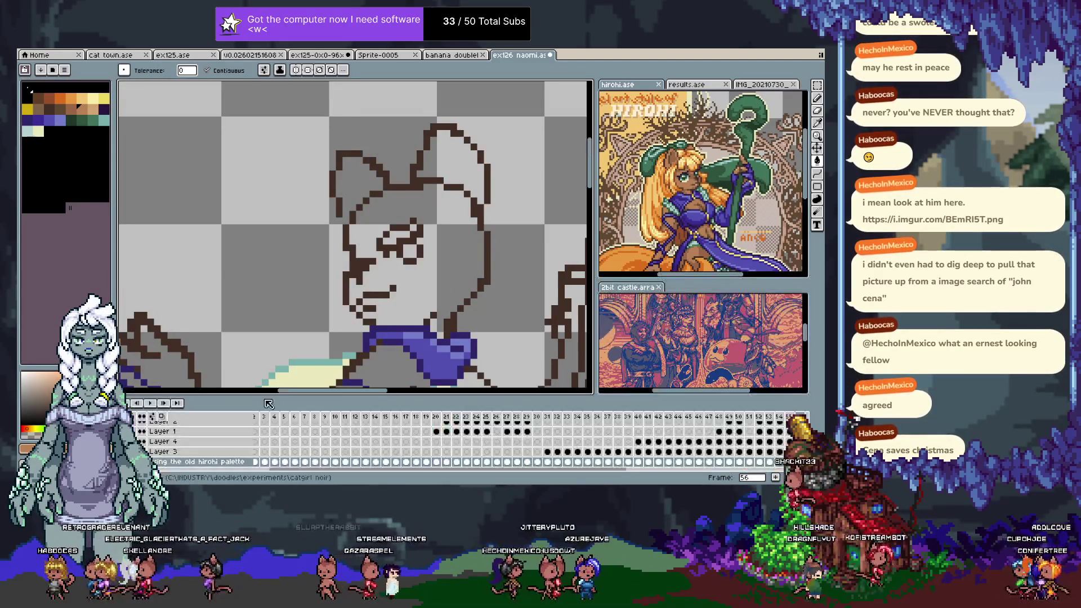
{"action": "key", "text": "ctrl+z"}
{"action": "key", "text": "Tab"}
- Patch the gap in the lower-left body outline with a short tan stroke
{"action": "left_click_drag", "start_coordinate": [473, 316], "coordinate": [420, 157]}
{"action": "scroll", "coordinate": [405, 214], "scroll_direction": "down", "scroll_amount": 1}
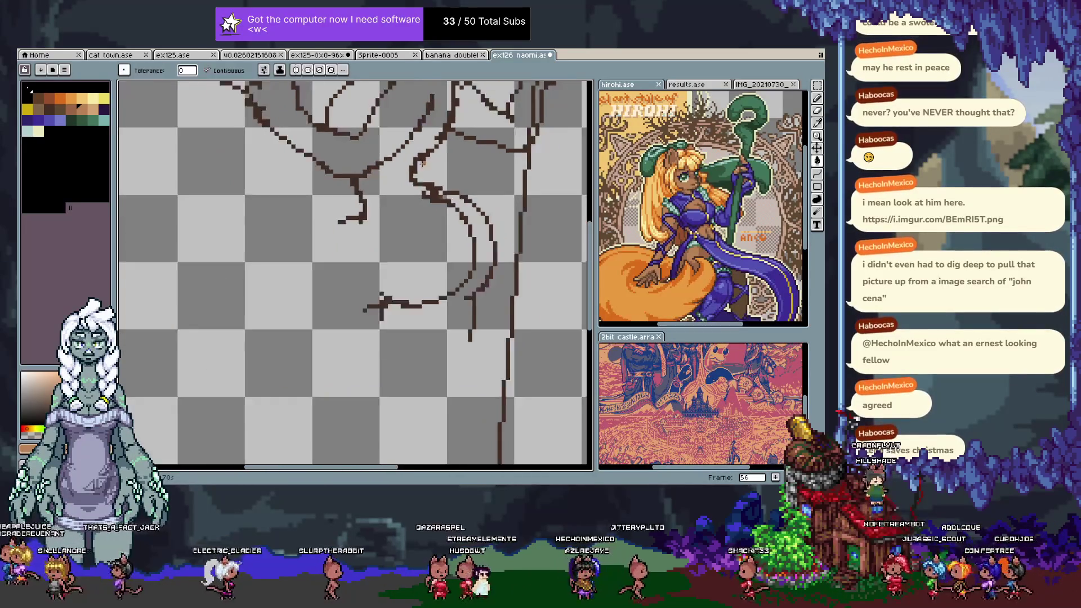
{"action": "scroll", "coordinate": [393, 265], "scroll_direction": "down", "scroll_amount": 1}
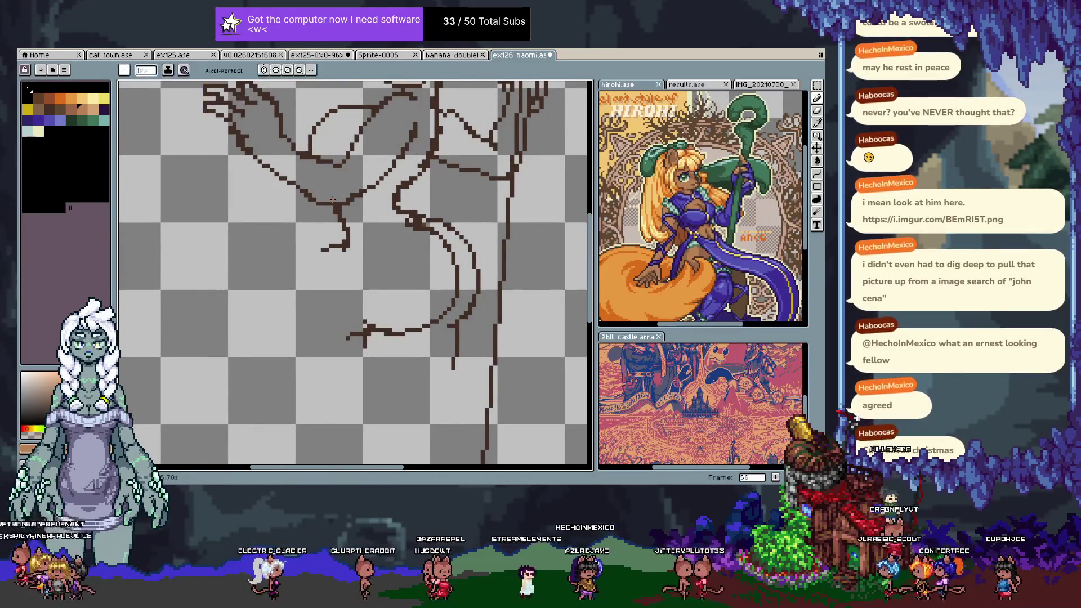
{"action": "key", "text": "b"}
{"action": "left_click_drag", "start_coordinate": [370, 261], "coordinate": [353, 258]}
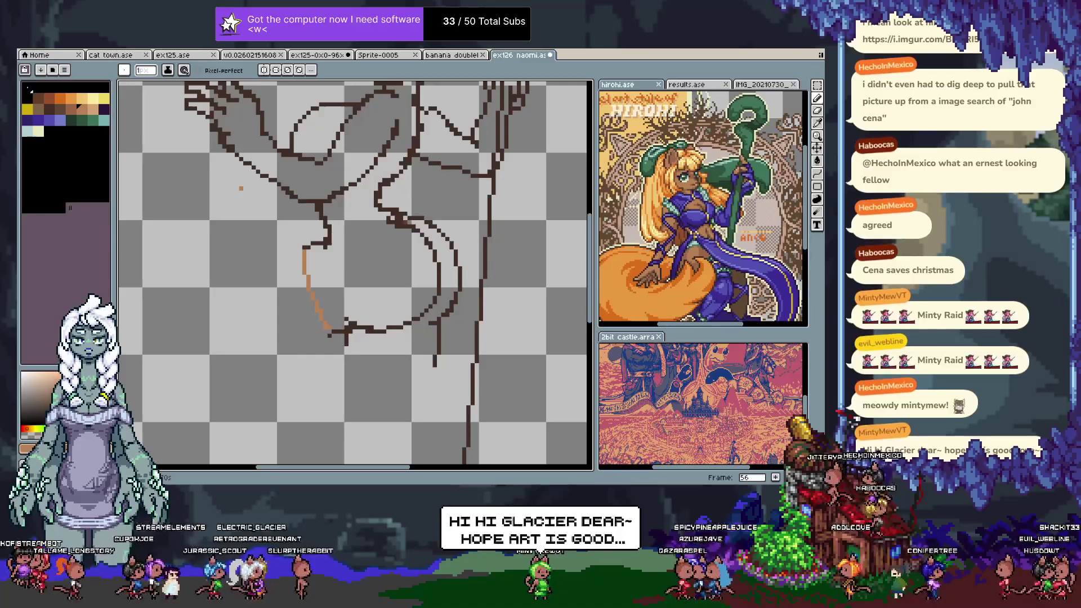
{"action": "scroll", "coordinate": [241, 188], "scroll_direction": "up", "scroll_amount": 3}
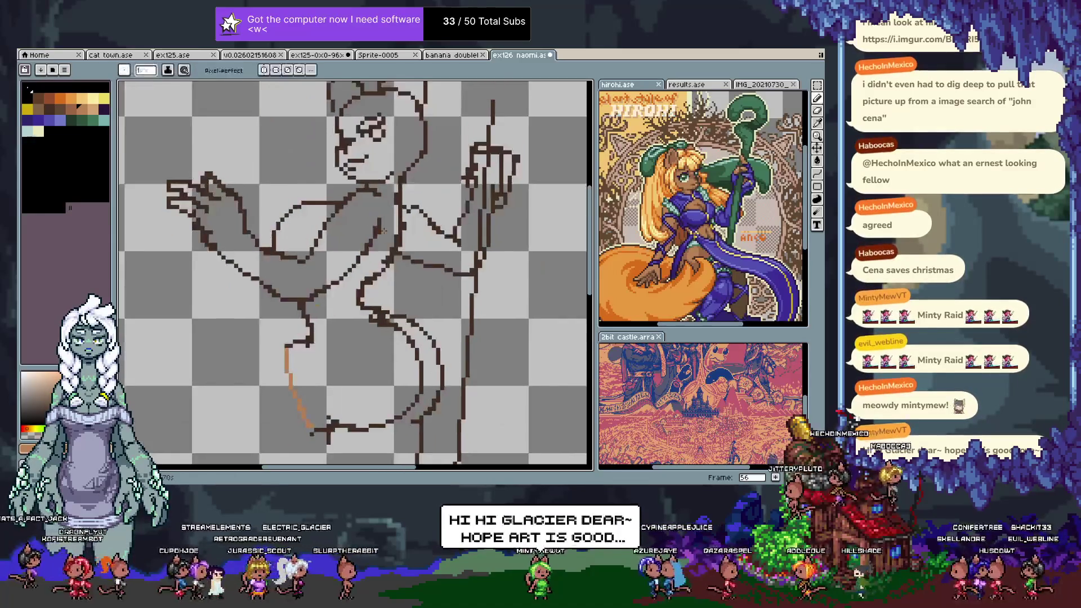
- Bucket-fill the body, left ear, face and raised arm with tan skin colour
{"action": "key", "text": "g"}
{"action": "left_click", "coordinate": [359, 232]}
{"action": "scroll", "coordinate": [200, 256], "scroll_direction": "up", "scroll_amount": 2}
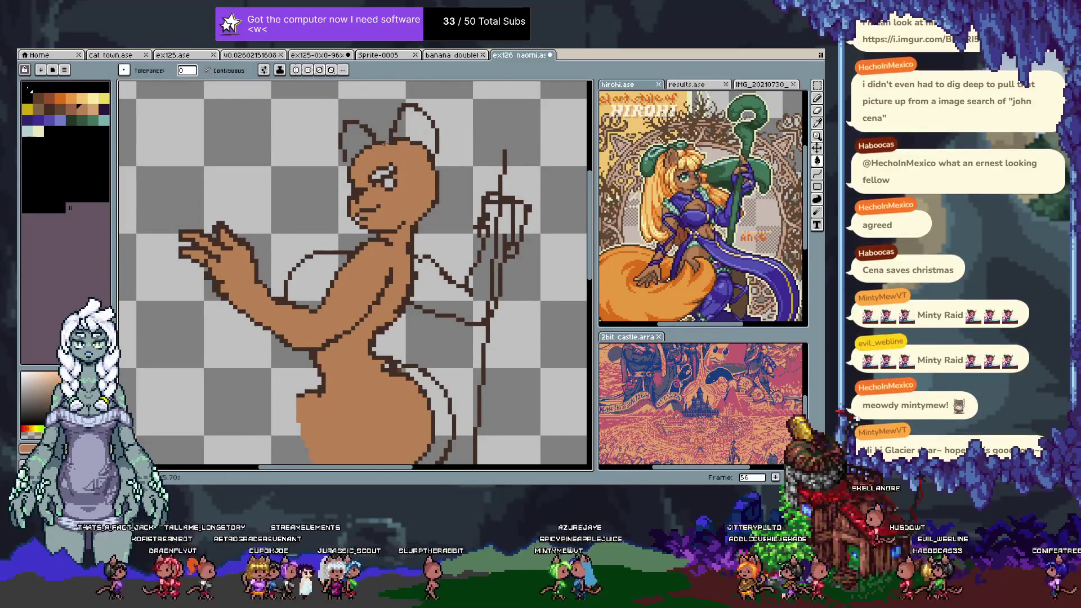
{"action": "key", "text": "b"}
{"action": "key", "text": "g"}
{"action": "left_click", "coordinate": [361, 143]}
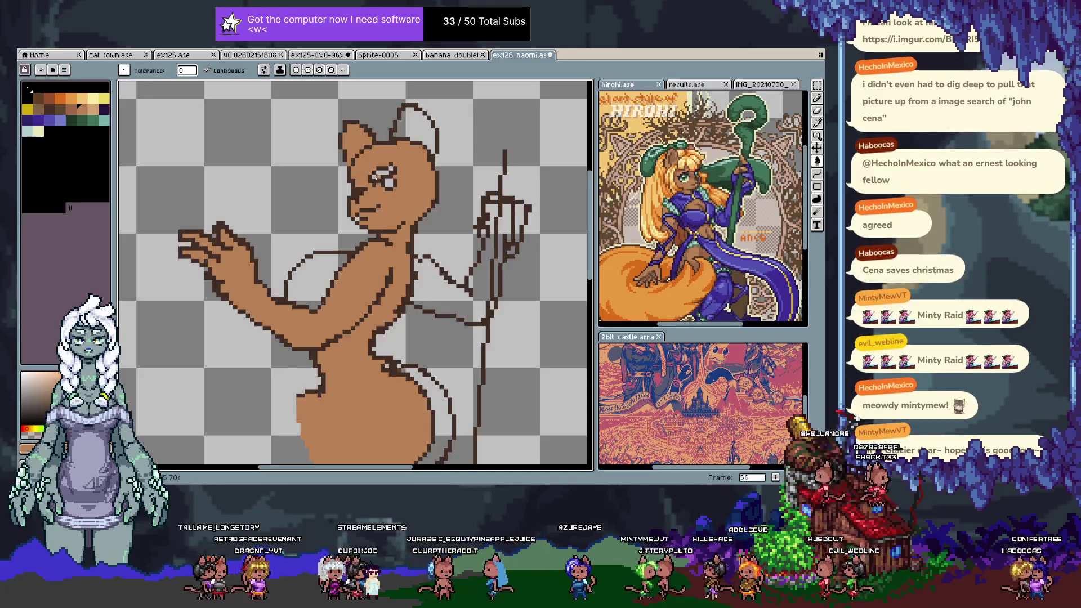
{"action": "left_click", "coordinate": [73, 111]}
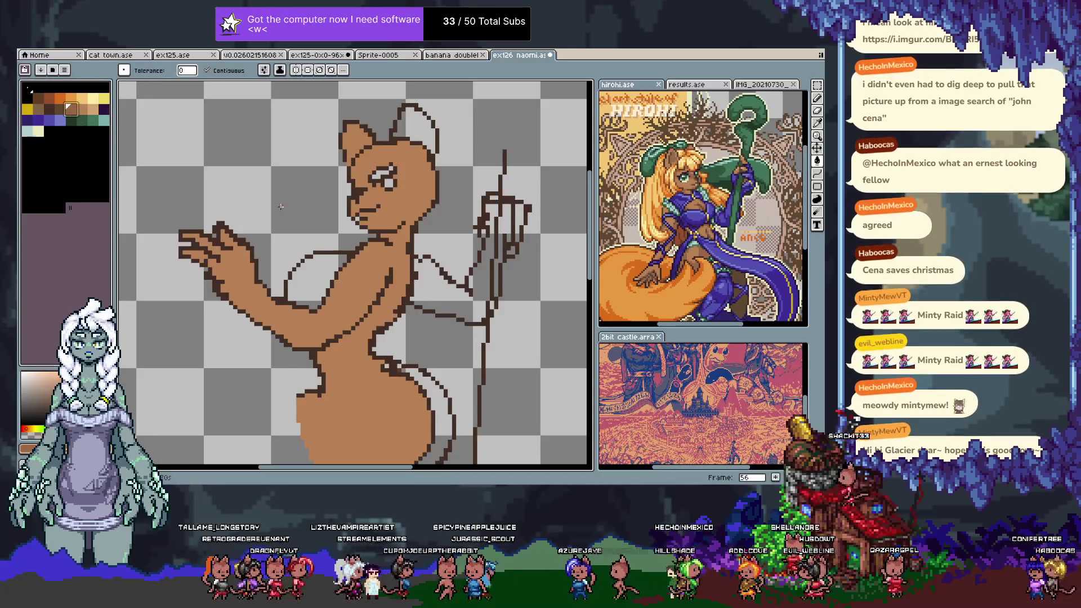
{"action": "left_click", "coordinate": [380, 179]}
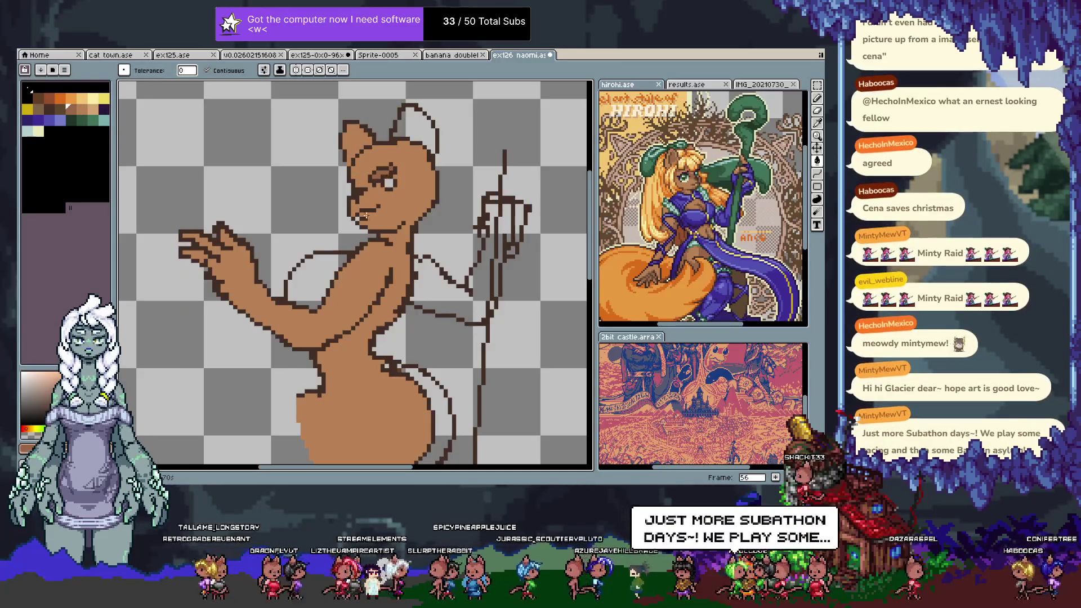
{"action": "left_click", "coordinate": [334, 263]}
{"action": "left_click", "coordinate": [458, 292]}
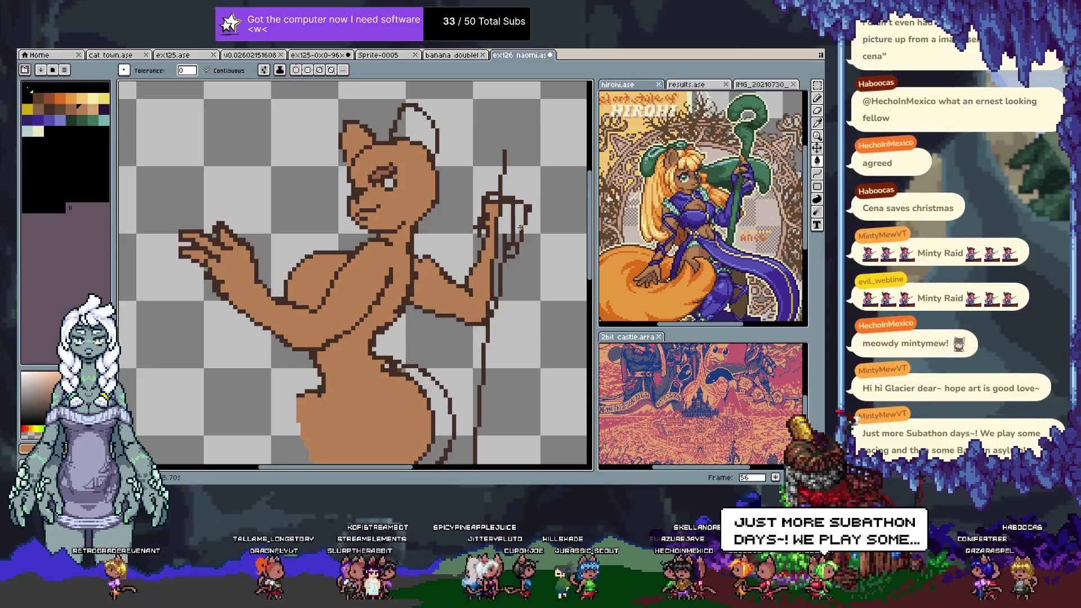
- Close the lower body outline with a tan line and fill the hips tan
{"action": "key", "text": "b"}
{"action": "scroll", "coordinate": [365, 359], "scroll_direction": "down", "scroll_amount": 5}
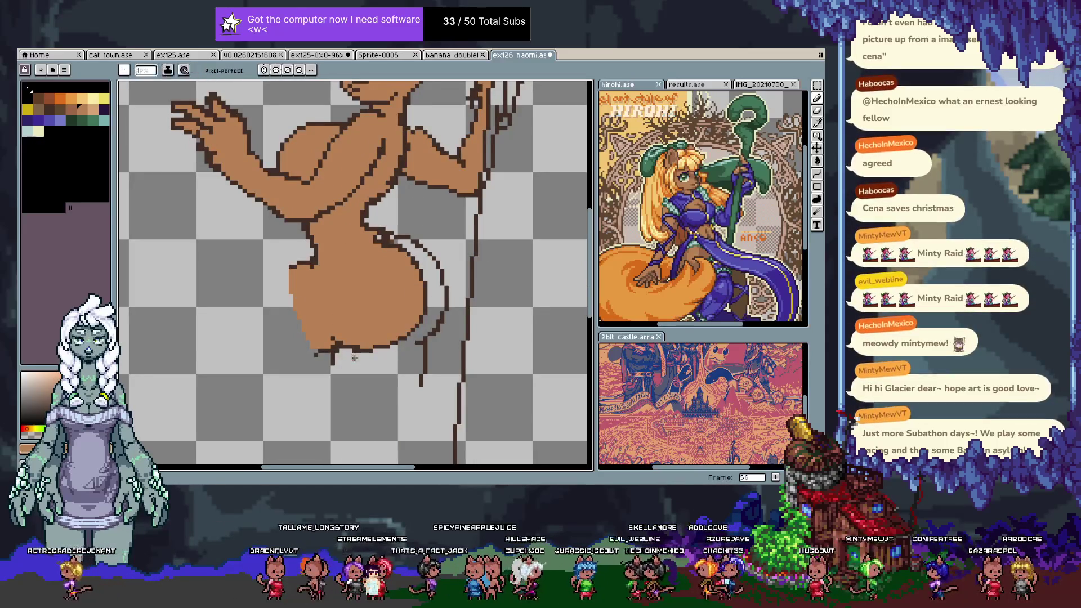
{"action": "left_click_drag", "start_coordinate": [336, 367], "coordinate": [377, 381]}
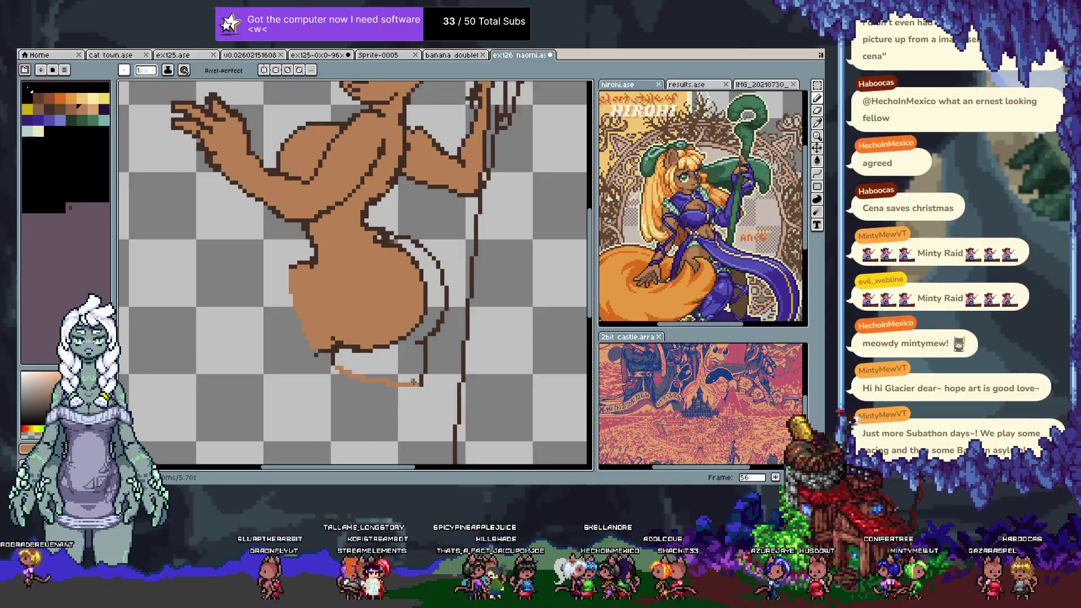
{"action": "key", "text": "g"}
{"action": "left_click", "coordinate": [374, 369]}
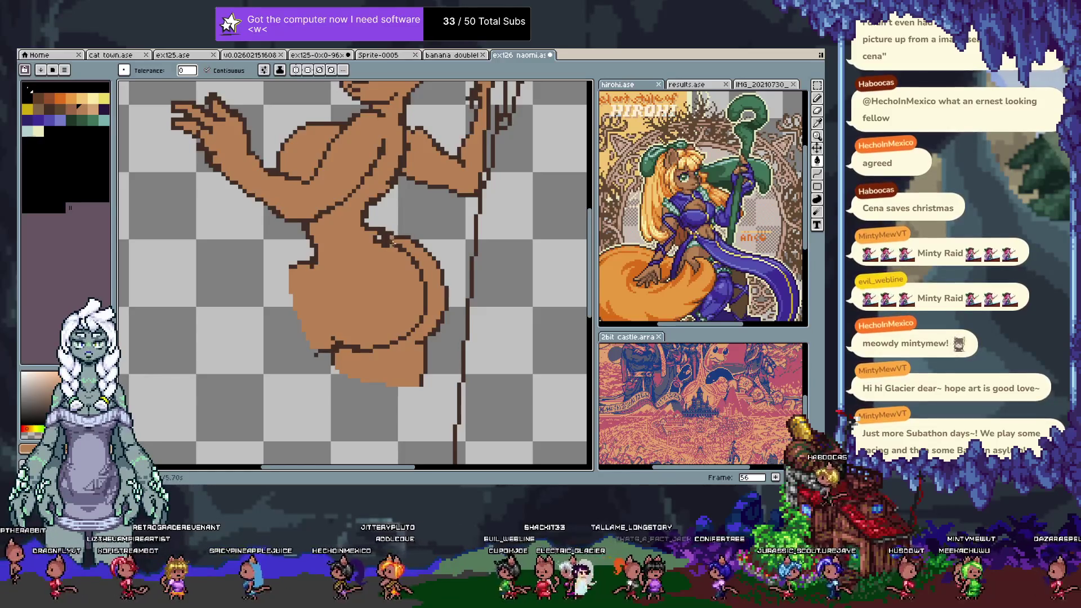
{"action": "left_click_drag", "start_coordinate": [393, 236], "coordinate": [381, 312]}
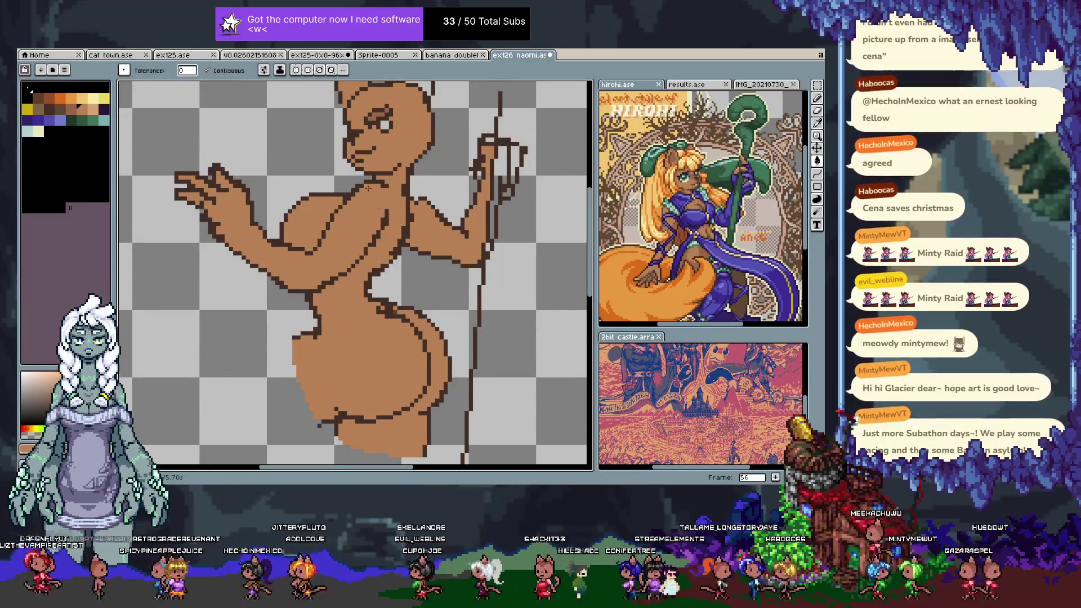
{"action": "left_click", "coordinate": [380, 307], "text": "alt"}
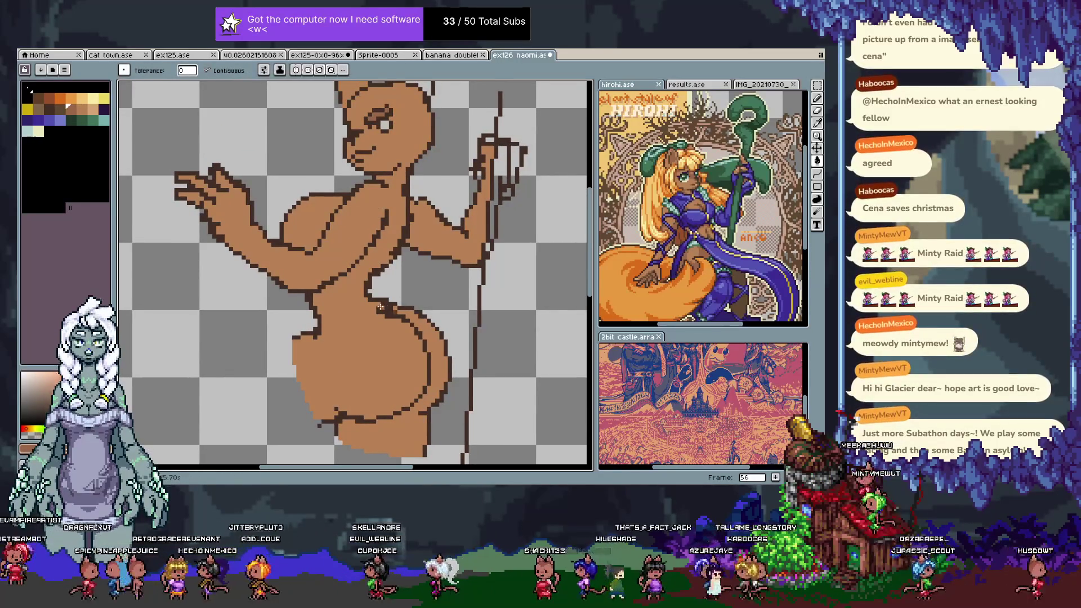
- Eyedrop the tan skin tone from the figure's body for touch-ups
{"action": "key", "text": "b"}
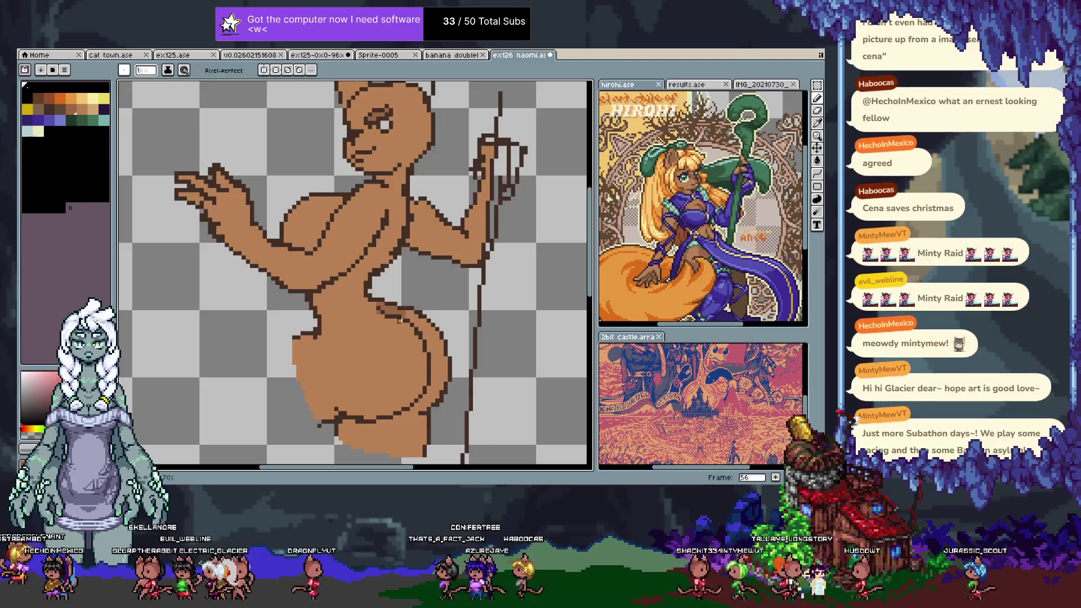
{"action": "left_click", "coordinate": [439, 341], "text": "alt"}
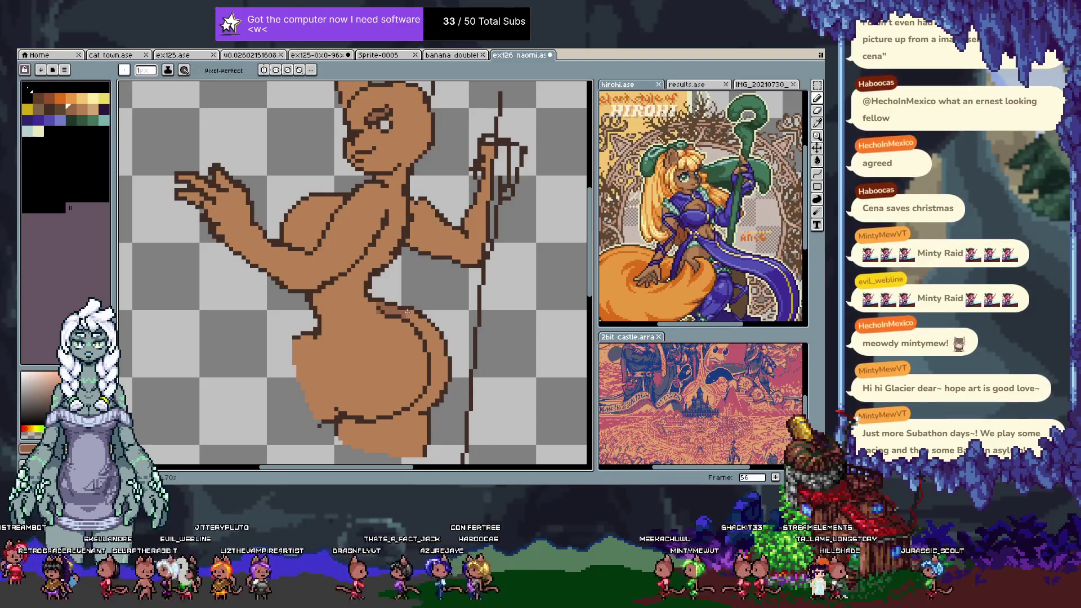
{"action": "key", "text": "i"}
{"action": "scroll", "coordinate": [417, 253], "scroll_direction": "up", "scroll_amount": 2}
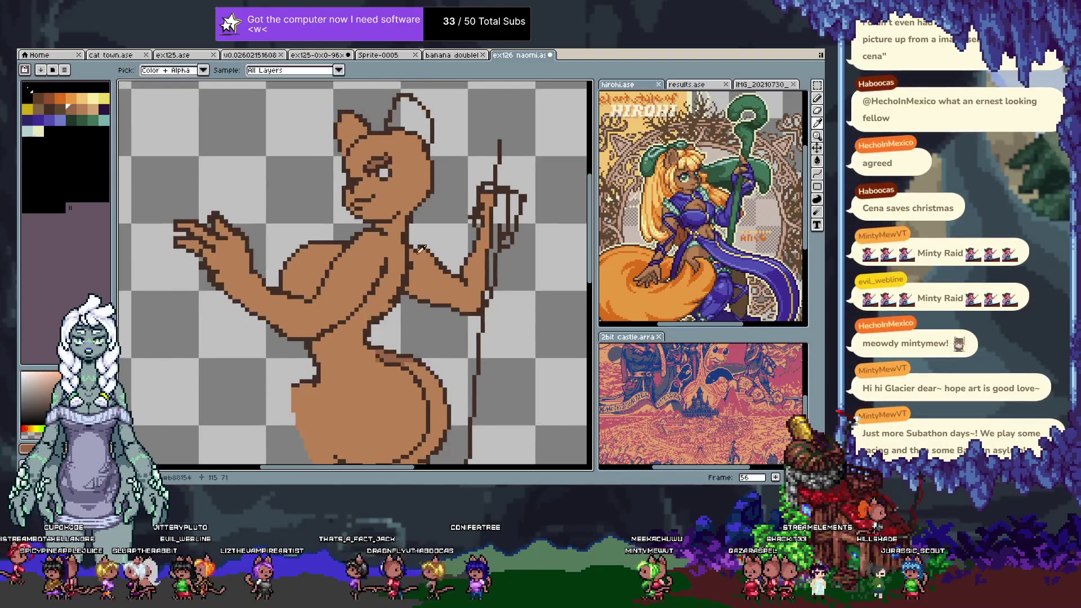
{"action": "left_click", "coordinate": [421, 243]}
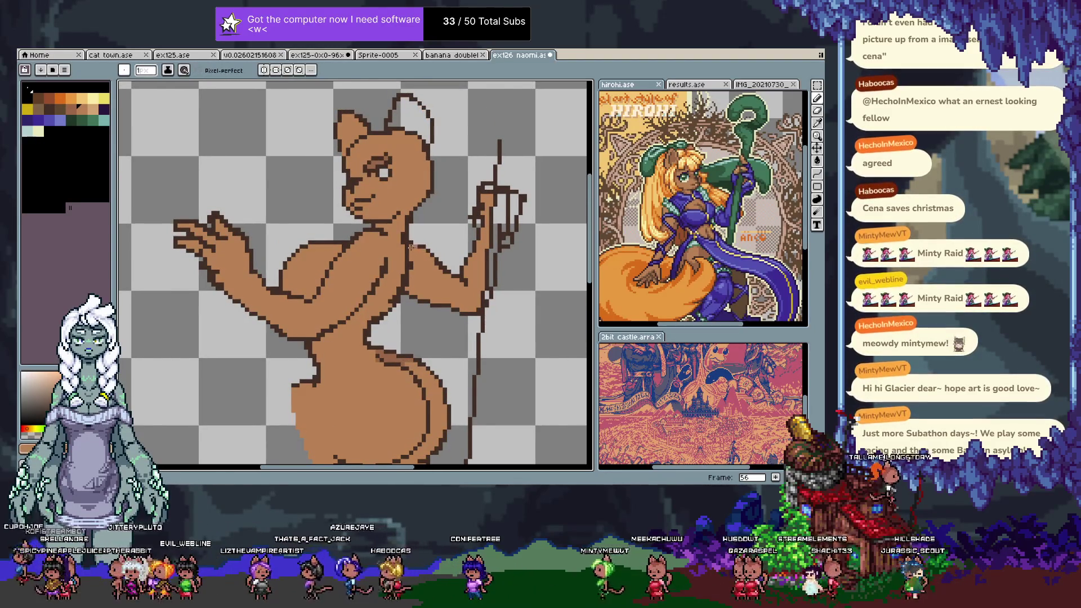
{"action": "key", "text": "b"}
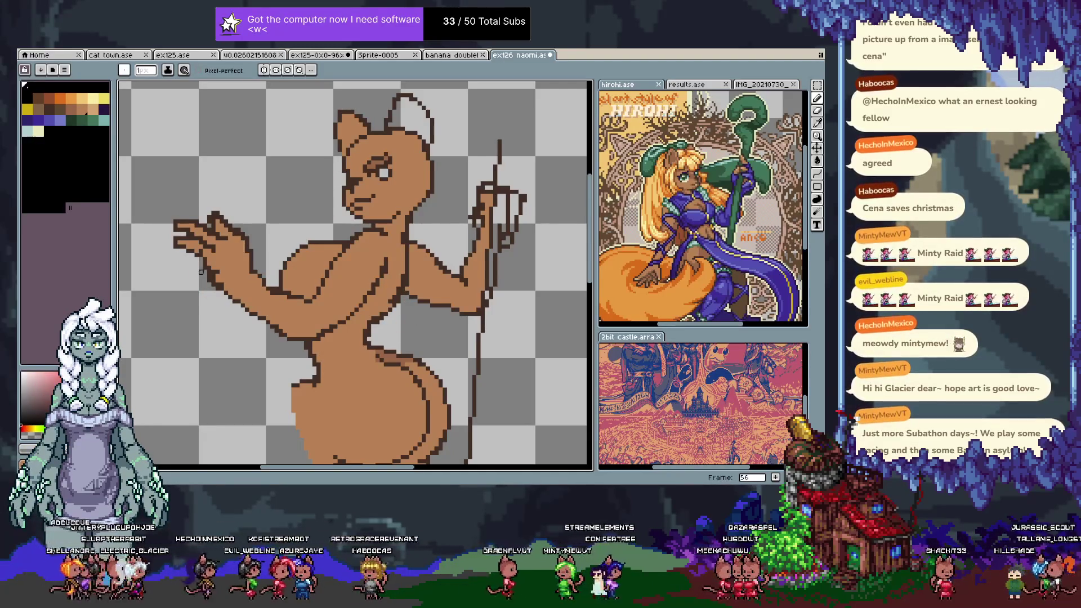
{"action": "left_click", "coordinate": [214, 274], "text": "alt"}
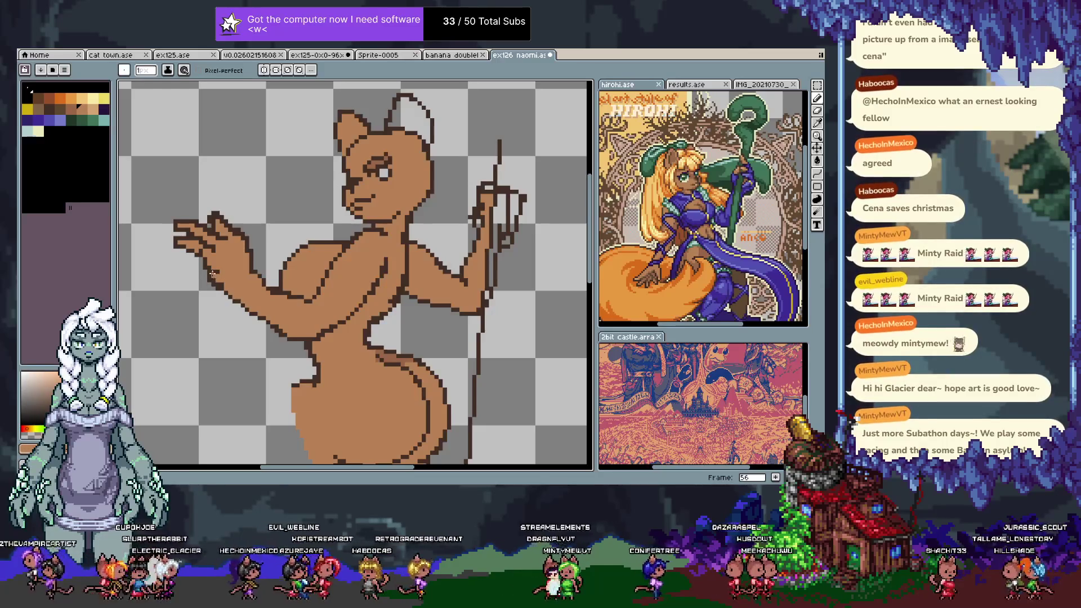
- Touch up pixels around the chin and neck, leaving a darker brown neck mark
{"action": "key", "text": "v"}
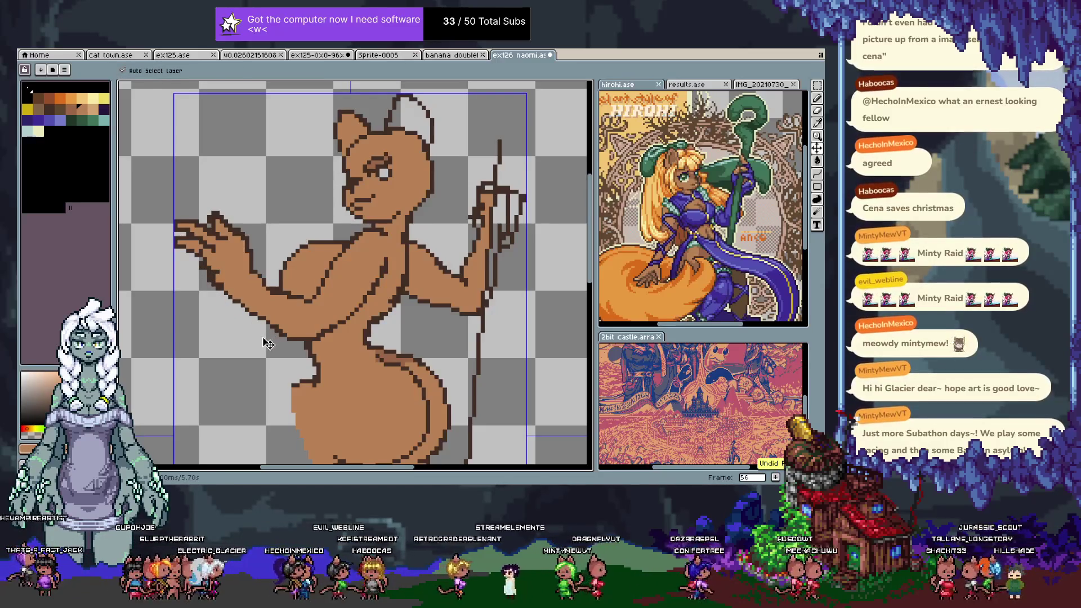
{"action": "key", "text": "ctrl+y"}
{"action": "key", "text": "alt"}
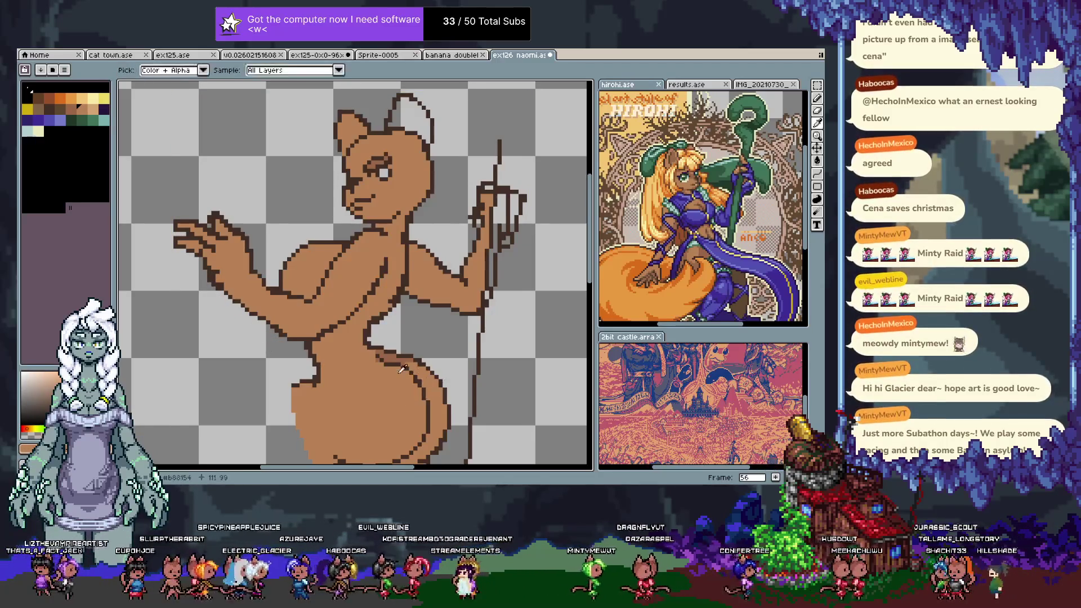
{"action": "left_click", "coordinate": [378, 359], "text": "alt"}
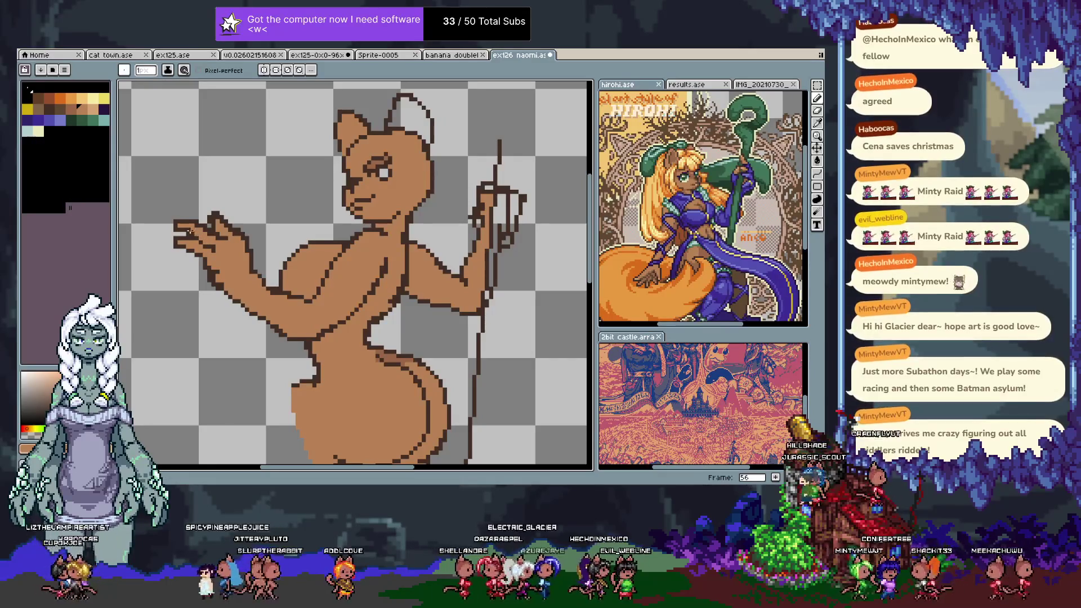
{"action": "key", "text": "i"}
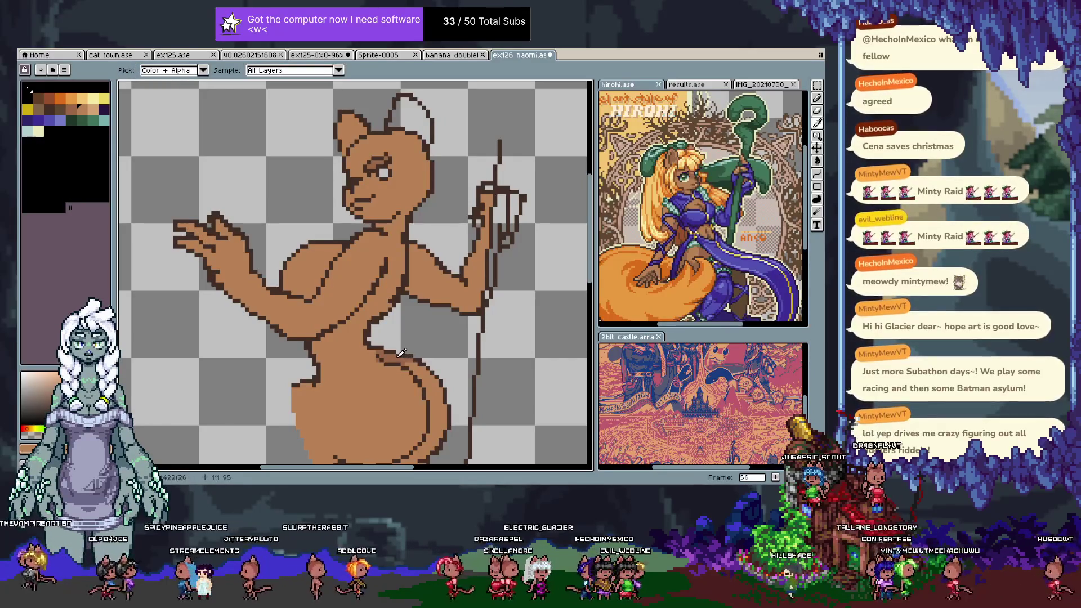
{"action": "key", "text": "b"}
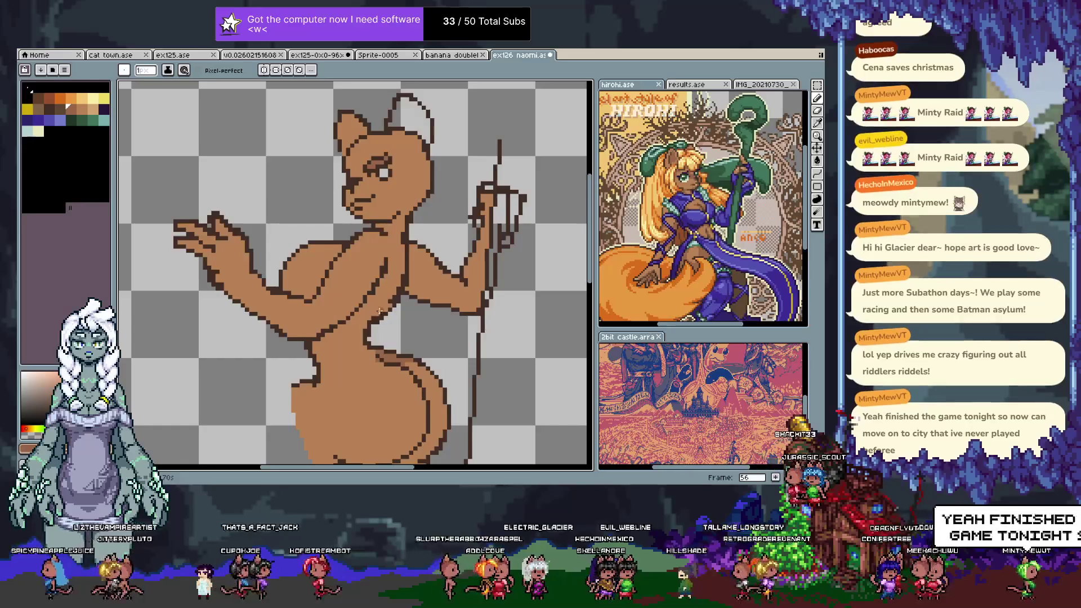
{"action": "key", "text": "v"}
{"action": "key", "text": "b"}
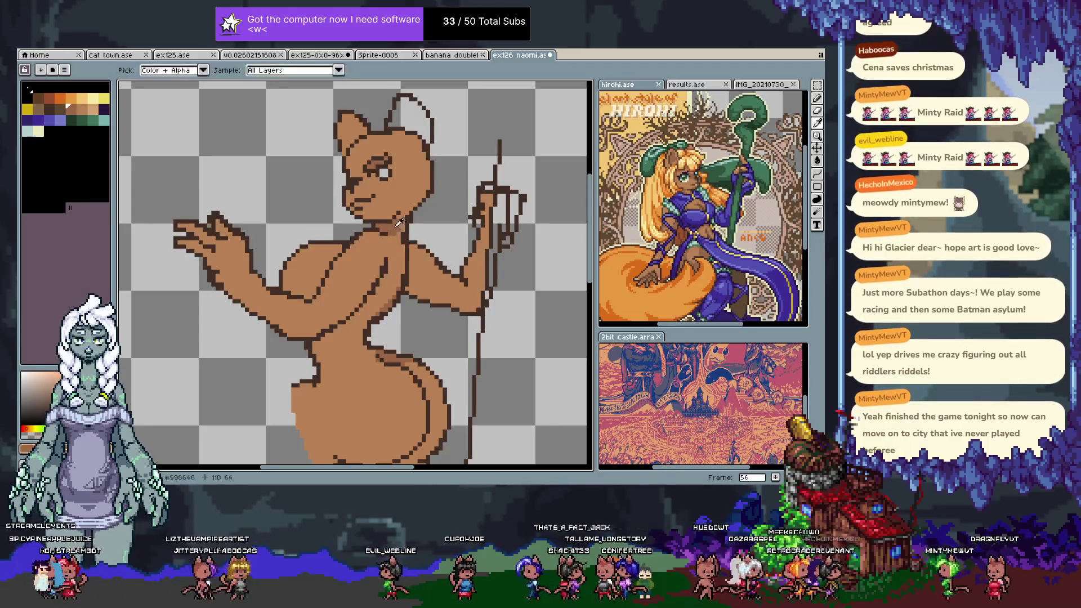
{"action": "left_click", "coordinate": [398, 218], "text": "alt"}
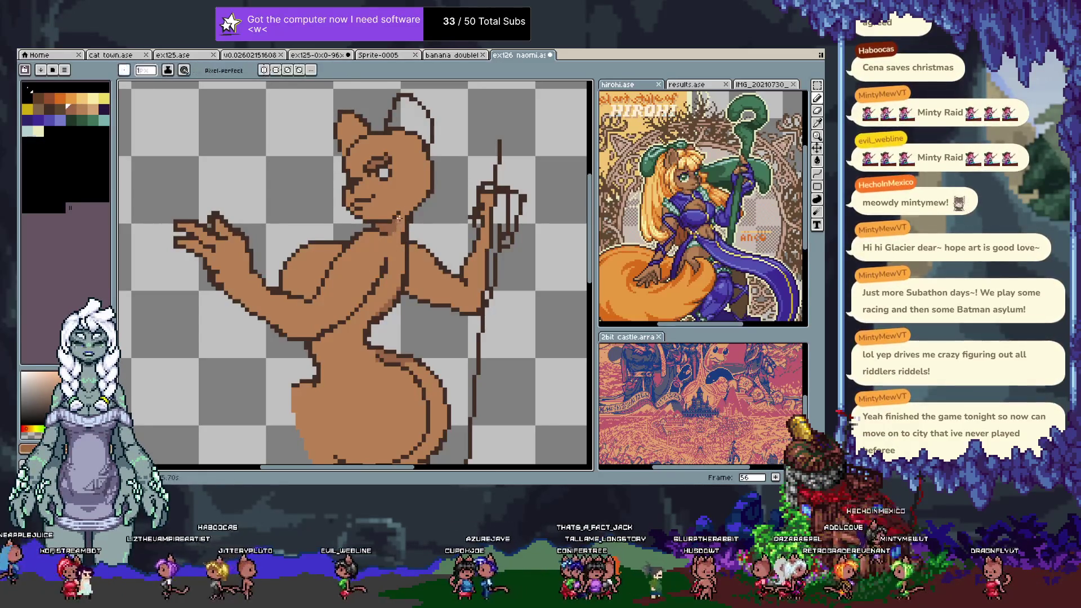
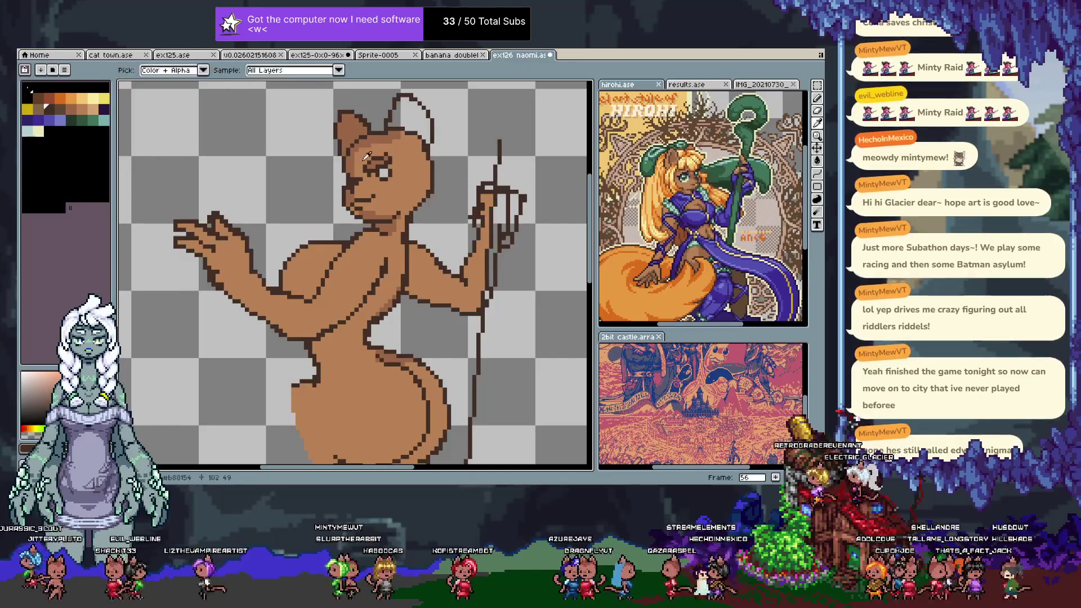
- Fill the right ear's empty interior with the body's brown
{"action": "left_click", "coordinate": [410, 119]}
{"action": "key", "text": "b"}
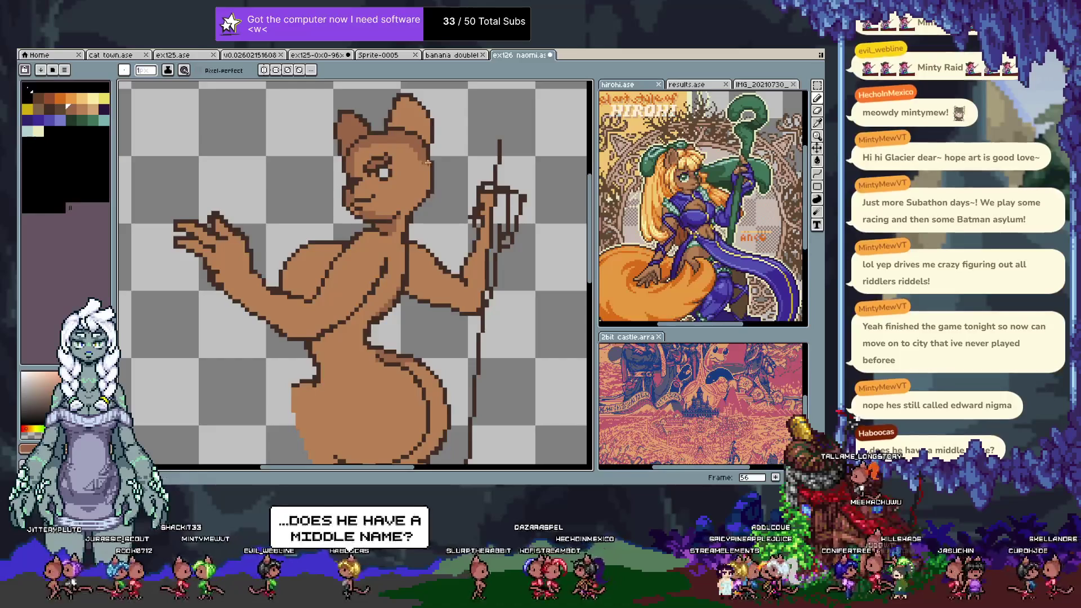
{"action": "key", "text": "v"}
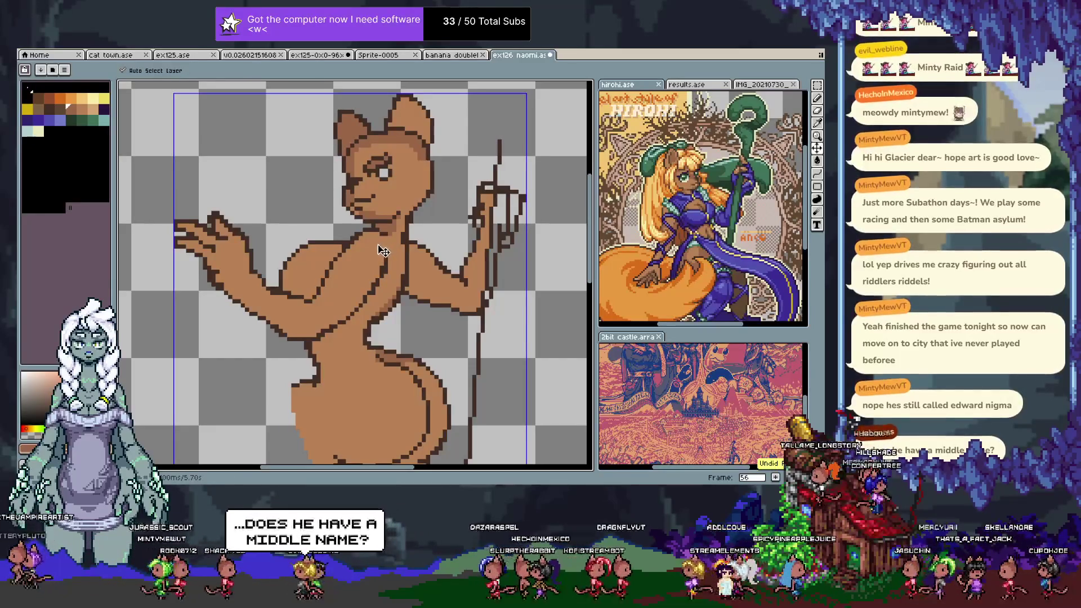
- Pick up a brown from the figure with the Eyedropper and return to the Pencil
{"action": "key", "text": "b"}
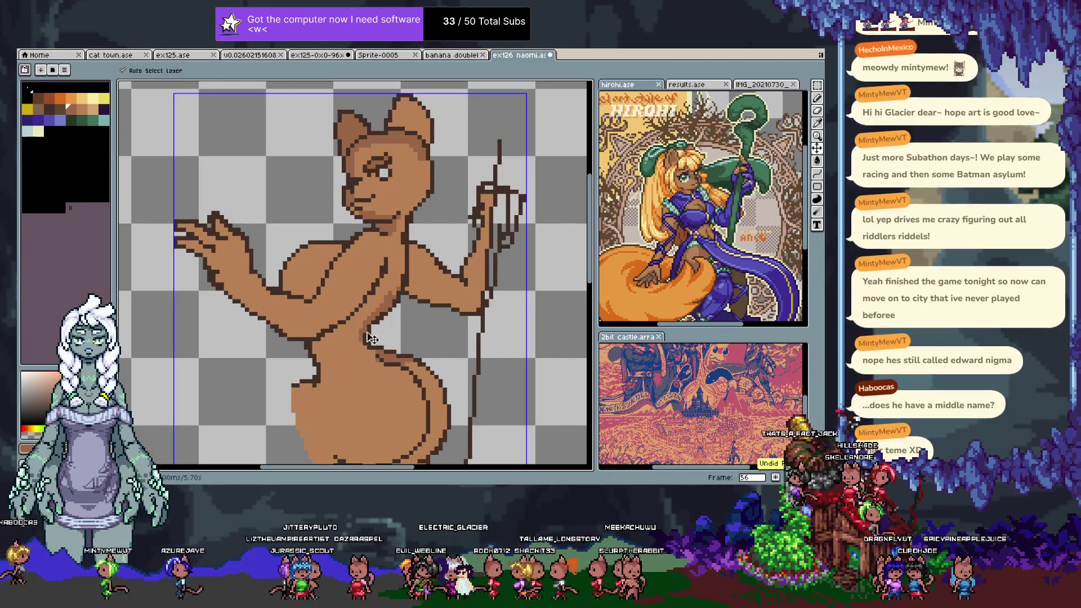
{"action": "key", "text": "i"}
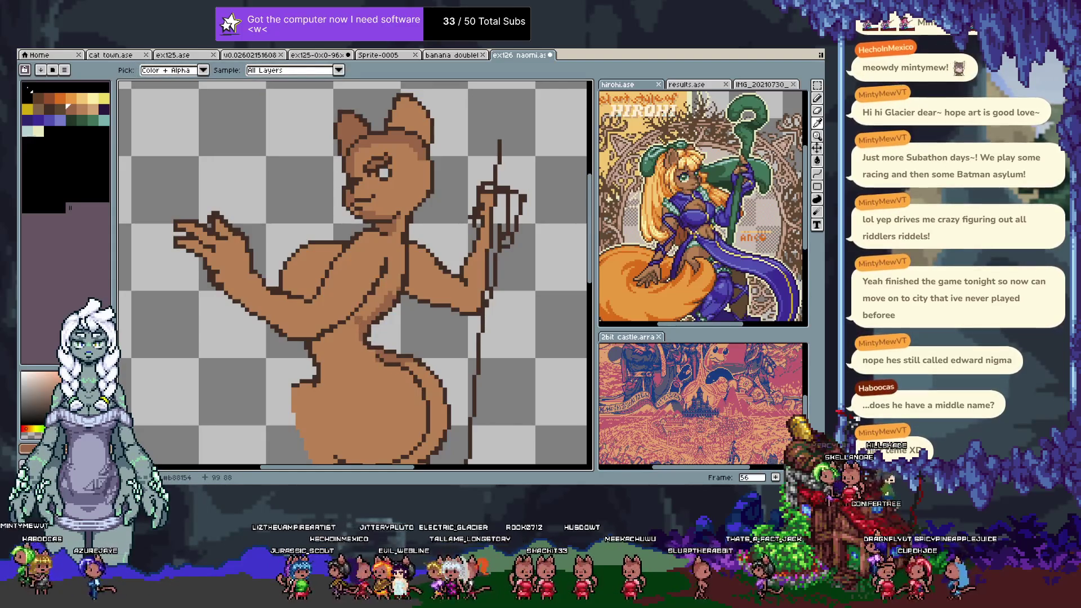
{"action": "key", "text": "b"}
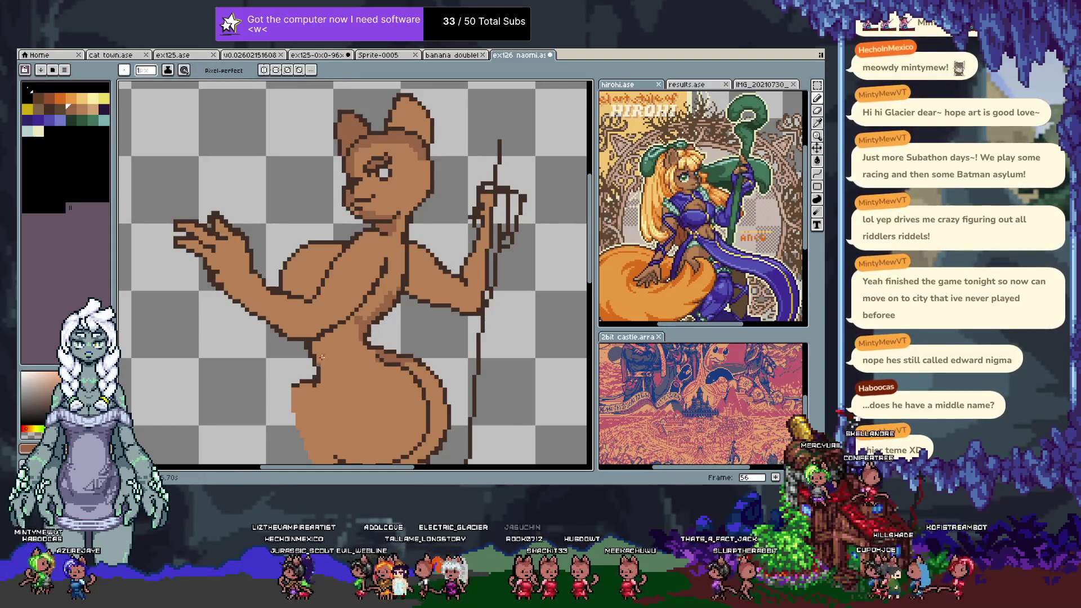